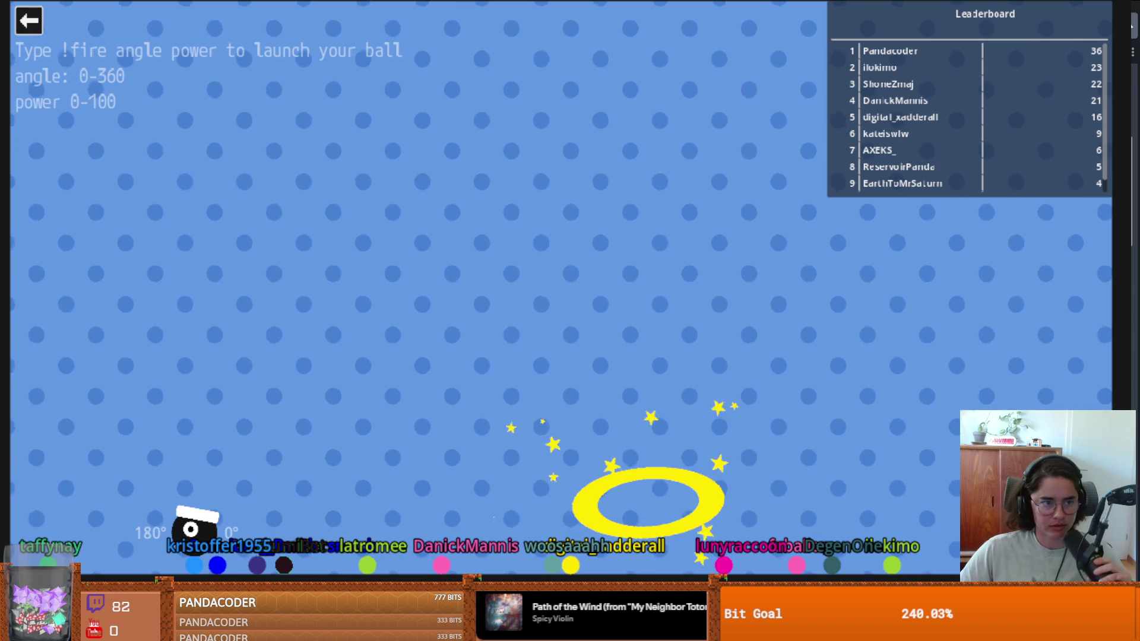
Step: Leave the ball-launch minigame, start the lemmings-style minigame, and save the current scene
{"action": "left_click", "coordinate": [41, 29]}
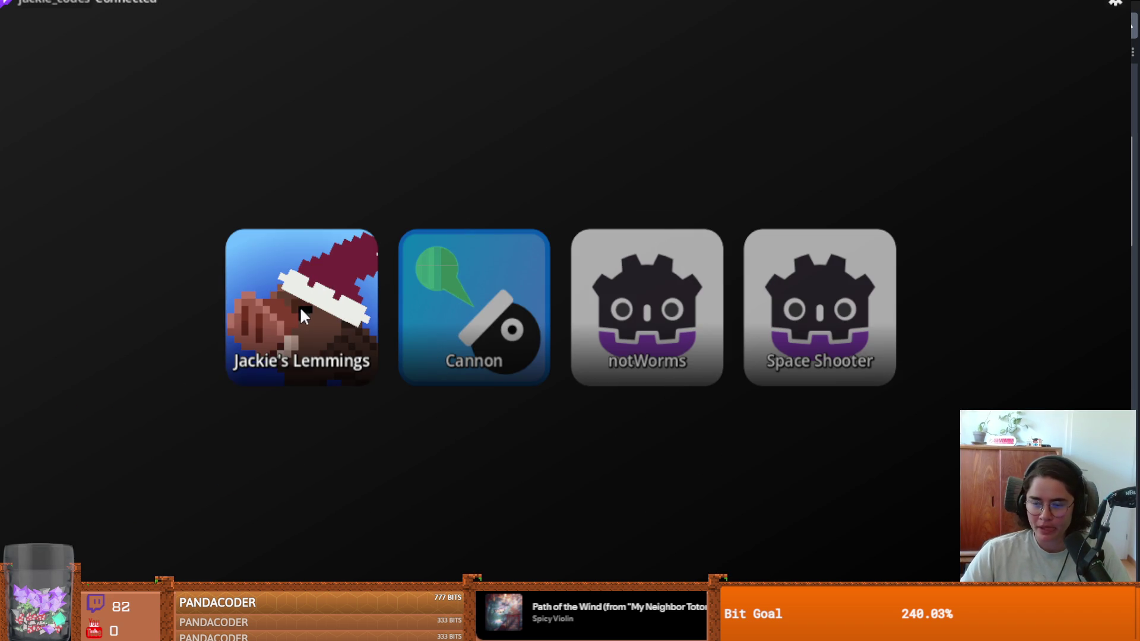
{"action": "left_click", "coordinate": [300, 306]}
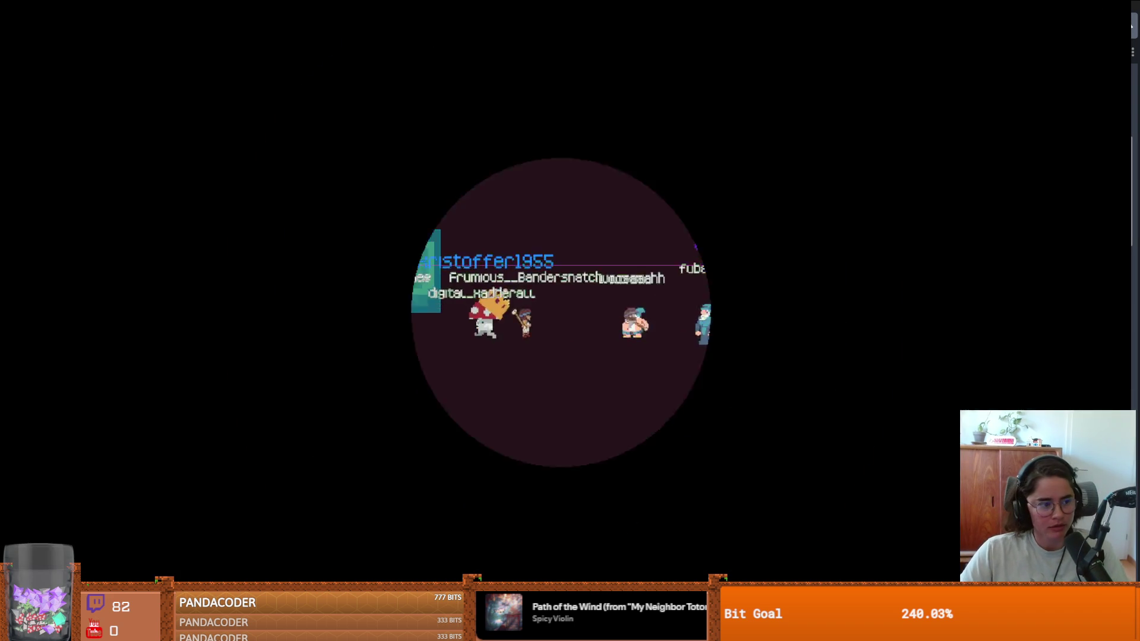
{"action": "key", "text": "ctrl+s"}
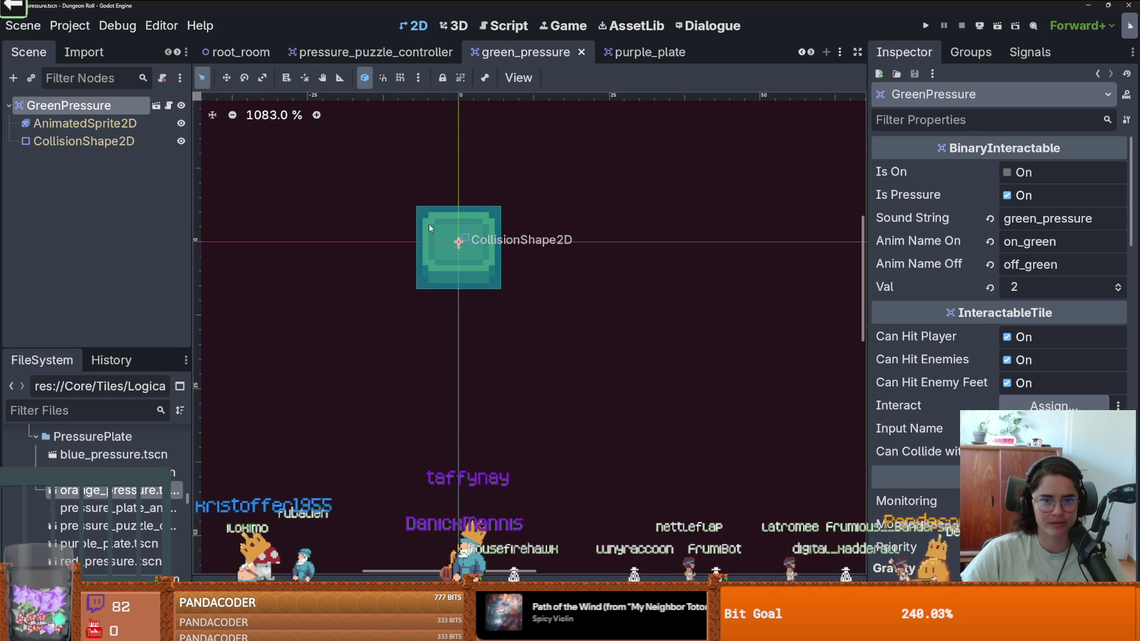
Step: Open the green plate's script and save the scene
{"action": "left_click", "coordinate": [170, 110]}
{"action": "key", "text": "Escape"}
{"action": "key", "text": "ctrl+s"}
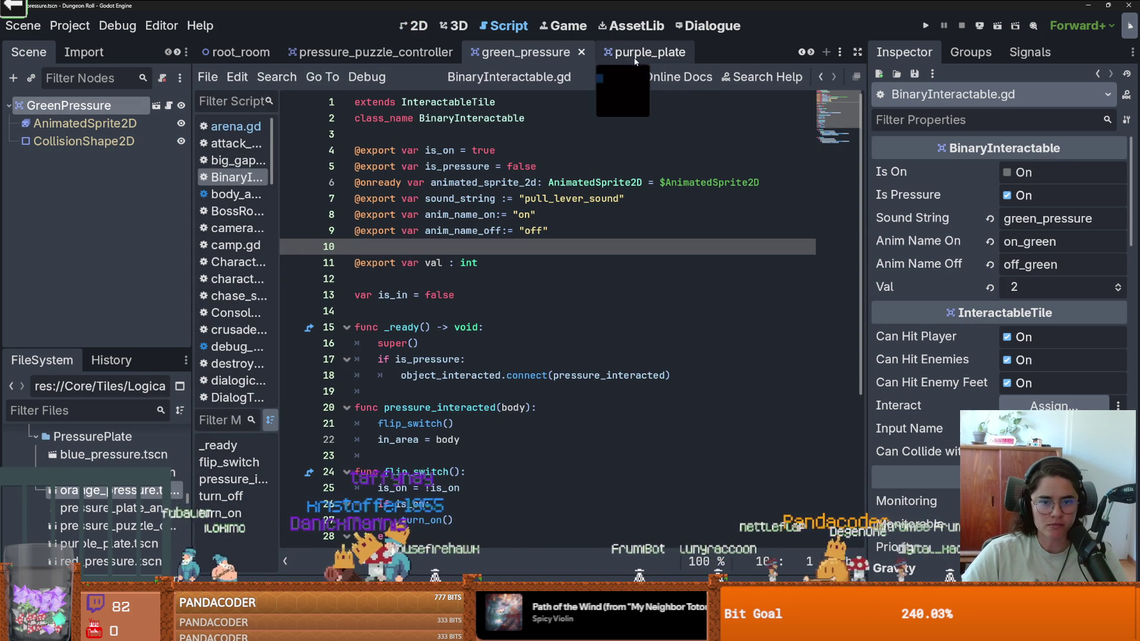
Step: In pressure_puzzle_controller.gd, insert two blank lines after the state variables above _ready
{"action": "left_click", "coordinate": [374, 52]}
{"action": "scroll", "coordinate": [408, 205], "scroll_direction": "down", "scroll_amount": 2}
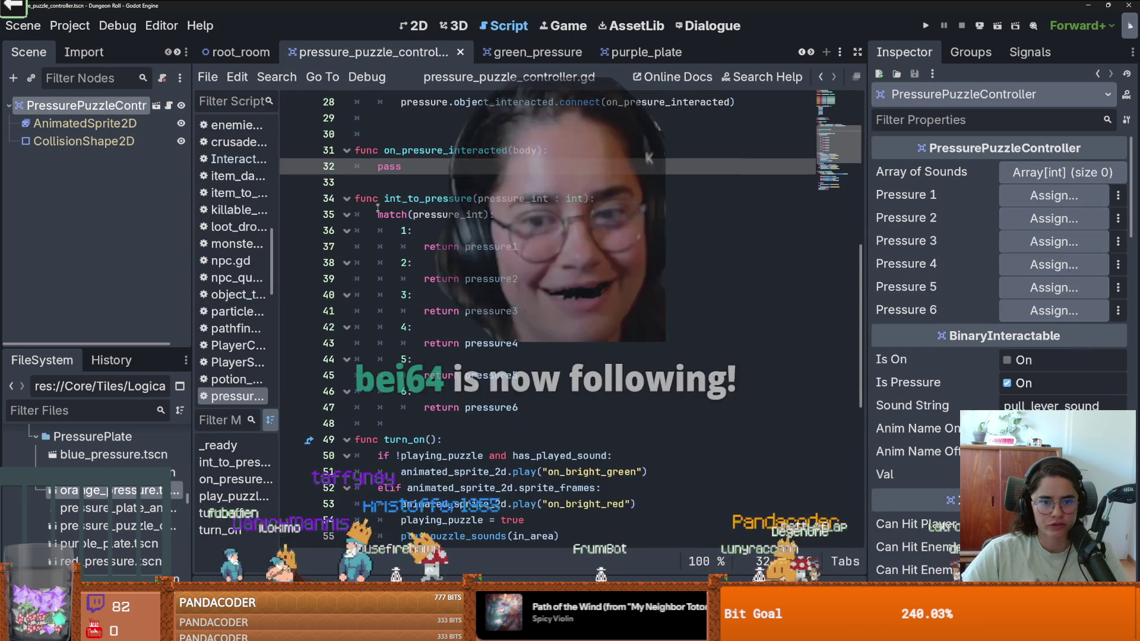
{"action": "double_click", "coordinate": [390, 194]}
{"action": "scroll", "coordinate": [389, 196], "scroll_direction": "up", "scroll_amount": 3}
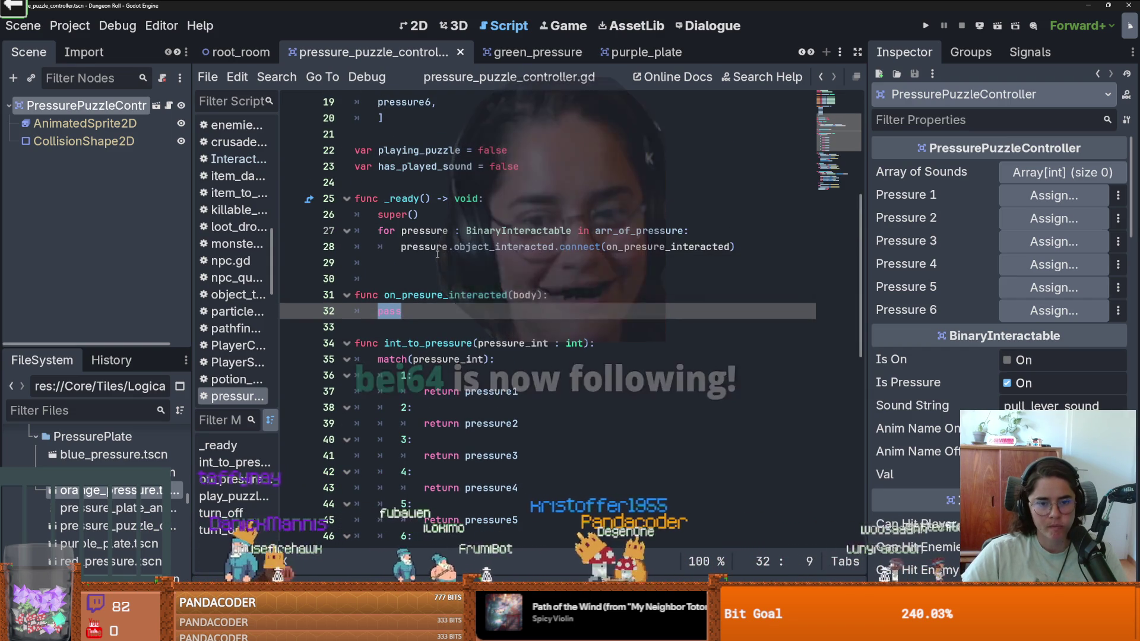
{"action": "left_click", "coordinate": [454, 267]}
{"action": "scroll", "coordinate": [454, 267], "scroll_direction": "up", "scroll_amount": 2}
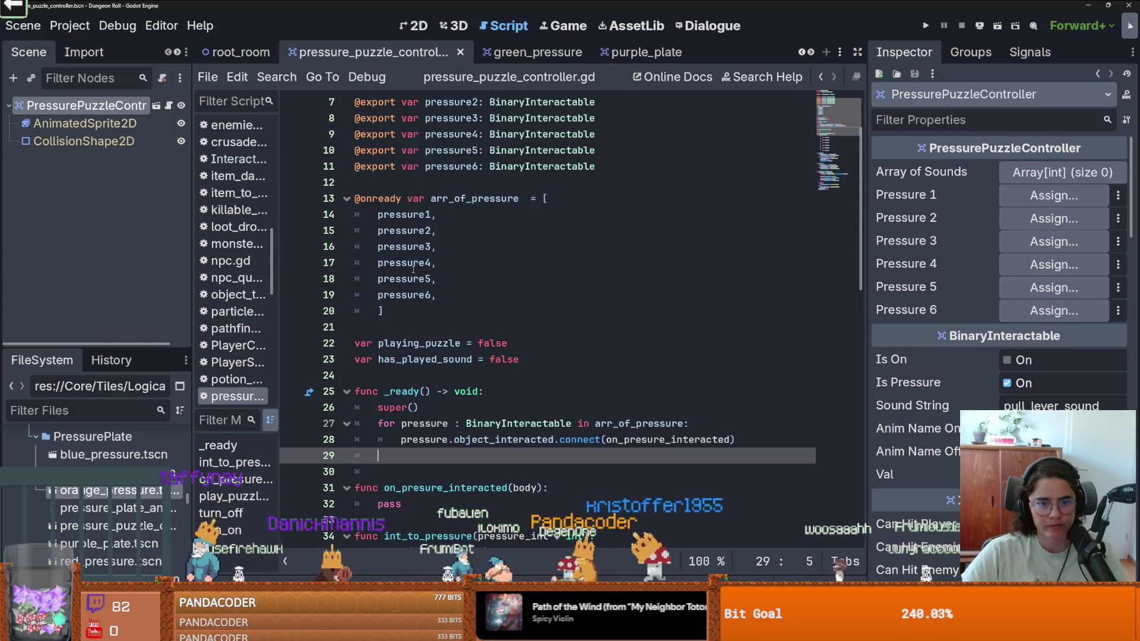
{"action": "scroll", "coordinate": [454, 268], "scroll_direction": "down", "scroll_amount": 2}
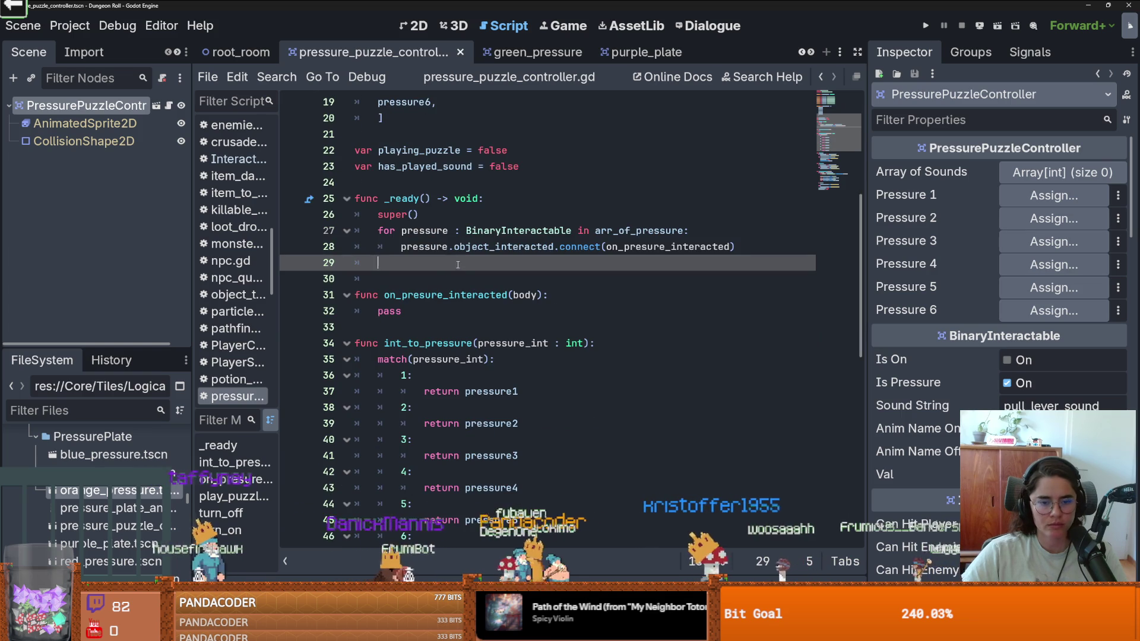
{"action": "double_click", "coordinate": [383, 311]}
{"action": "scroll", "coordinate": [492, 310], "scroll_direction": "up", "scroll_amount": 2}
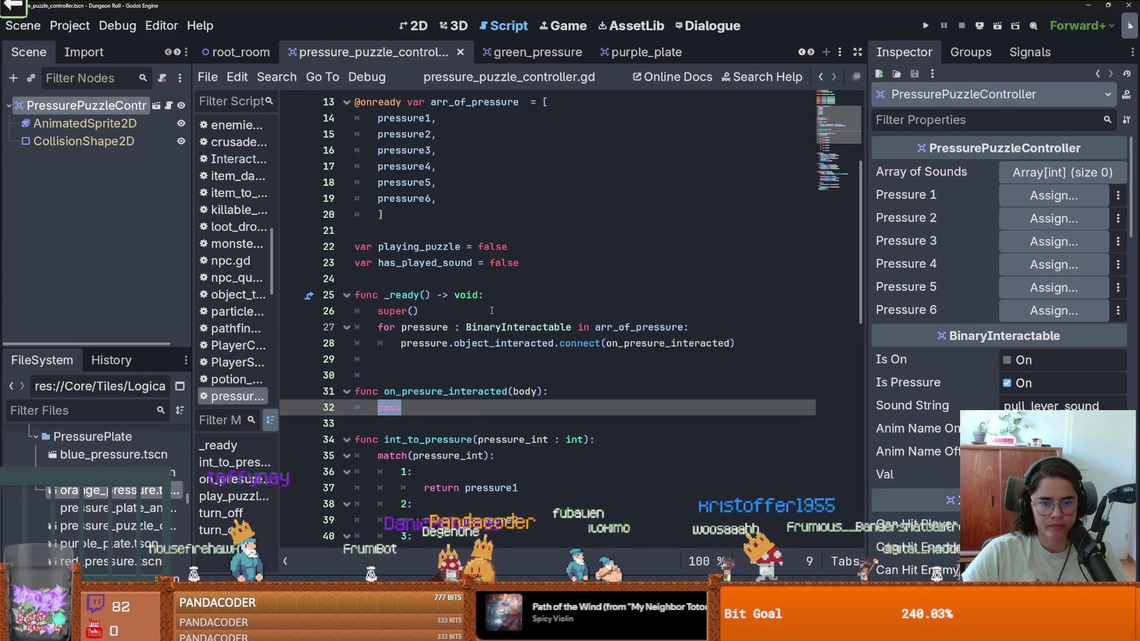
{"action": "left_click", "coordinate": [402, 275]}
{"action": "key", "text": "Return"}
{"action": "key", "text": "Return"}
{"action": "key", "text": "Up"}
{"action": "scroll", "coordinate": [449, 301], "scroll_direction": "down", "scroll_amount": 3}
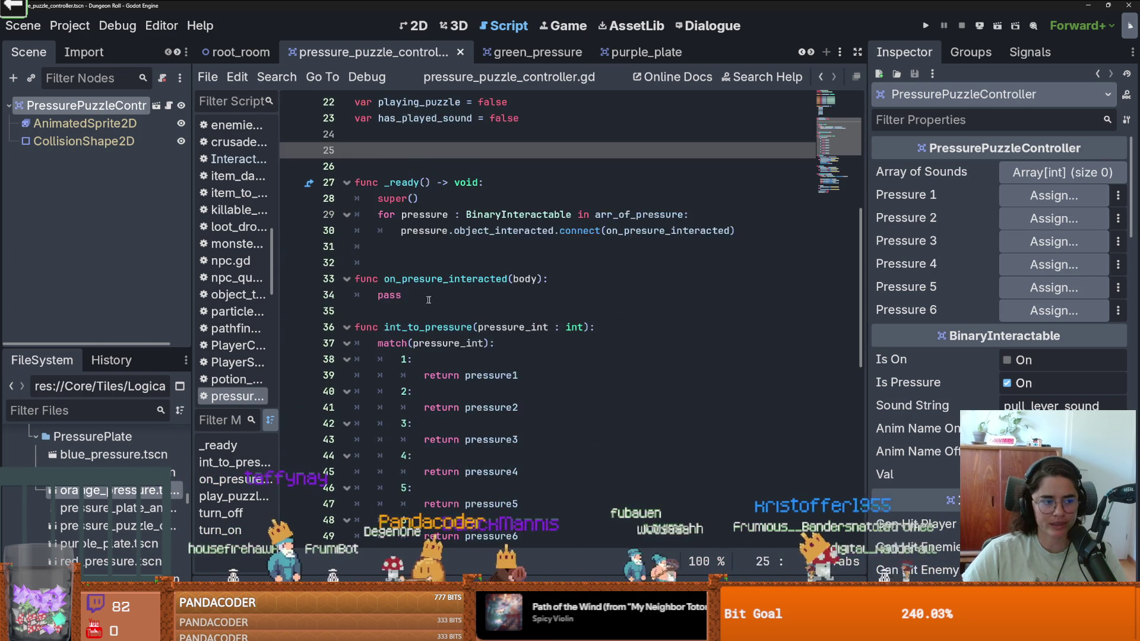
{"action": "scroll", "coordinate": [449, 301], "scroll_direction": "up", "scroll_amount": 1}
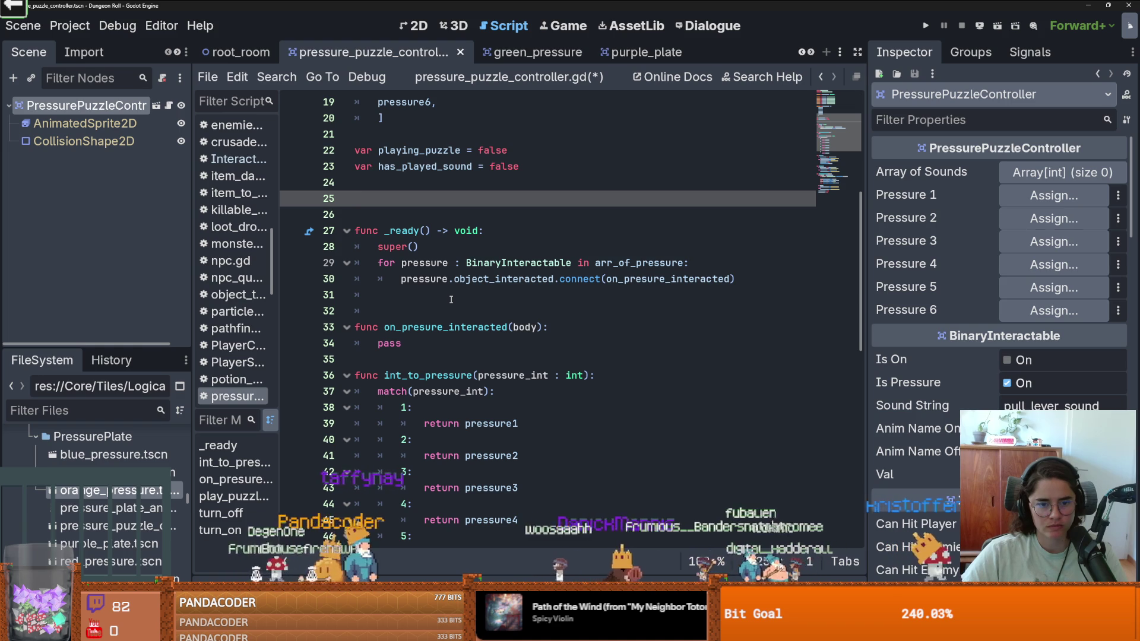
Step: Follow the class definitions through BinaryInteractable to InteractableTile.gd, then return to the controller script
{"action": "scroll", "coordinate": [451, 300], "scroll_direction": "up", "scroll_amount": 6}
{"action": "left_click", "coordinate": [433, 103], "text": "ctrl"}
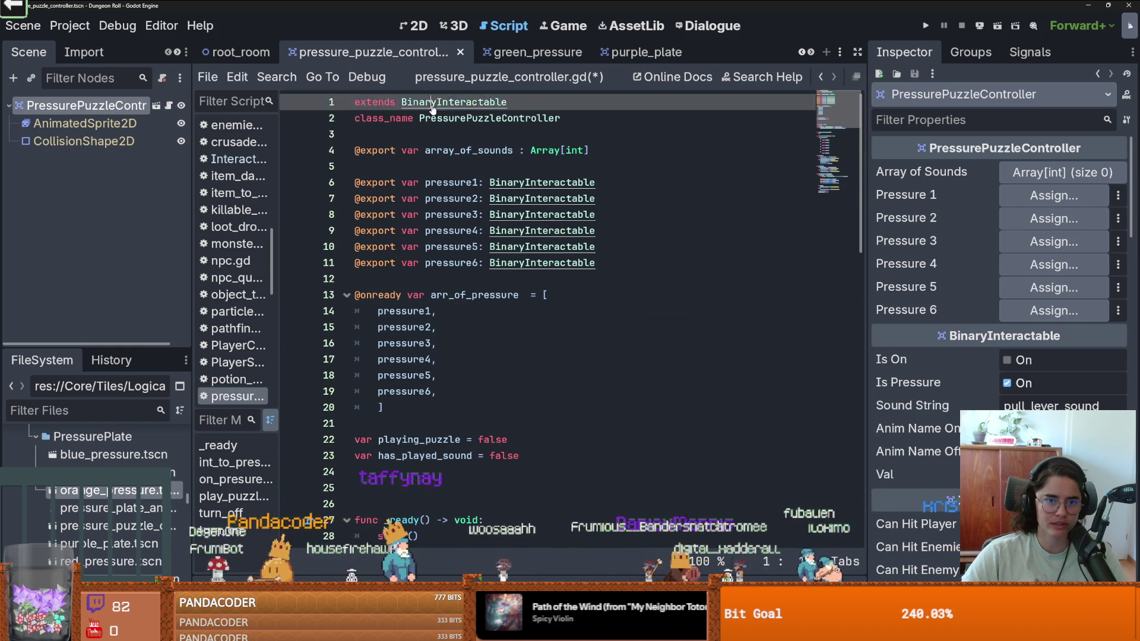
{"action": "scroll", "coordinate": [430, 110], "scroll_direction": "down", "scroll_amount": 5}
{"action": "scroll", "coordinate": [424, 126], "scroll_direction": "up", "scroll_amount": 5}
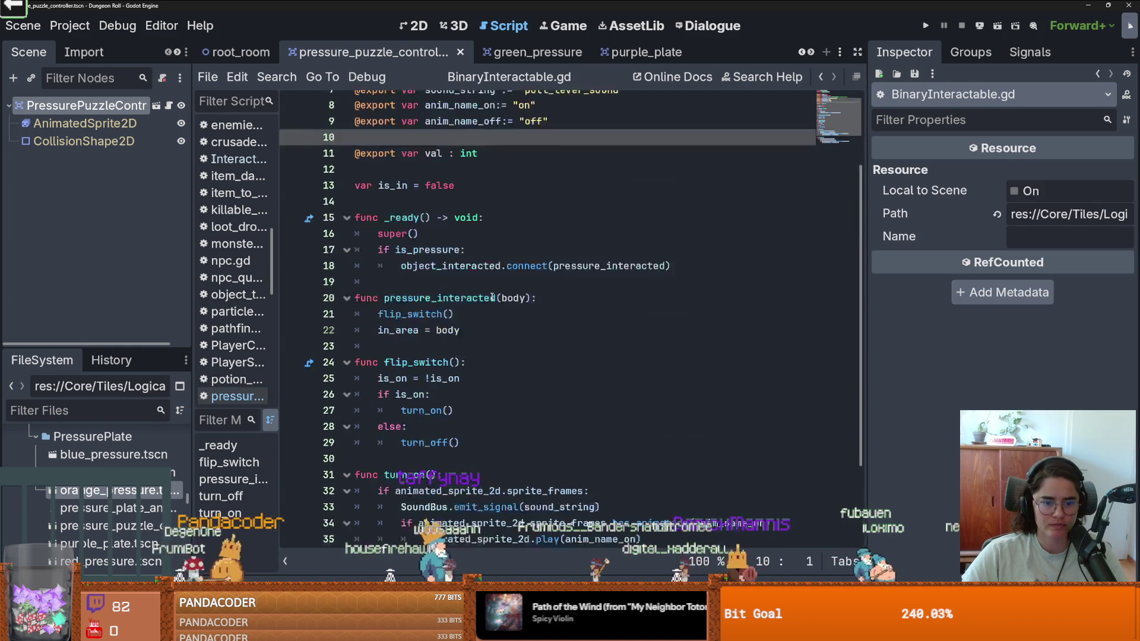
{"action": "left_click", "coordinate": [448, 102], "text": "ctrl"}
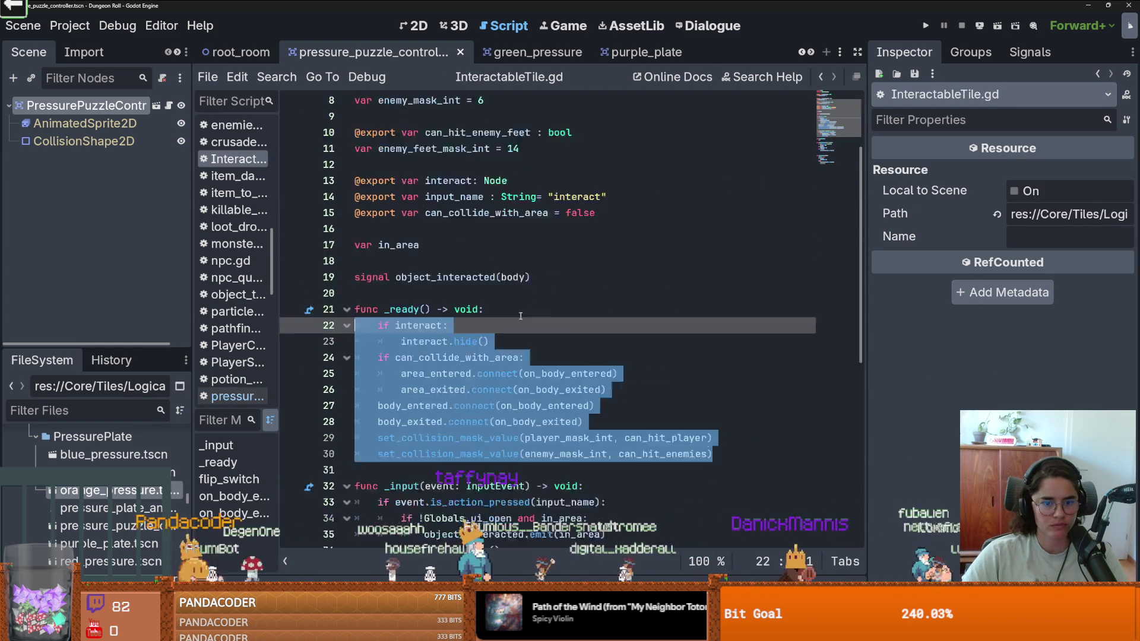
{"action": "scroll", "coordinate": [472, 355], "scroll_direction": "down", "scroll_amount": 7}
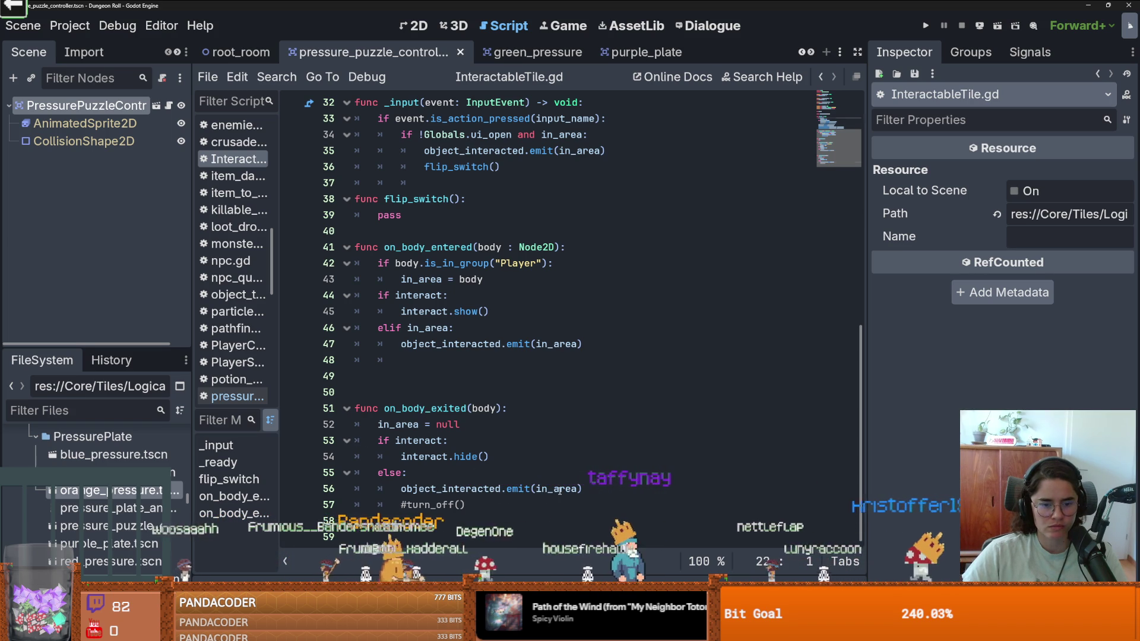
{"action": "key", "text": "alt+Left"}
Step: Replace pass in on_presure_interacted with 'if body != null:' and an indented pass, then save
{"action": "scroll", "coordinate": [438, 297], "scroll_direction": "down", "scroll_amount": 5}
{"action": "double_click", "coordinate": [389, 391]}
{"action": "type", "text": "if body"}
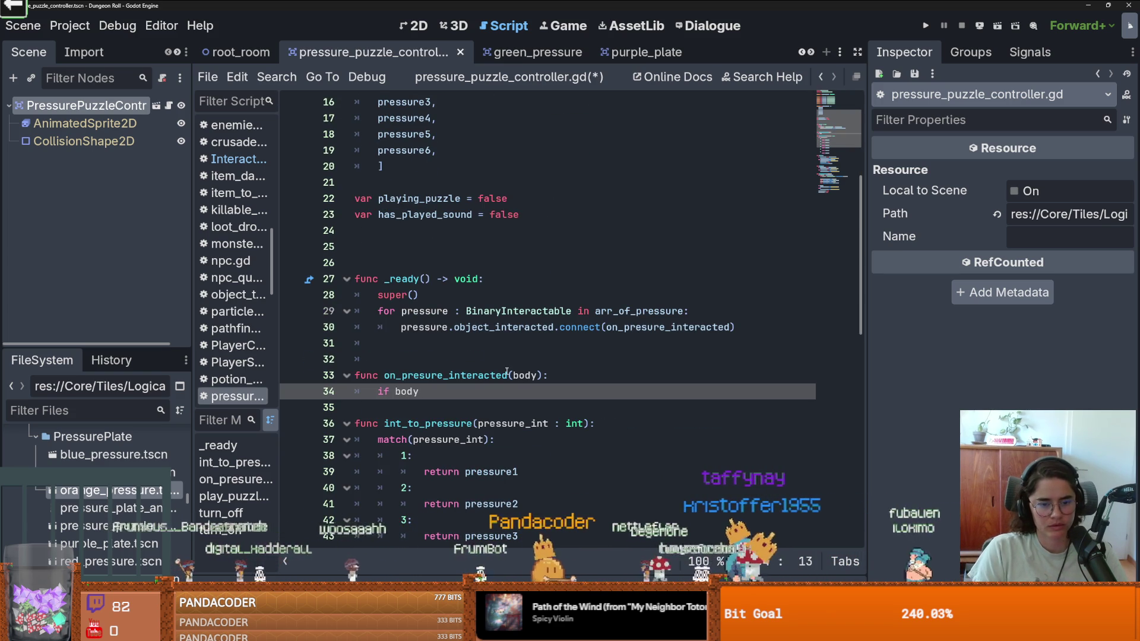
{"action": "type", "text": " != null:"}
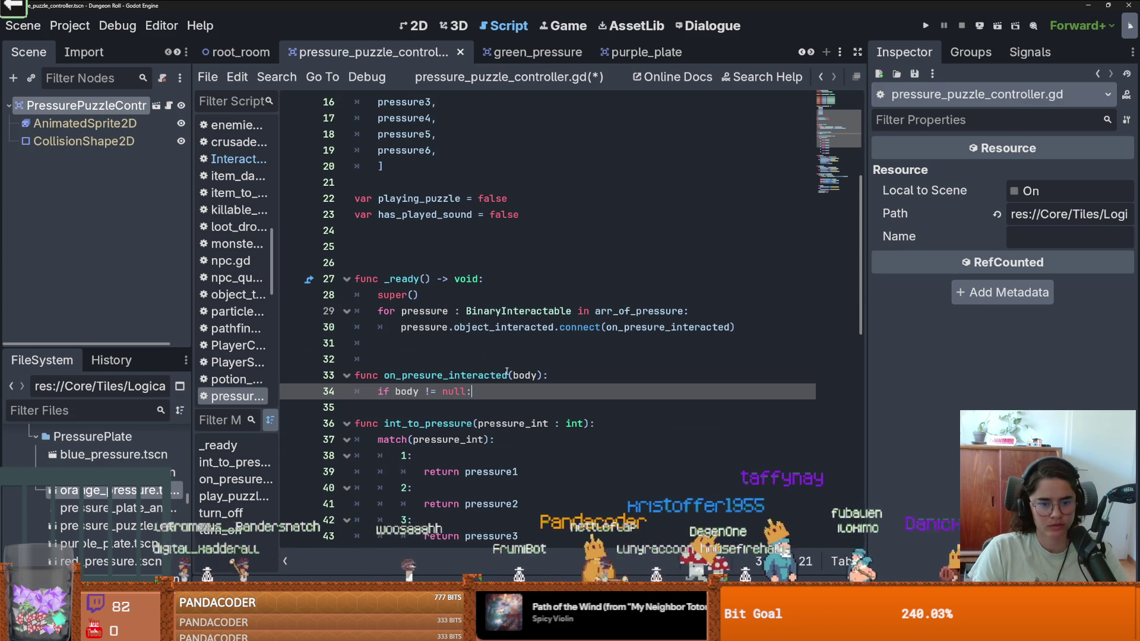
{"action": "key", "text": "Return"}
{"action": "type", "text": "pass"}
{"action": "key", "text": "ctrl+s"}
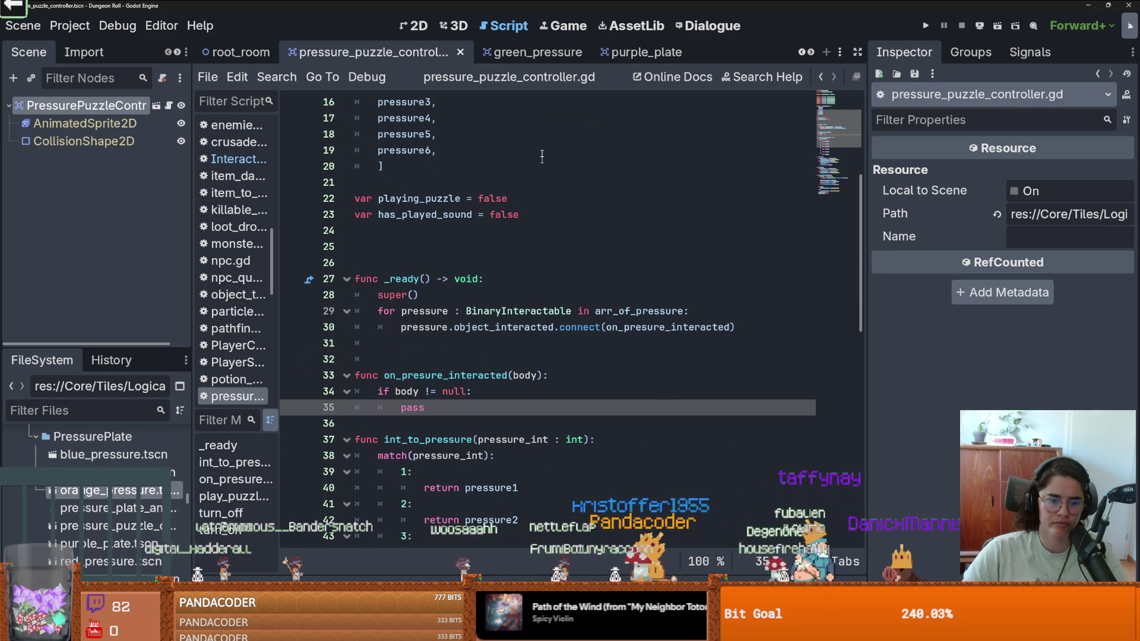
Step: Declare var interact_index = 0 on the blank line above _ready
{"action": "left_click", "coordinate": [398, 248]}
{"action": "type", "text": "var interact_ind"}
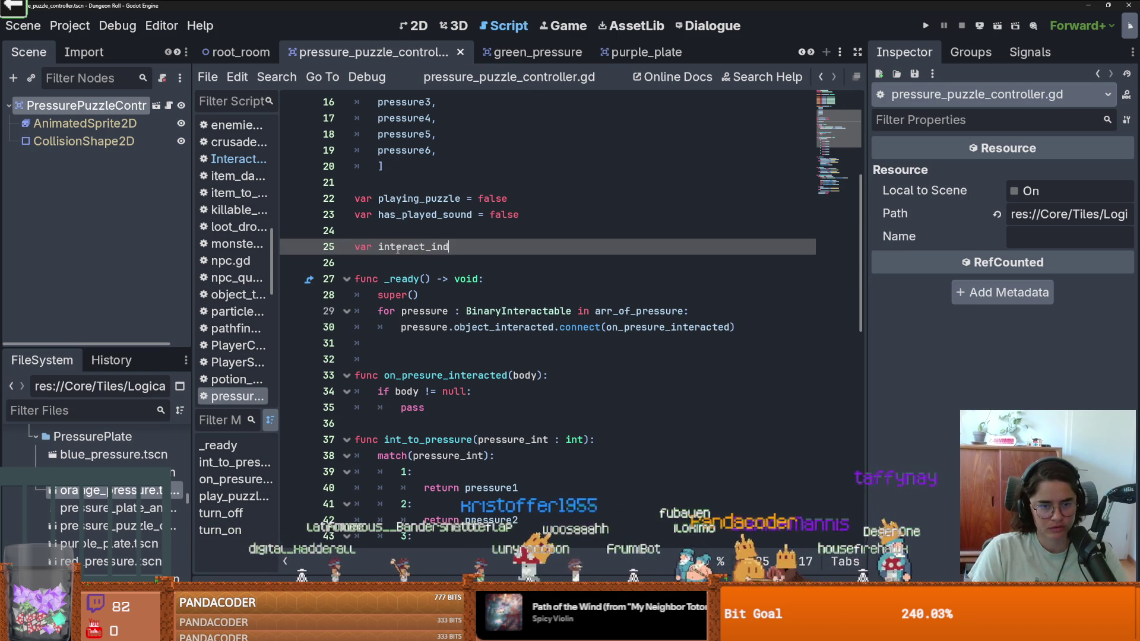
{"action": "type", "text": "0"}
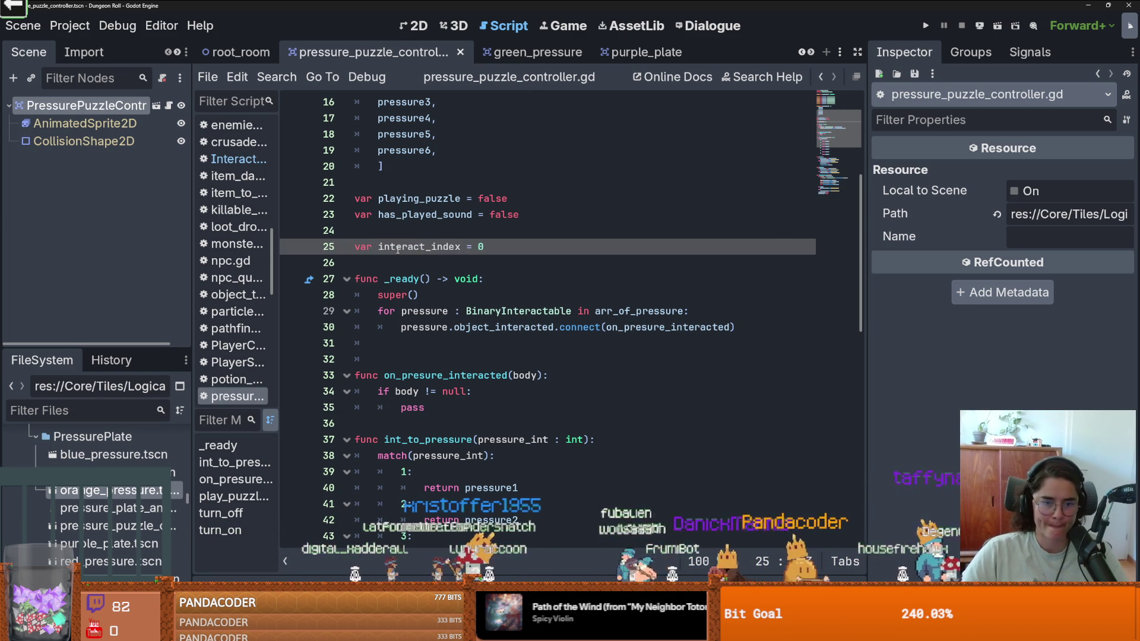
{"action": "double_click", "coordinate": [398, 248]}
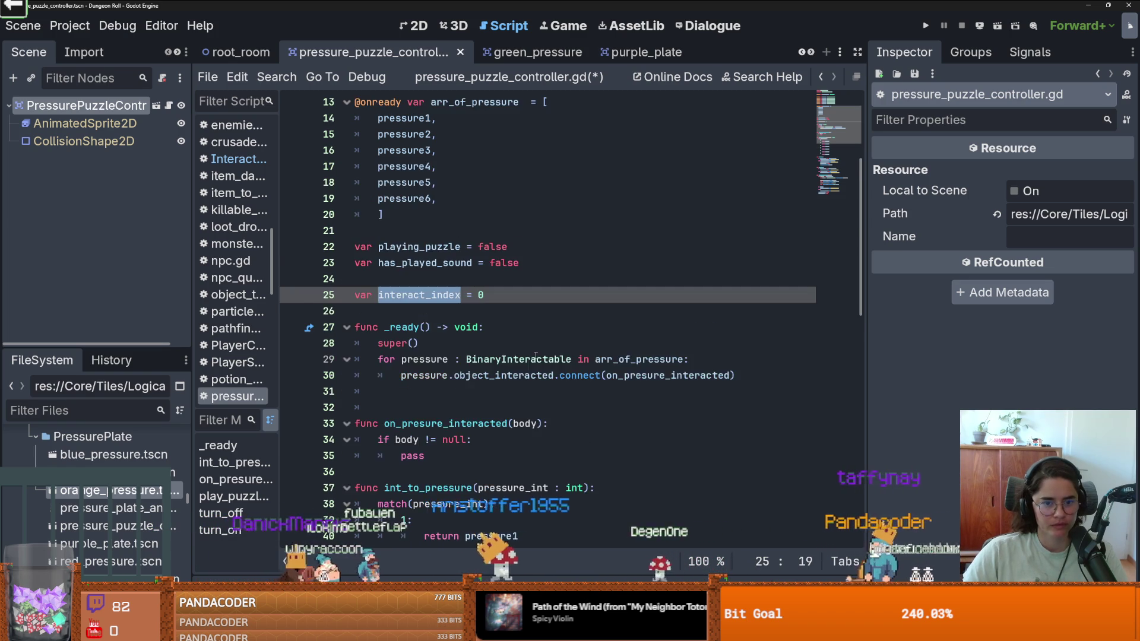
{"action": "left_click", "coordinate": [458, 353]}
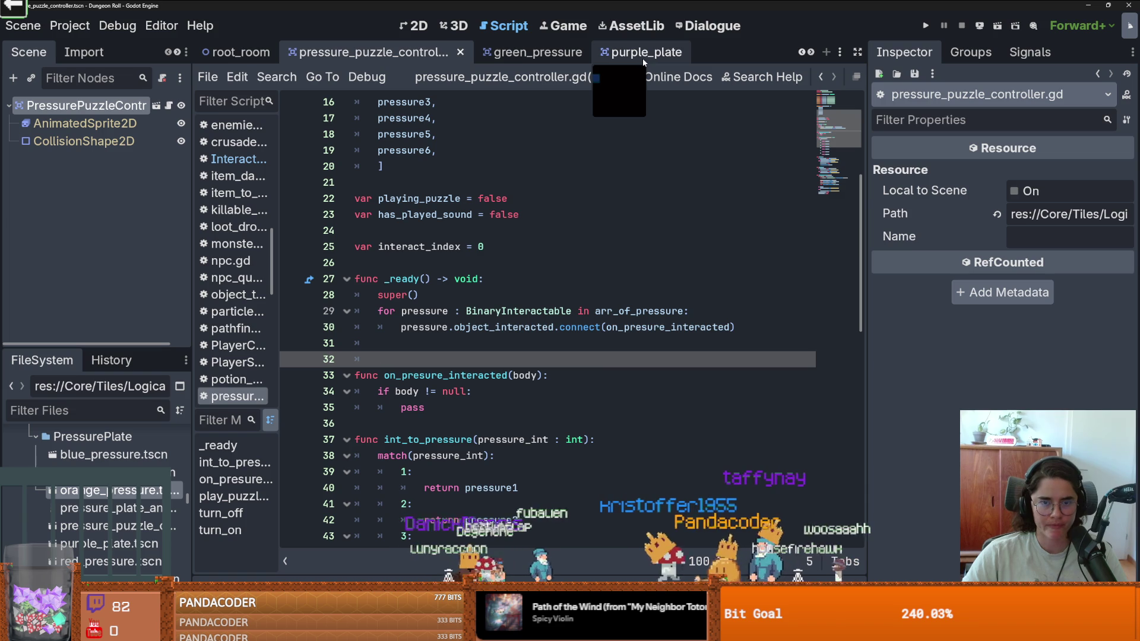
{"action": "left_click", "coordinate": [526, 52]}
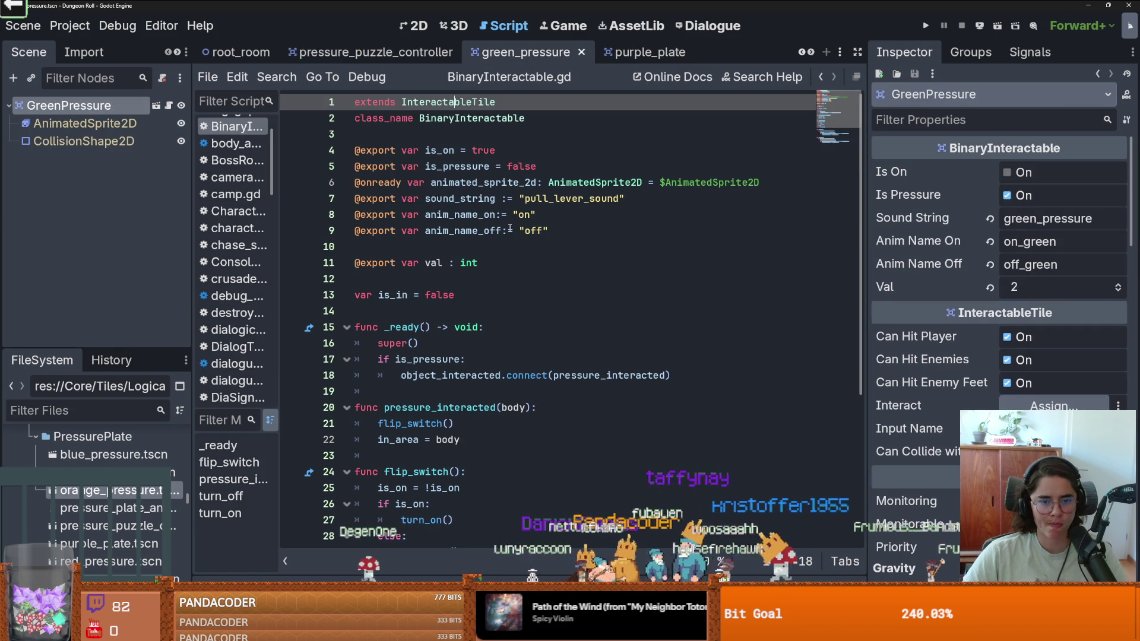
Step: Open GreenPressure's BinaryInteractable.gd and trace is_pressure and the pressure_interacted handler
{"action": "scroll", "coordinate": [505, 249], "scroll_direction": "down", "scroll_amount": 1}
{"action": "scroll", "coordinate": [506, 253], "scroll_direction": "down", "scroll_amount": 1}
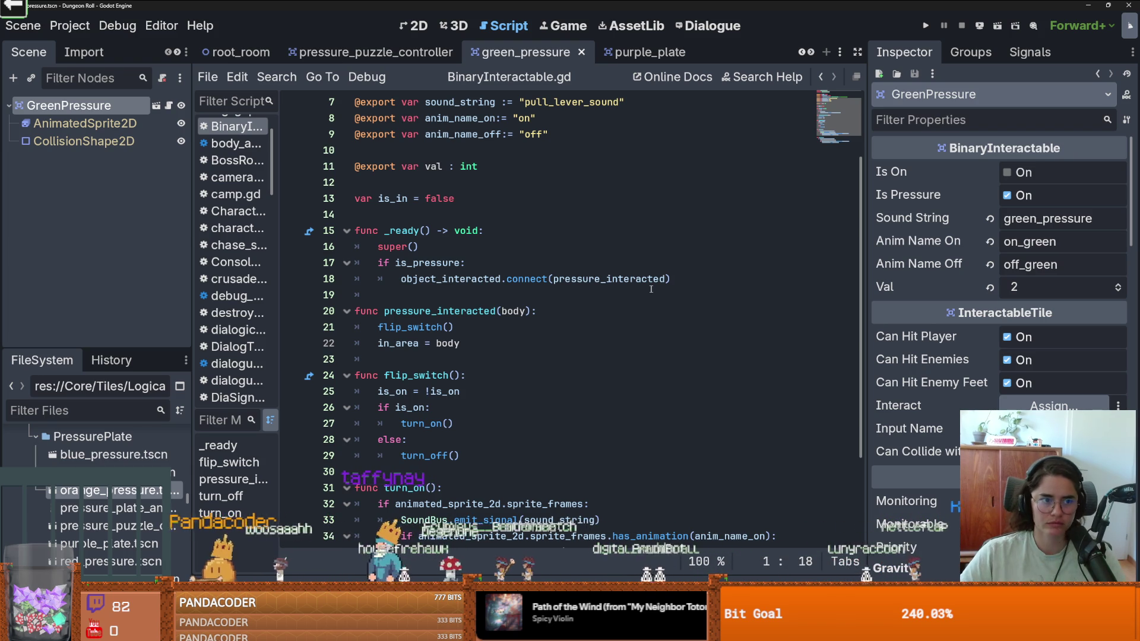
{"action": "left_click", "coordinate": [169, 106]}
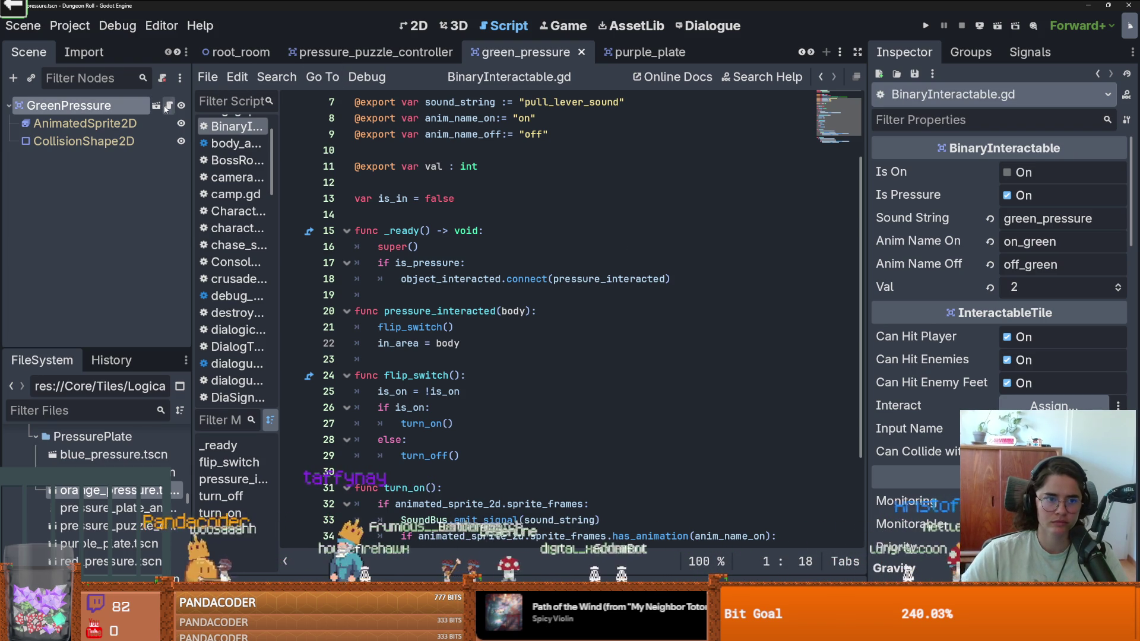
{"action": "scroll", "coordinate": [383, 362], "scroll_direction": "up", "scroll_amount": 2}
{"action": "double_click", "coordinate": [418, 359]}
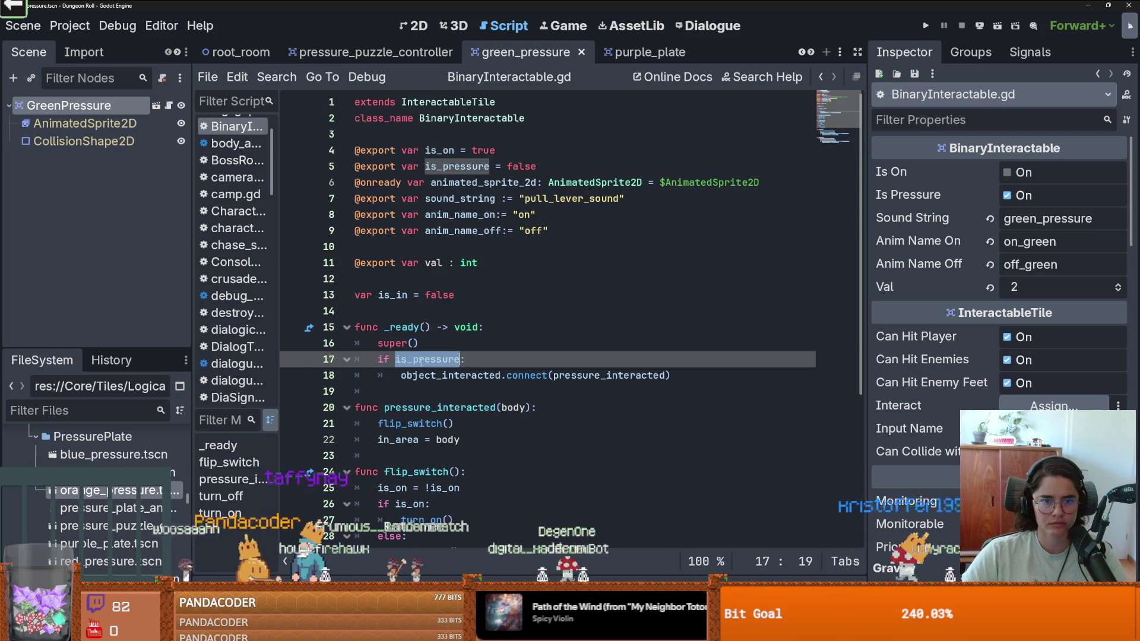
{"action": "scroll", "coordinate": [572, 380], "scroll_direction": "down", "scroll_amount": 2}
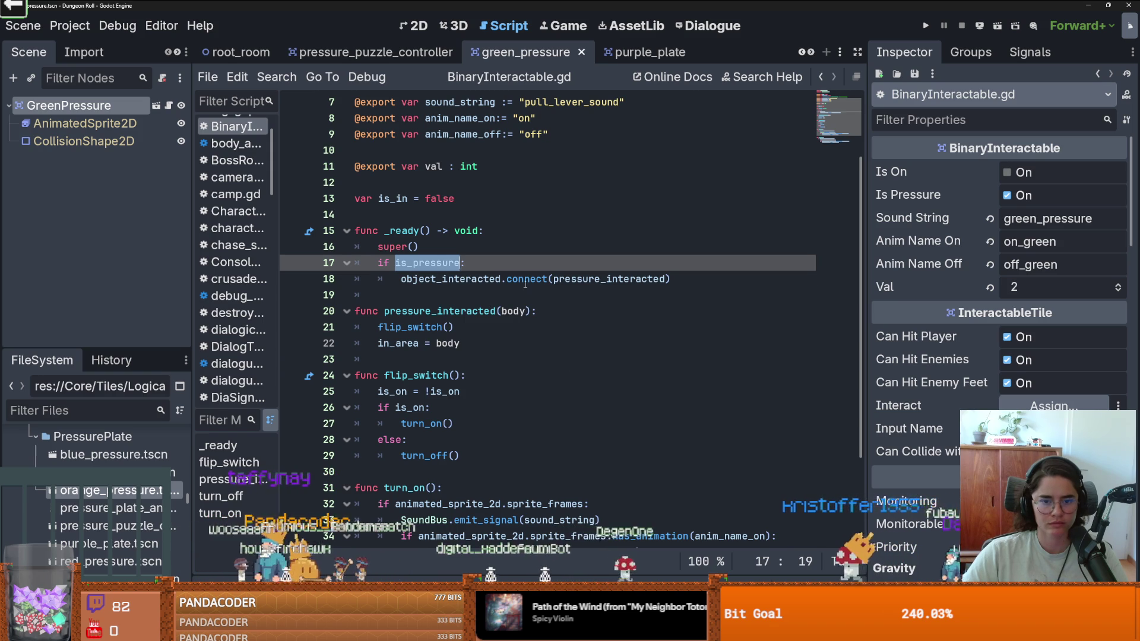
{"action": "double_click", "coordinate": [608, 279]}
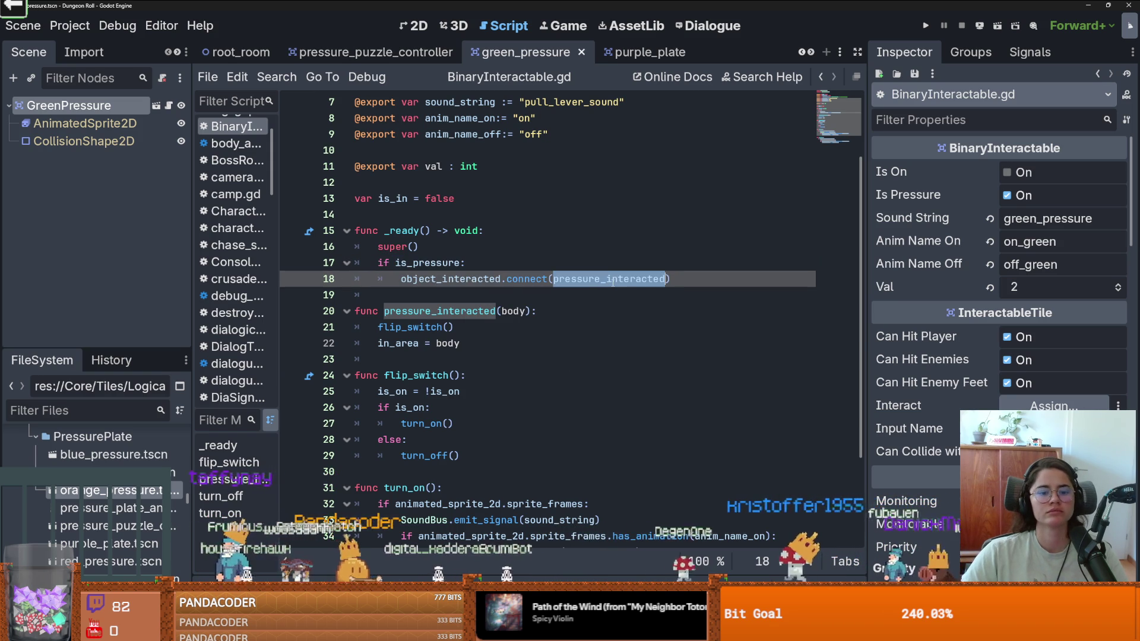
{"action": "mouse_move", "coordinate": [606, 286]}
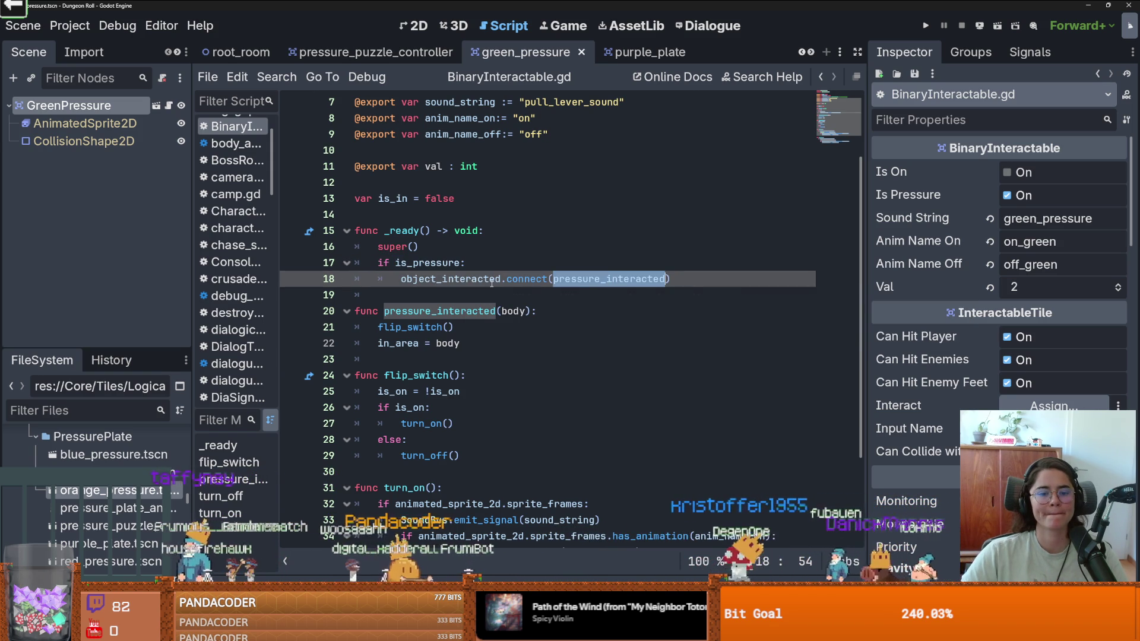
{"action": "mouse_move", "coordinate": [462, 286]}
Step: Enlarge the FileSystem dock and scroll to the LogicalObjects/PressurePlate folder
{"action": "scroll", "coordinate": [462, 286], "scroll_direction": "down", "scroll_amount": 3}
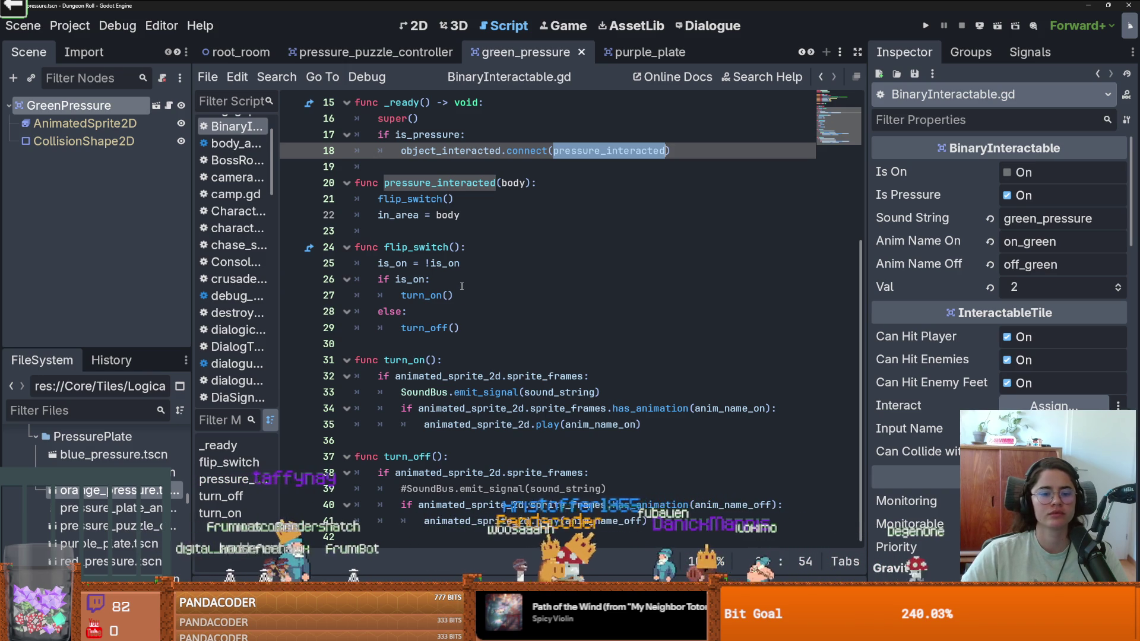
{"action": "scroll", "coordinate": [462, 286], "scroll_direction": "up", "scroll_amount": 2}
{"action": "scroll", "coordinate": [462, 286], "scroll_direction": "up", "scroll_amount": 1}
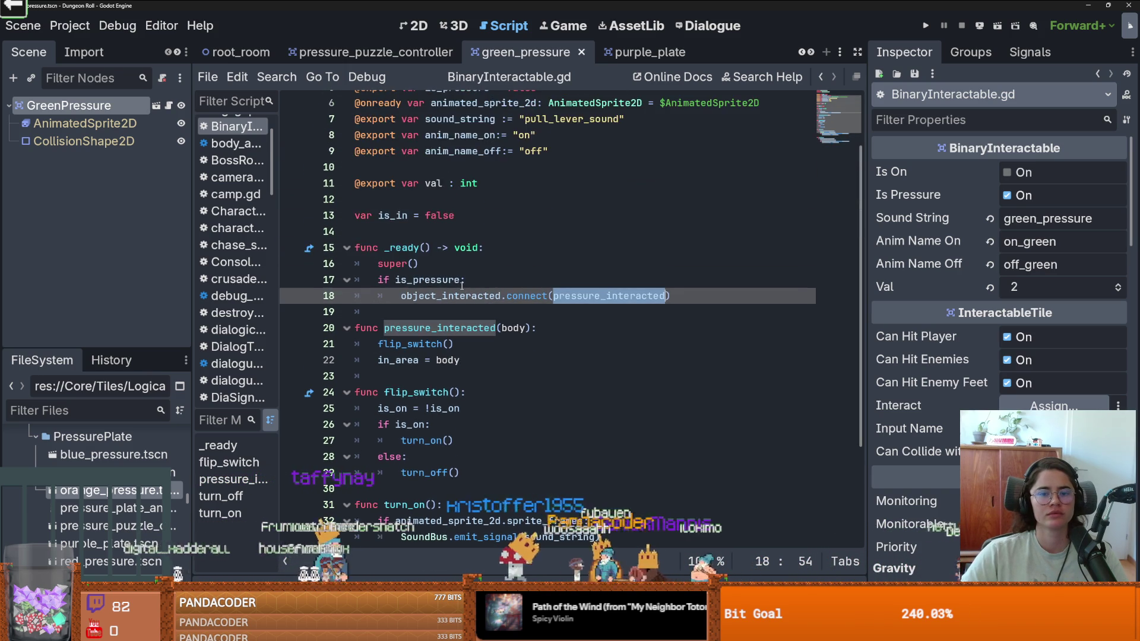
{"action": "scroll", "coordinate": [476, 362], "scroll_direction": "up", "scroll_amount": 2}
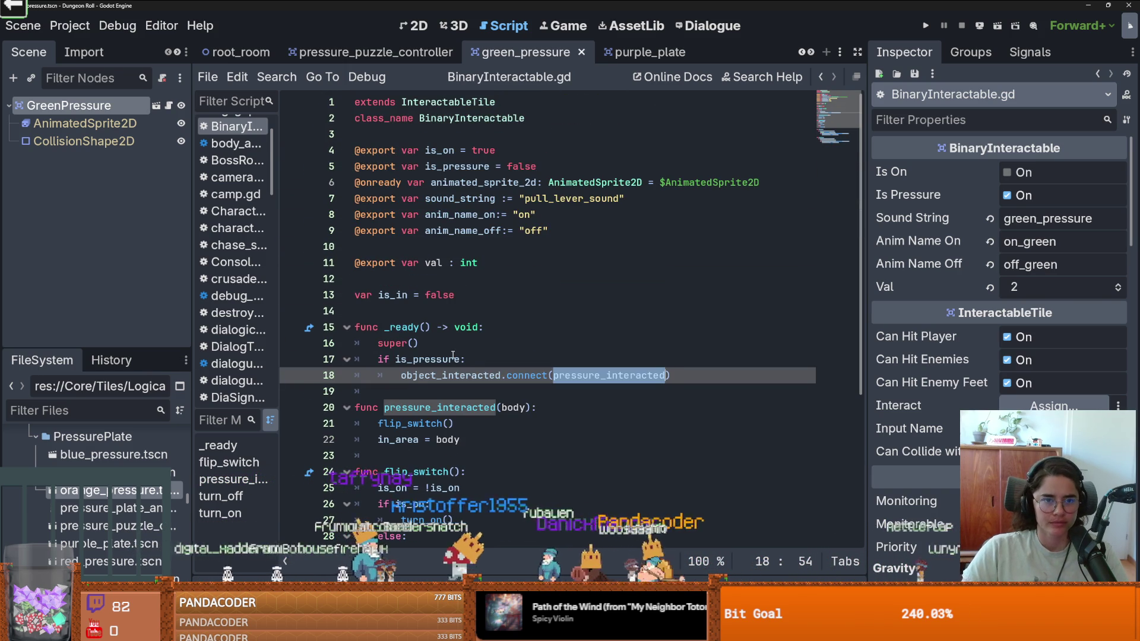
{"action": "left_click_drag", "start_coordinate": [132, 350], "coordinate": [131, 193]}
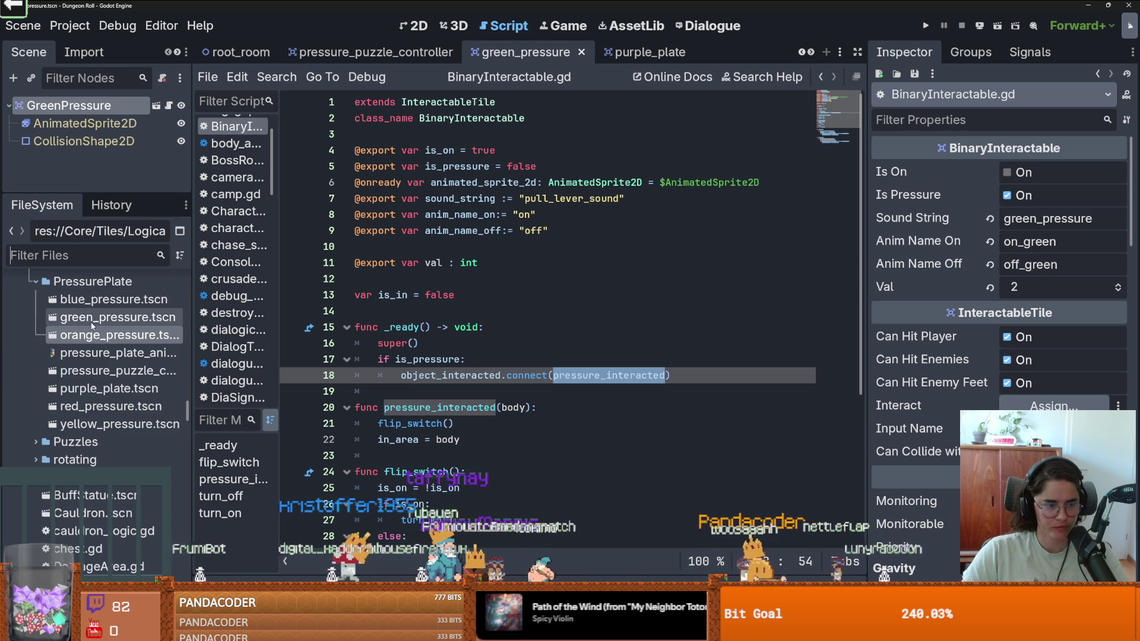
{"action": "scroll", "coordinate": [120, 354], "scroll_direction": "up", "scroll_amount": 5}
Step: Create a new script logical_pressure_plates.gd in the PressurePlate folder
{"action": "scroll", "coordinate": [121, 357], "scroll_direction": "down", "scroll_amount": 3}
{"action": "right_click", "coordinate": [112, 361]}
{"action": "mouse_move", "coordinate": [213, 346]}
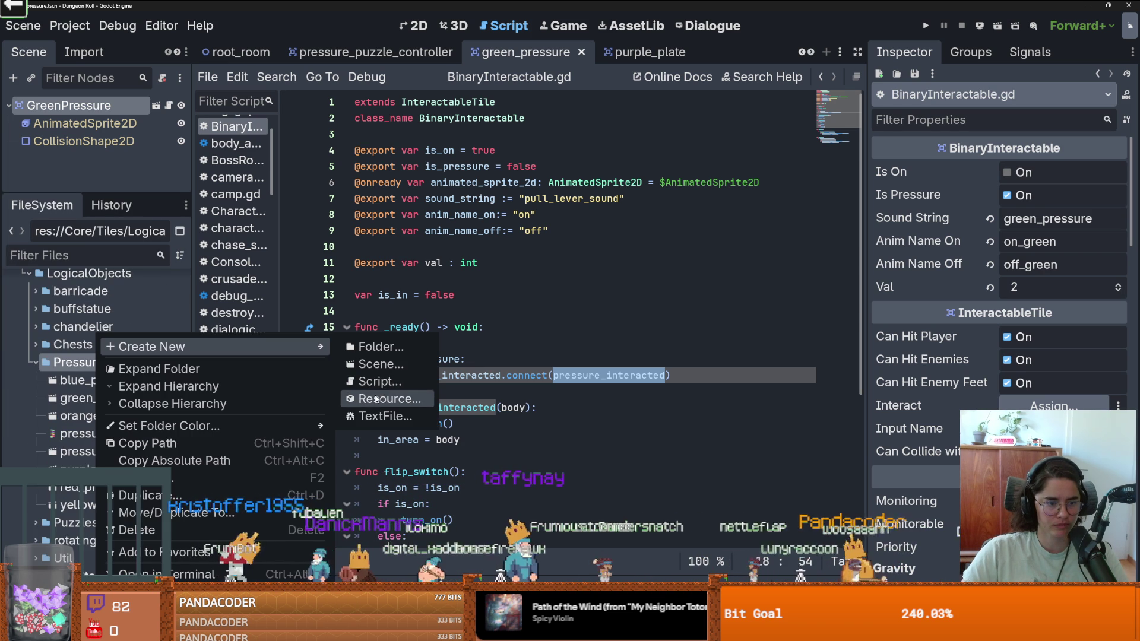
{"action": "type", "text": "logical_pressure_"}
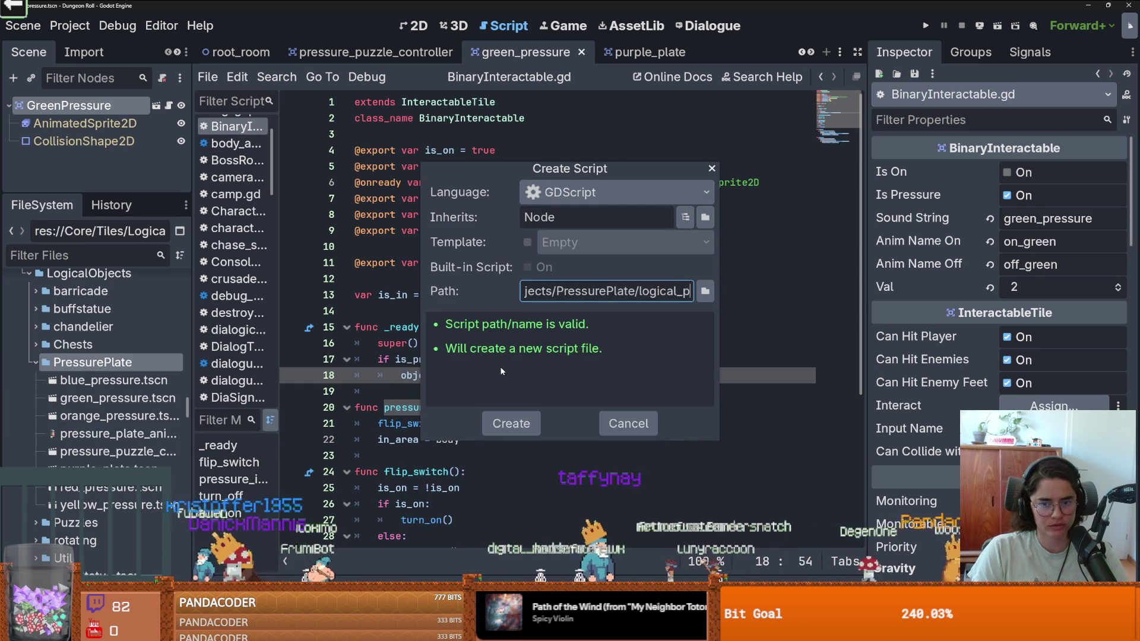
{"action": "type", "text": "plates"}
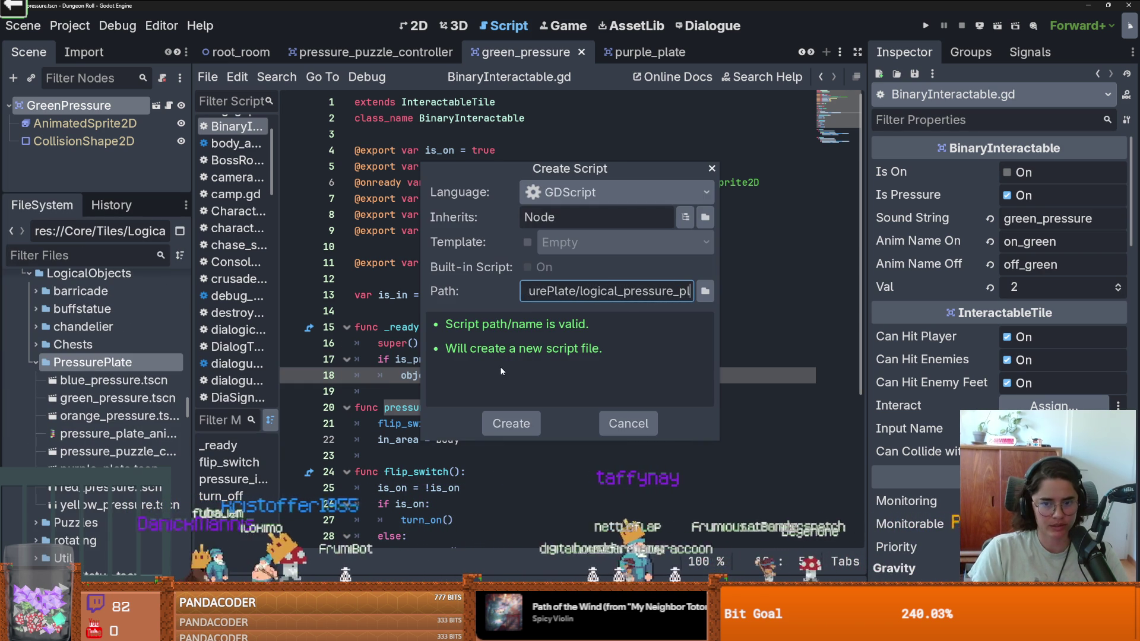
{"action": "key", "text": "Return"}
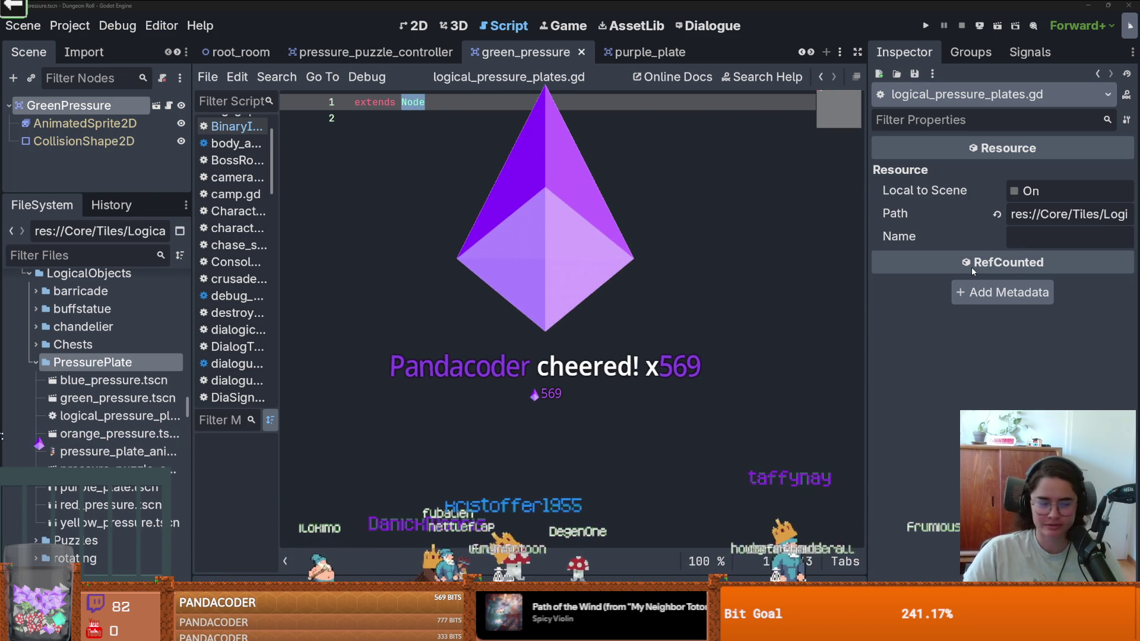
{"action": "mouse_move", "coordinate": [971, 267]}
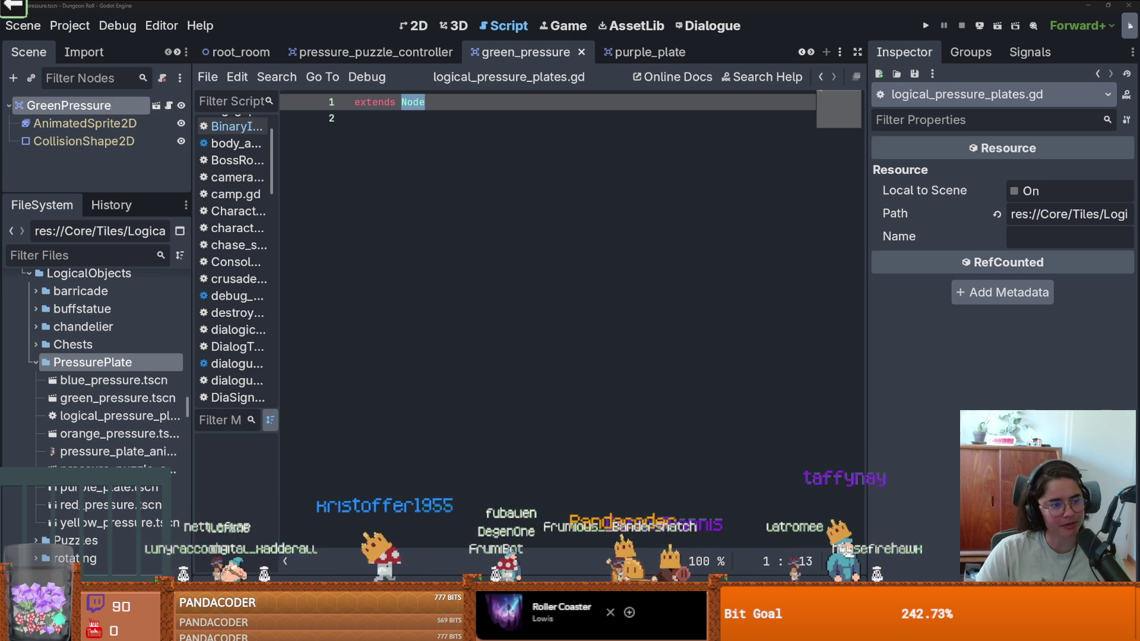
{"action": "left_click", "coordinate": [514, 204]}
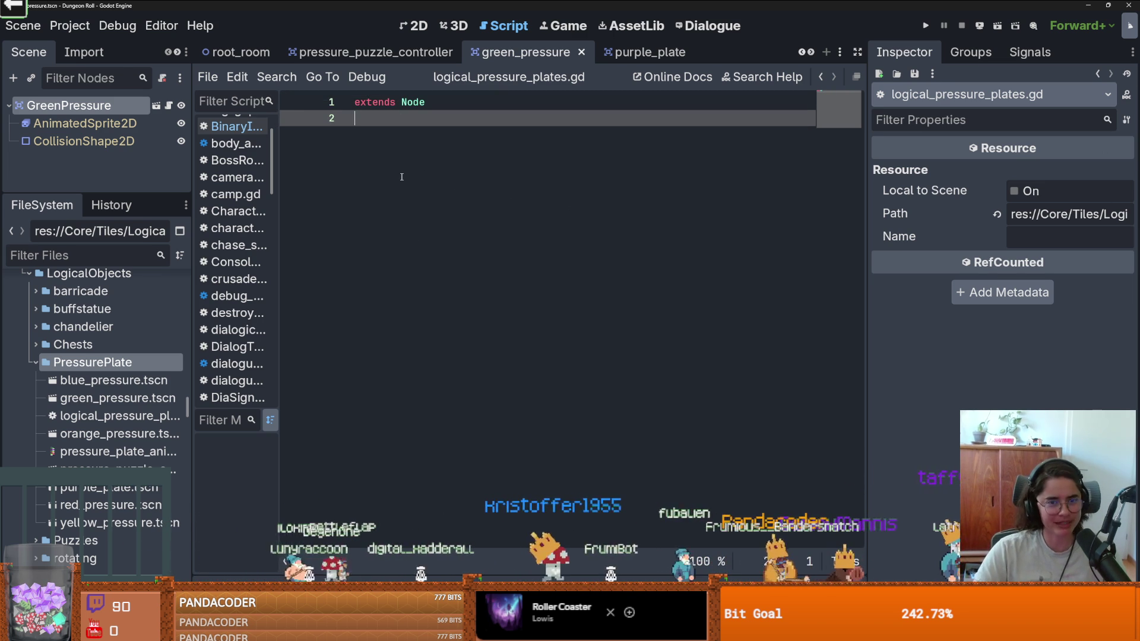
Step: Make logical_pressure_plates.gd extend BinaryInteractable and declare class_name LogicalPressure
{"action": "double_click", "coordinate": [410, 102]}
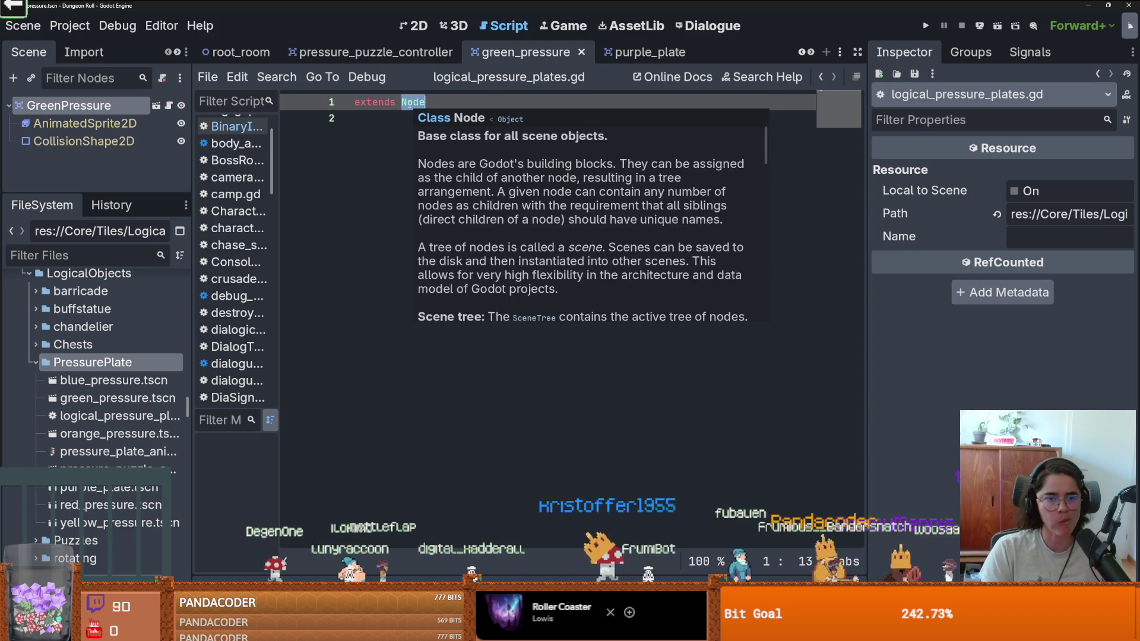
{"action": "type", "text": "Bi"}
{"action": "key", "text": "Return"}
{"action": "key", "text": "Return"}
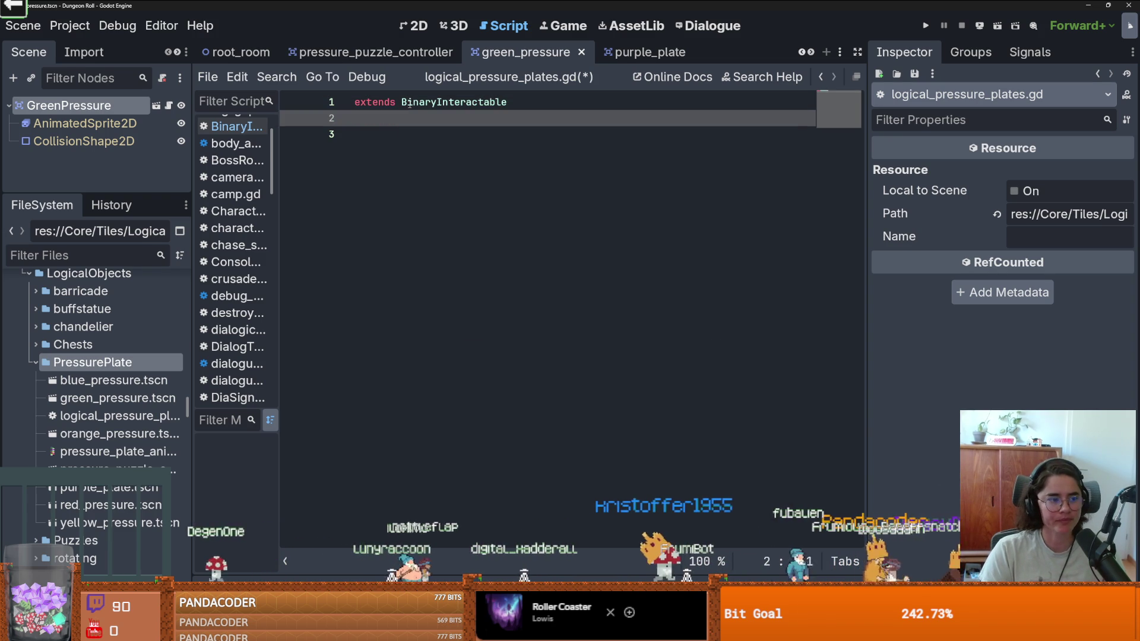
{"action": "type", "text": "class_name LogicalPressure"}
{"action": "key", "text": "ctrl+s"}
{"action": "left_click", "coordinate": [410, 102], "text": "ctrl"}
{"action": "left_click_drag", "start_coordinate": [486, 268], "coordinate": [343, 255]}
{"action": "scroll", "coordinate": [454, 280], "scroll_direction": "down", "scroll_amount": 5}
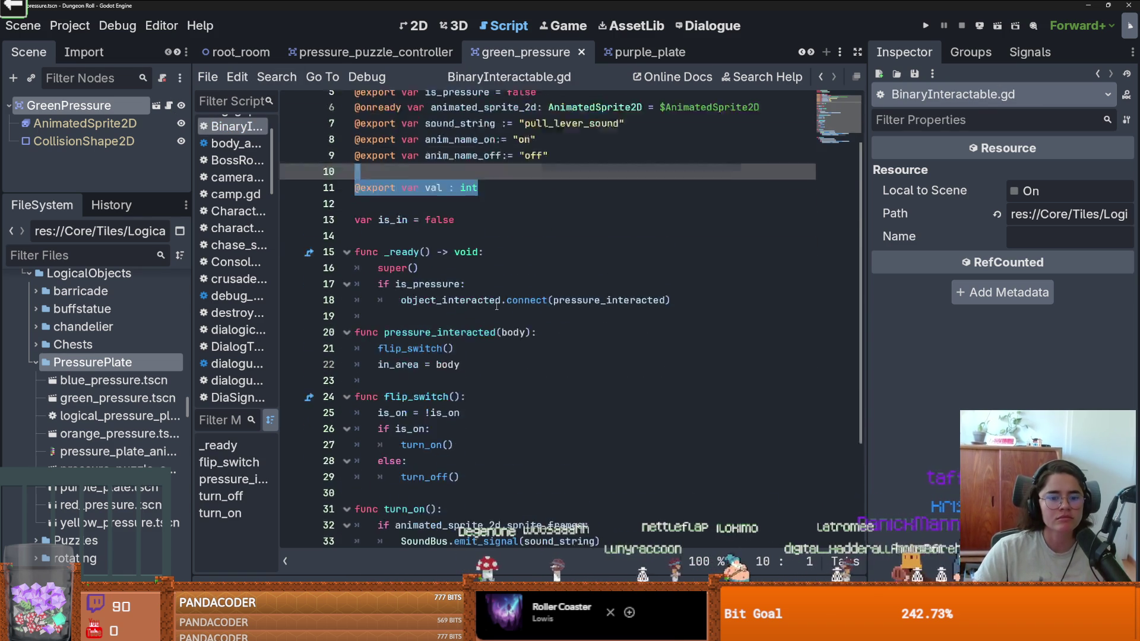
{"action": "scroll", "coordinate": [403, 267], "scroll_direction": "up", "scroll_amount": 3}
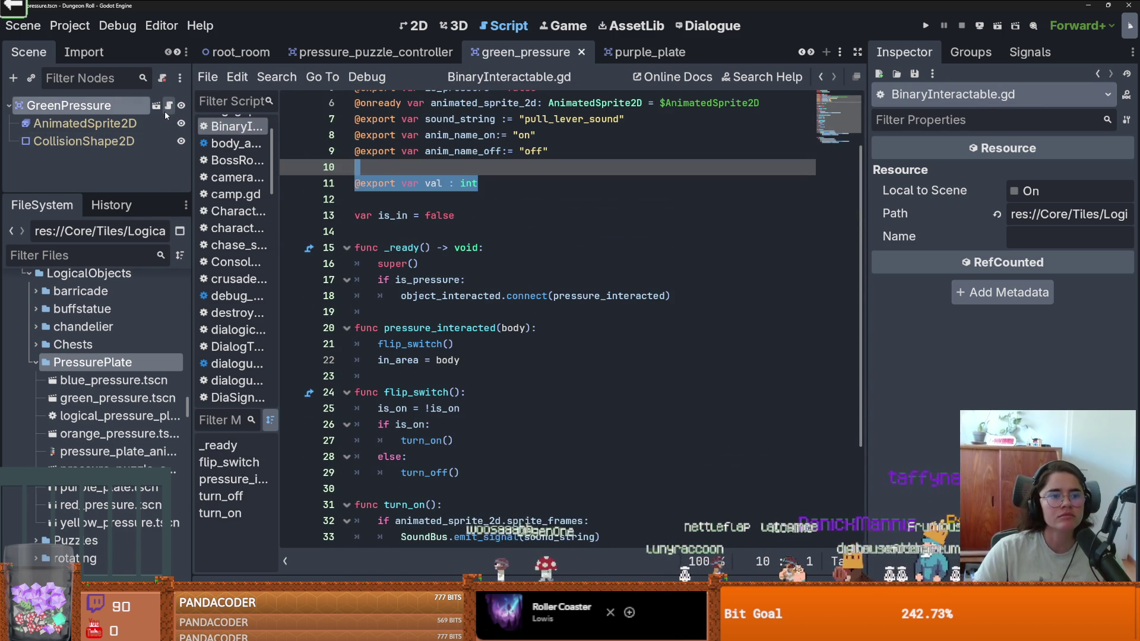
{"action": "scroll", "coordinate": [480, 135], "scroll_direction": "up", "scroll_amount": 2}
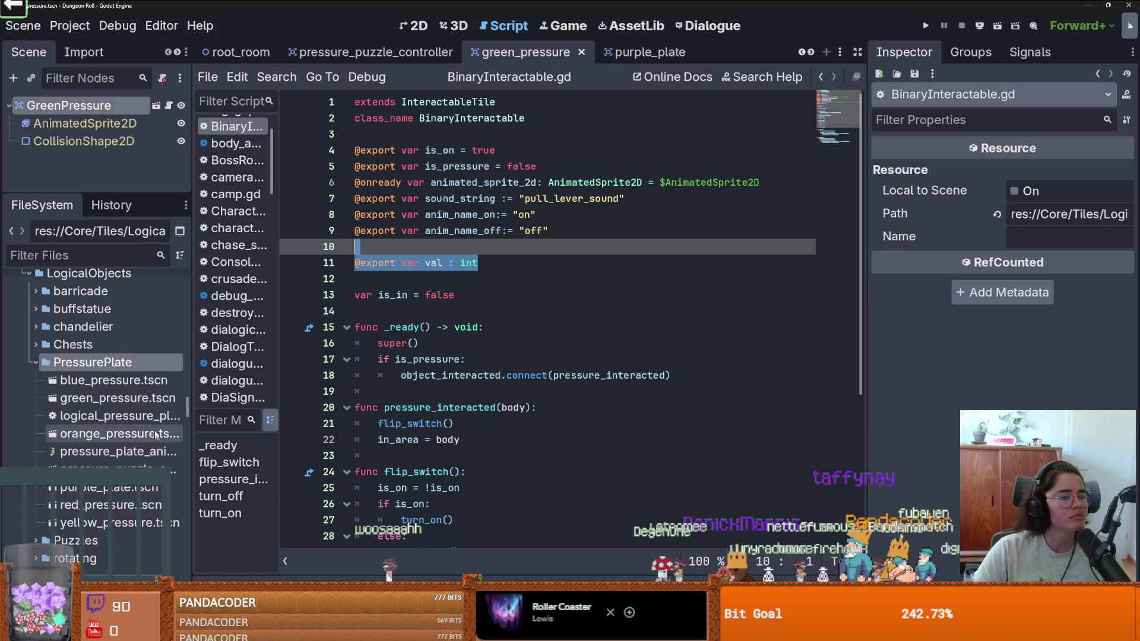
{"action": "left_click_drag", "start_coordinate": [112, 416], "coordinate": [85, 110]}
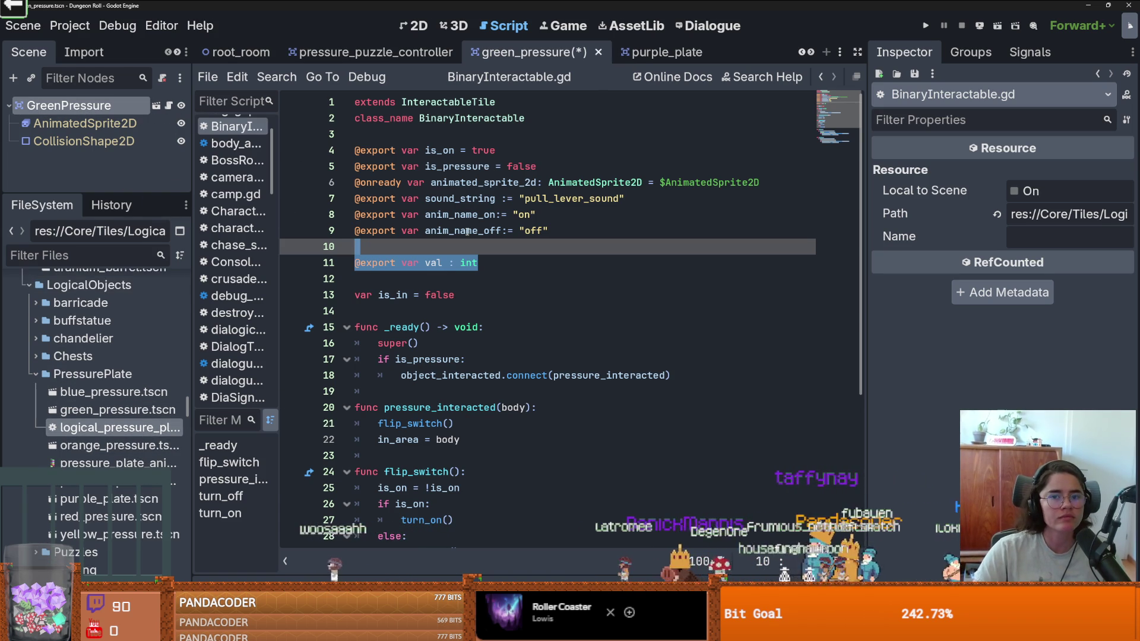
{"action": "key", "text": "Return"}
{"action": "key", "text": "Return"}
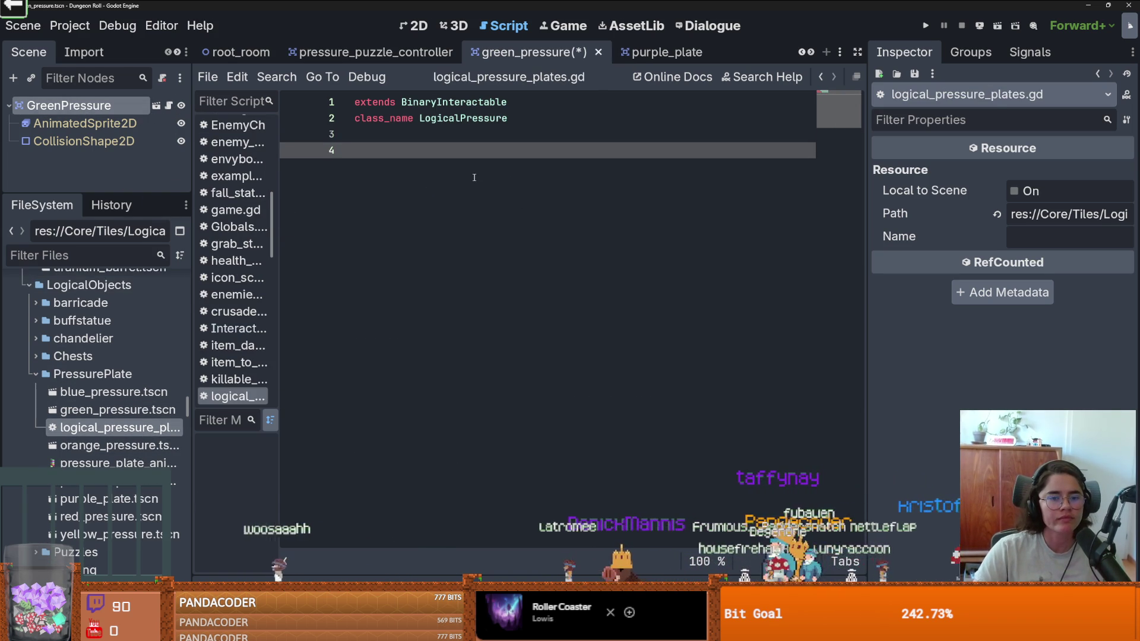
{"action": "type", "text": "@export var val : int"}
{"action": "left_click", "coordinate": [440, 102], "text": "ctrl"}
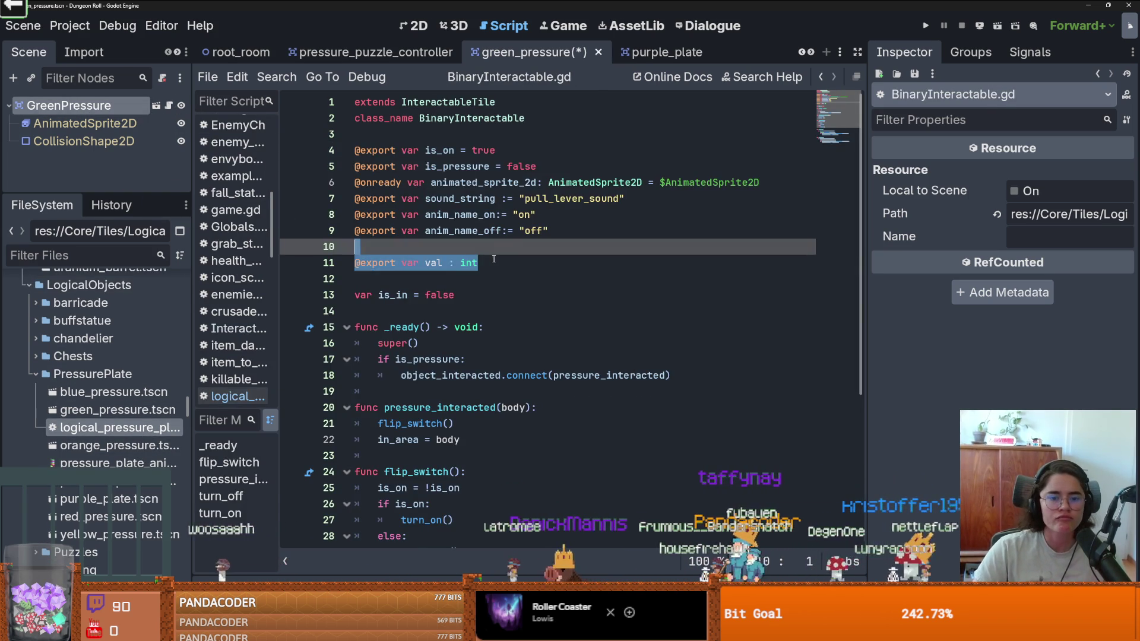
{"action": "key", "text": "BackSpace"}
{"action": "key", "text": "ctrl+s"}
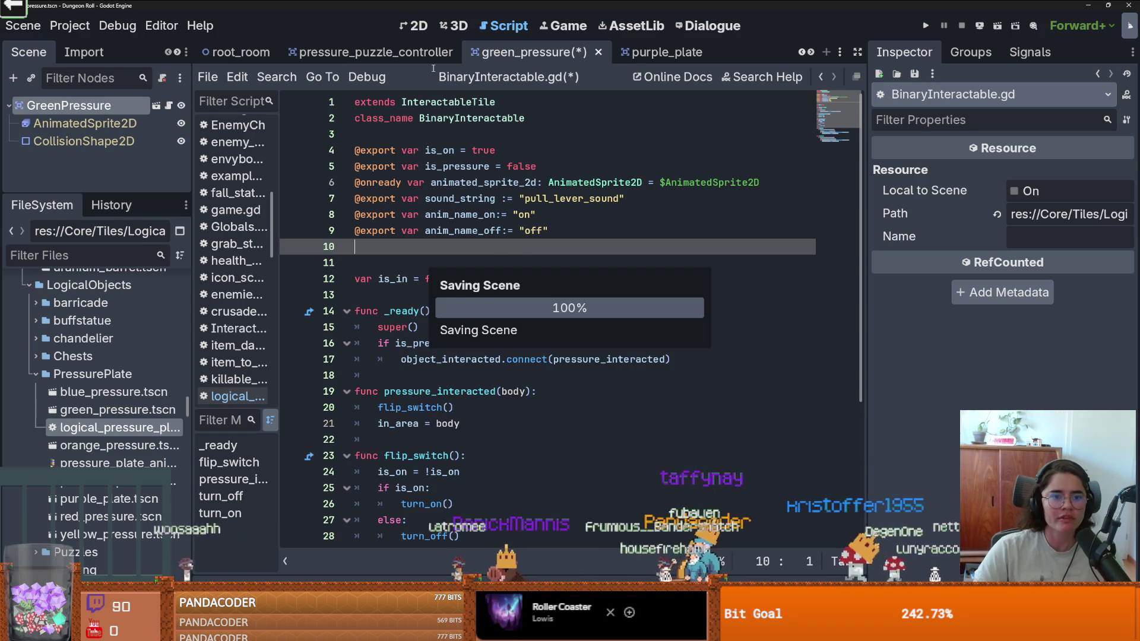
Step: Attach the logical pressure script to the blue, orange, purple, red and yellow plate scenes
{"action": "double_click", "coordinate": [137, 395]}
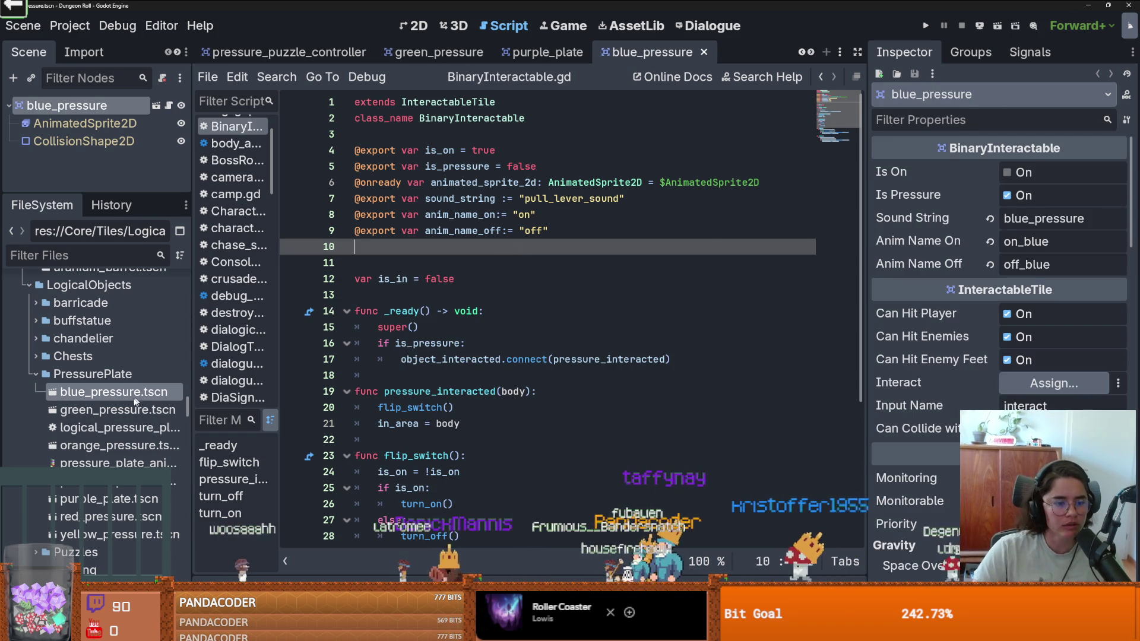
{"action": "mouse_move", "coordinate": [113, 428]}
{"action": "left_mouse_down"}
{"action": "mouse_move", "coordinate": [118, 142]}
{"action": "mouse_move", "coordinate": [67, 106]}
{"action": "left_mouse_up"}
{"action": "double_click", "coordinate": [113, 451]}
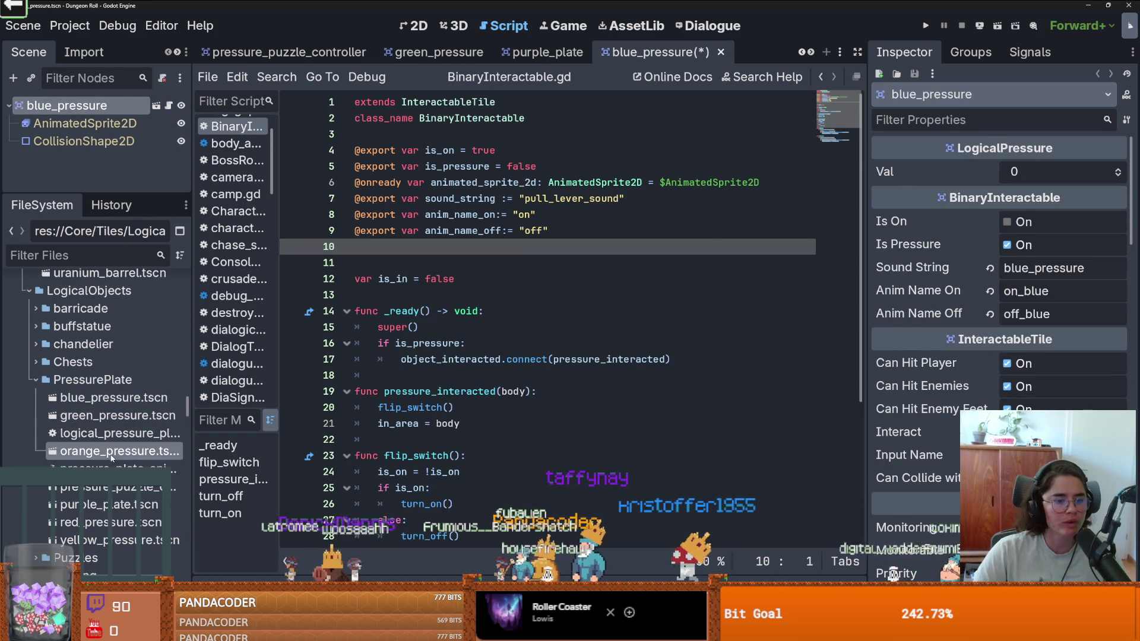
{"action": "left_click_drag", "start_coordinate": [100, 429], "coordinate": [86, 108]}
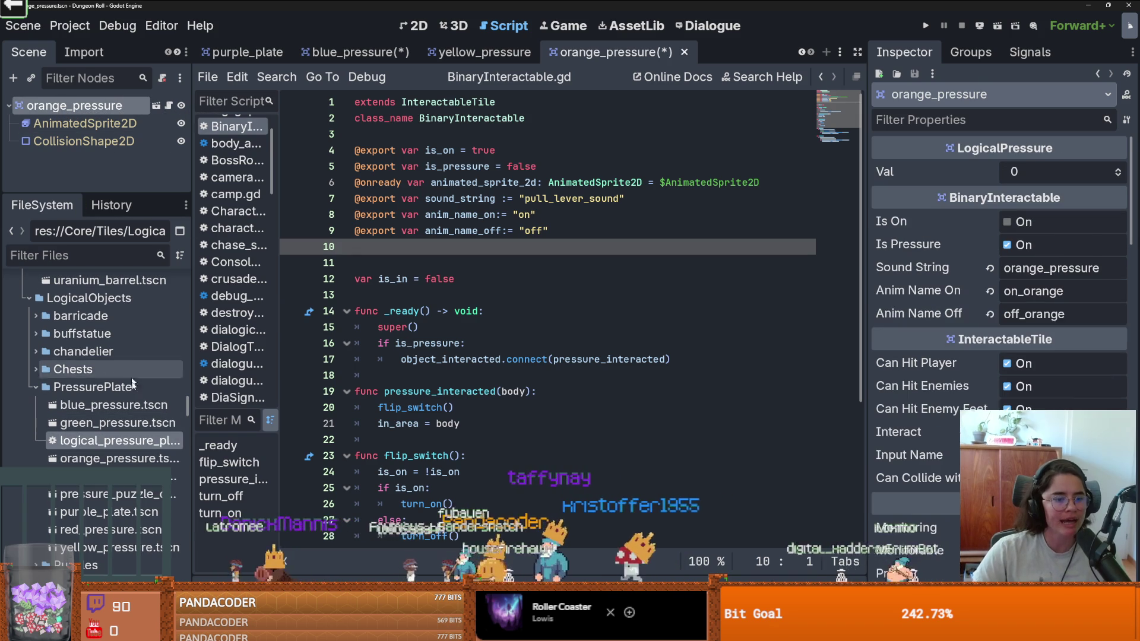
{"action": "double_click", "coordinate": [112, 512]}
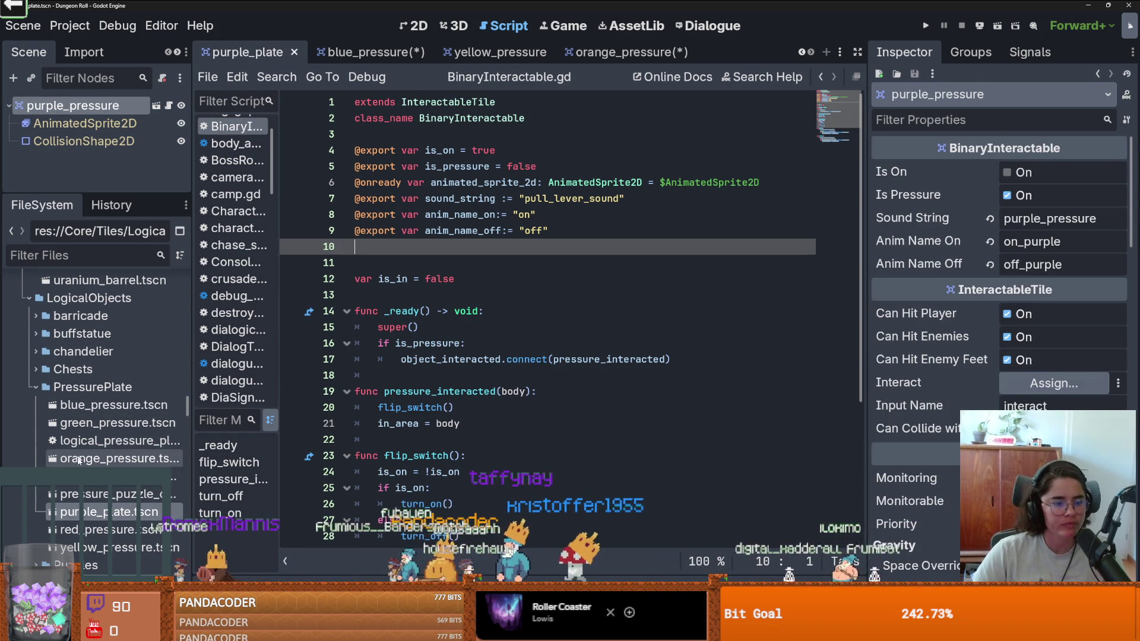
{"action": "left_click_drag", "start_coordinate": [98, 443], "coordinate": [84, 108]}
{"action": "double_click", "coordinate": [101, 536]}
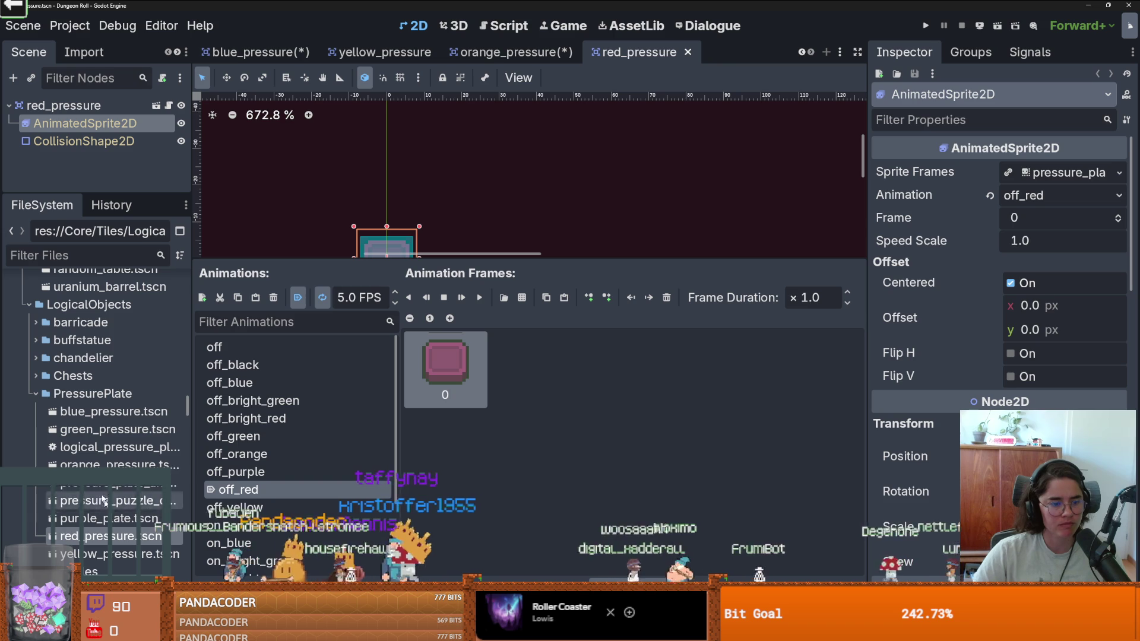
{"action": "mouse_move", "coordinate": [113, 447]}
{"action": "left_mouse_down"}
{"action": "mouse_move", "coordinate": [45, 95]}
{"action": "mouse_move", "coordinate": [46, 105]}
{"action": "left_mouse_up"}
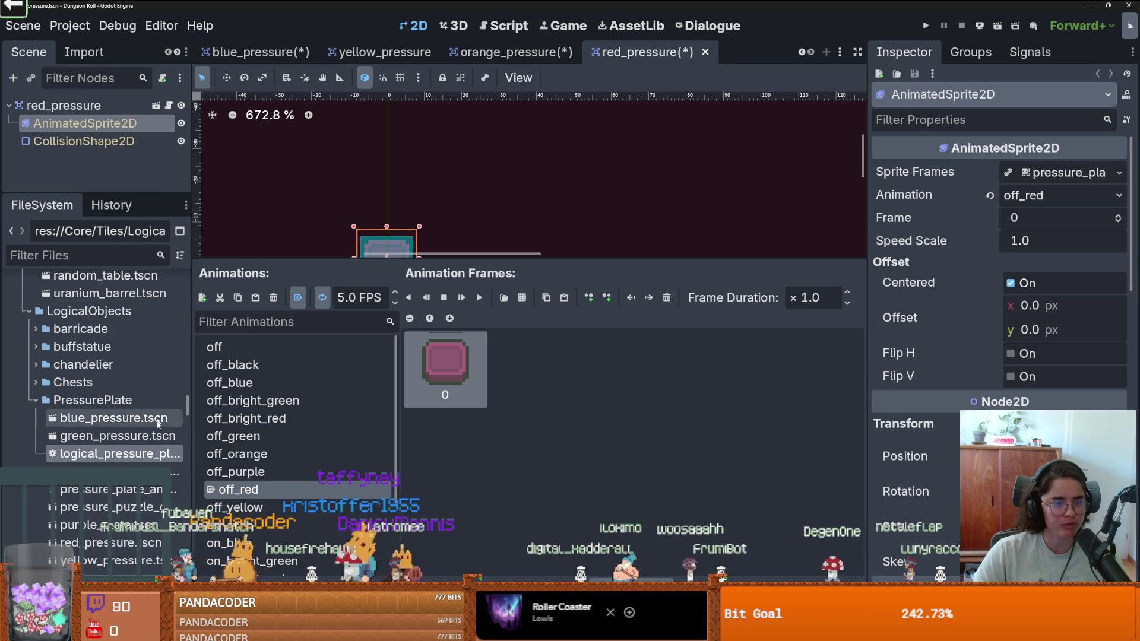
{"action": "double_click", "coordinate": [121, 561]}
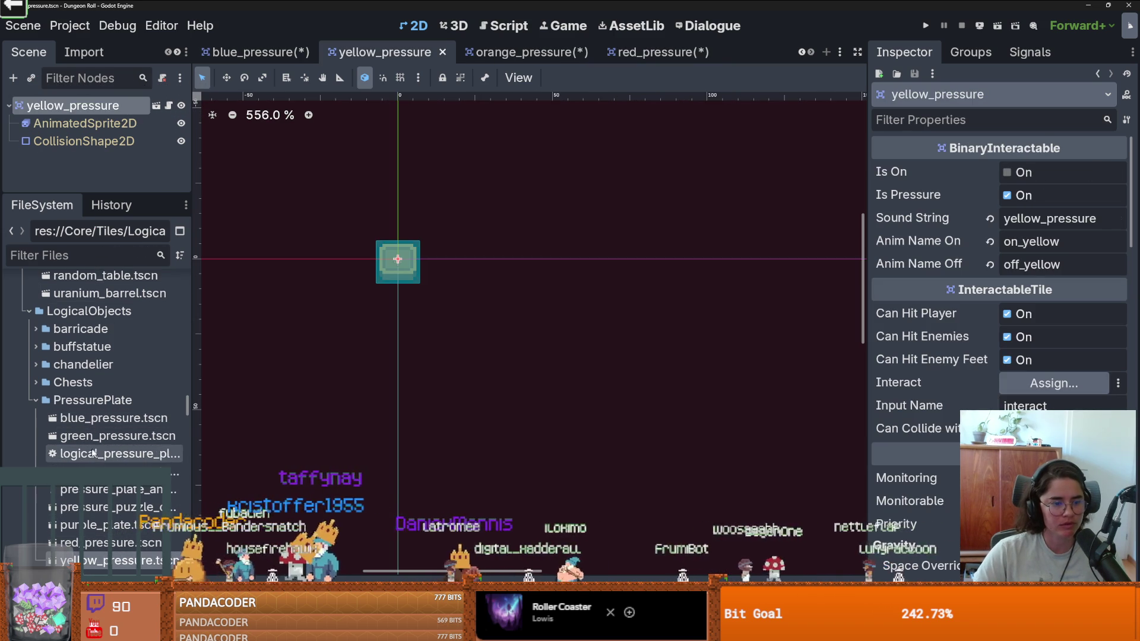
{"action": "left_click_drag", "start_coordinate": [113, 454], "coordinate": [59, 105]}
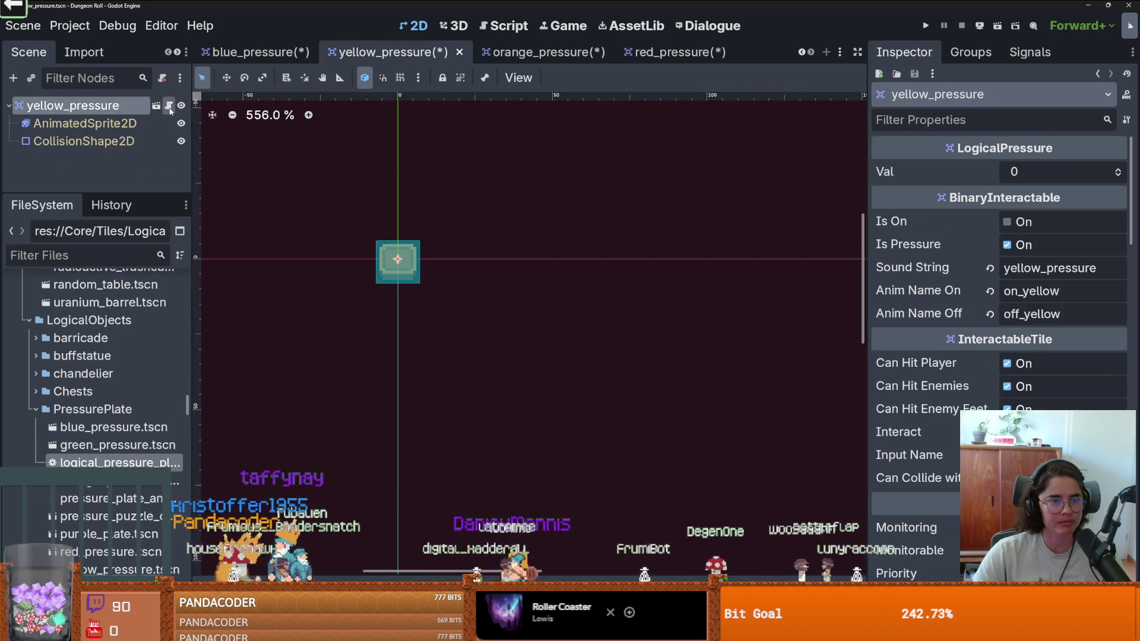
Step: Save the yellow, orange, red, blue and purple plate scenes and widen the code editor
{"action": "left_click", "coordinate": [169, 105]}
{"action": "key", "text": "ctrl+s"}
{"action": "left_click", "coordinate": [516, 52]}
{"action": "key", "text": "ctrl+s"}
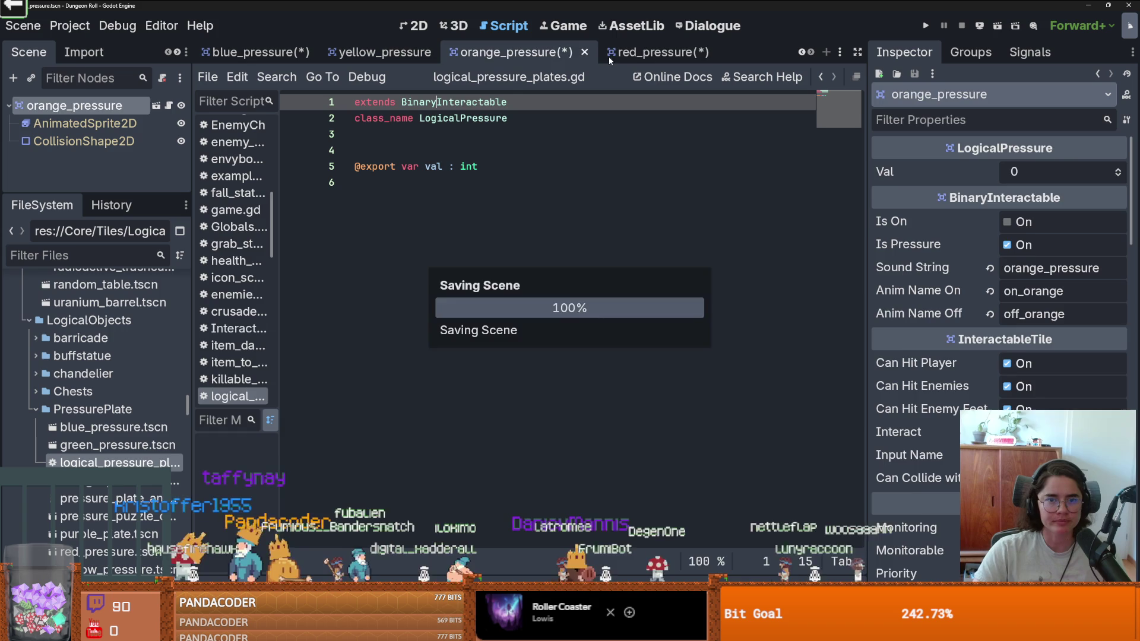
{"action": "left_click", "coordinate": [642, 53]}
{"action": "key", "text": "ctrl+s"}
{"action": "left_click", "coordinate": [285, 52]}
{"action": "key", "text": "ctrl+s"}
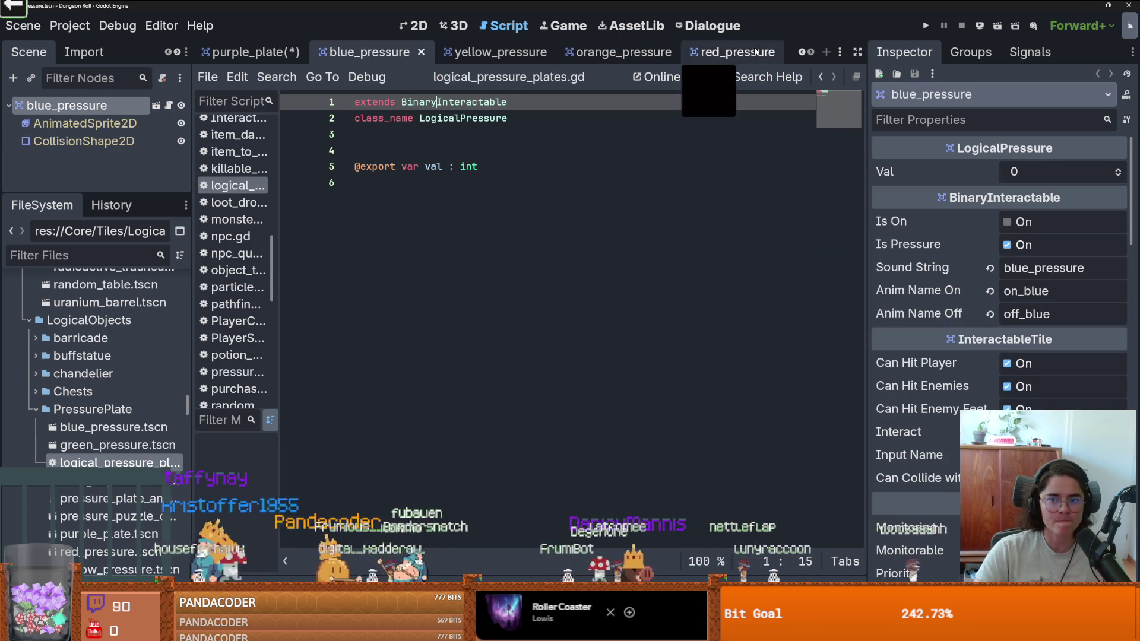
{"action": "left_click", "coordinate": [249, 53]}
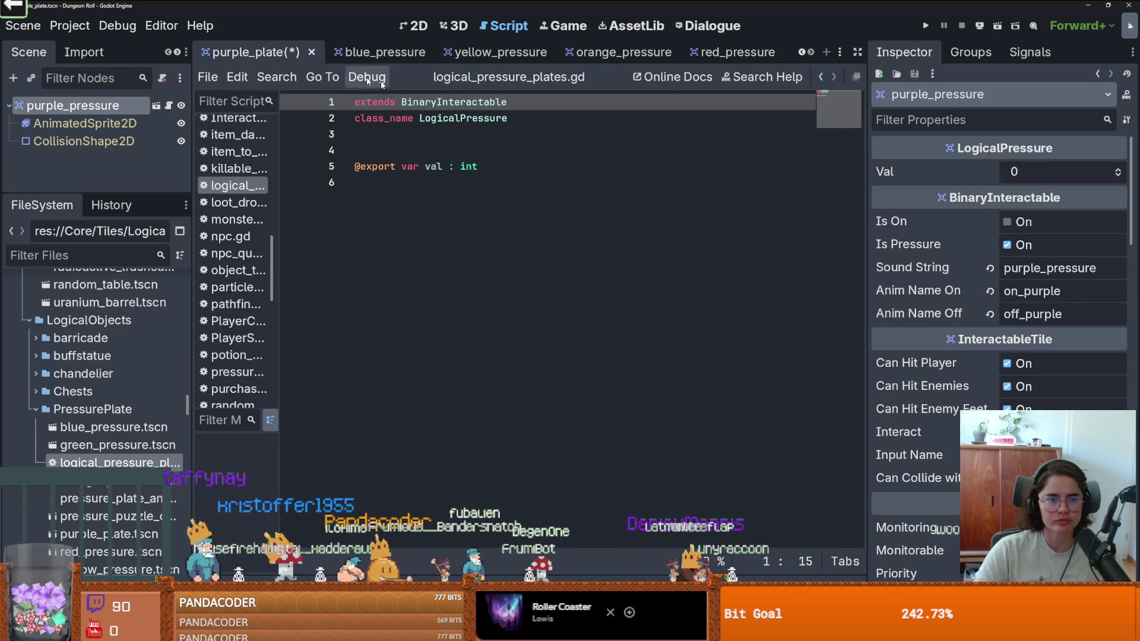
{"action": "key", "text": "ctrl+s"}
{"action": "left_click_drag", "start_coordinate": [866, 190], "coordinate": [1014, 190]}
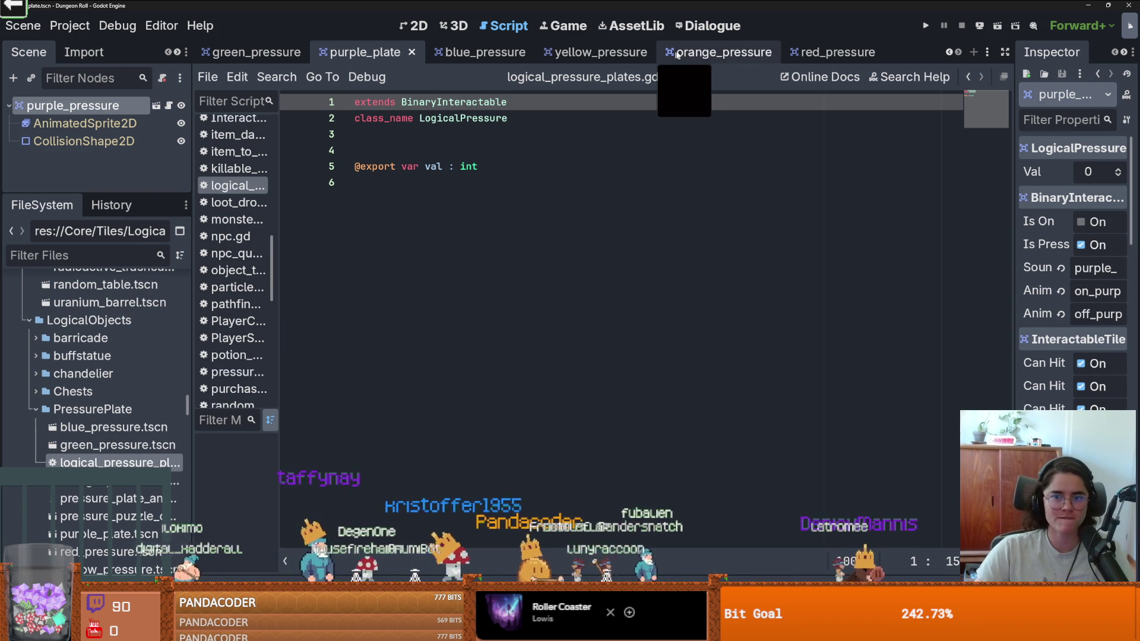
{"action": "scroll", "coordinate": [954, 54], "scroll_direction": "up", "scroll_amount": 2}
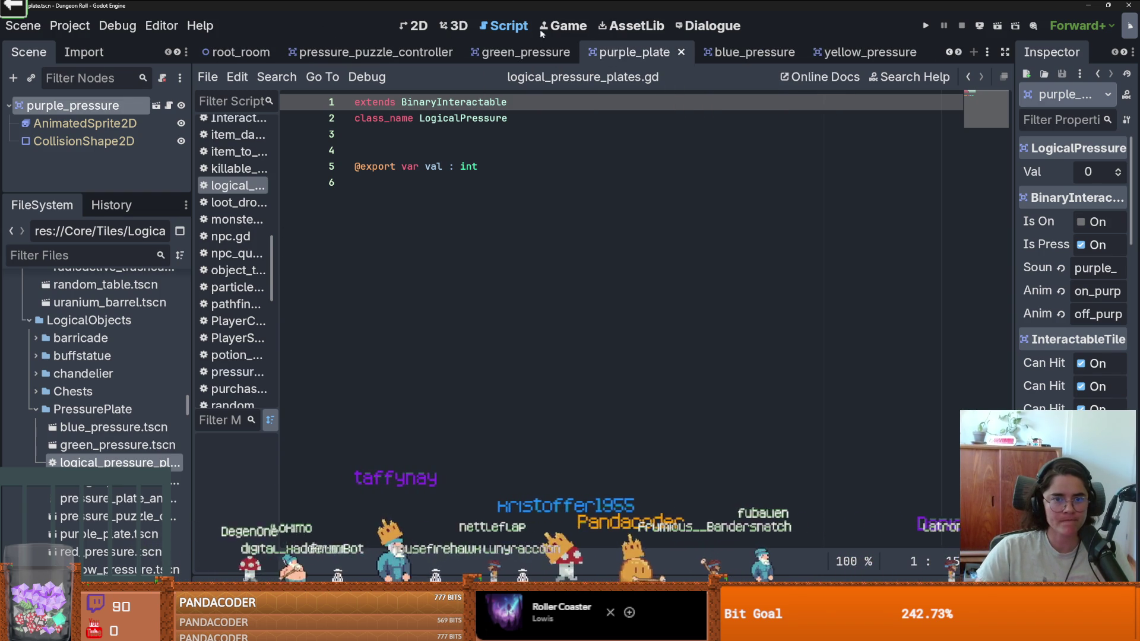
Step: Delete the extra blank line after _ready in pressure_puzzle_controller.gd
{"action": "left_click", "coordinate": [526, 53]}
{"action": "left_click", "coordinate": [371, 52]}
{"action": "scroll", "coordinate": [464, 267], "scroll_direction": "up", "scroll_amount": 2}
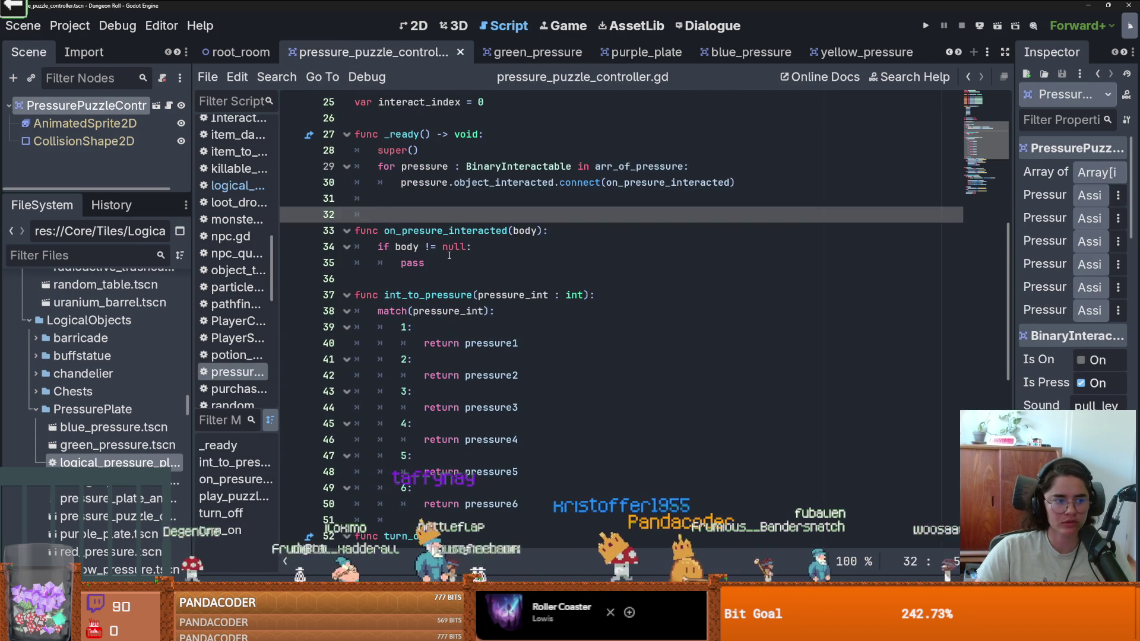
{"action": "key", "text": "BackSpace"}
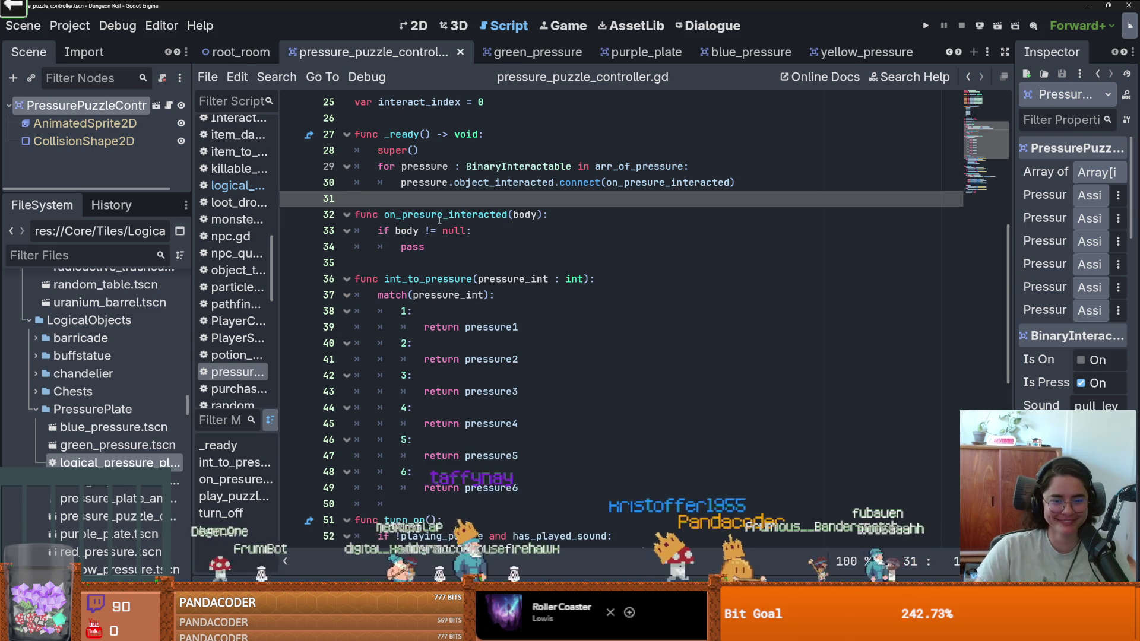
{"action": "scroll", "coordinate": [439, 220], "scroll_direction": "down", "scroll_amount": 10}
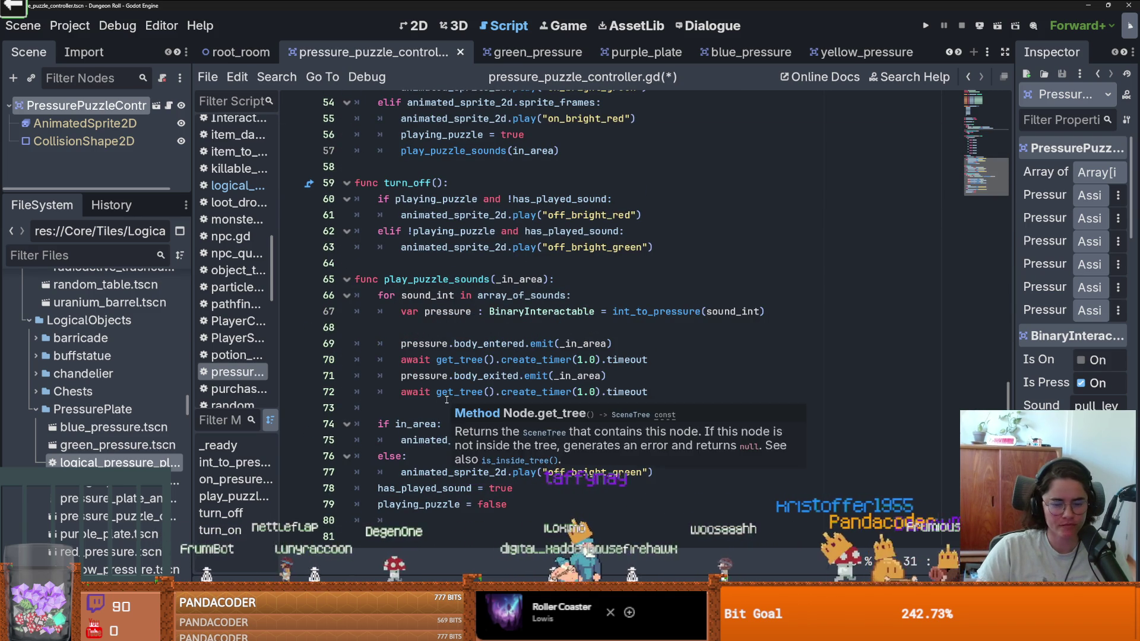
Step: Inspect the body_entered and _in_area calls in play_puzzle_sounds, then open InteractableTile.gd
{"action": "left_click", "coordinate": [472, 361]}
{"action": "double_click", "coordinate": [478, 349]}
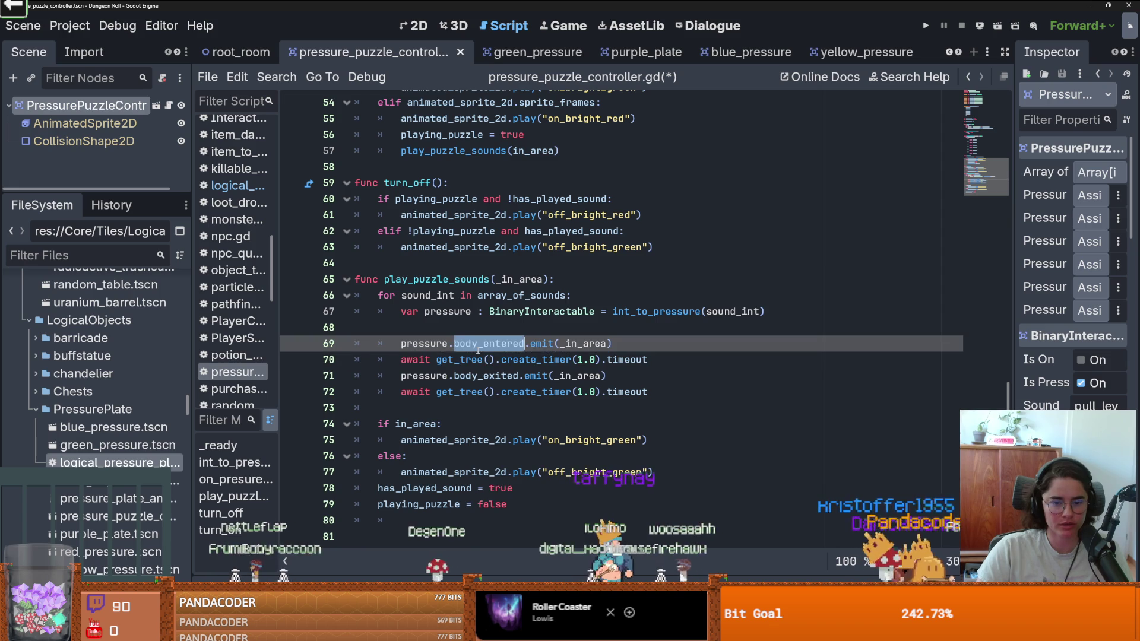
{"action": "double_click", "coordinate": [588, 347]}
{"action": "double_click", "coordinate": [503, 345]}
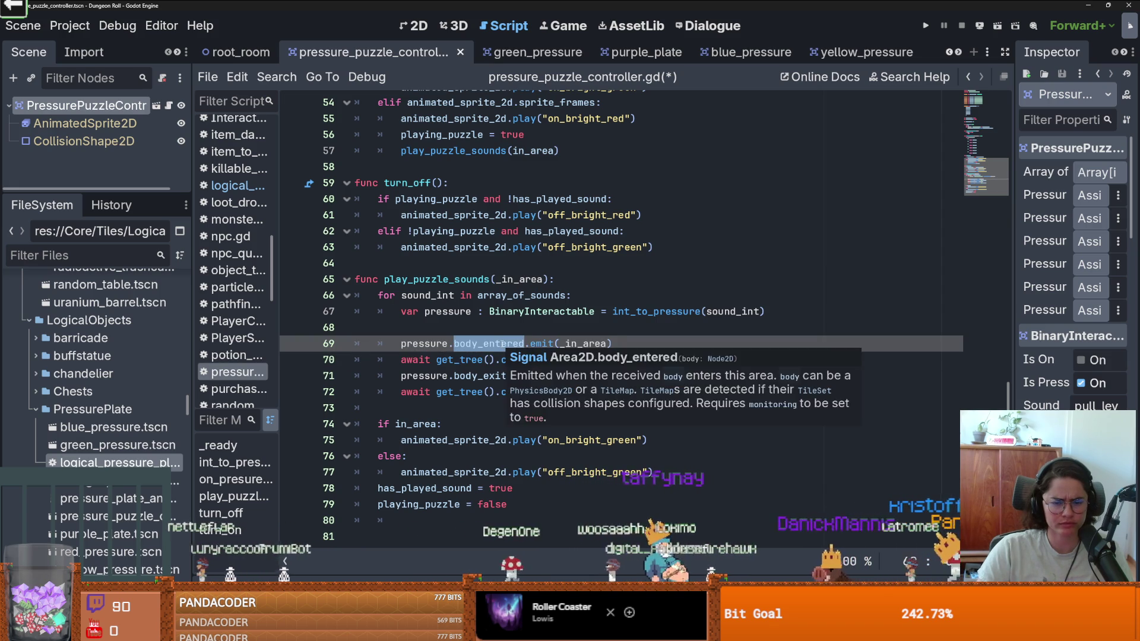
{"action": "scroll", "coordinate": [482, 344], "scroll_direction": "up", "scroll_amount": 15}
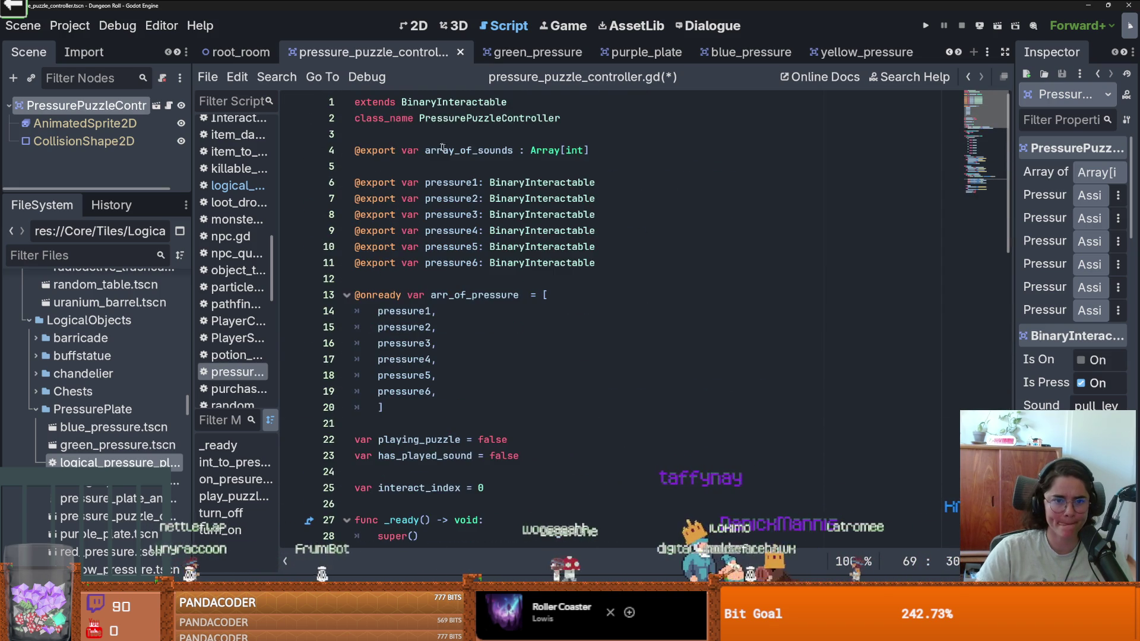
{"action": "left_click", "coordinate": [445, 107], "text": "ctrl"}
{"action": "left_click", "coordinate": [445, 107], "text": "ctrl"}
{"action": "scroll", "coordinate": [490, 261], "scroll_direction": "up", "scroll_amount": 10}
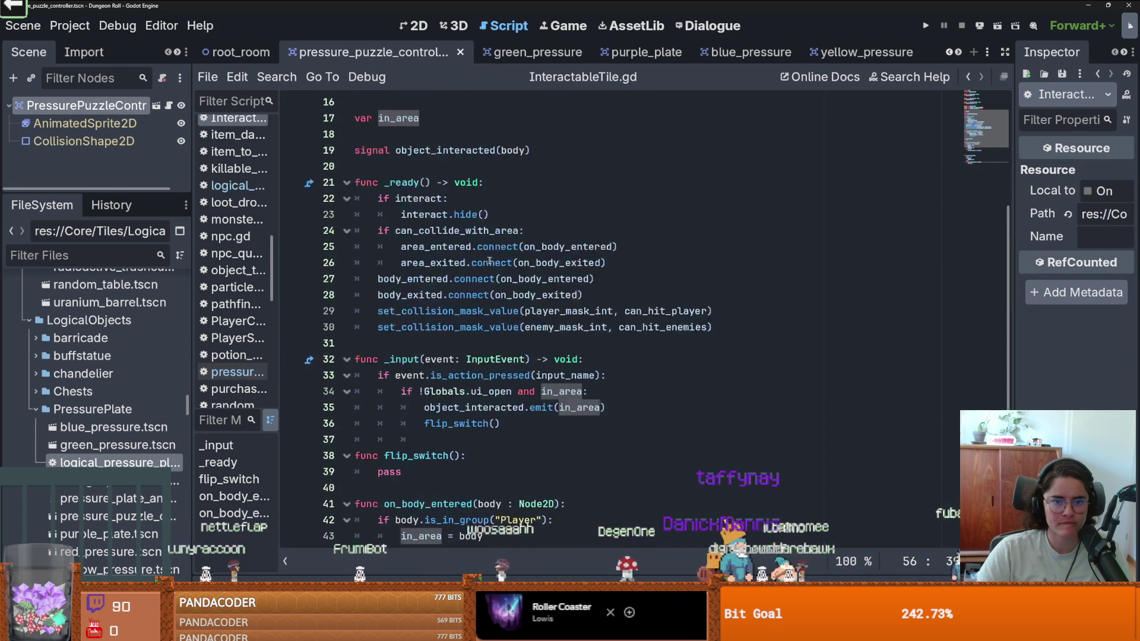
Step: In InteractableTile.gd, trace body_entered to on_body_entered and its object_interacted emit
{"action": "scroll", "coordinate": [490, 261], "scroll_direction": "down", "scroll_amount": 2}
{"action": "left_click", "coordinate": [444, 344]}
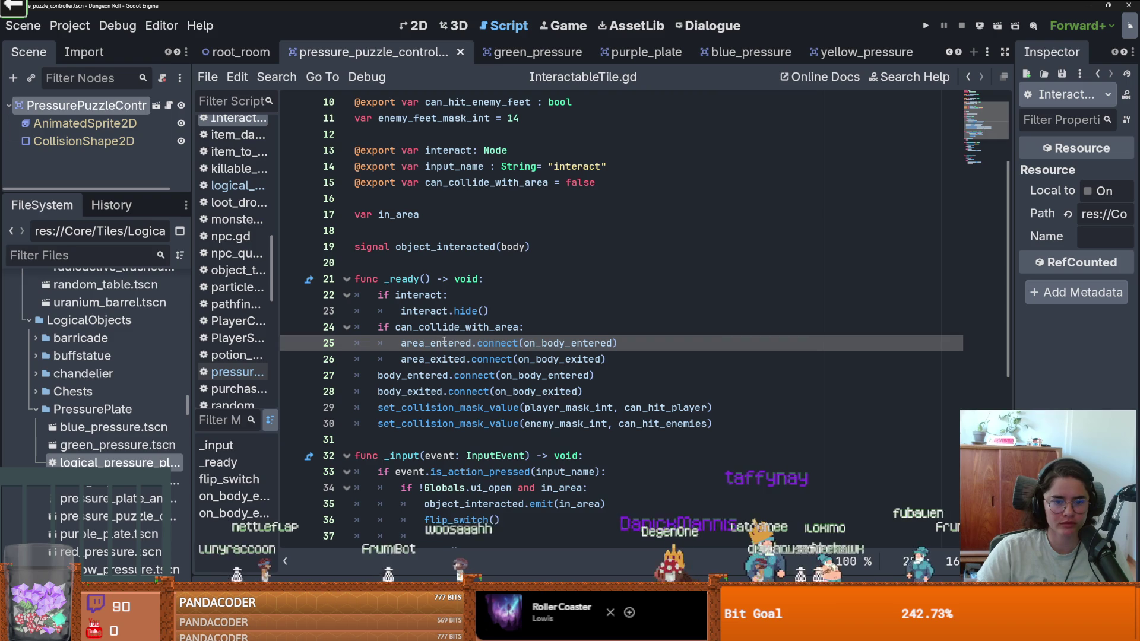
{"action": "left_click", "coordinate": [428, 371]}
{"action": "left_click", "coordinate": [532, 379], "text": "ctrl"}
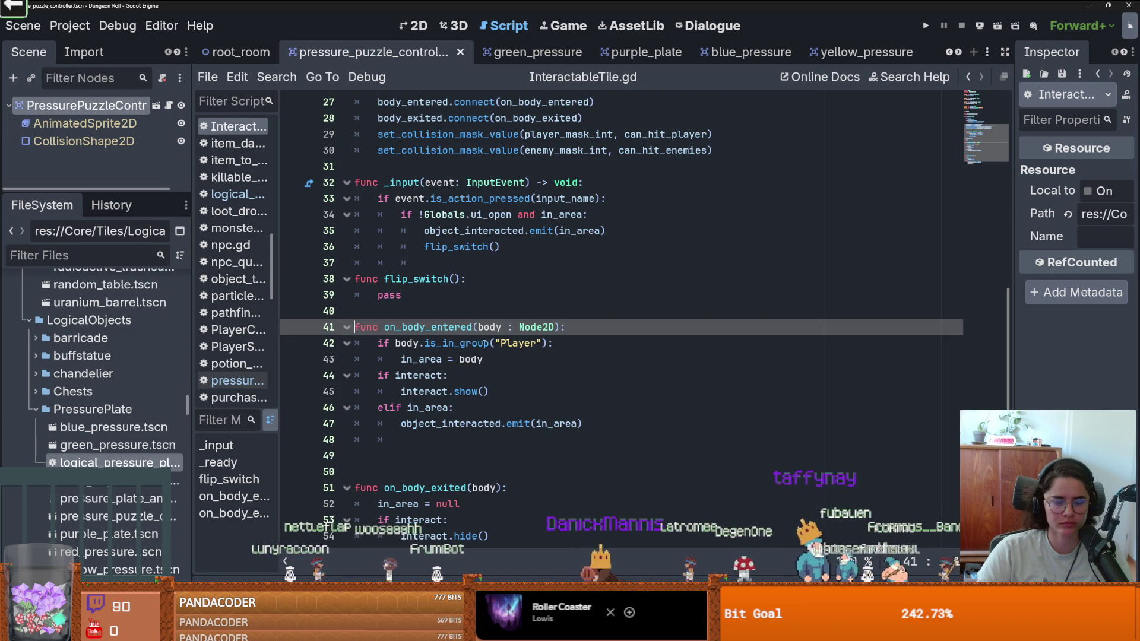
{"action": "scroll", "coordinate": [452, 331], "scroll_direction": "down", "scroll_amount": 1}
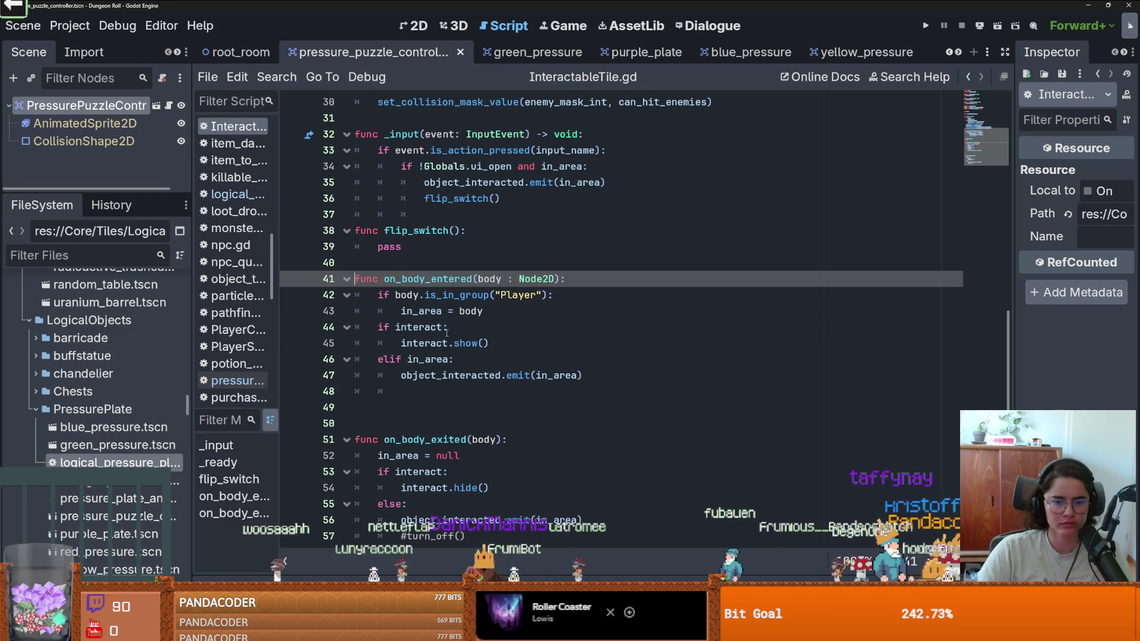
{"action": "mouse_move", "coordinate": [444, 377]}
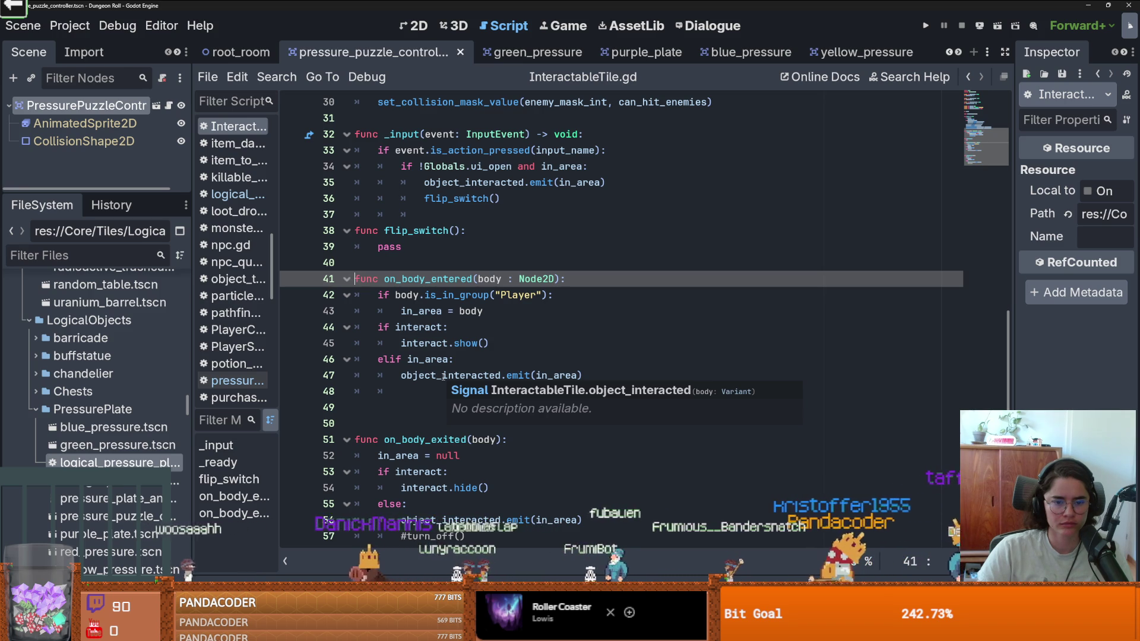
{"action": "double_click", "coordinate": [444, 376]}
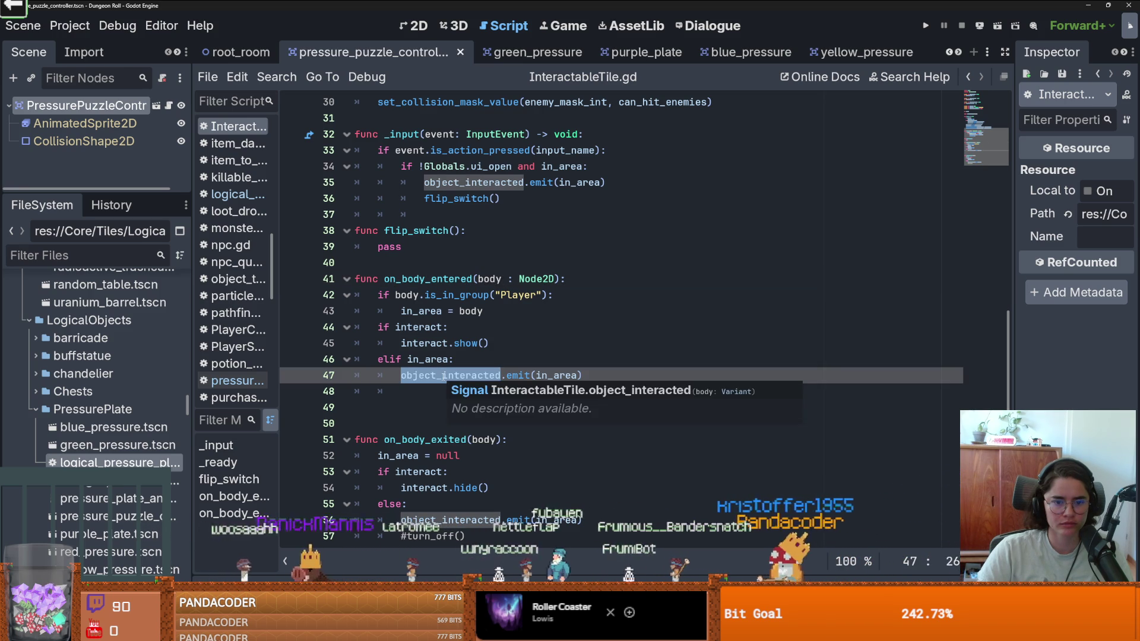
{"action": "scroll", "coordinate": [451, 377], "scroll_direction": "up", "scroll_amount": 5}
{"action": "scroll", "coordinate": [466, 378], "scroll_direction": "down", "scroll_amount": 5}
{"action": "scroll", "coordinate": [469, 379], "scroll_direction": "up", "scroll_amount": 10}
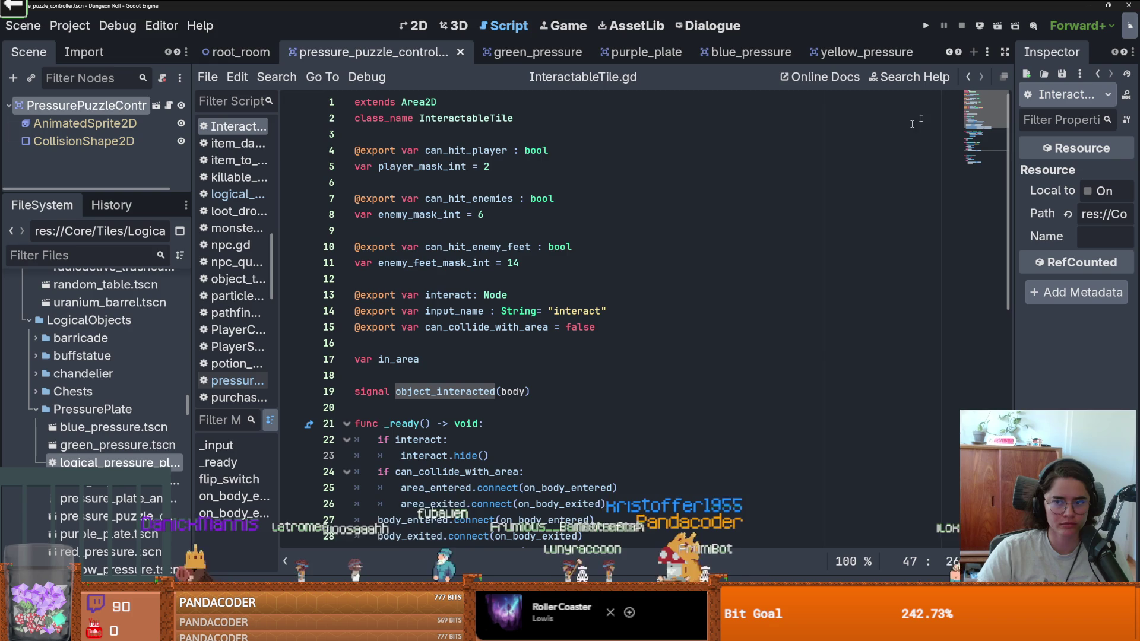
{"action": "left_click", "coordinate": [969, 77]}
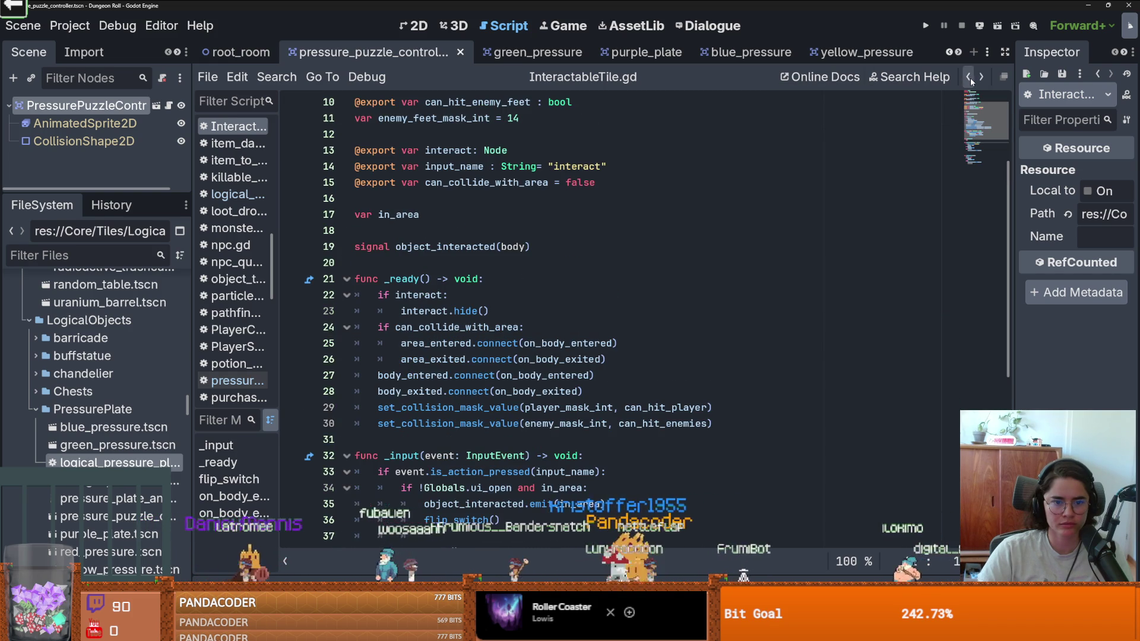
{"action": "scroll", "coordinate": [474, 167], "scroll_direction": "up", "scroll_amount": 3}
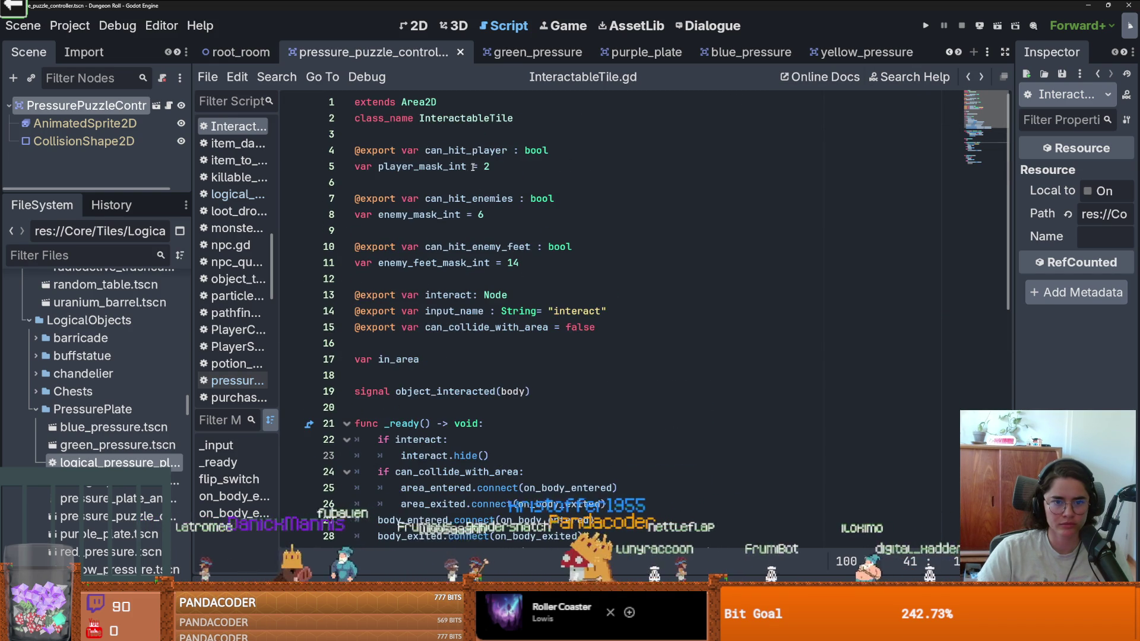
Step: In BinaryInteractable.gd, trace object_interacted to pressure_interacted, flip_switch, turn_on and turn_off
{"action": "left_click", "coordinate": [169, 105]}
{"action": "left_click", "coordinate": [540, 231], "text": "ctrl"}
{"action": "scroll", "coordinate": [443, 306], "scroll_direction": "down", "scroll_amount": 1}
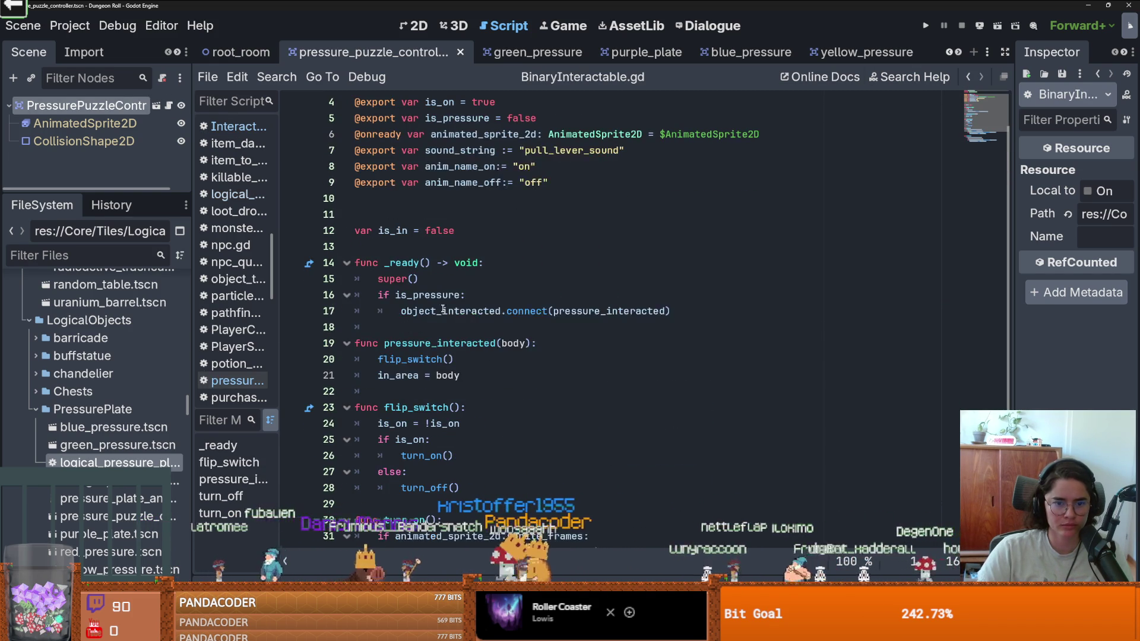
{"action": "double_click", "coordinate": [443, 311]}
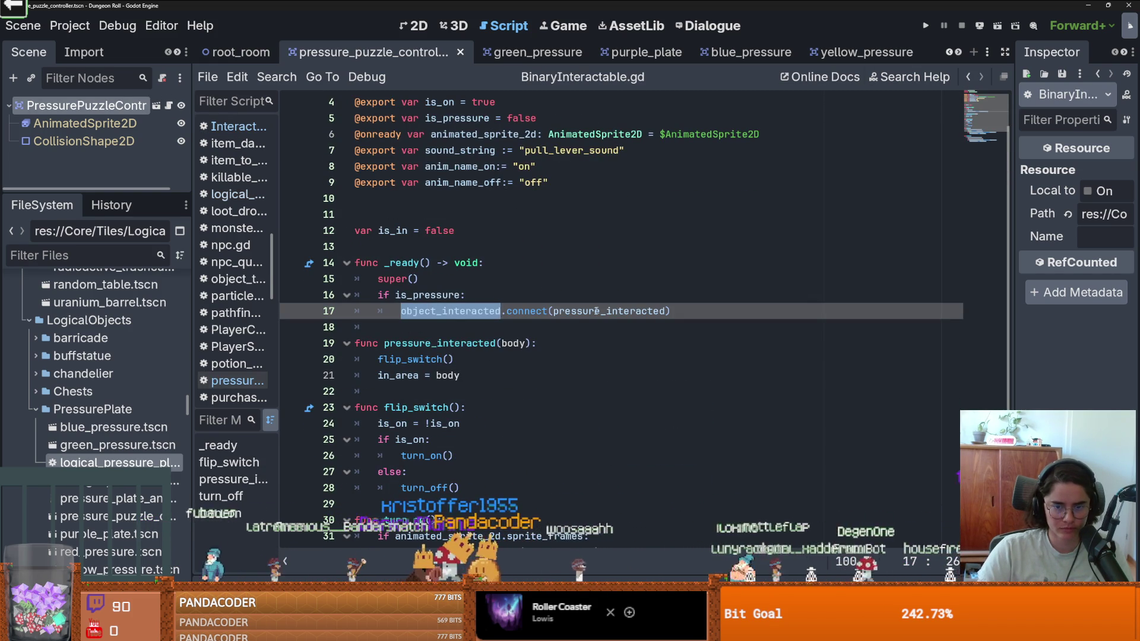
{"action": "left_click", "coordinate": [602, 311], "text": "ctrl"}
{"action": "double_click", "coordinate": [409, 344]}
{"action": "scroll", "coordinate": [512, 348], "scroll_direction": "down", "scroll_amount": 2}
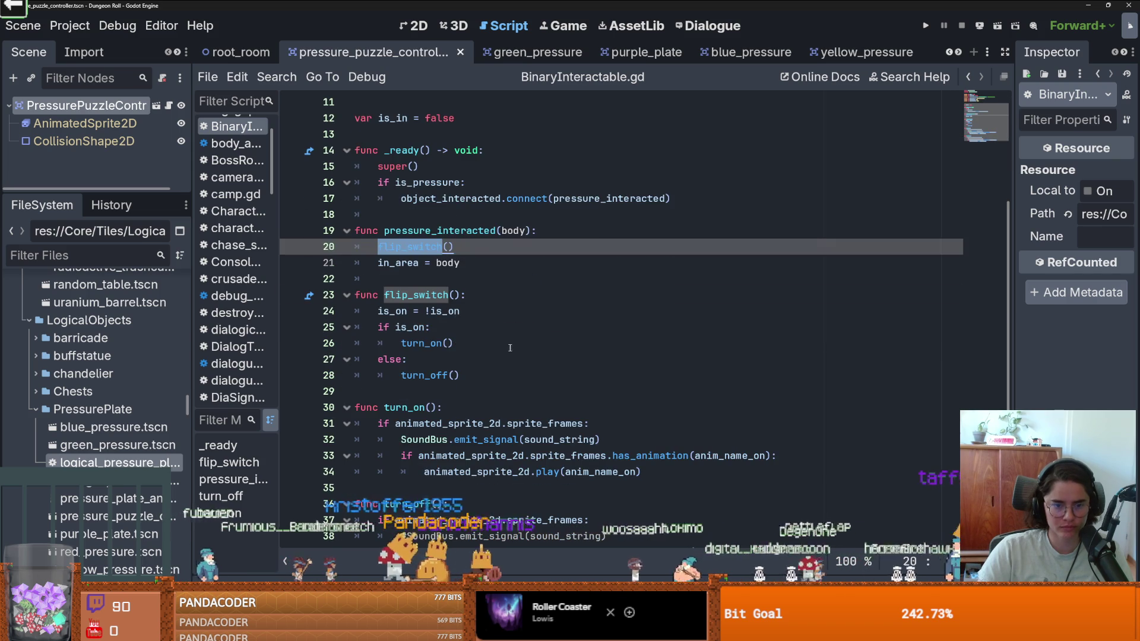
{"action": "left_click", "coordinate": [437, 339]}
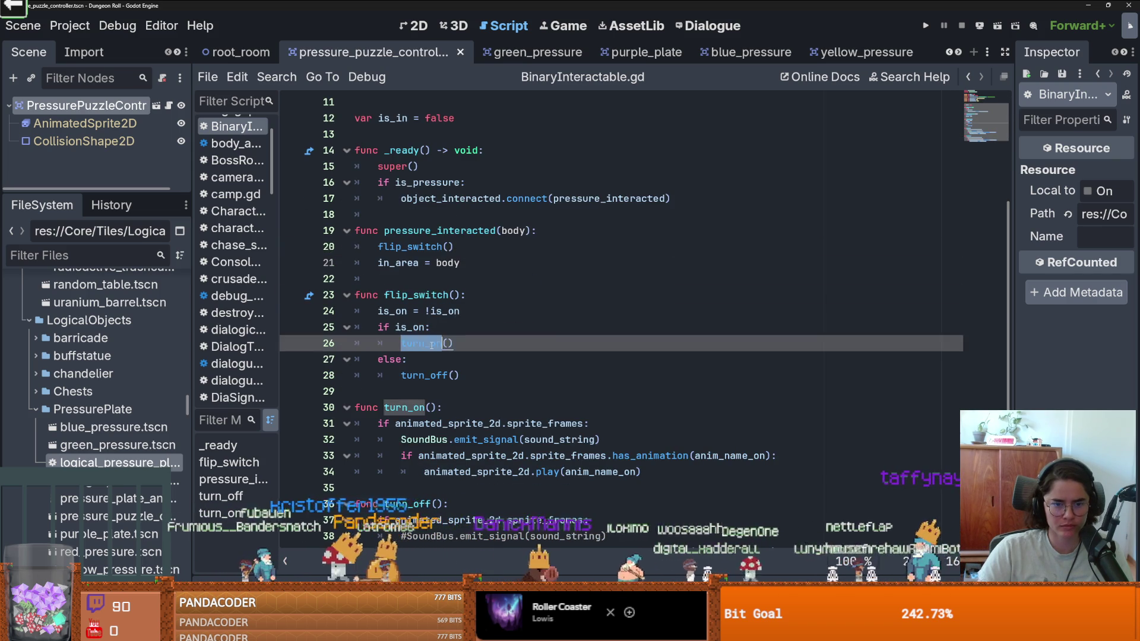
{"action": "scroll", "coordinate": [436, 340], "scroll_direction": "down", "scroll_amount": 1}
{"action": "double_click", "coordinate": [433, 328]}
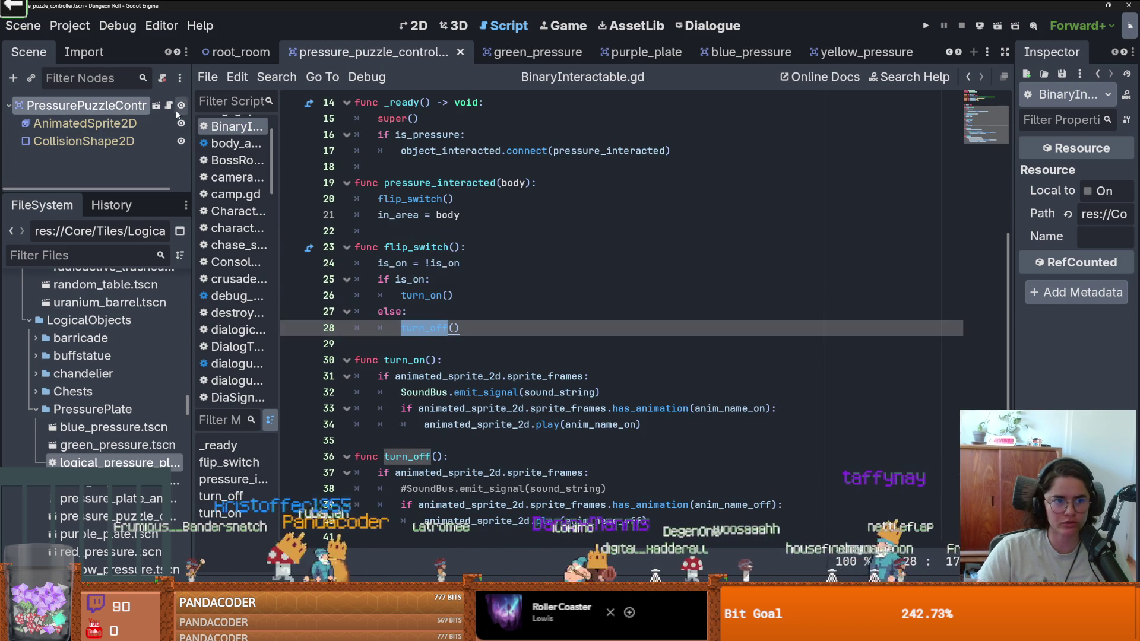
{"action": "left_click", "coordinate": [156, 105]}
Step: Override turn_on in logical_pressure_plates.gd so it calls super(), and save the script
{"action": "left_click", "coordinate": [646, 52]}
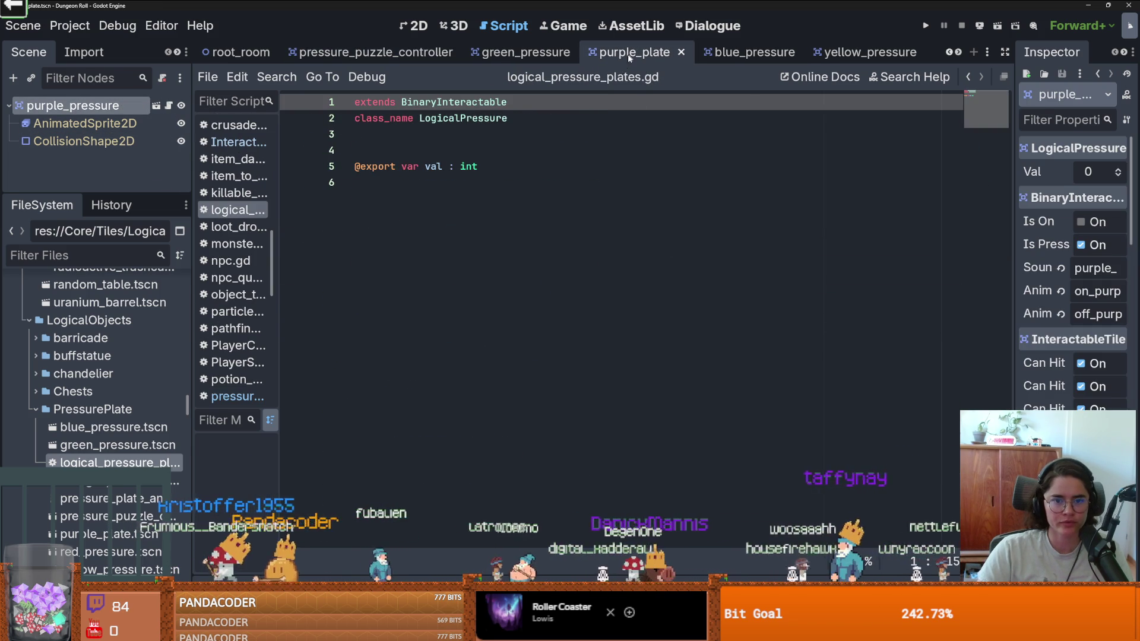
{"action": "left_click", "coordinate": [526, 225]}
{"action": "type", "text": "func turn_on():"}
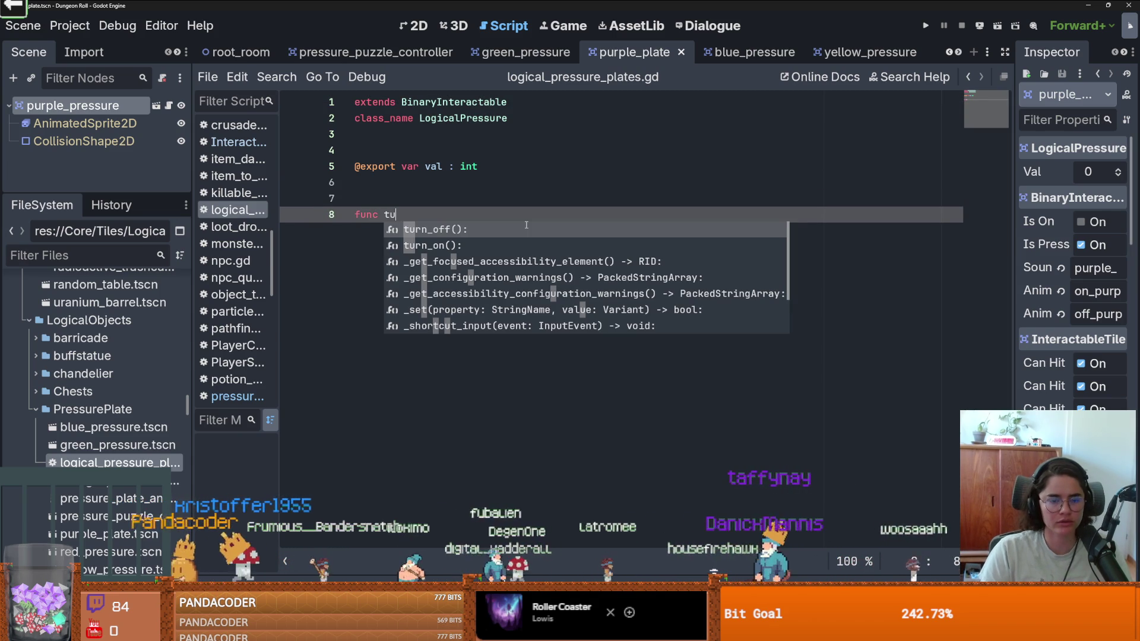
{"action": "key", "text": "Return"}
{"action": "type", "text": "super()"}
{"action": "key", "text": "Return"}
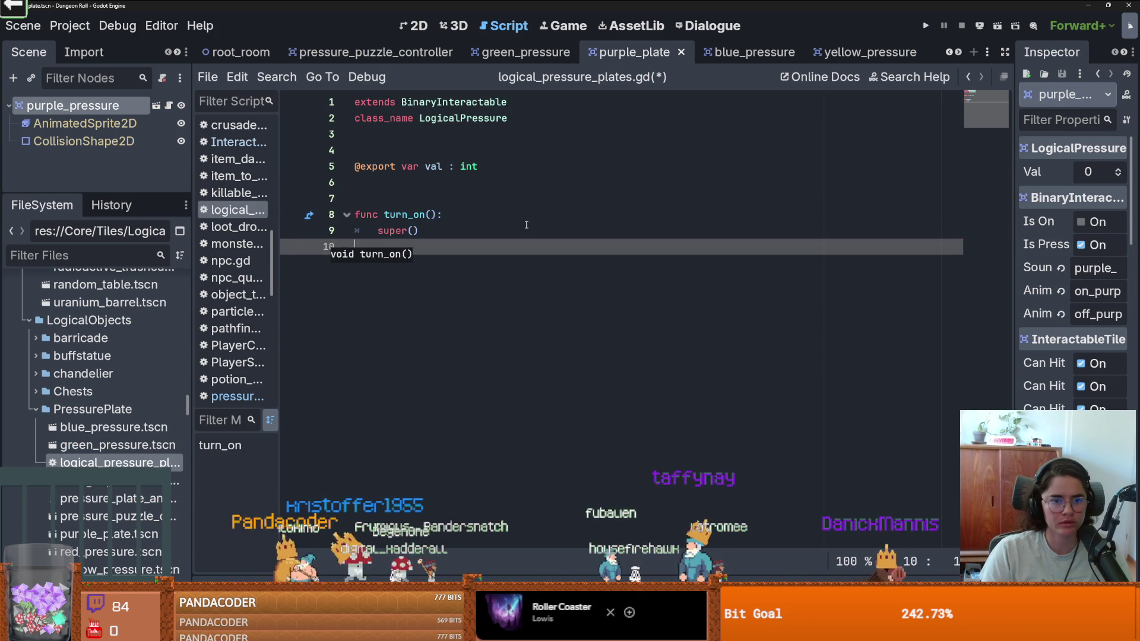
{"action": "key", "text": "BackSpace"}
{"action": "key", "text": "Return"}
{"action": "type", "text": "fun"}
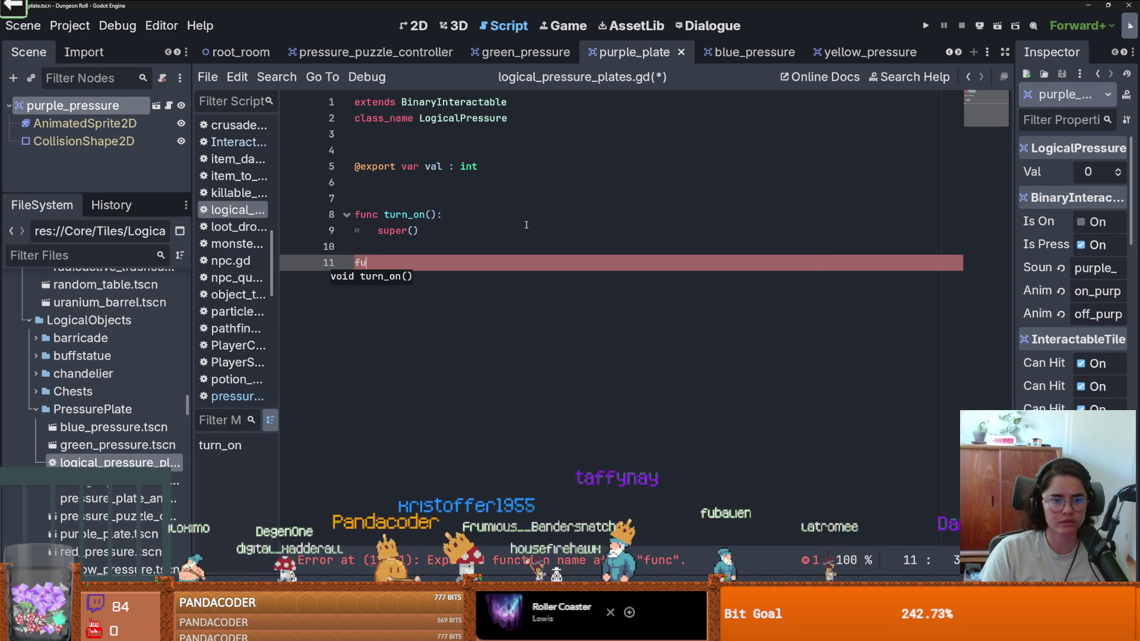
{"action": "key", "text": "BackSpace"}
{"action": "key", "text": "BackSpace"}
{"action": "key", "text": "ctrl+s"}
Step: Declare signal logical_interact(value) on the empty line under the export
{"action": "left_click", "coordinate": [457, 238]}
{"action": "key", "text": "Return"}
{"action": "left_click", "coordinate": [451, 196]}
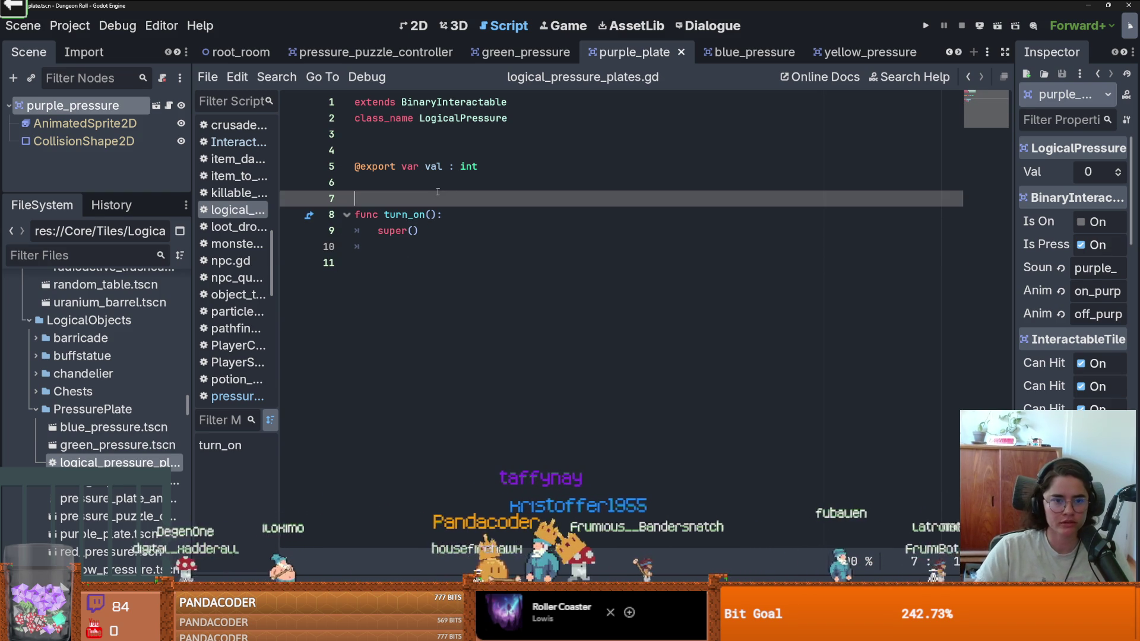
{"action": "type", "text": "siganl"}
{"action": "key", "text": "BackSpace"}
{"action": "key", "text": "BackSpace"}
{"action": "key", "text": "BackSpace"}
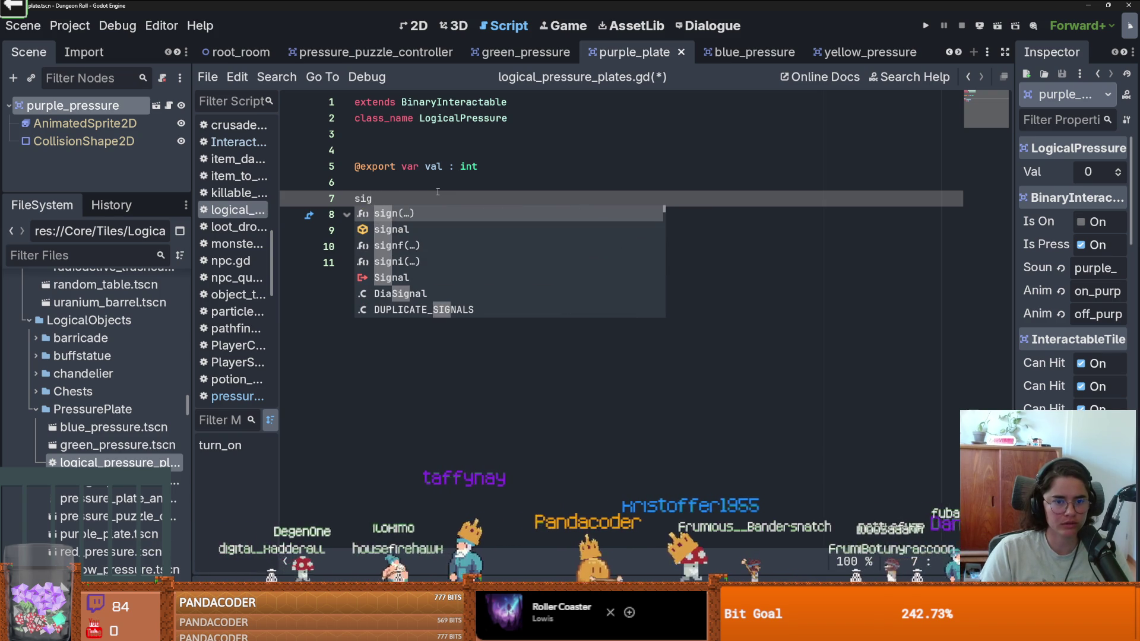
{"action": "type", "text": "nal logical_interact("}
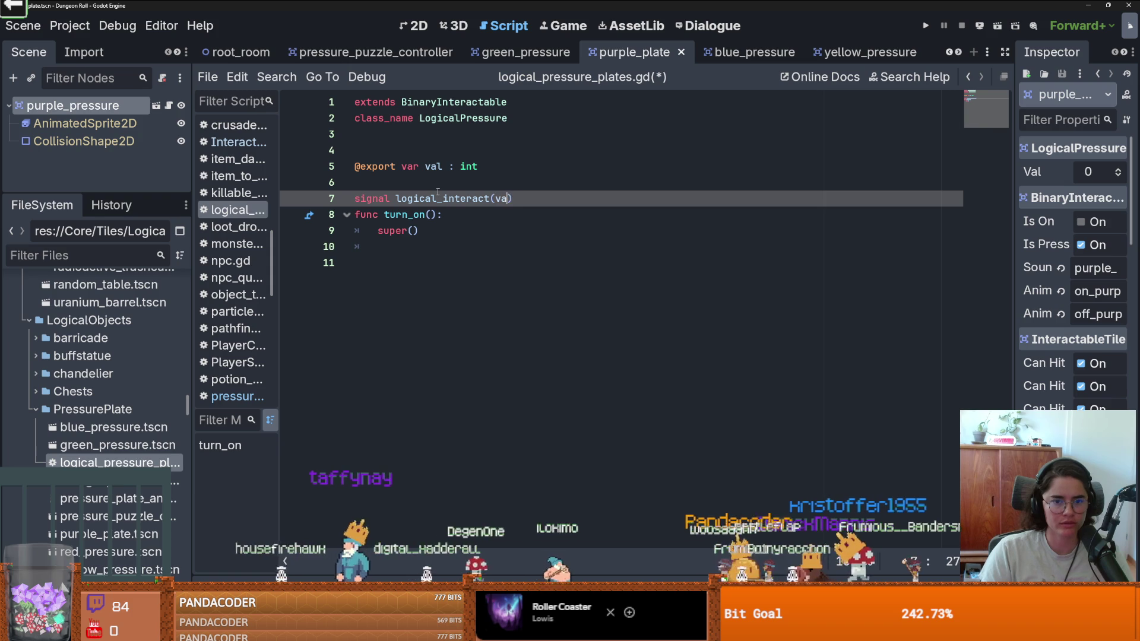
{"action": "type", "text": "value"}
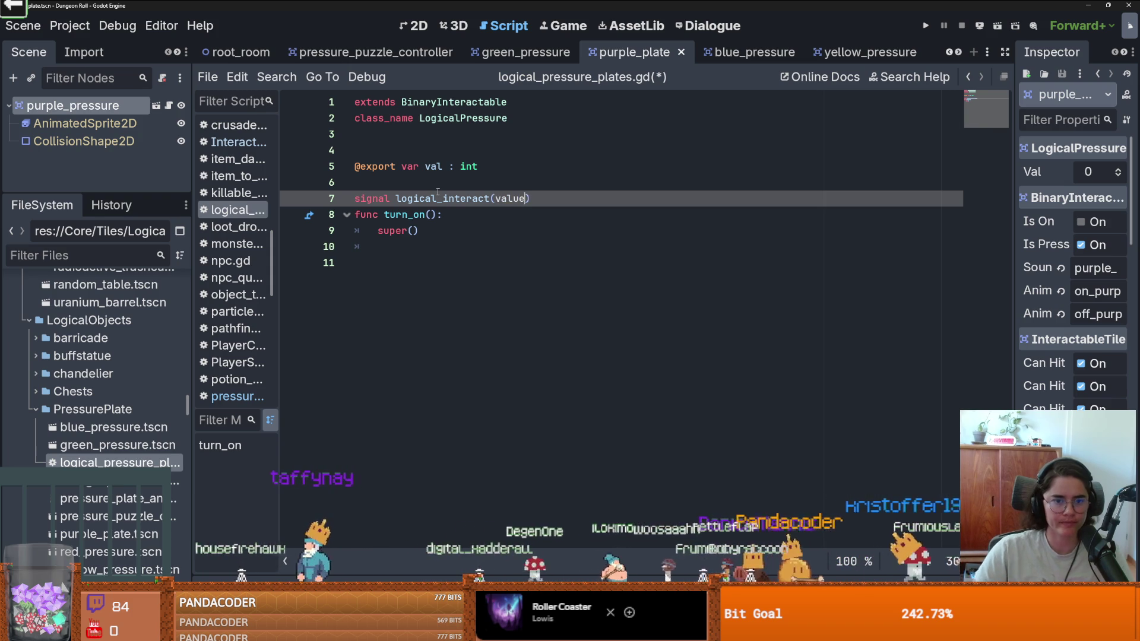
Step: Emit logical_interact.emit(val) after super() in turn_on and save the script
{"action": "double_click", "coordinate": [438, 199]}
{"action": "key", "text": "ctrl+c"}
{"action": "left_click", "coordinate": [448, 234]}
{"action": "key", "text": "Return"}
{"action": "key", "text": "ctrl+v"}
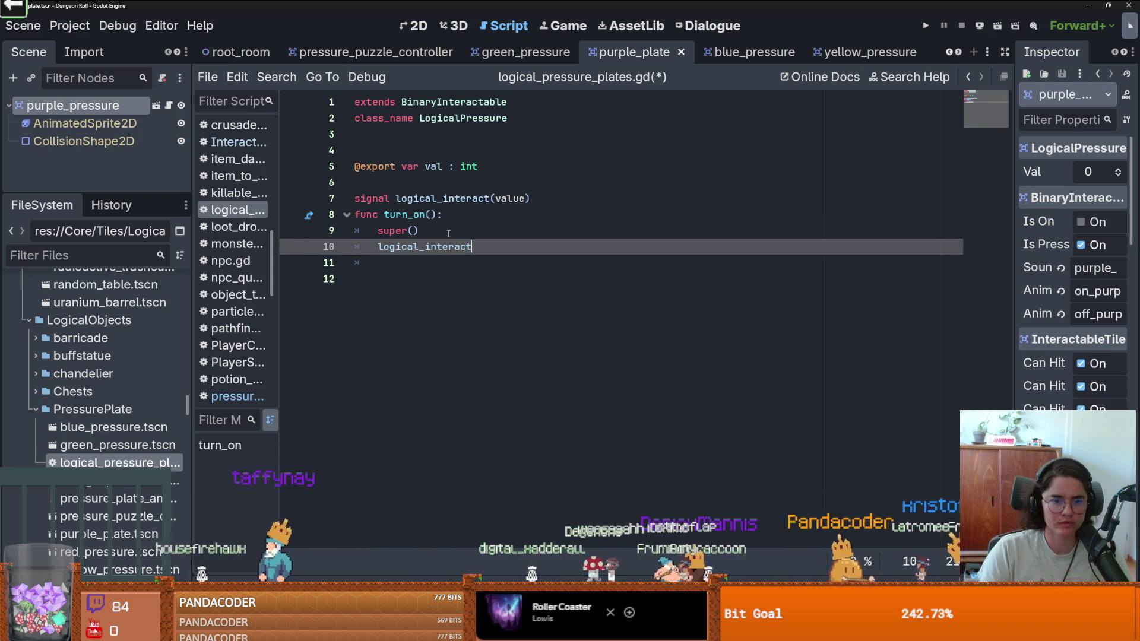
{"action": "type", "text": ".em"}
{"action": "key", "text": "Return"}
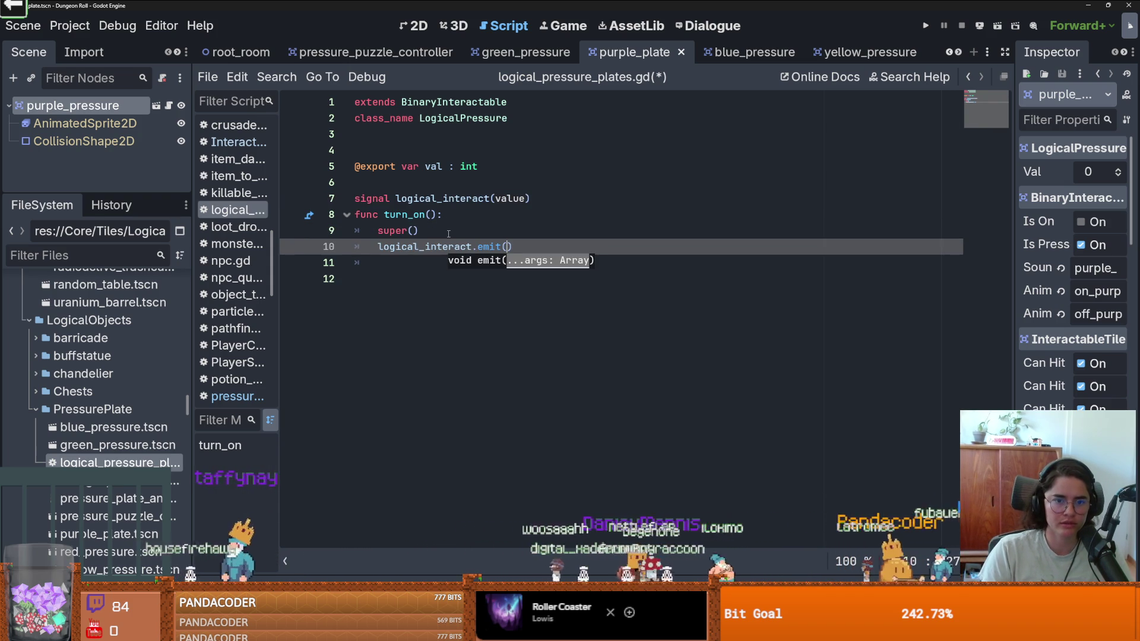
{"action": "key", "text": "BackSpace"}
{"action": "type", "text": "val"}
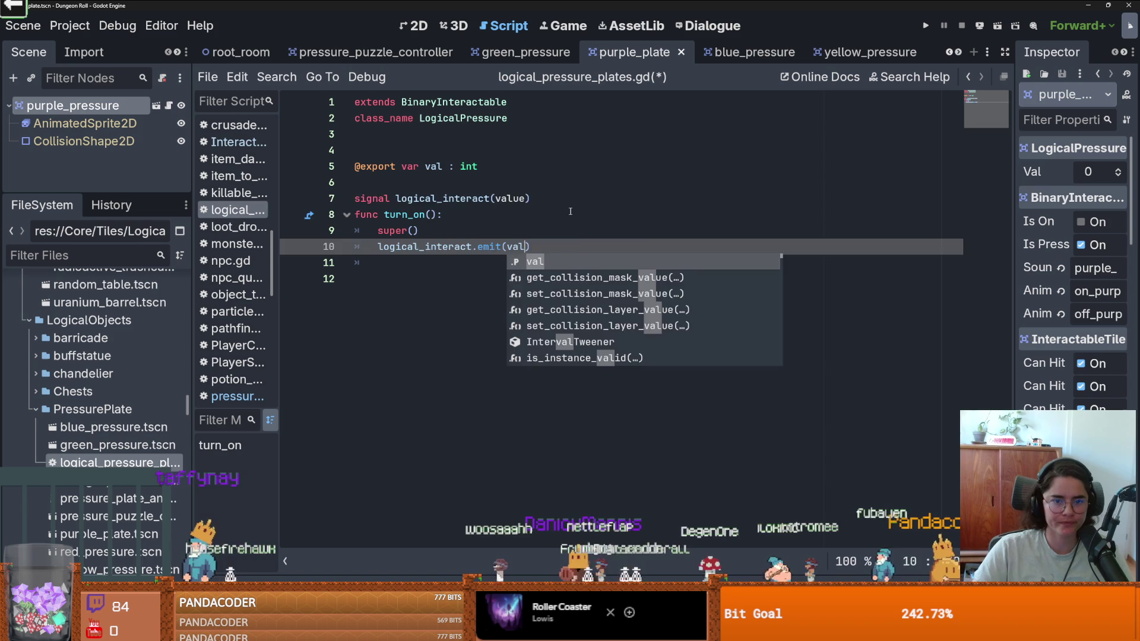
{"action": "left_click", "coordinate": [552, 198]}
{"action": "key", "text": "Return"}
{"action": "key", "text": "ctrl+s"}
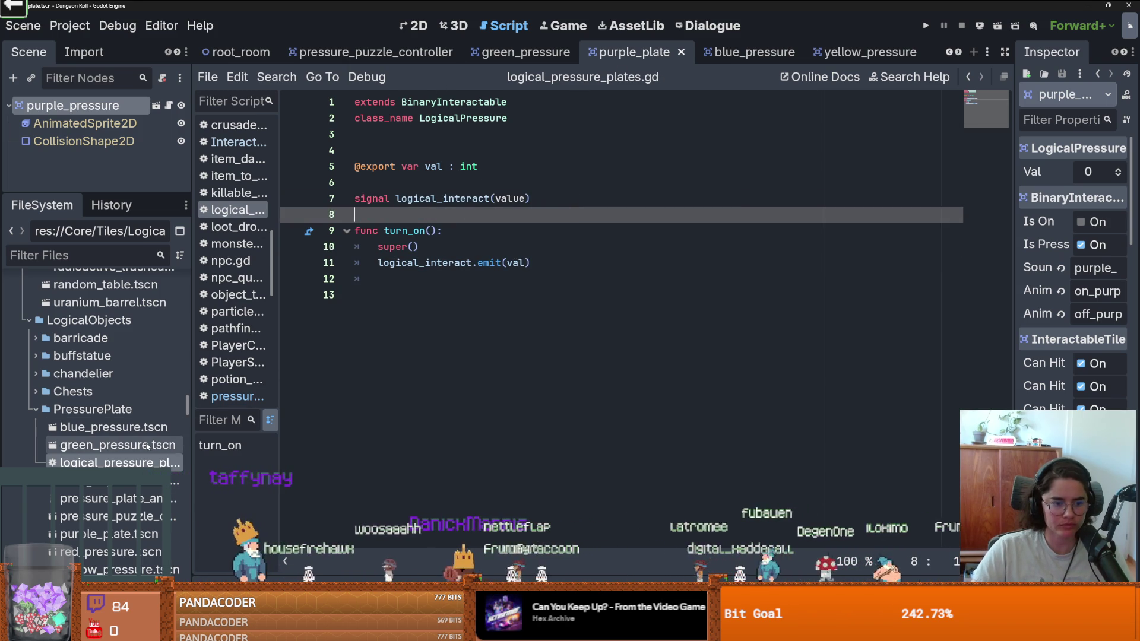
{"action": "double_click", "coordinate": [118, 445]}
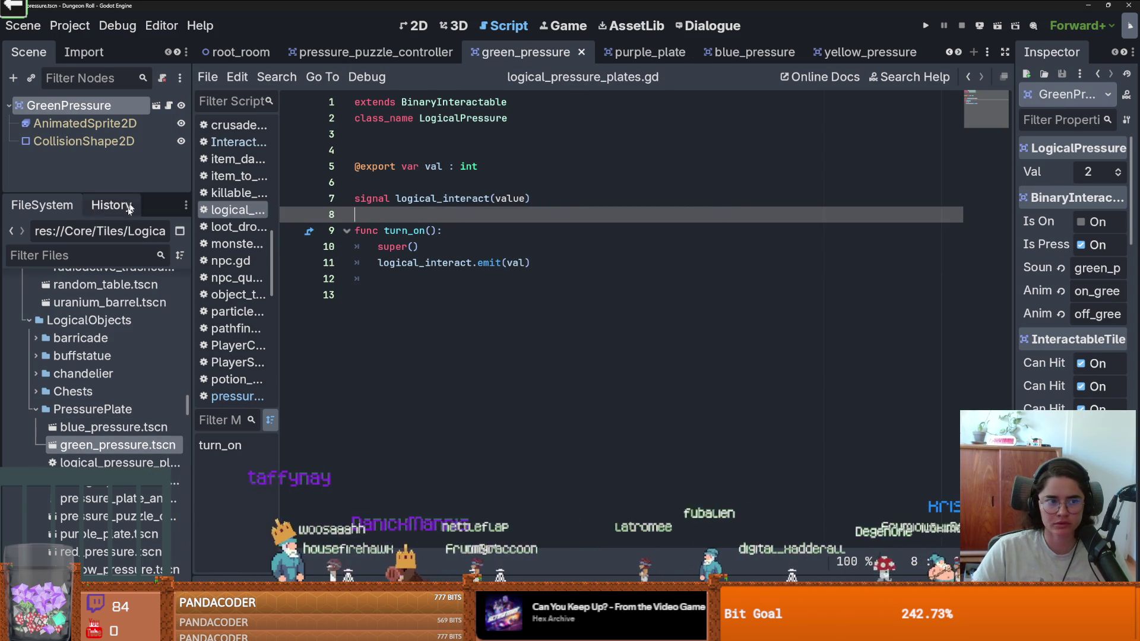
Step: Set the Val of the green, purple and red plates to 1, 2 and 3
{"action": "double_click", "coordinate": [125, 429]}
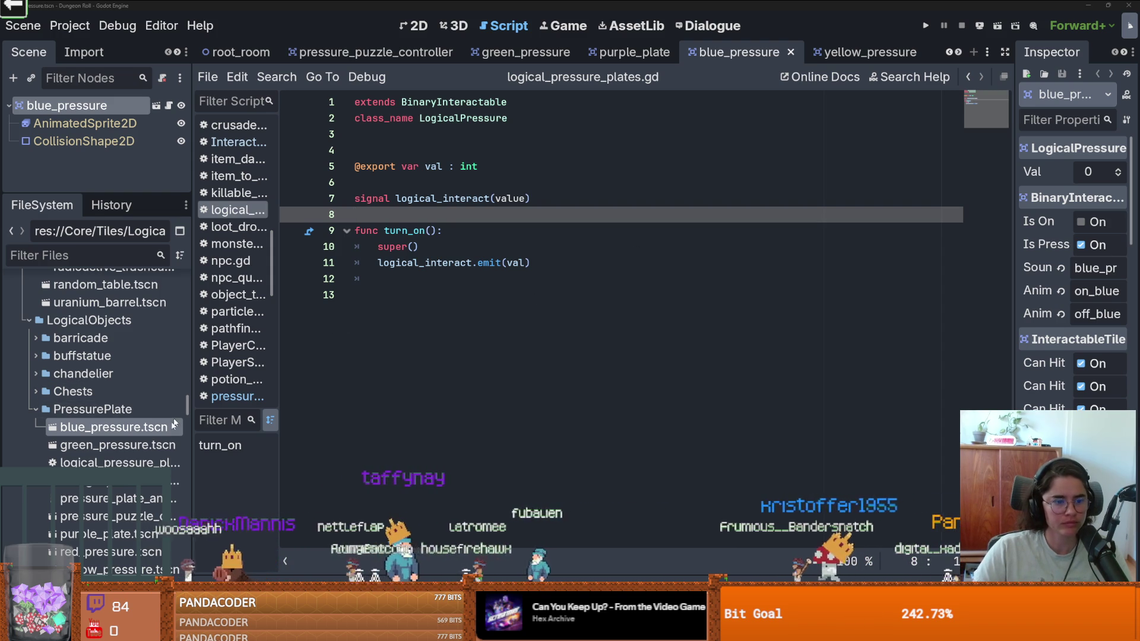
{"action": "double_click", "coordinate": [136, 448]}
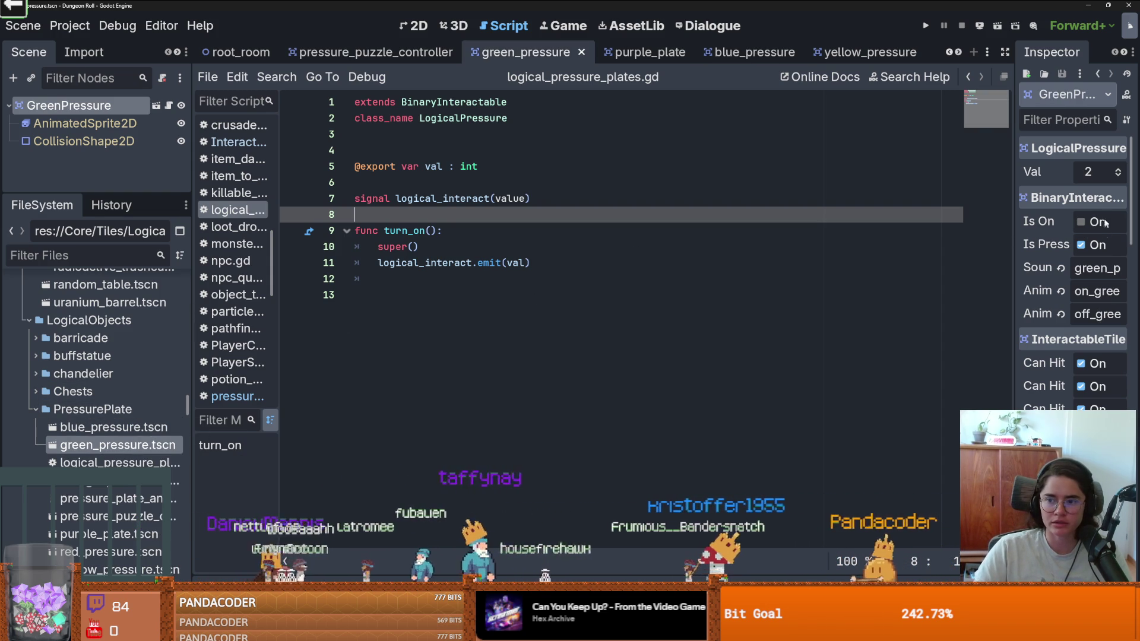
{"action": "left_click", "coordinate": [1119, 173]}
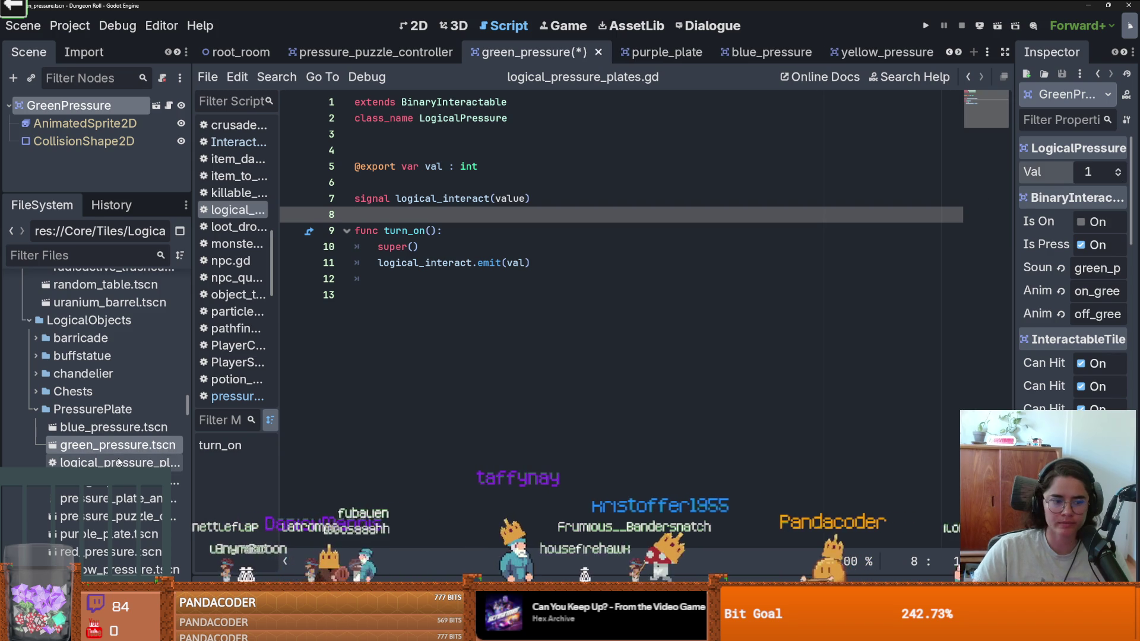
{"action": "double_click", "coordinate": [112, 480]}
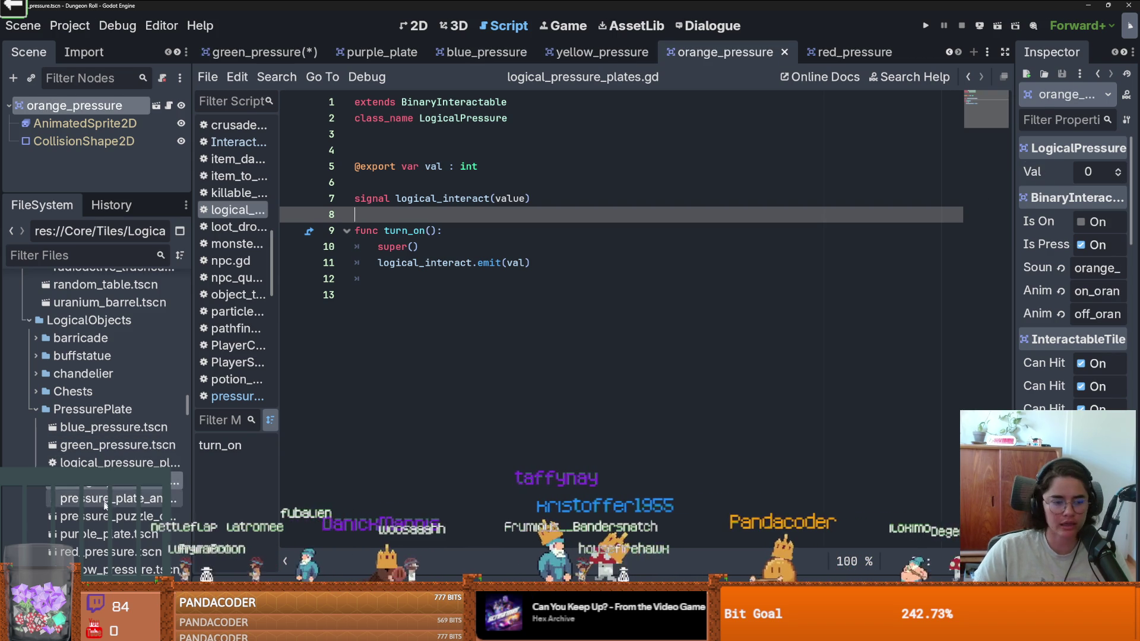
{"action": "double_click", "coordinate": [107, 534]}
{"action": "left_click", "coordinate": [1119, 170]}
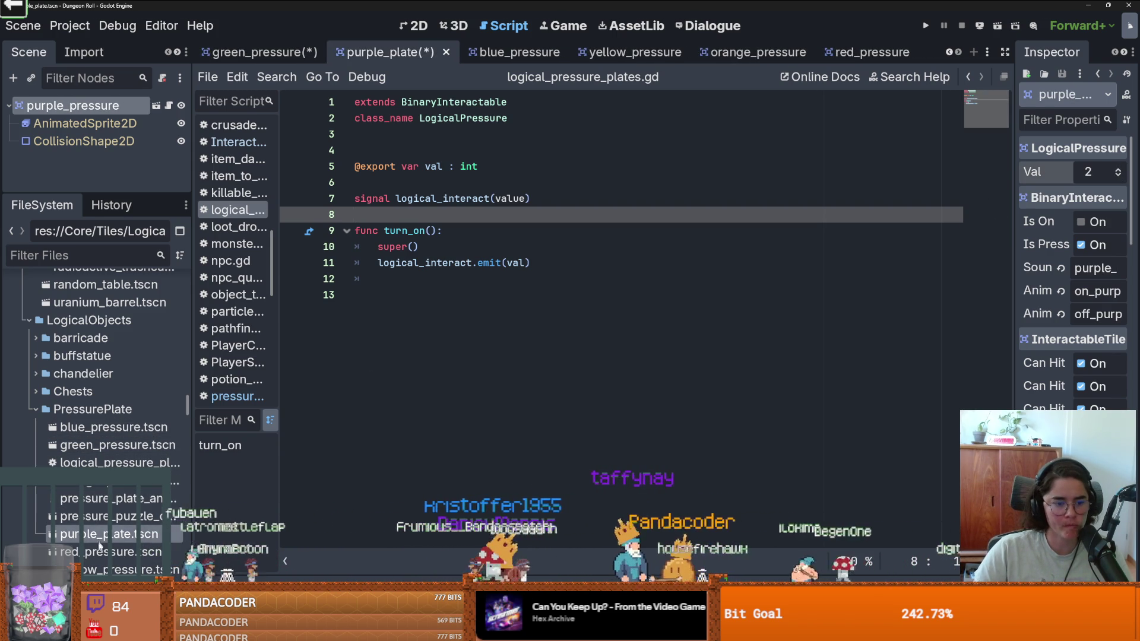
{"action": "double_click", "coordinate": [126, 550]}
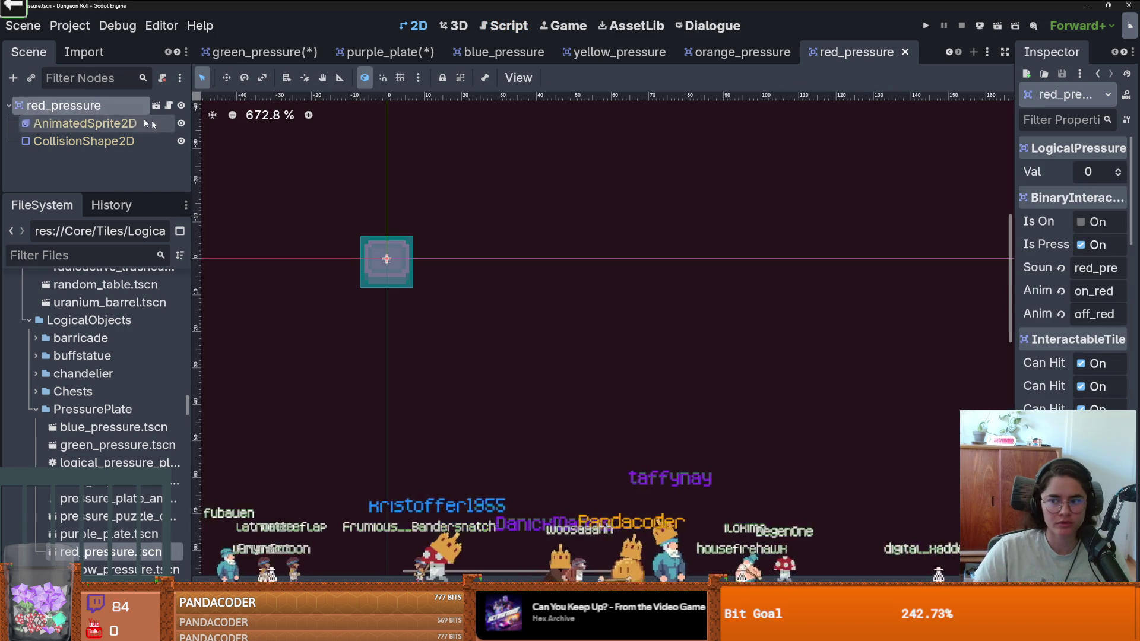
{"action": "left_click", "coordinate": [1119, 172]}
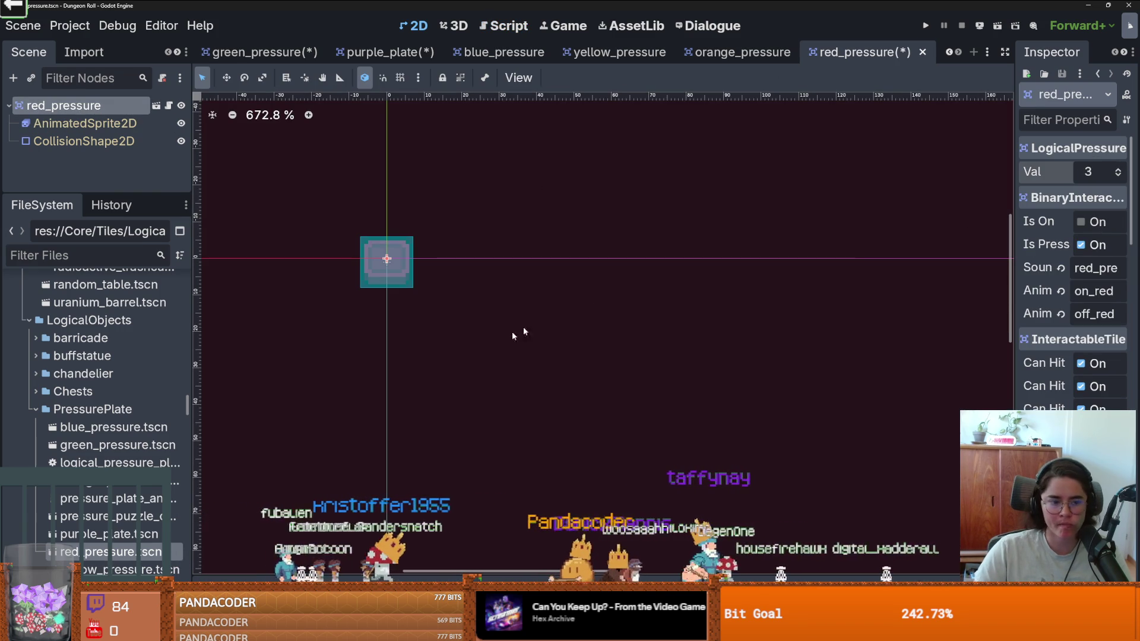
Step: Set the Val of the blue, yellow and orange plates to 4, 5 and 6
{"action": "double_click", "coordinate": [113, 427]}
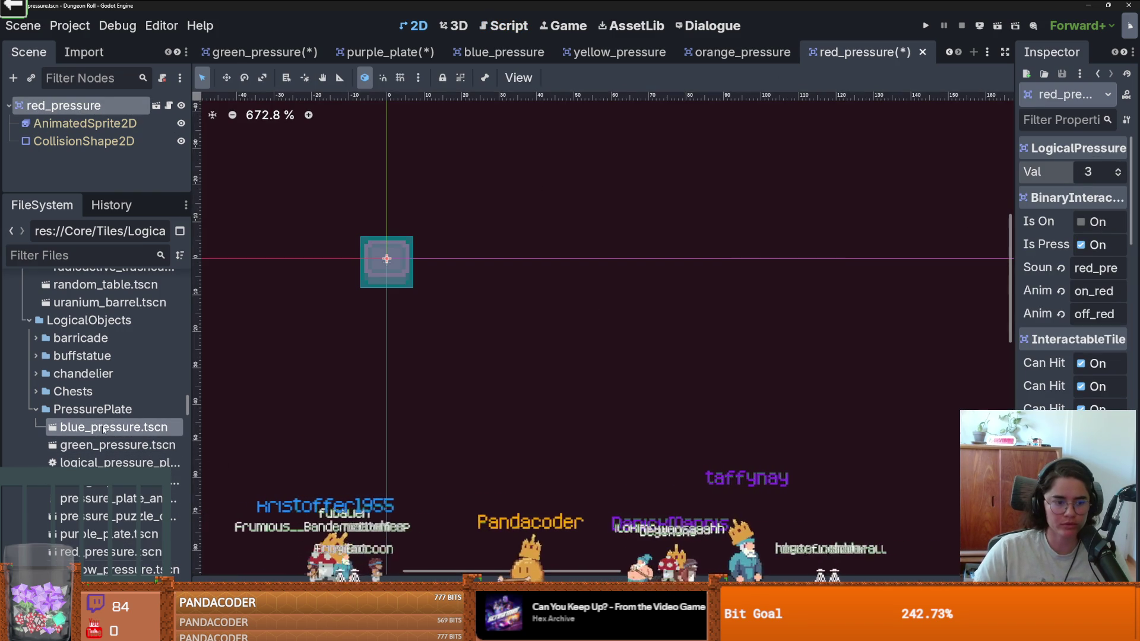
{"action": "left_click", "coordinate": [1092, 172]}
{"action": "type", "text": "4"}
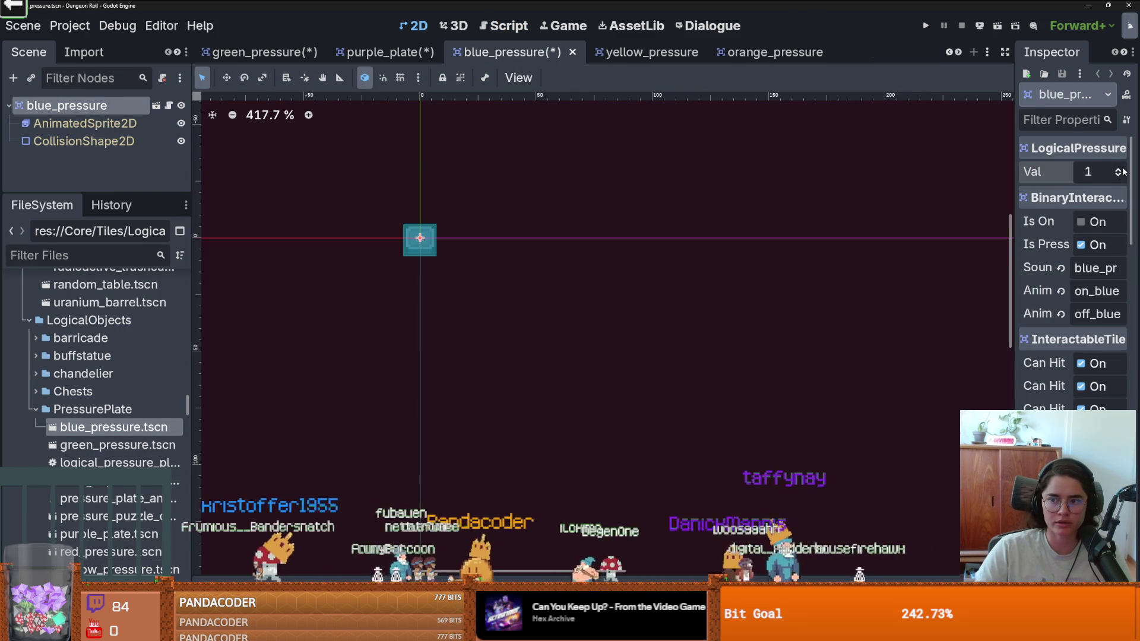
{"action": "key", "text": "Return"}
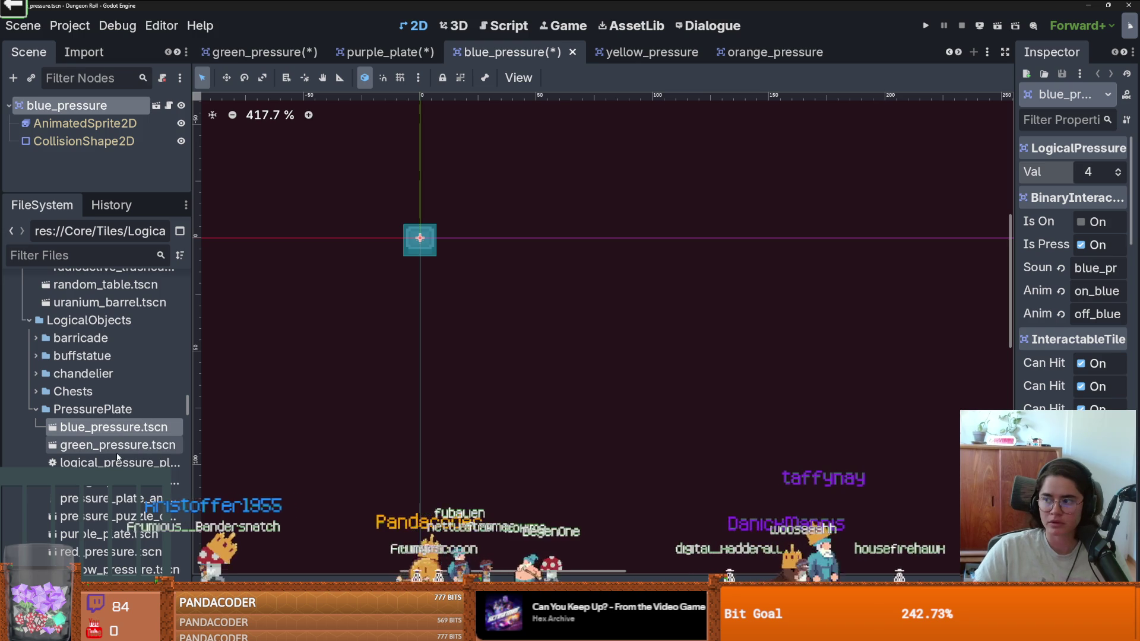
{"action": "double_click", "coordinate": [105, 570]}
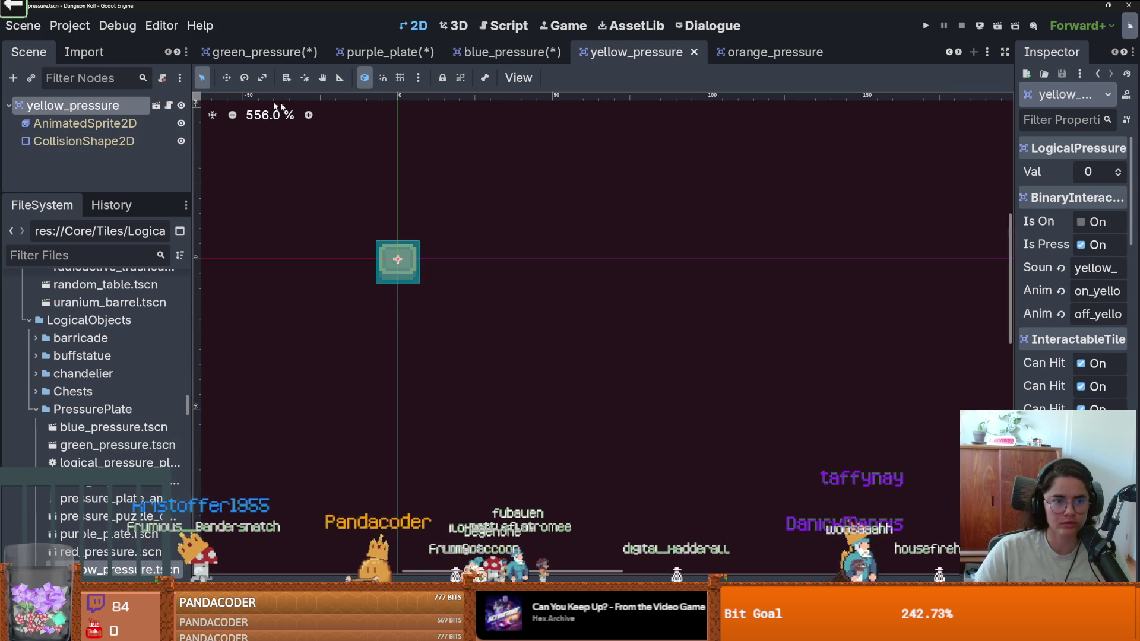
{"action": "left_click", "coordinate": [1119, 170]}
{"action": "left_click", "coordinate": [1120, 170]}
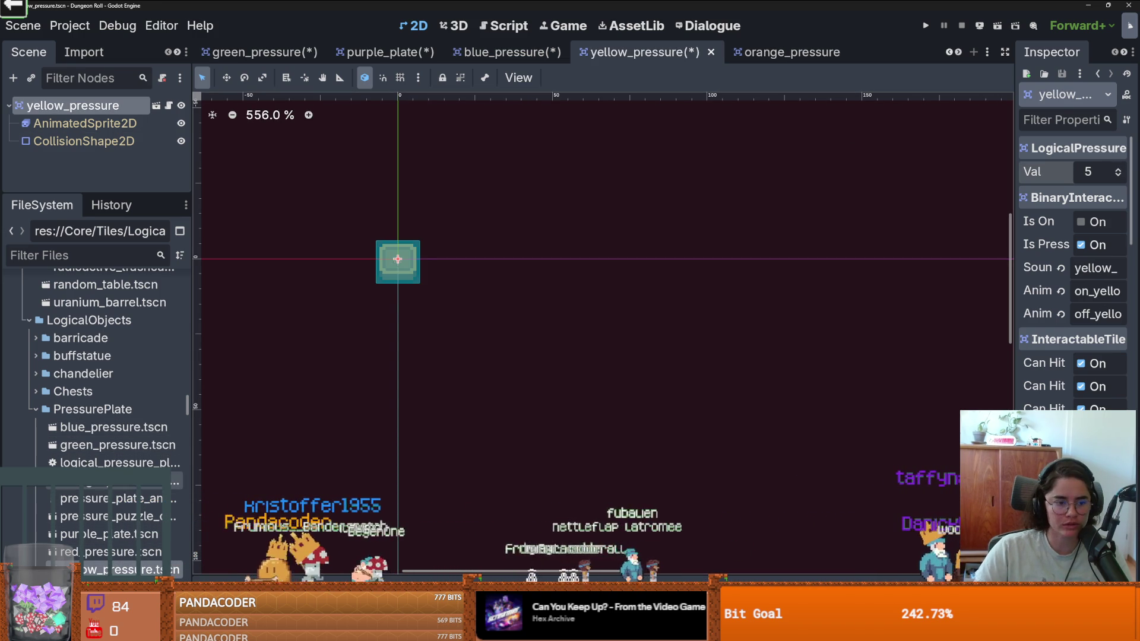
{"action": "double_click", "coordinate": [107, 481]}
{"action": "left_click", "coordinate": [1121, 170]}
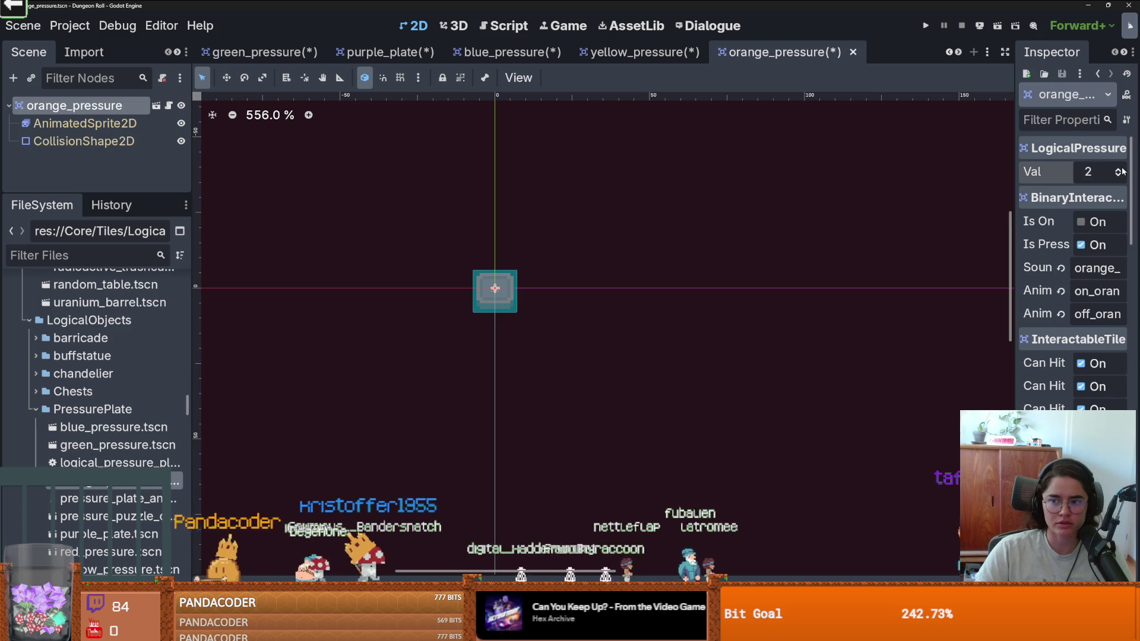
Step: Save the orange, yellow, blue and red pressure plate scenes
{"action": "key", "text": "ctrl+s"}
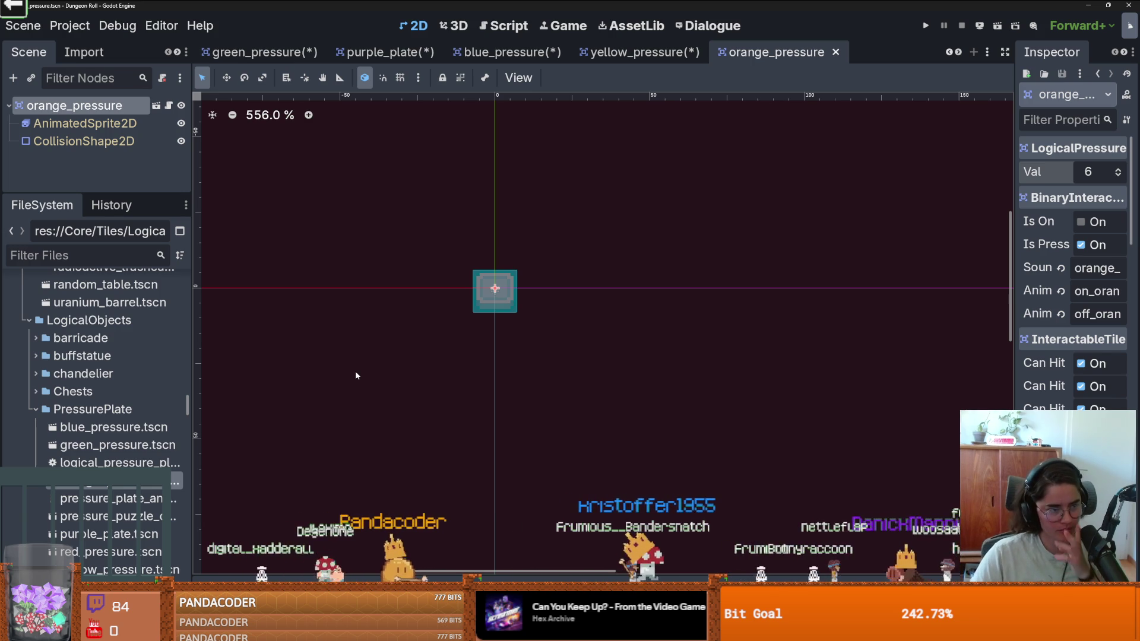
{"action": "key", "text": "ctrl+s"}
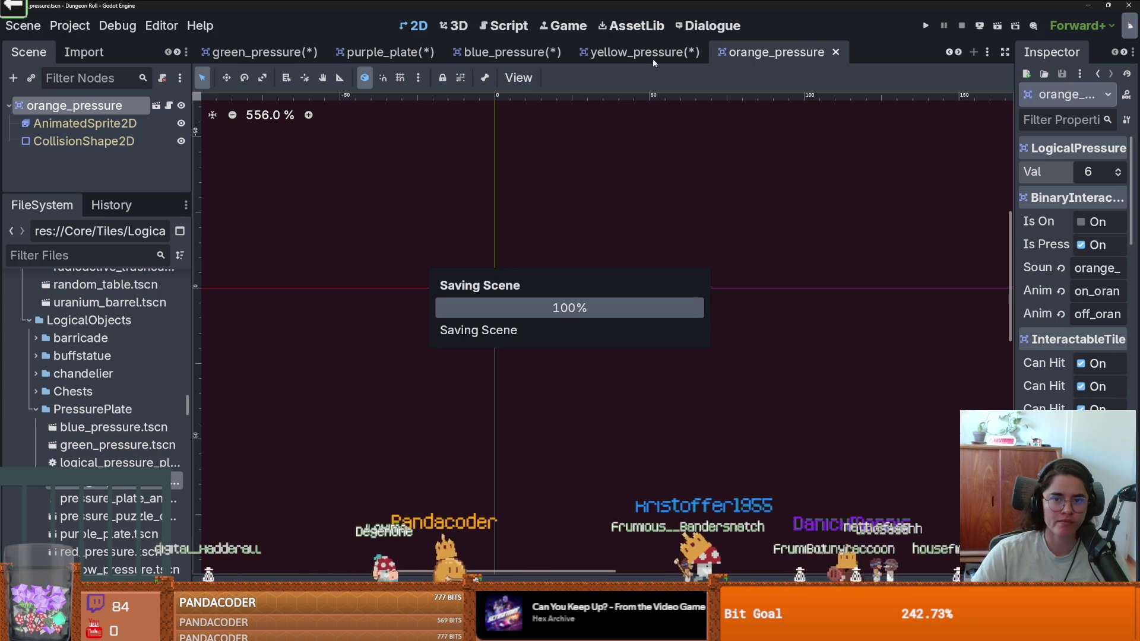
{"action": "left_click", "coordinate": [653, 54]}
{"action": "key", "text": "ctrl+s"}
{"action": "left_click", "coordinate": [505, 52]}
{"action": "key", "text": "ctrl+s"}
{"action": "left_click", "coordinate": [828, 52]}
{"action": "key", "text": "ctrl+s"}
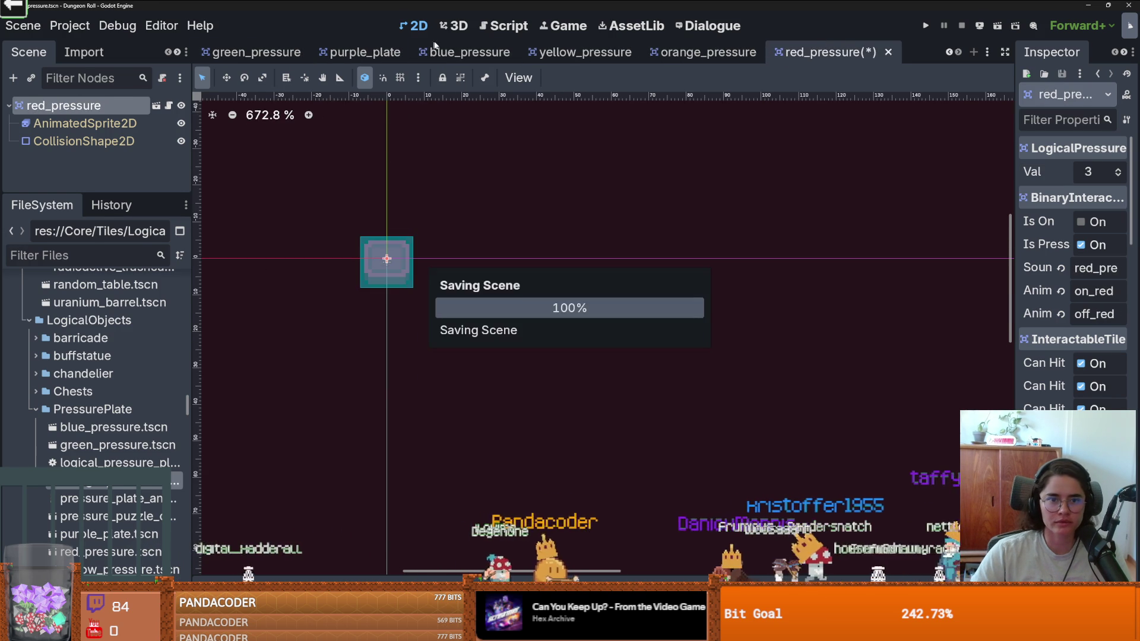
{"action": "left_click", "coordinate": [953, 53]}
{"action": "left_click", "coordinate": [953, 53]}
{"action": "left_click", "coordinate": [954, 54]}
Step: Open the pressure puzzle controller scene and its node's script
{"action": "left_click", "coordinate": [611, 52]}
{"action": "left_click_drag", "start_coordinate": [95, 195], "coordinate": [95, 355]}
{"action": "left_click", "coordinate": [170, 106]}
Step: Save the controller scene, review its _ready loop, and select the object_interacted signal name
{"action": "key", "text": "ctrl+s"}
{"action": "scroll", "coordinate": [444, 294], "scroll_direction": "down", "scroll_amount": 5}
{"action": "scroll", "coordinate": [445, 293], "scroll_direction": "down", "scroll_amount": 6}
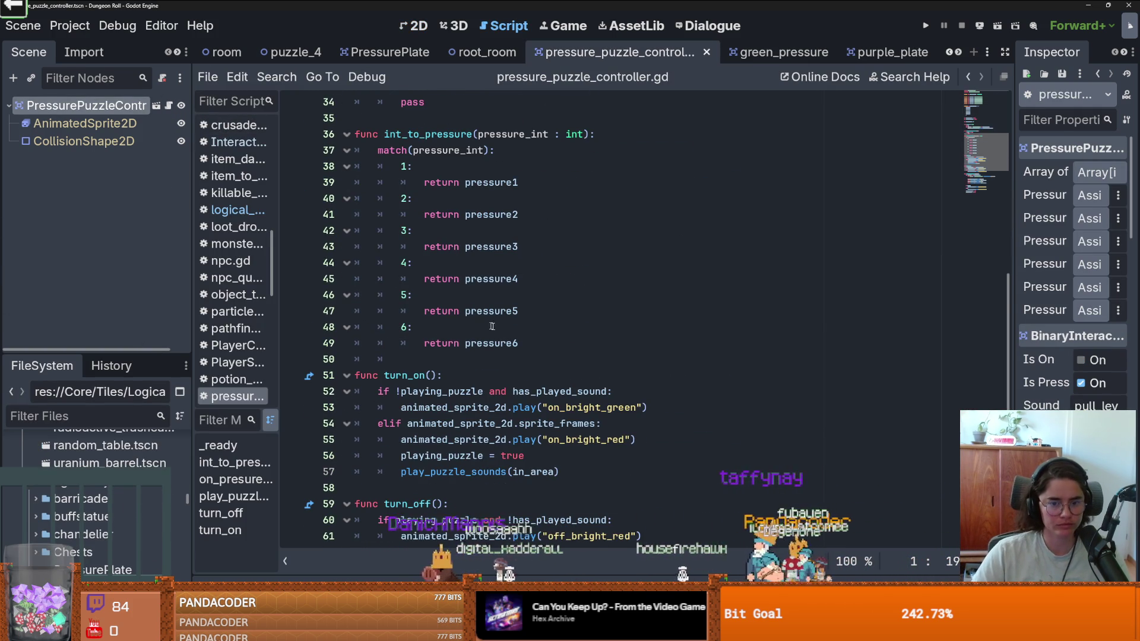
{"action": "scroll", "coordinate": [502, 329], "scroll_direction": "down", "scroll_amount": 4}
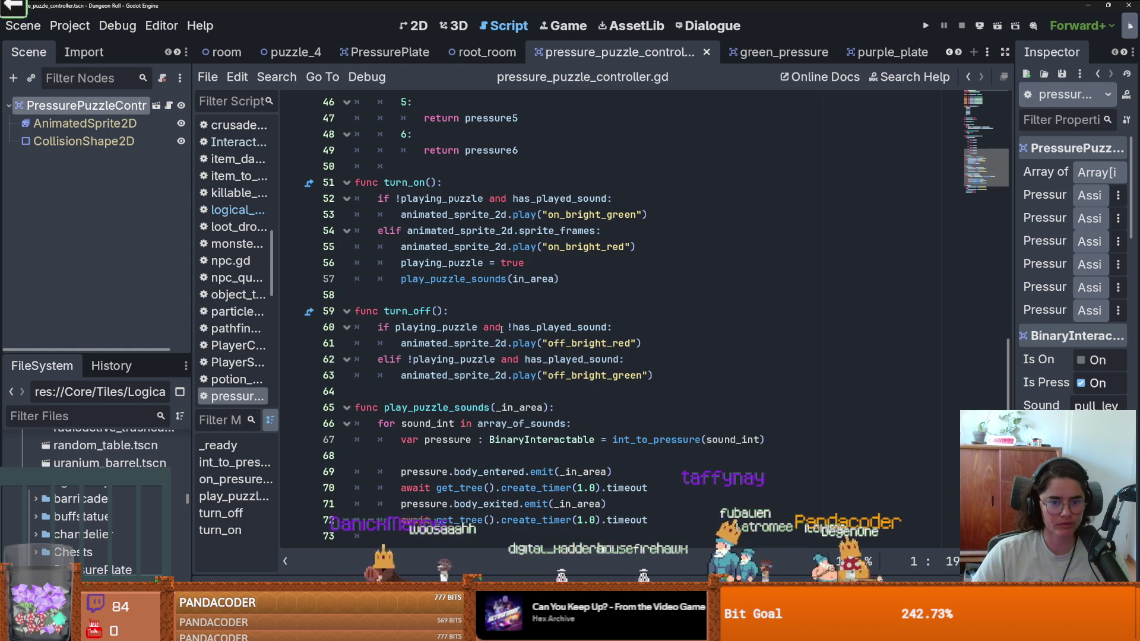
{"action": "scroll", "coordinate": [501, 329], "scroll_direction": "down", "scroll_amount": 2}
{"action": "scroll", "coordinate": [502, 328], "scroll_direction": "up", "scroll_amount": 6}
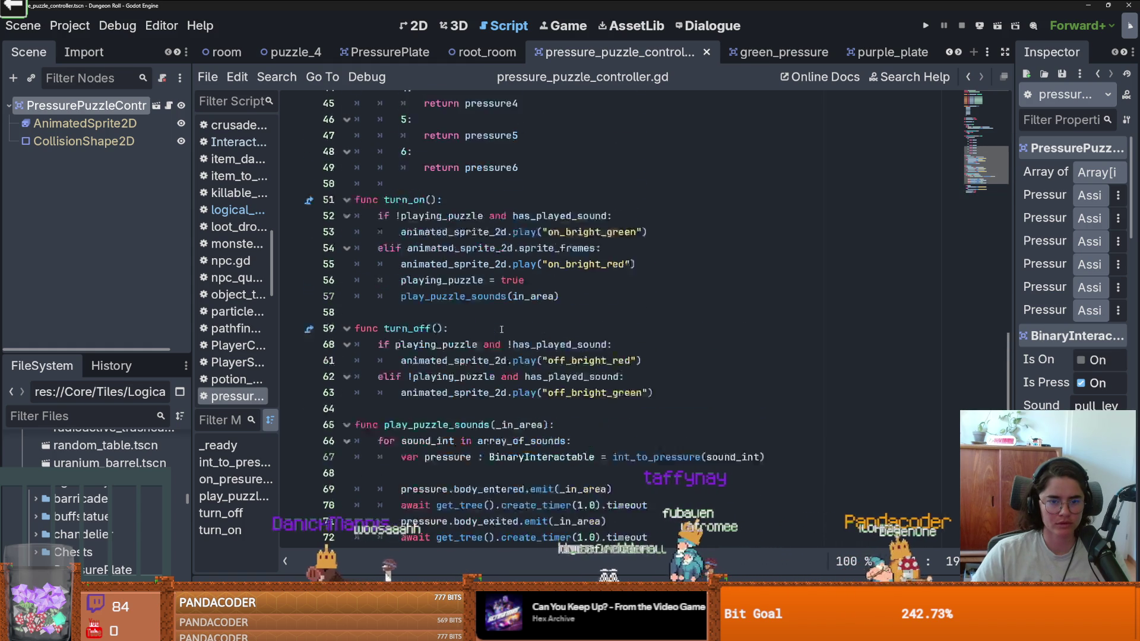
{"action": "scroll", "coordinate": [501, 328], "scroll_direction": "up", "scroll_amount": 3}
{"action": "scroll", "coordinate": [502, 328], "scroll_direction": "down", "scroll_amount": 3}
{"action": "scroll", "coordinate": [493, 320], "scroll_direction": "up", "scroll_amount": 5}
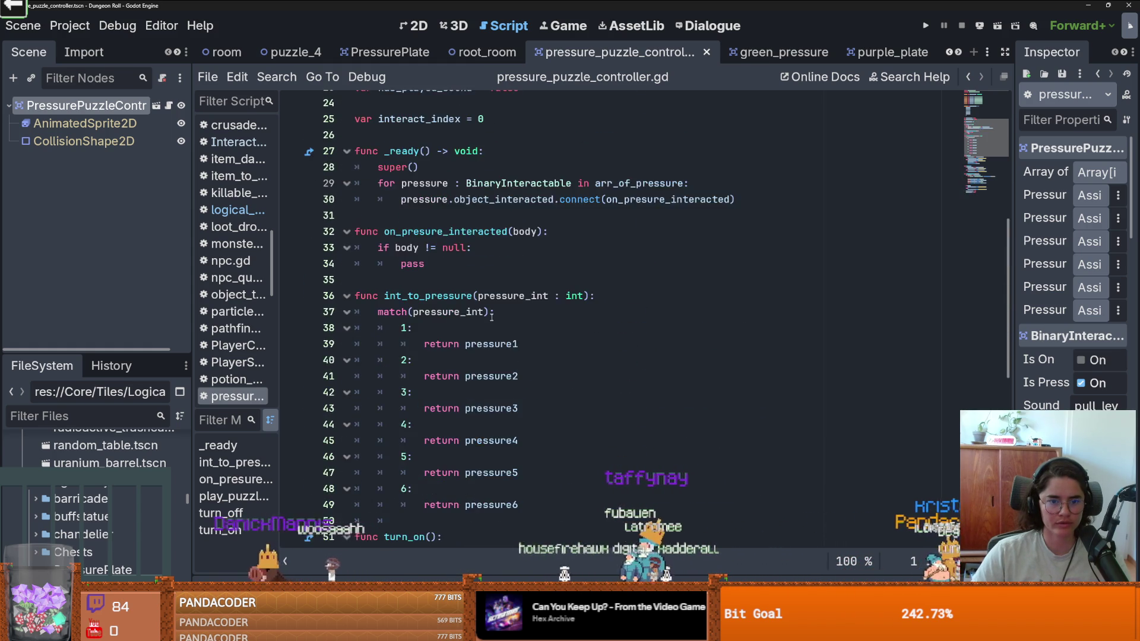
{"action": "double_click", "coordinate": [461, 248]}
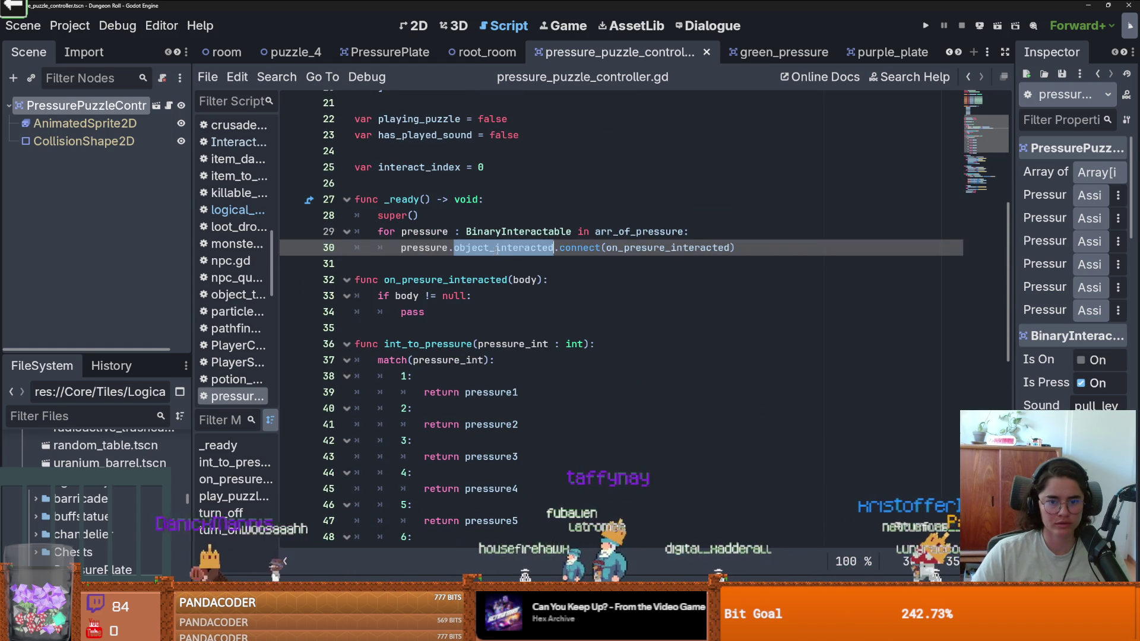
{"action": "left_click", "coordinate": [778, 53]}
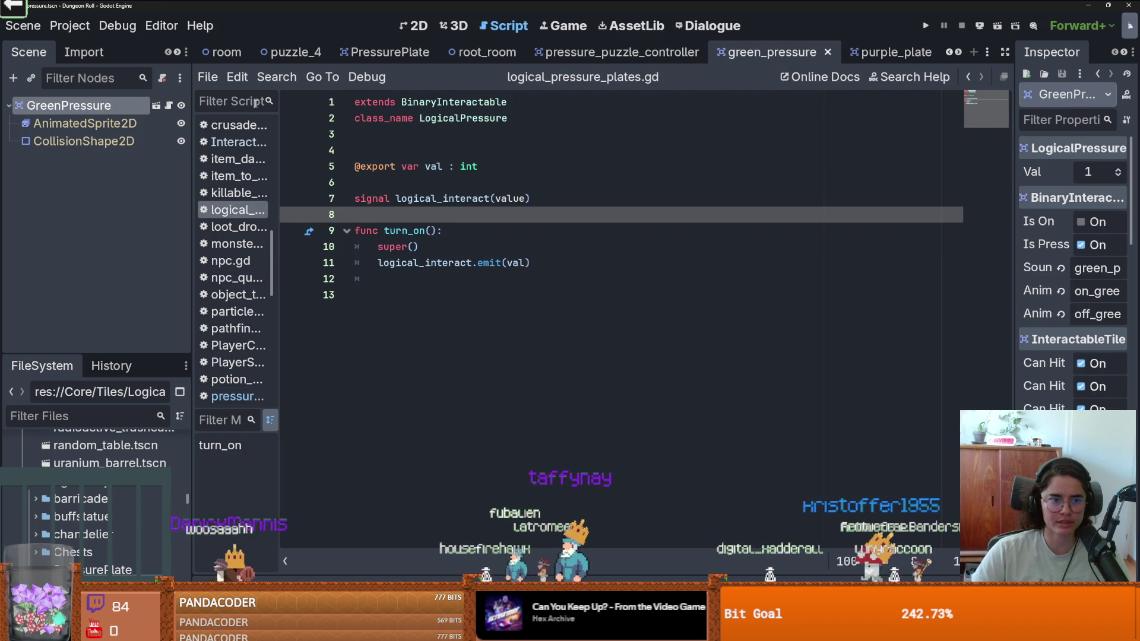
Step: Connect each plate's logical_interact signal instead of object_interacted and rename the handler parameter
{"action": "double_click", "coordinate": [443, 198]}
{"action": "key", "text": "ctrl+c"}
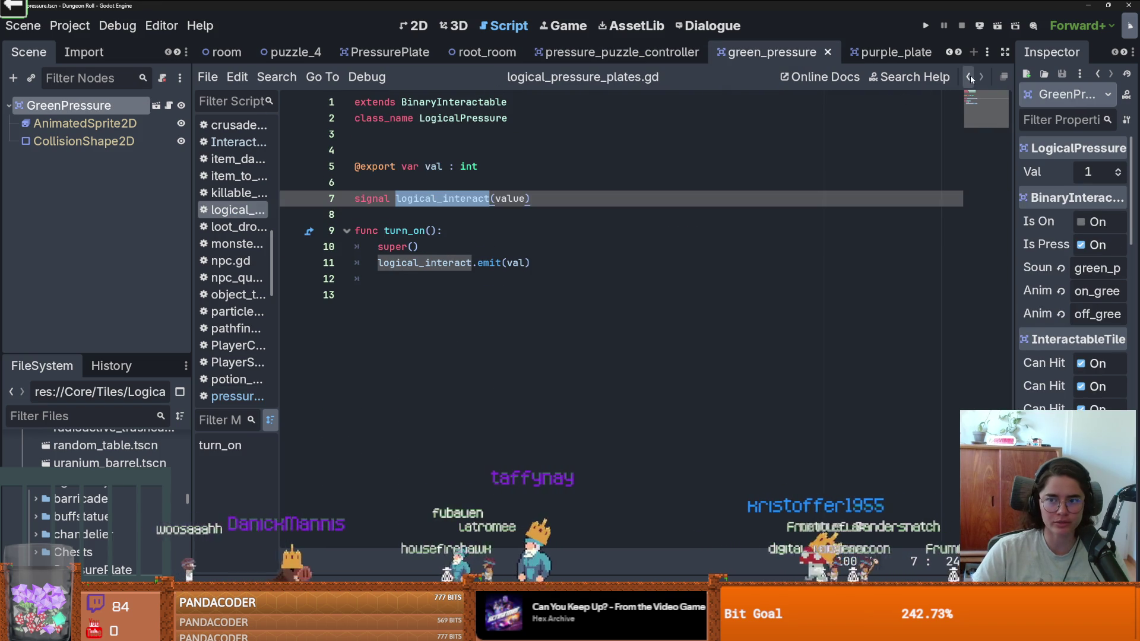
{"action": "left_click", "coordinate": [970, 77]}
{"action": "key", "text": "ctrl+v"}
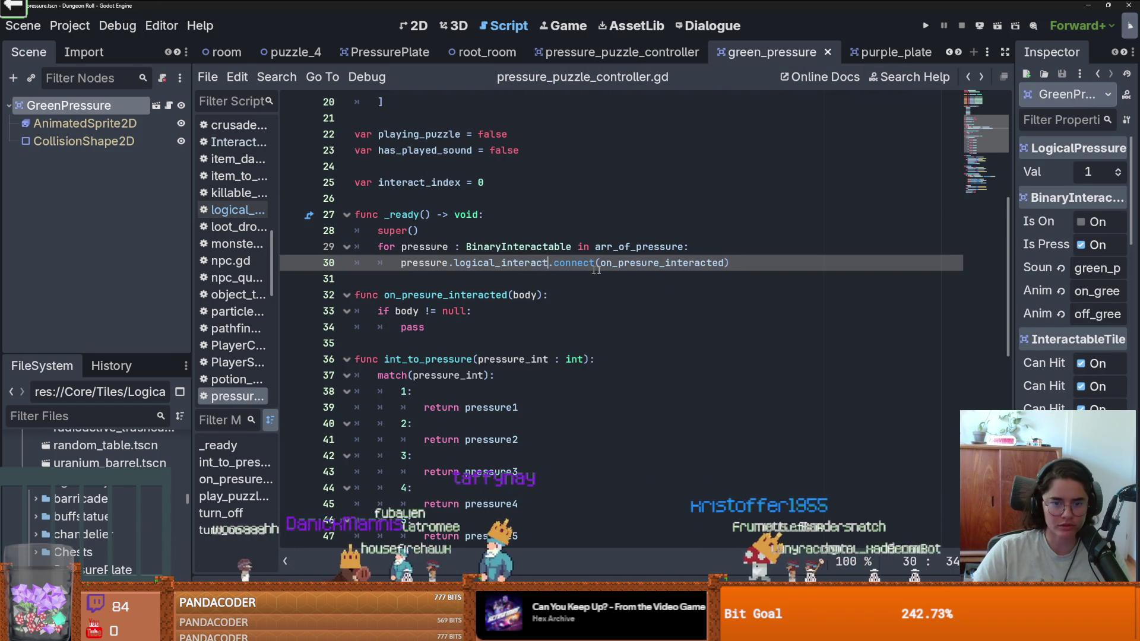
{"action": "double_click", "coordinate": [525, 297]}
{"action": "type", "text": "val"}
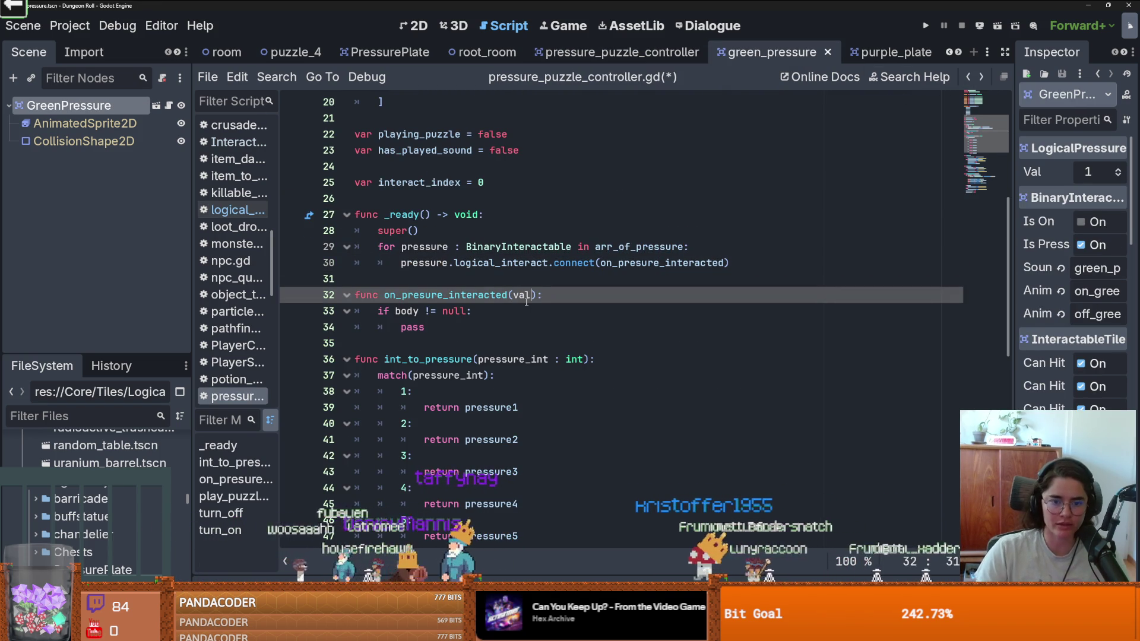
Step: Rework the handler's old null check into an if/else with a printerr branch
{"action": "left_click_drag", "start_coordinate": [488, 311], "coordinate": [355, 313]}
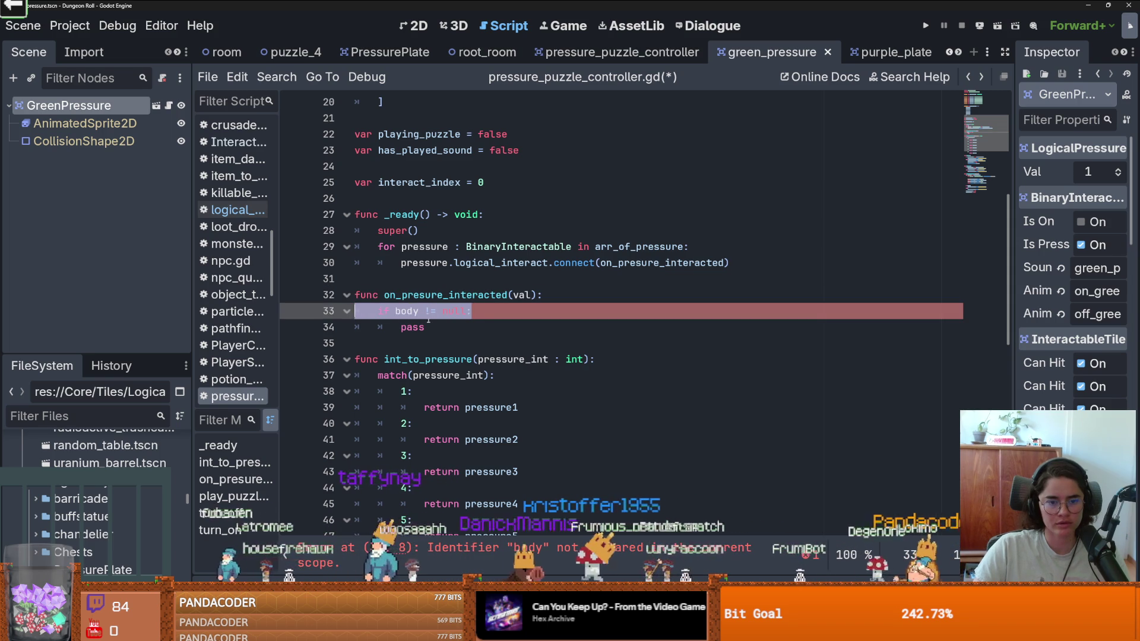
{"action": "left_click", "coordinate": [526, 295]}
{"action": "double_click", "coordinate": [417, 311]}
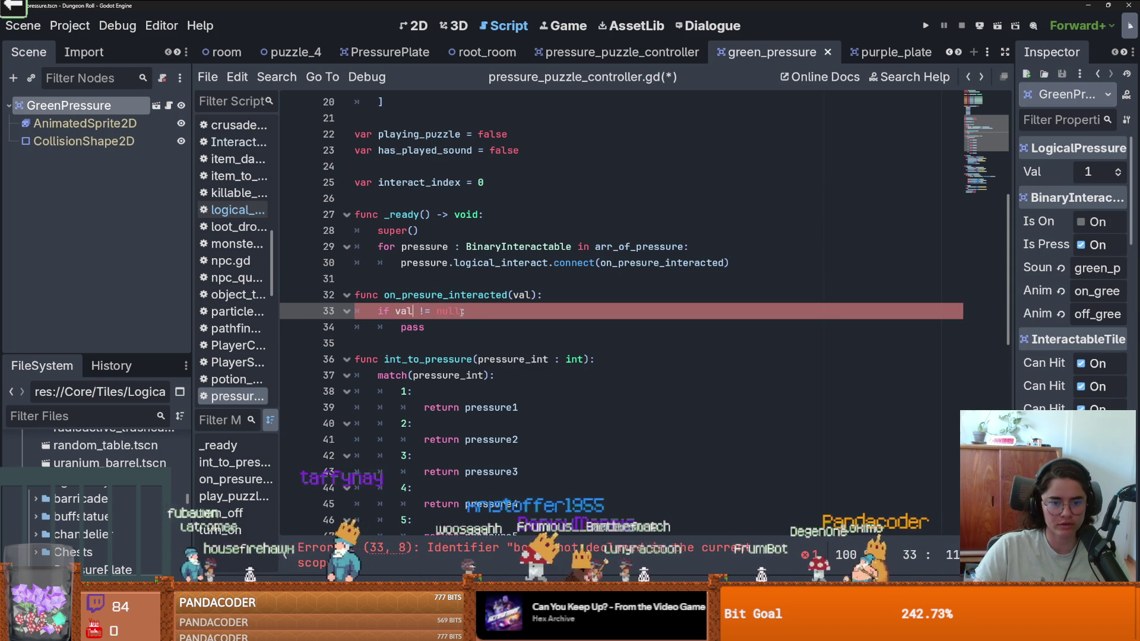
{"action": "double_click", "coordinate": [455, 312]}
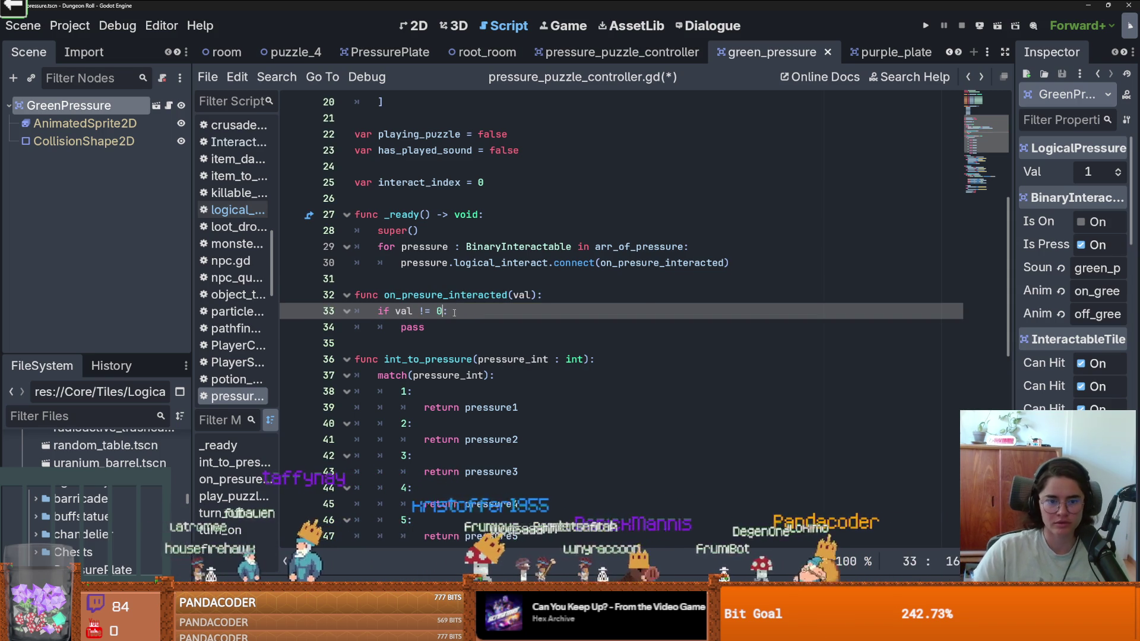
{"action": "left_click", "coordinate": [447, 327]}
{"action": "key", "text": "Return"}
{"action": "type", "text": "el"}
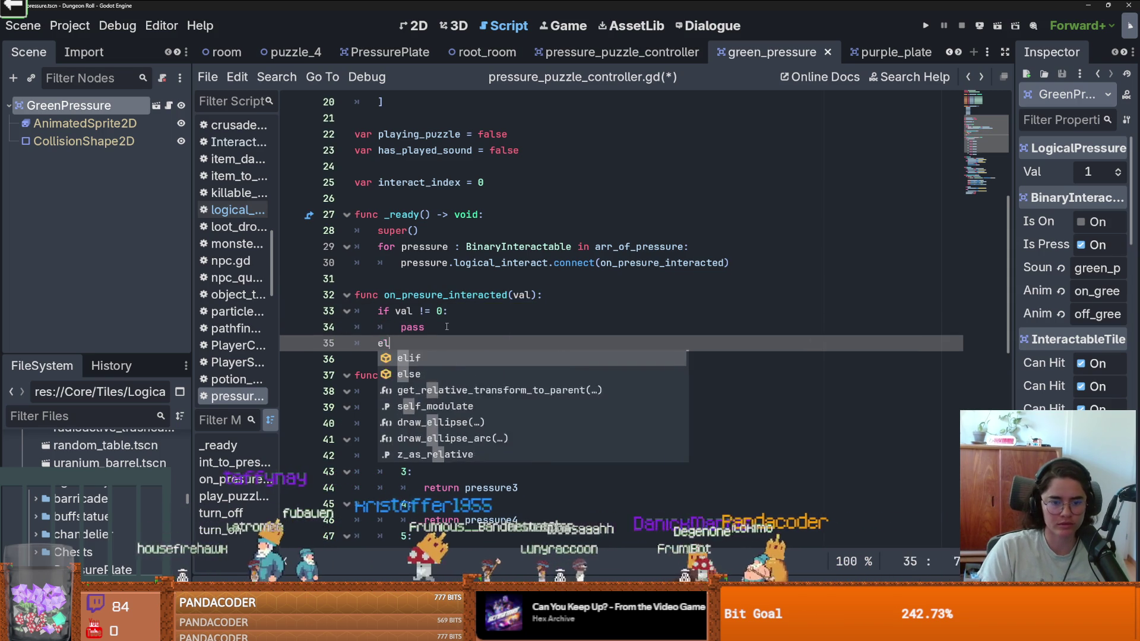
{"action": "type", "text": "se:"}
{"action": "key", "text": "Return"}
{"action": "type", "text": "printer"}
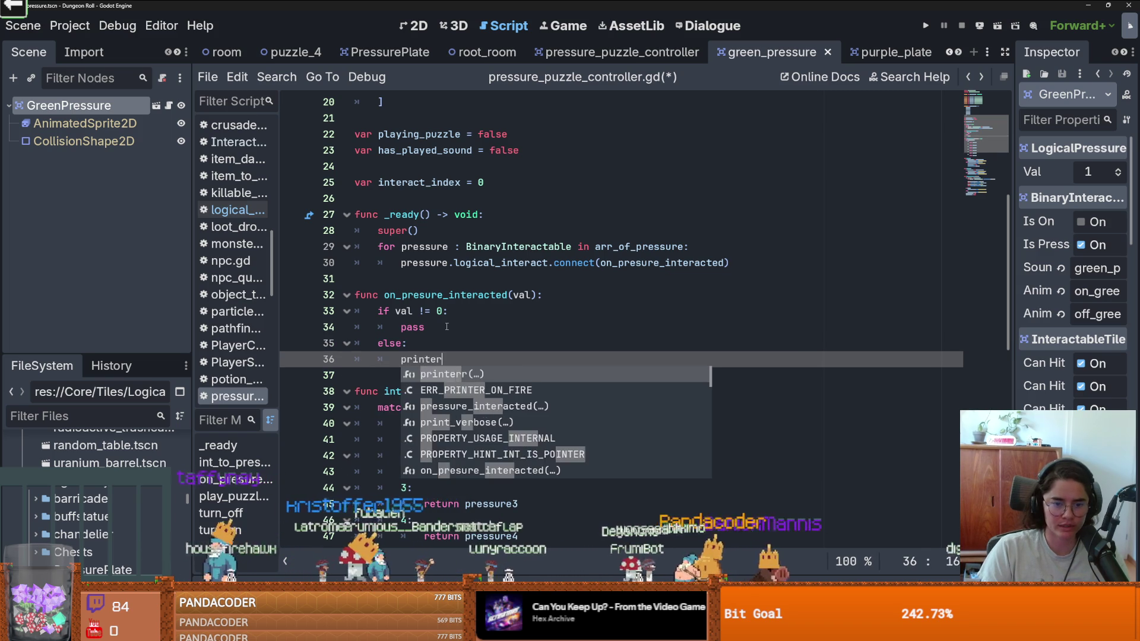
{"action": "key", "text": "Return"}
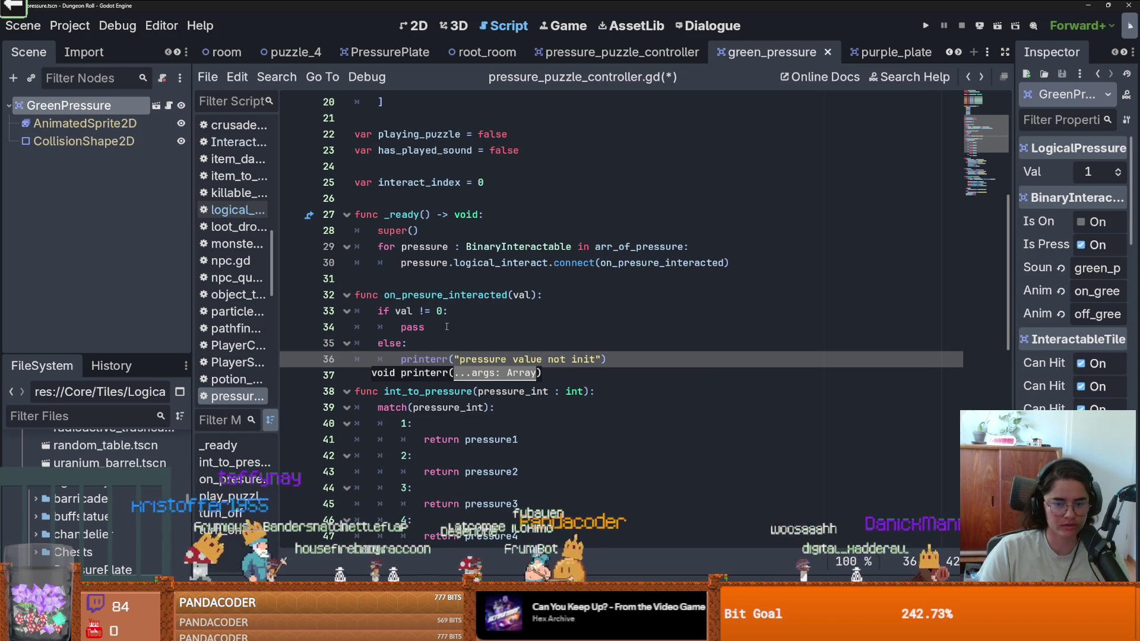
{"action": "double_click", "coordinate": [419, 327]}
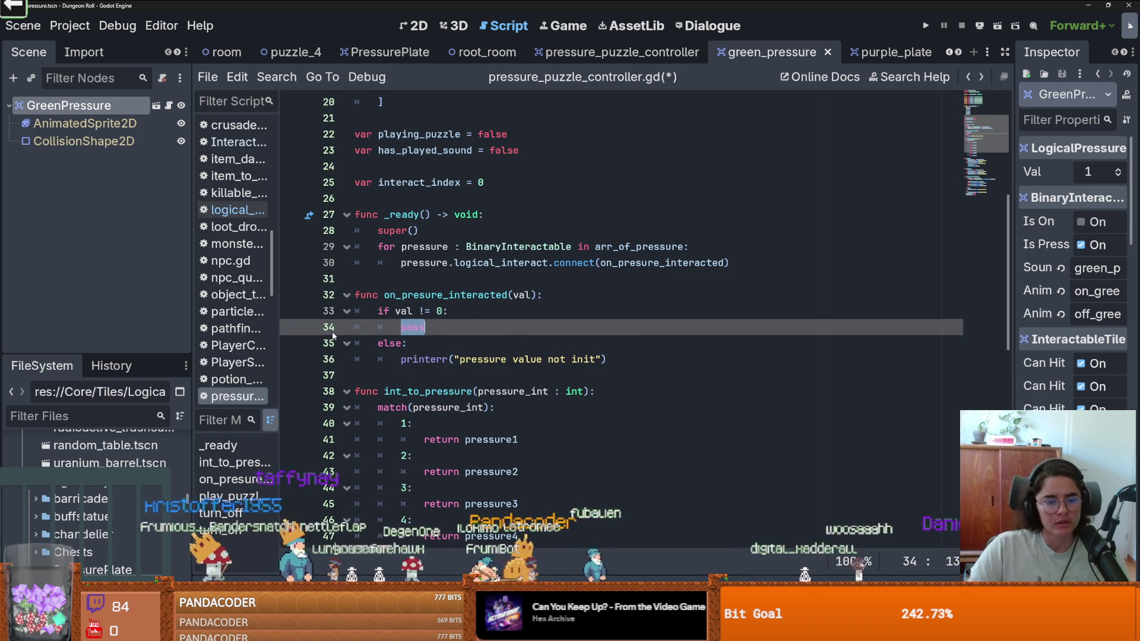
Step: Add a puzzle_failed = false variable below the interact_index declaration
{"action": "double_click", "coordinate": [455, 182]}
{"action": "scroll", "coordinate": [447, 295], "scroll_direction": "up", "scroll_amount": 2}
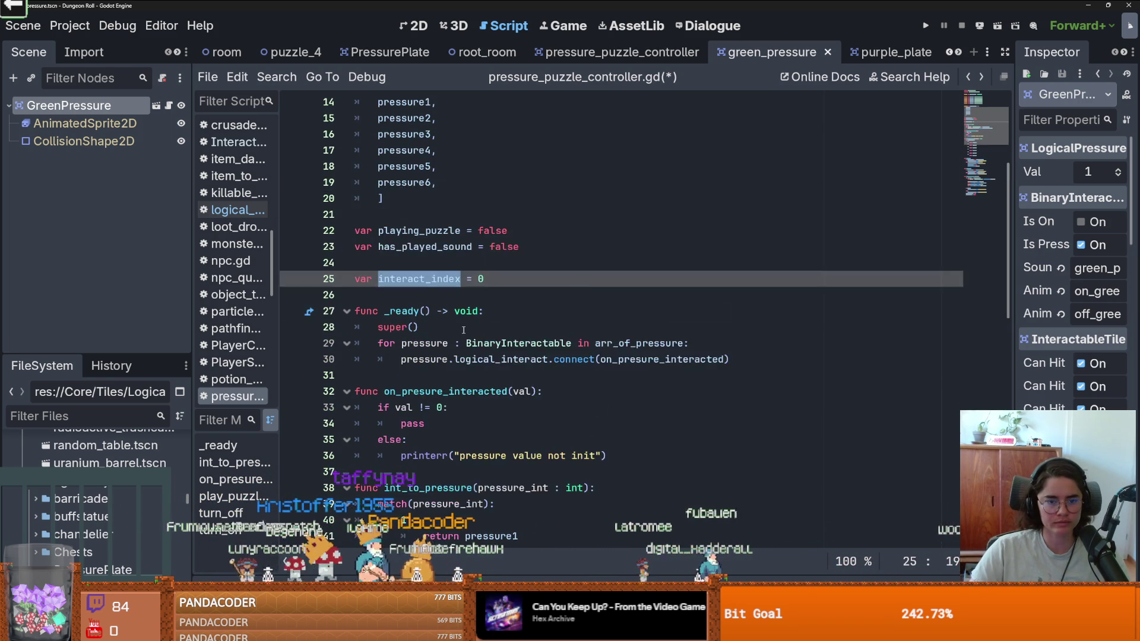
{"action": "key", "text": "alt+Left"}
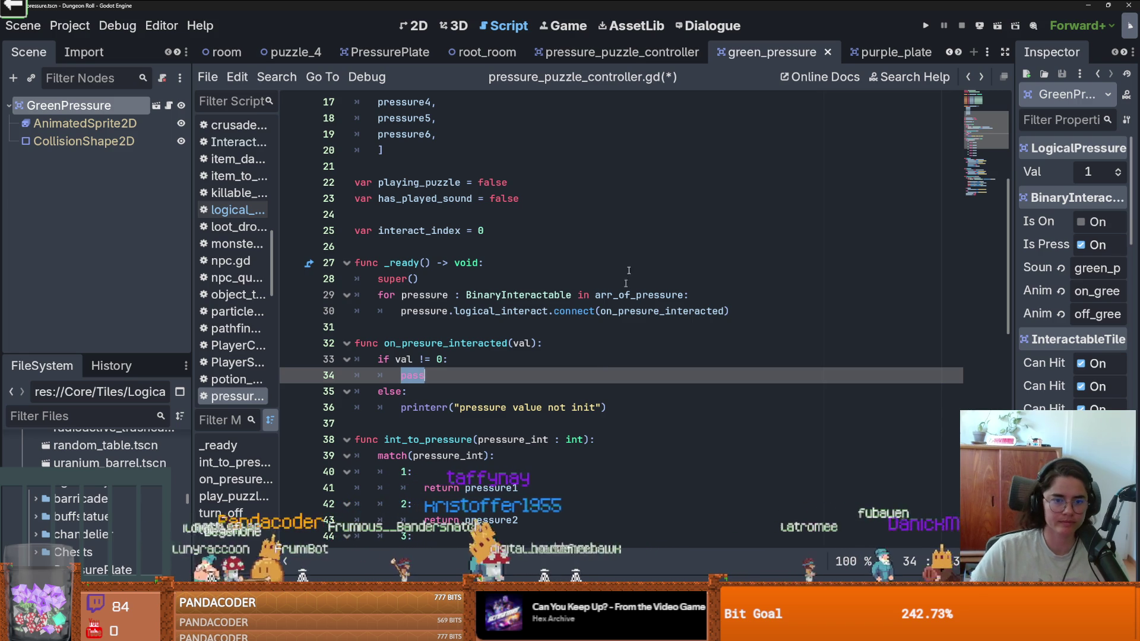
{"action": "left_click", "coordinate": [573, 246]}
{"action": "key", "text": "Return"}
{"action": "left_click", "coordinate": [504, 245]}
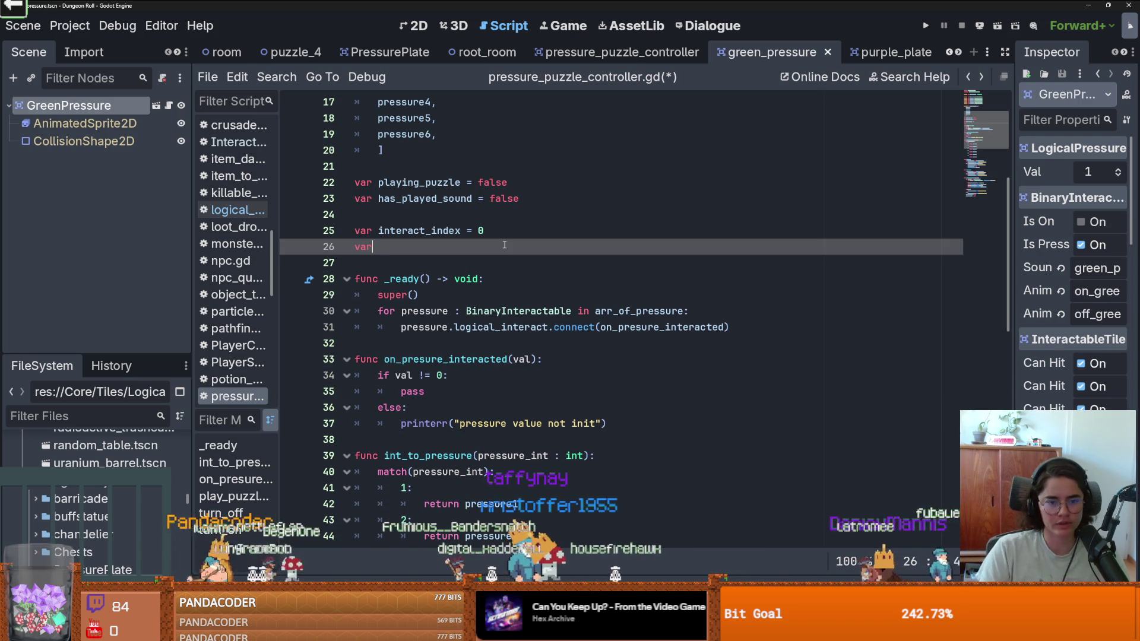
{"action": "type", "text": "uzzle_faile"}
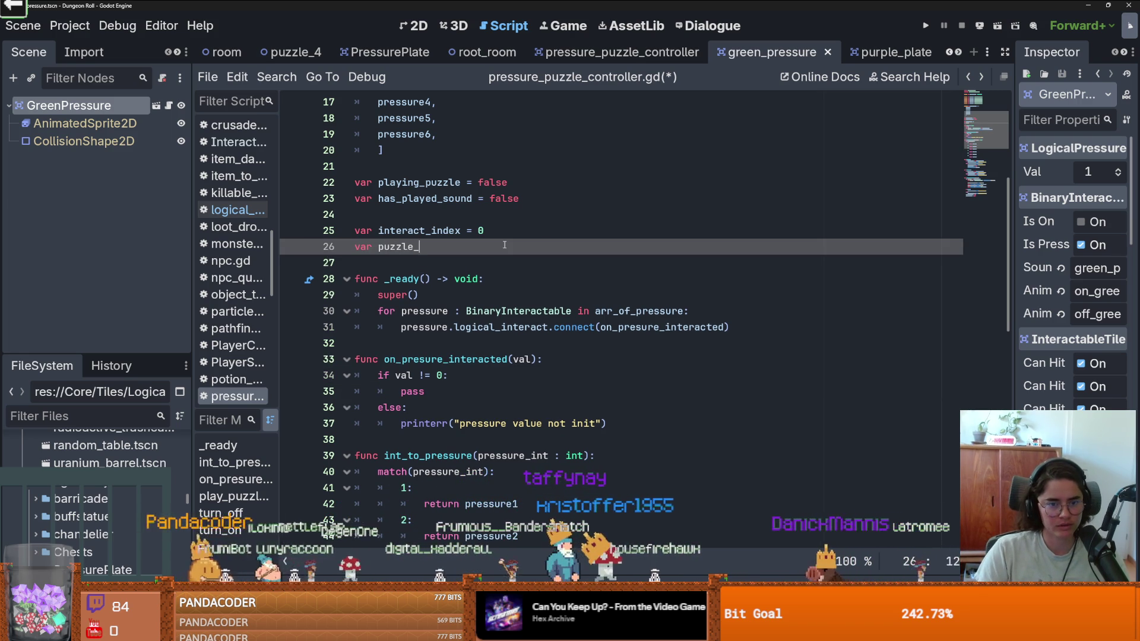
{"action": "type", "text": "d = false"}
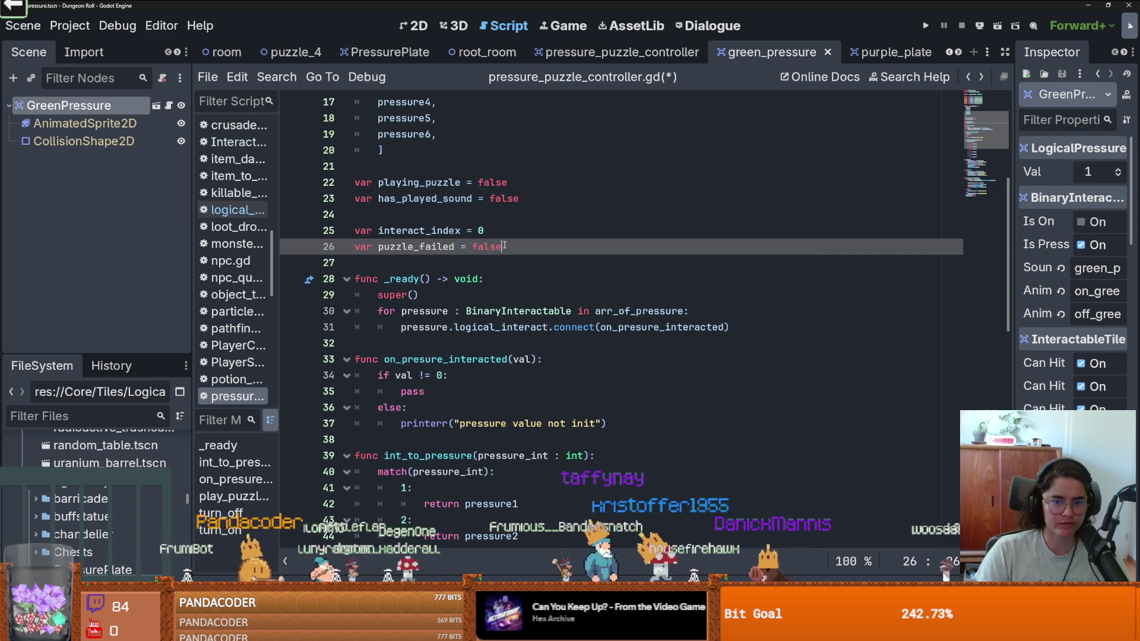
Step: Check val against array_of_sounds[interact_index], setting puzzle_failed when they differ
{"action": "double_click", "coordinate": [417, 390]}
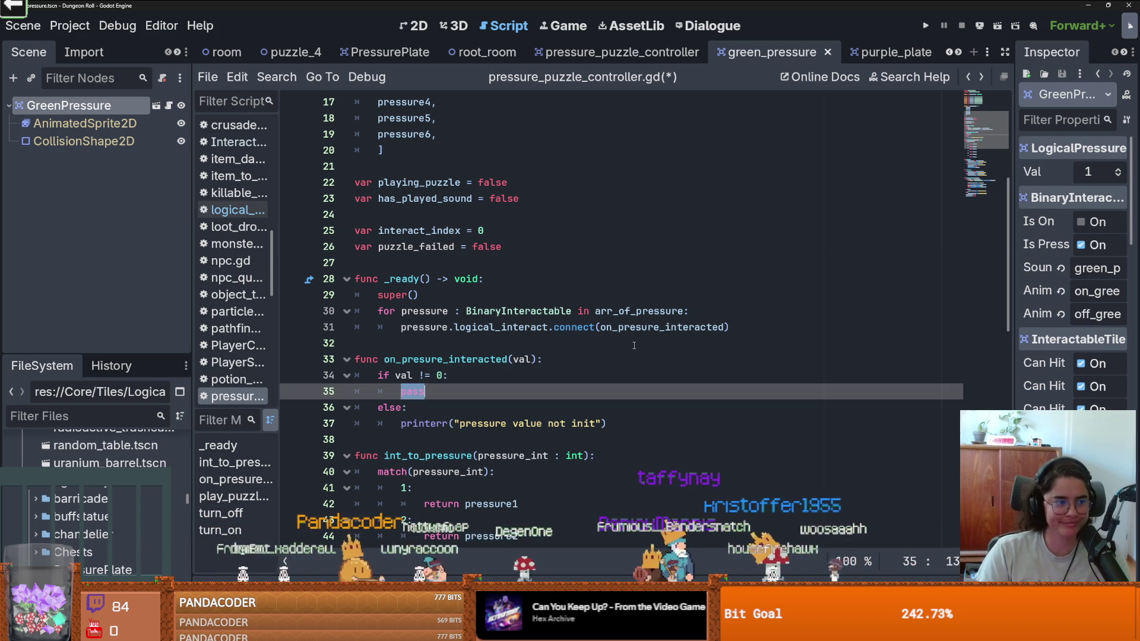
{"action": "type", "text": "if va"}
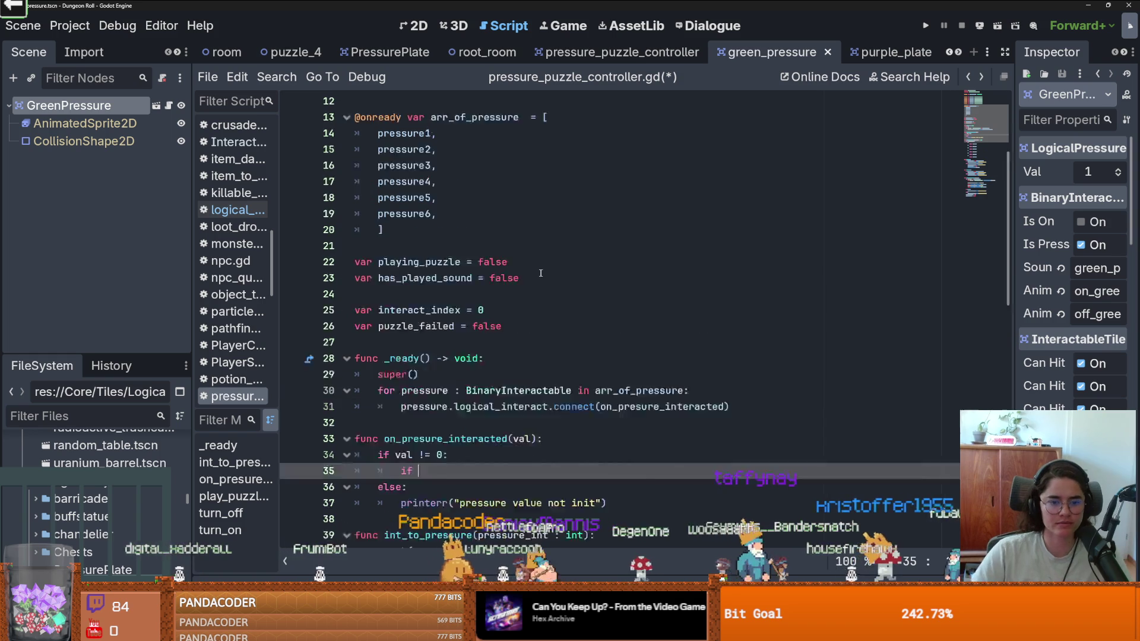
{"action": "type", "text": "l =="}
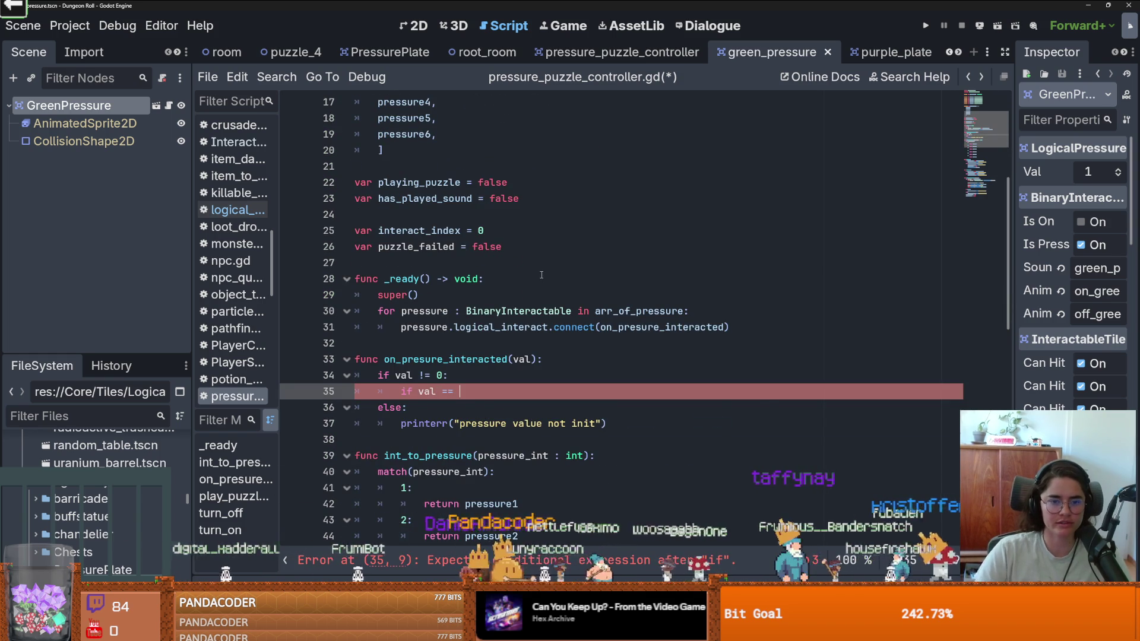
{"action": "scroll", "coordinate": [462, 221], "scroll_direction": "up", "scroll_amount": 5}
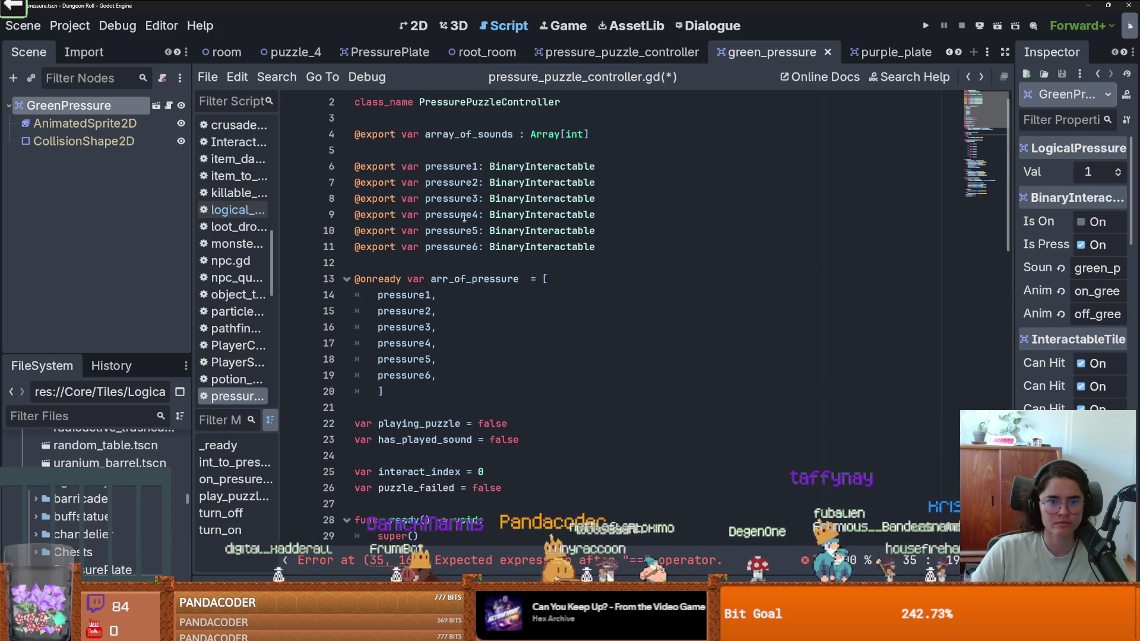
{"action": "scroll", "coordinate": [469, 249], "scroll_direction": "down", "scroll_amount": 7}
{"action": "left_click", "coordinate": [485, 300]}
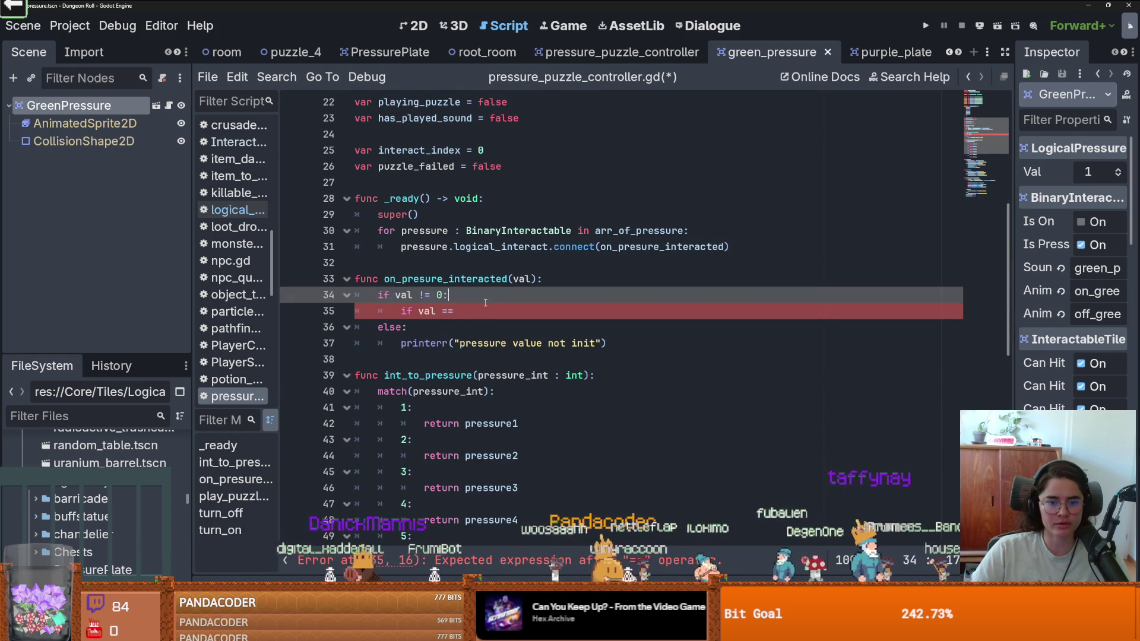
{"action": "left_click", "coordinate": [486, 311]}
{"action": "type", "text": "array_of_sounds[in"}
{"action": "key", "text": "Return"}
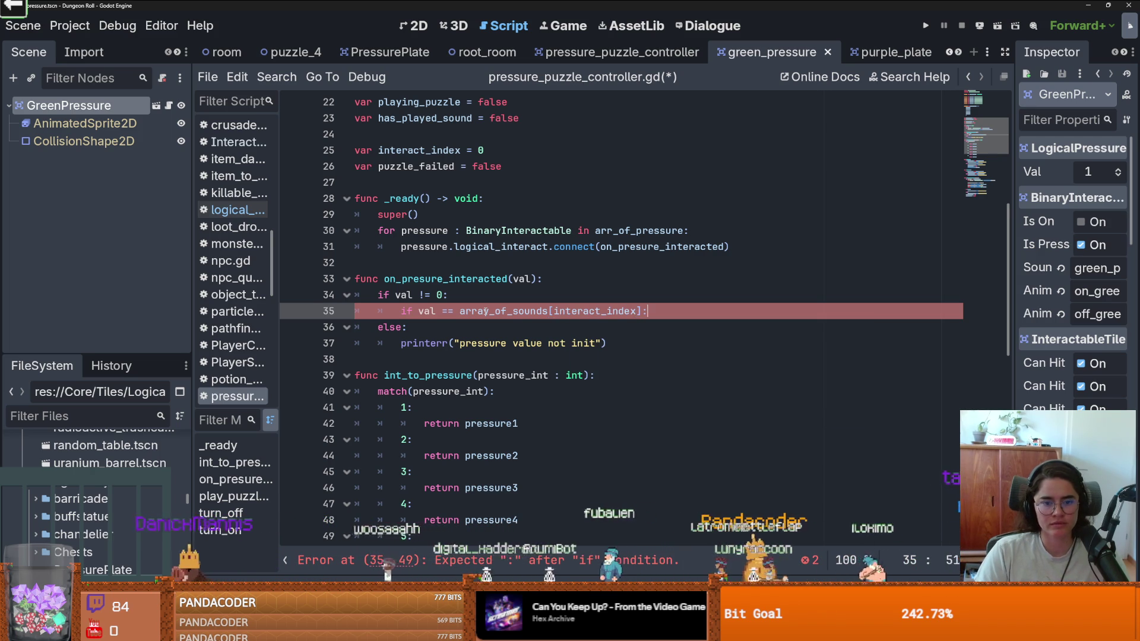
{"action": "key", "text": "Return"}
{"action": "key", "text": "Return"}
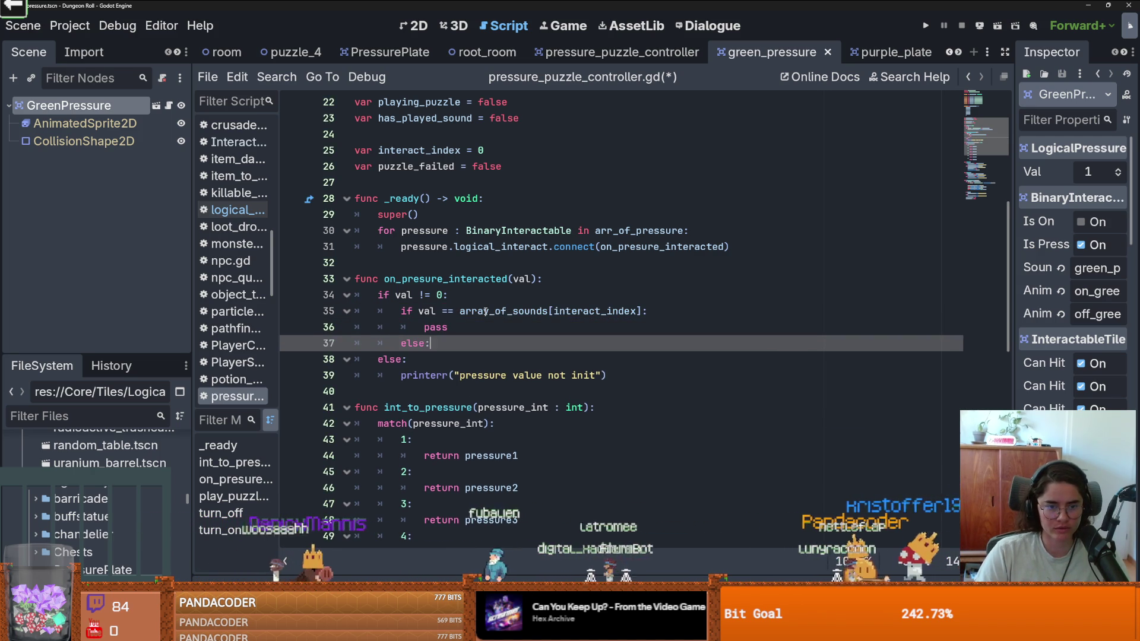
{"action": "key", "text": "Return"}
{"action": "key", "text": "Return"}
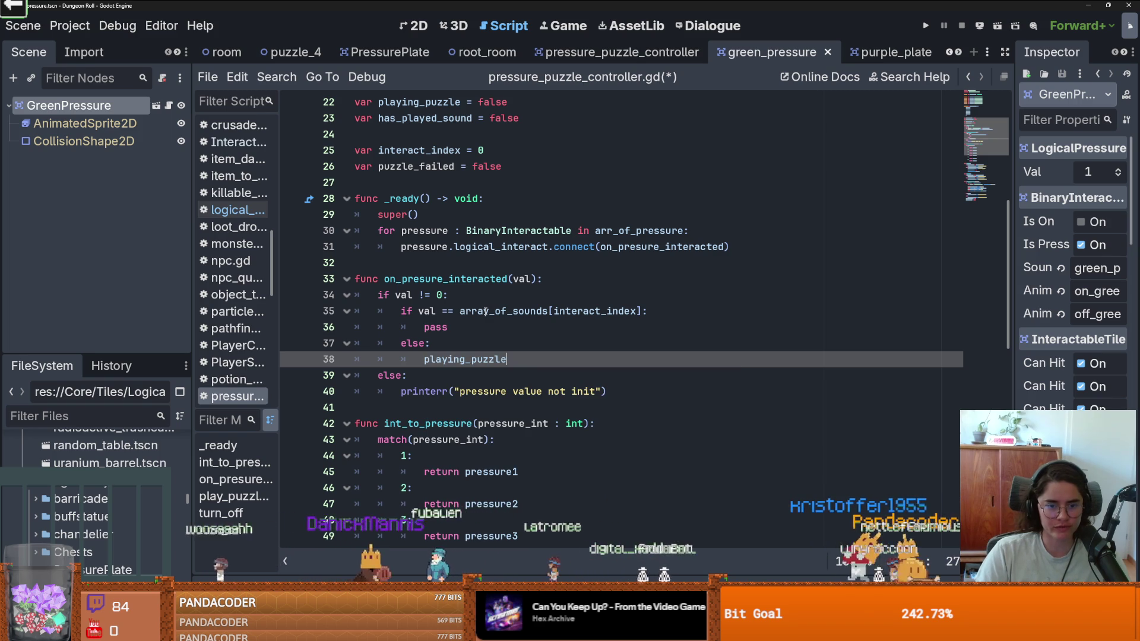
{"action": "key", "text": "BackSpace"}
{"action": "key", "text": "BackSpace"}
{"action": "type", "text": "uzz"}
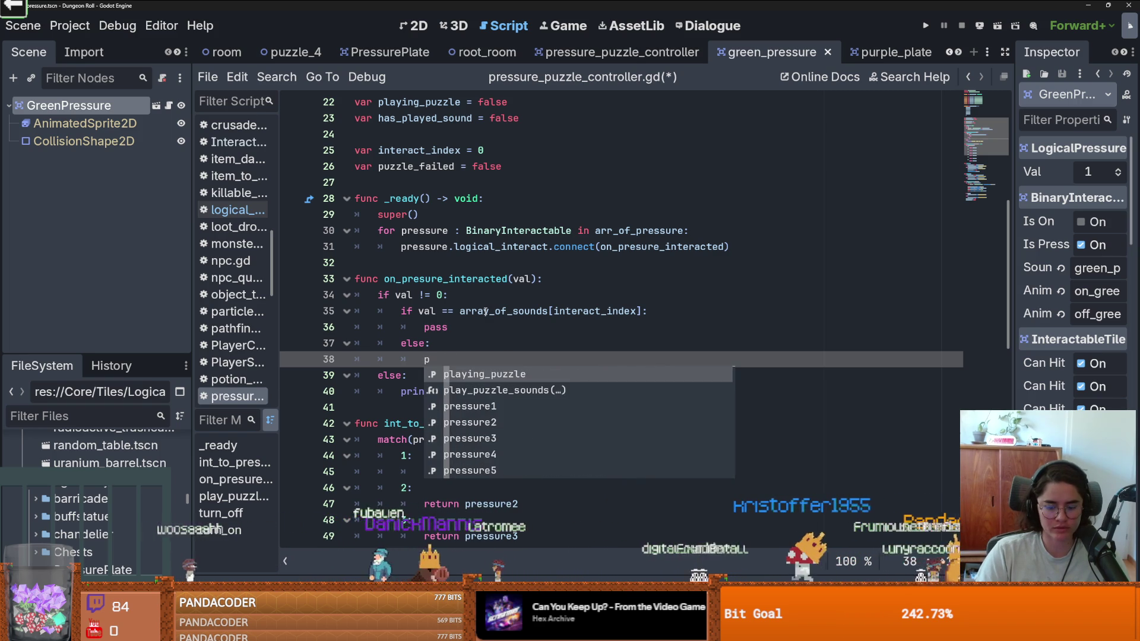
{"action": "type", "text": "le_"}
{"action": "key", "text": "Return"}
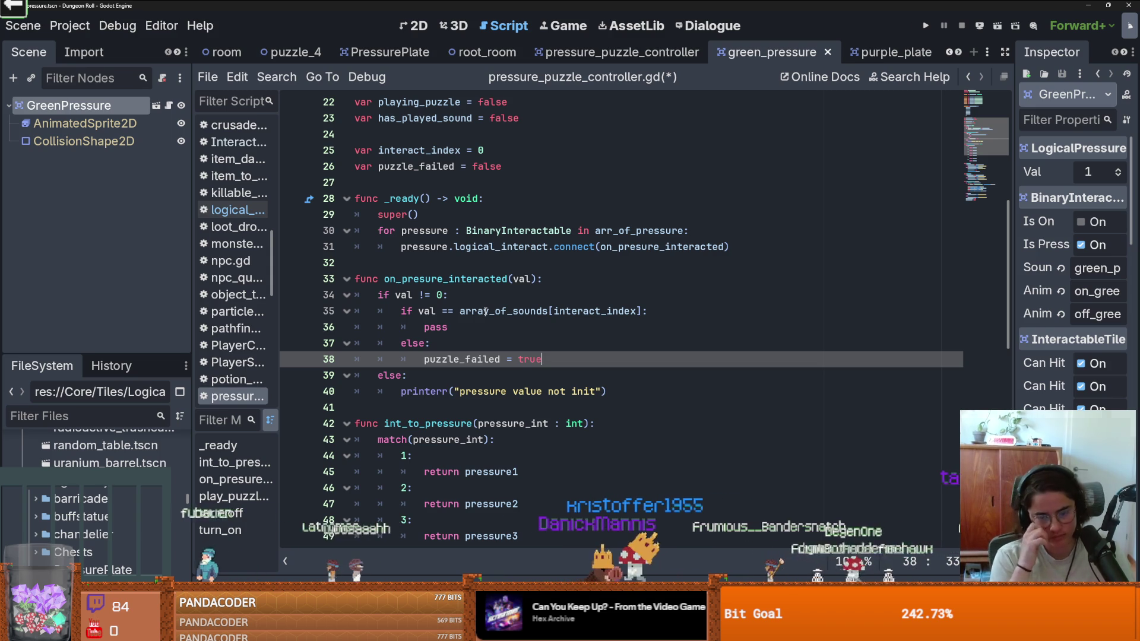
Step: Add interact_index+=1 on a new line after puzzle_failed = true
{"action": "key", "text": "Up"}
{"action": "key", "text": "Up"}
{"action": "key", "text": "Up"}
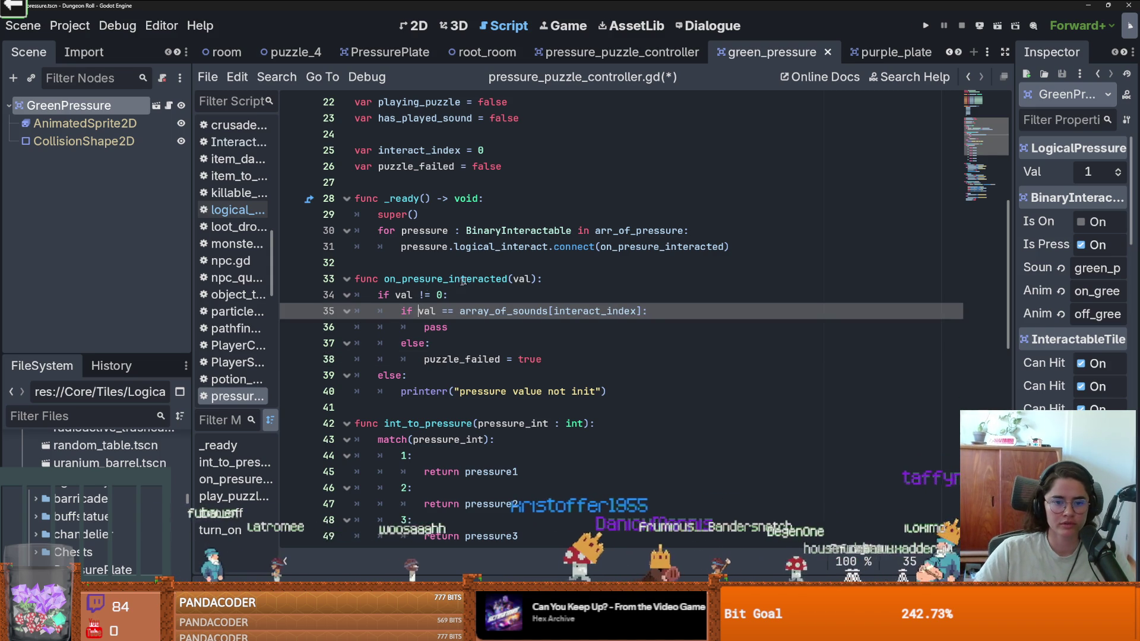
{"action": "key", "text": "Up"}
{"action": "key", "text": "Up"}
{"action": "key", "text": "ctrl+d"}
{"action": "double_click", "coordinate": [404, 295]}
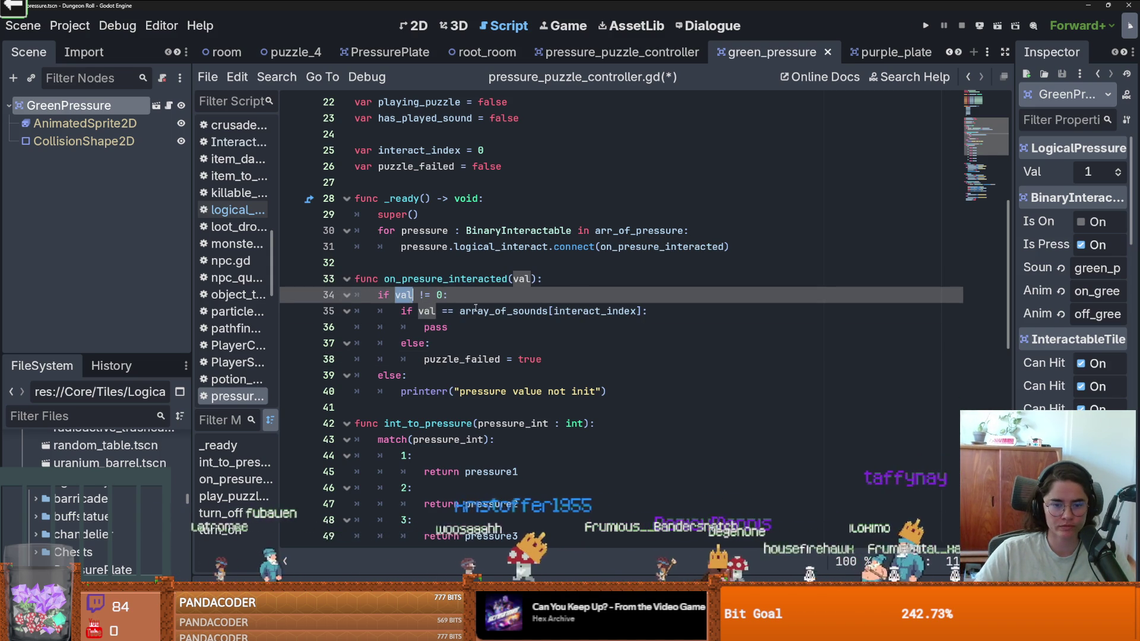
{"action": "left_click", "coordinate": [428, 327]}
{"action": "left_click", "coordinate": [408, 311]}
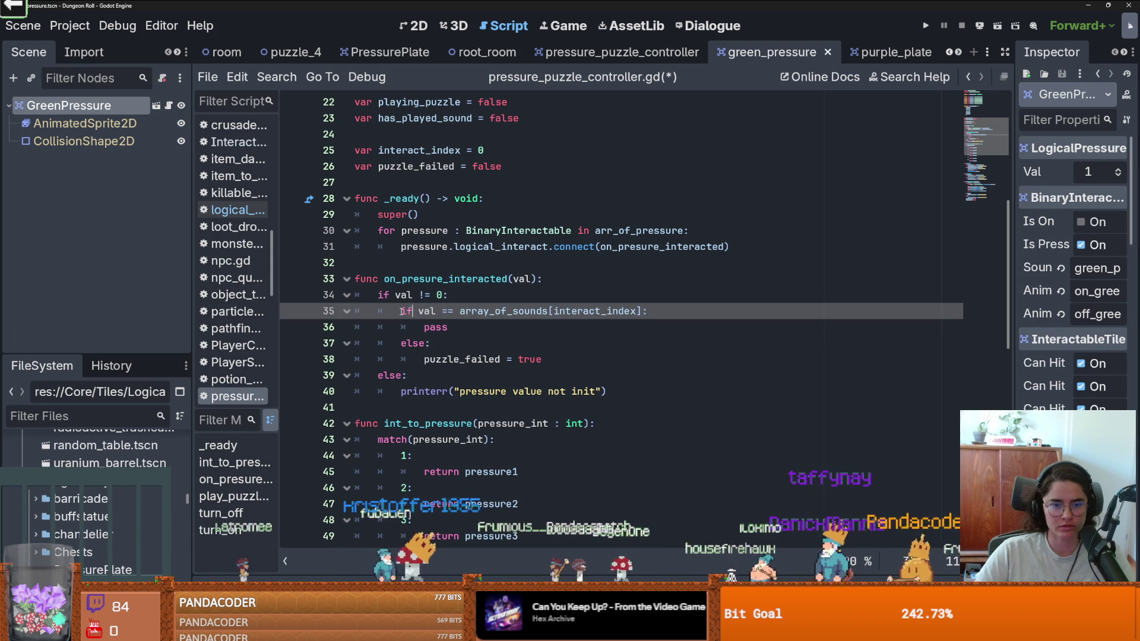
{"action": "key", "text": "Down"}
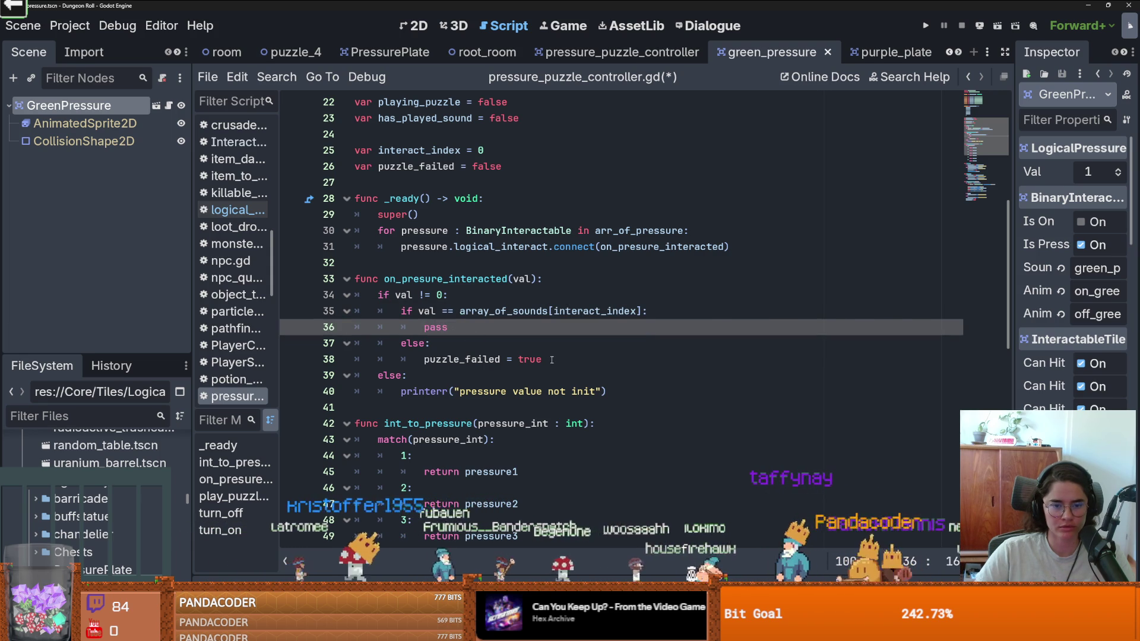
{"action": "left_click", "coordinate": [549, 360]}
{"action": "key", "text": "Return"}
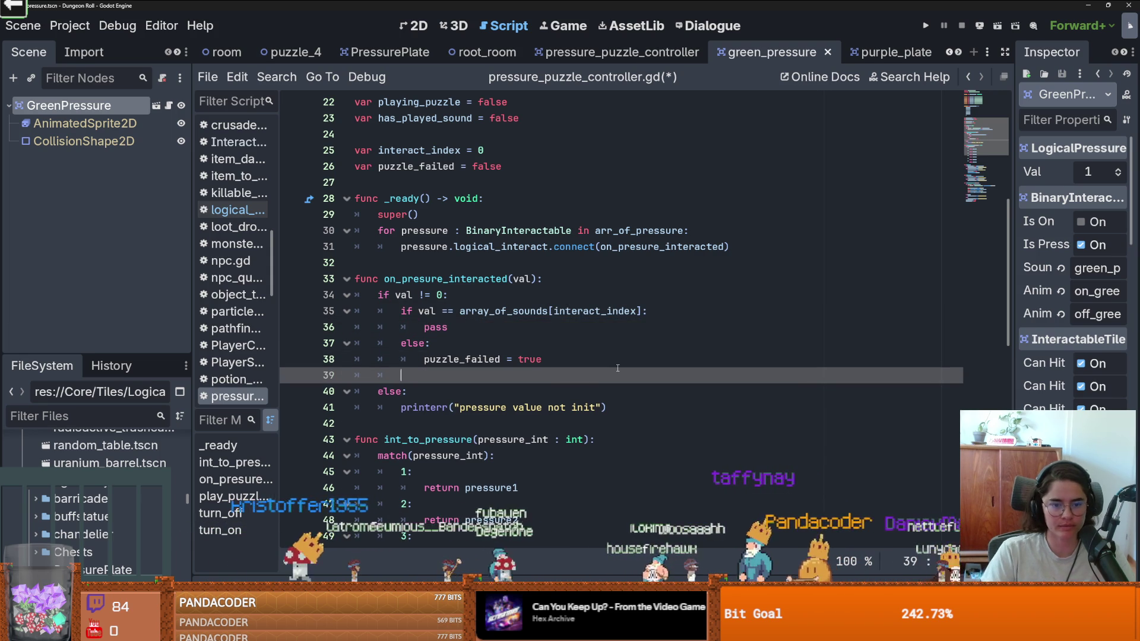
{"action": "type", "text": "interact_index+"}
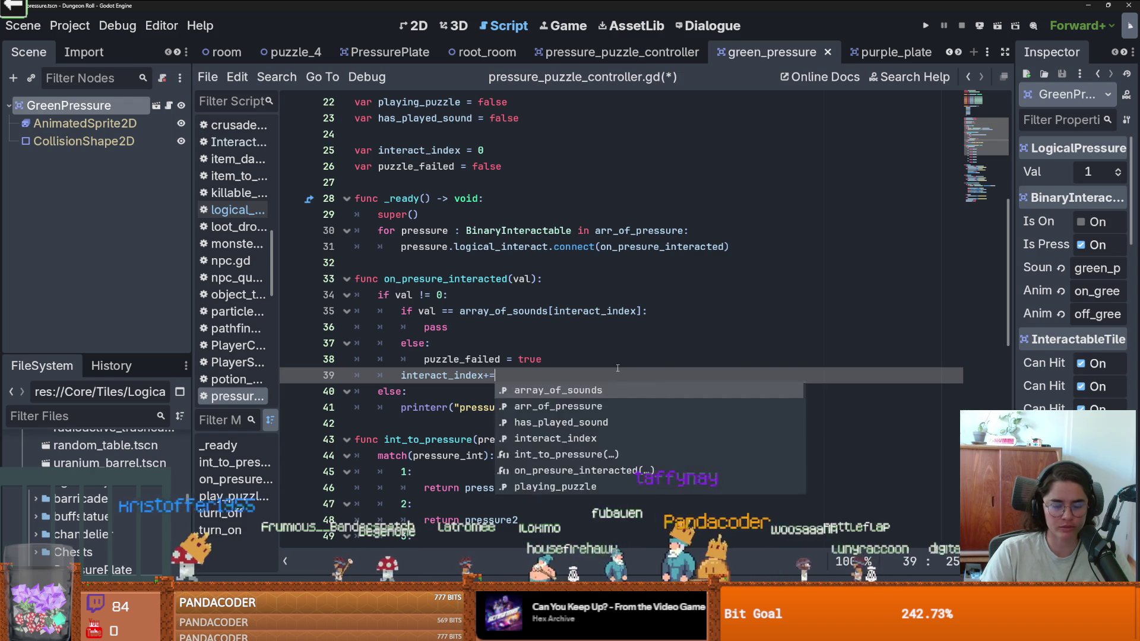
{"action": "type", "text": "=1"}
Step: Add 'if interact_index == array_of_sounds.size():' calling attempt_finished() after the index increment
{"action": "key", "text": "Return"}
{"action": "key", "text": "ctrl+s"}
{"action": "type", "text": "if i"}
{"action": "key", "text": "Return"}
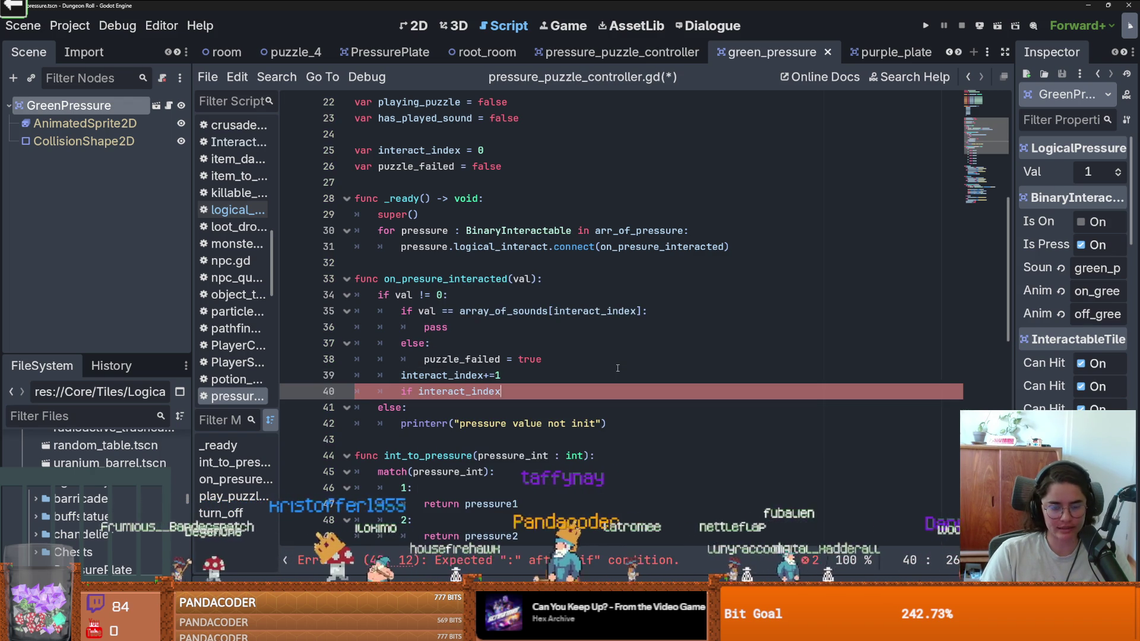
{"action": "type", "text": "== "}
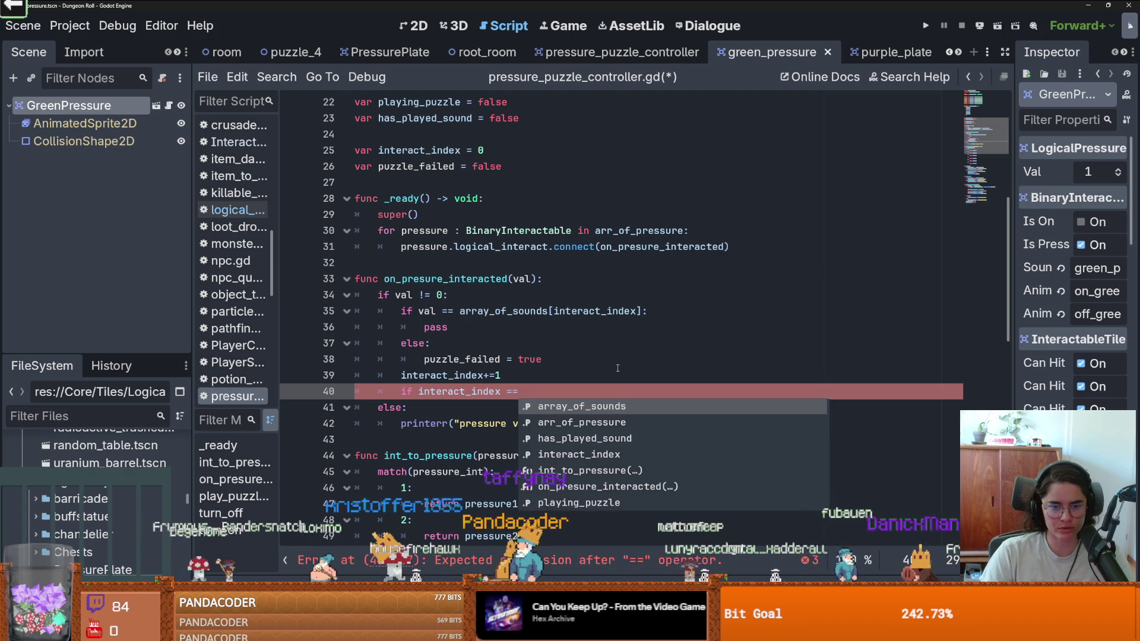
{"action": "type", "text": "ar"}
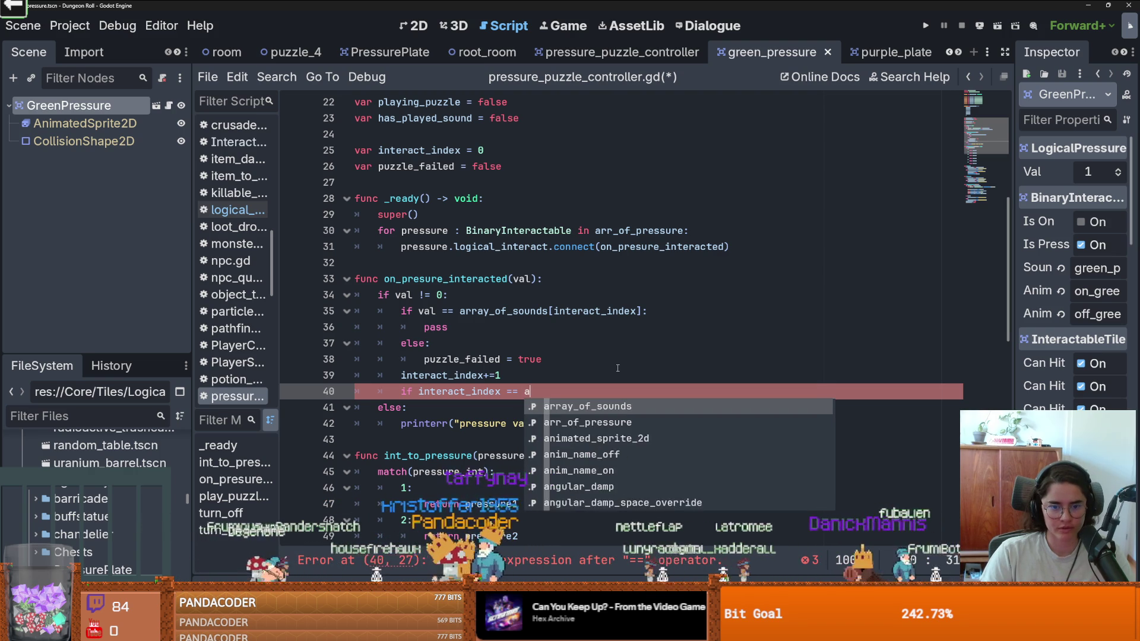
{"action": "key", "text": "Return"}
{"action": "type", "text": ".z"}
{"action": "key", "text": "BackSpace"}
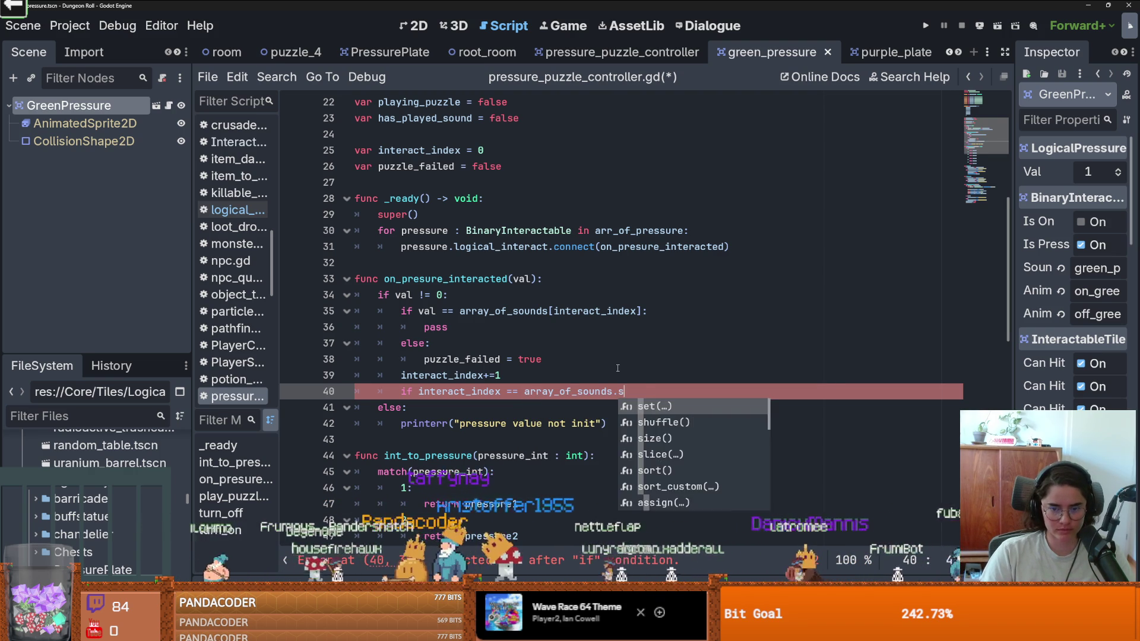
{"action": "type", "text": "s"}
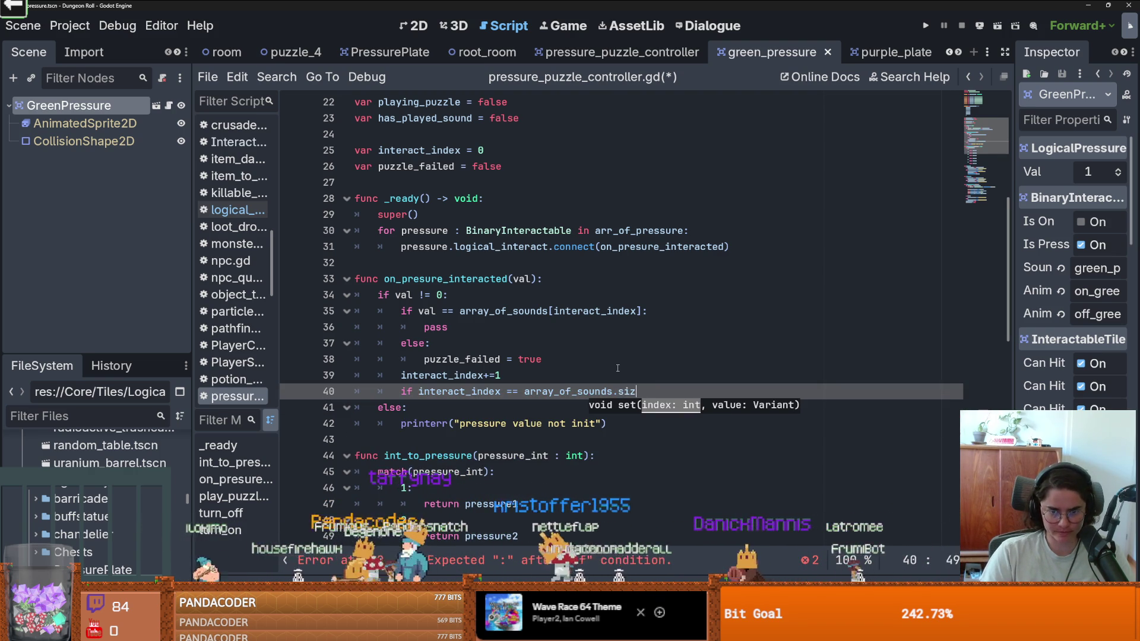
{"action": "type", "text": "ize():"}
{"action": "key", "text": "Return"}
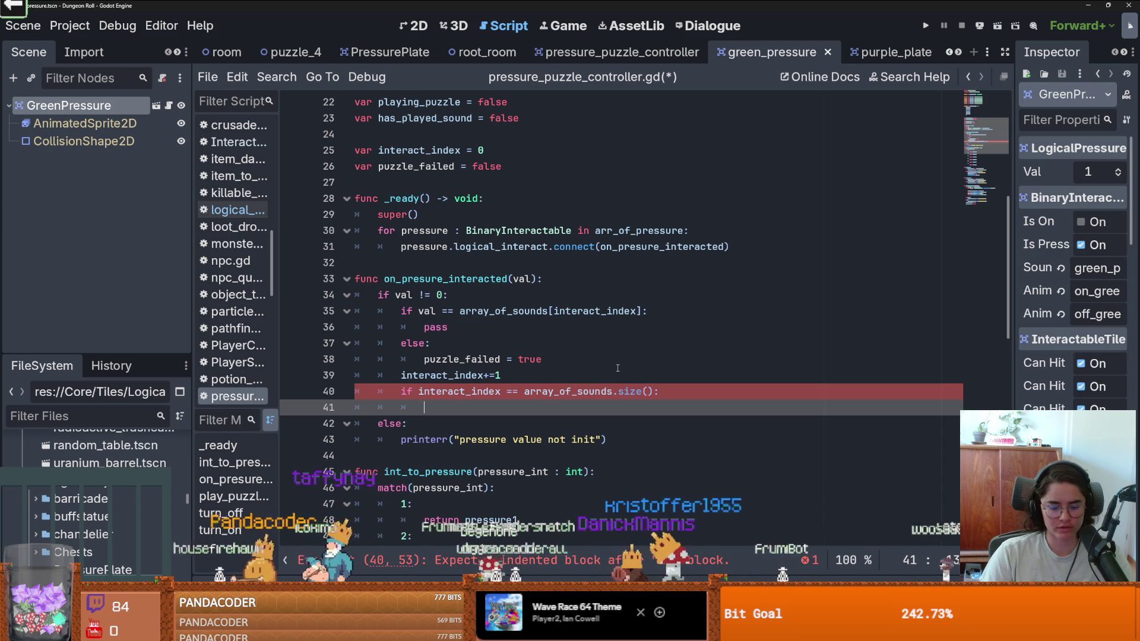
{"action": "type", "text": "attempt_finish"}
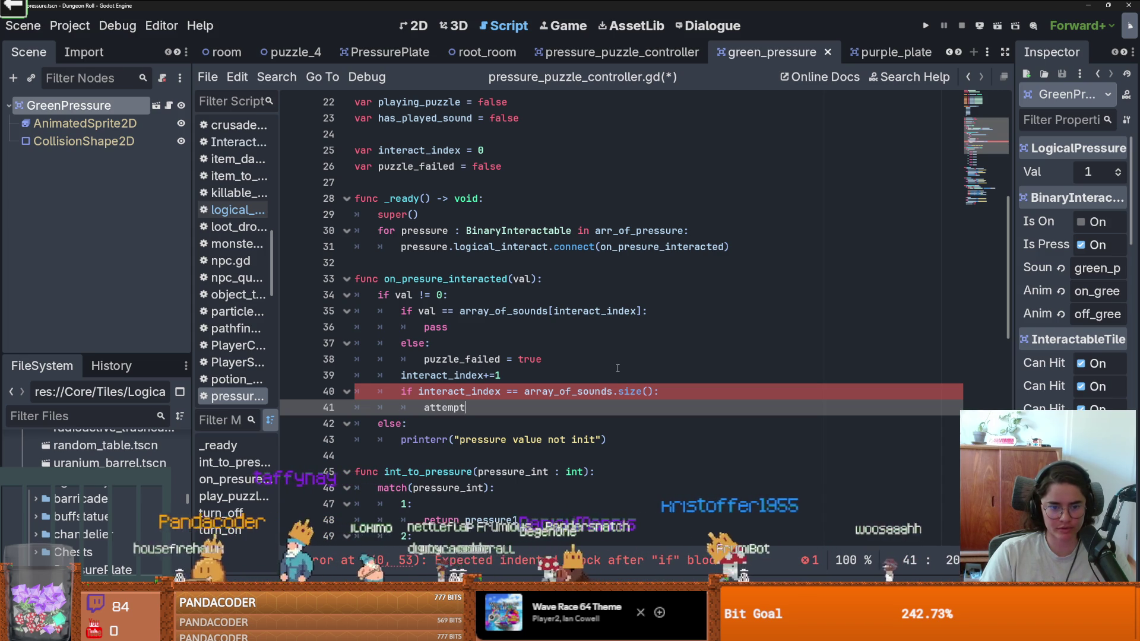
{"action": "type", "text": "ed()"}
Step: Define an empty 'func attempt_finished(): pass' below the handler and save the script
{"action": "left_click_drag", "start_coordinate": [529, 407], "coordinate": [442, 407]}
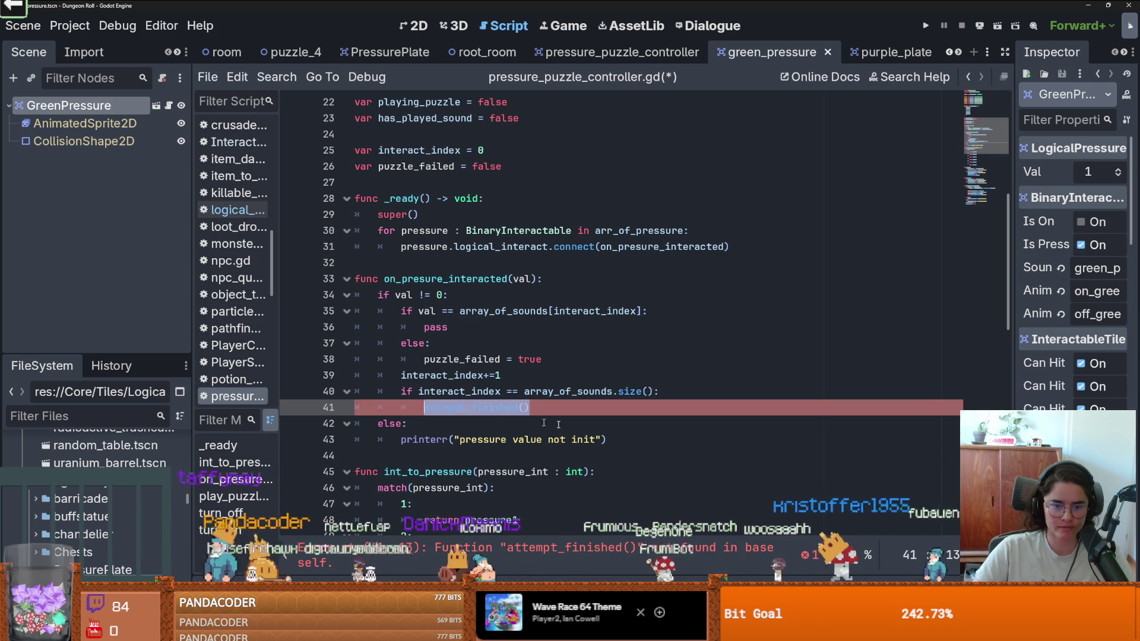
{"action": "left_click", "coordinate": [369, 455]}
{"action": "key", "text": "Return"}
{"action": "key", "text": "Return"}
{"action": "left_click", "coordinate": [368, 472]}
{"action": "type", "text": "func _"}
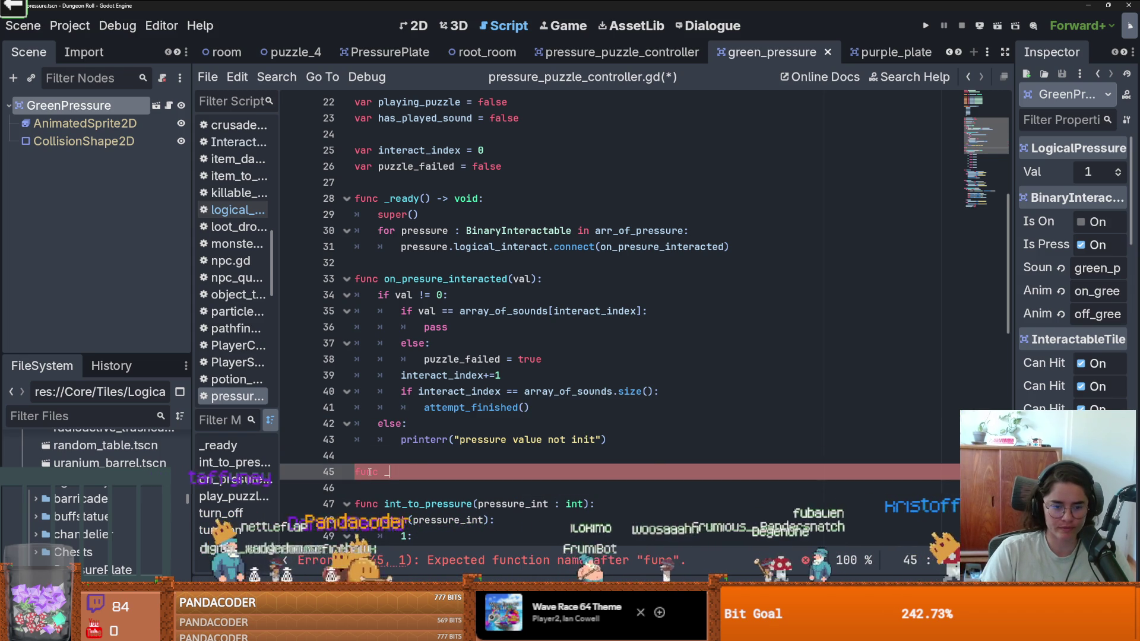
{"action": "type", "text": "attempt_finished()"}
{"action": "type", "text": ":"}
{"action": "key", "text": "Return"}
{"action": "type", "text": "pass"}
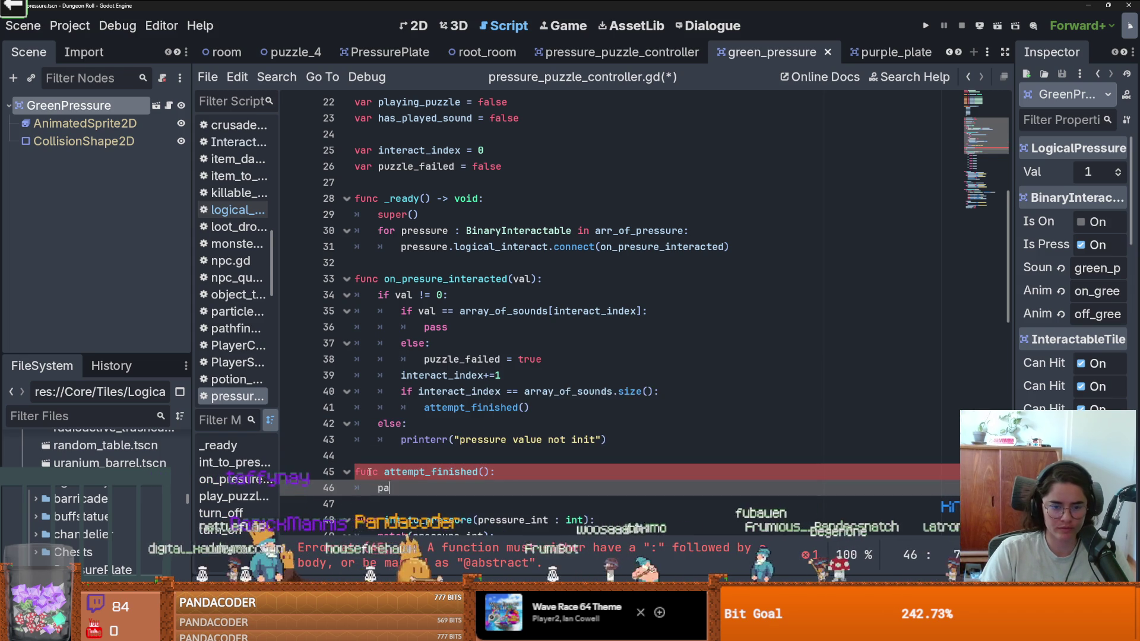
{"action": "key", "text": "ctrl+s"}
{"action": "scroll", "coordinate": [479, 432], "scroll_direction": "up", "scroll_amount": 2}
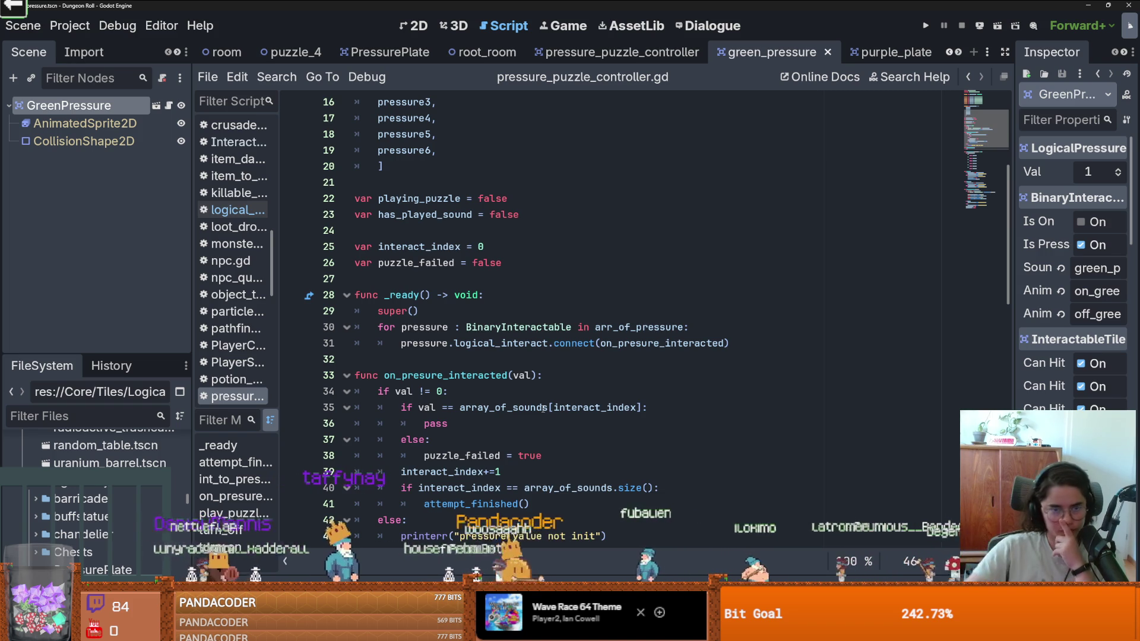
{"action": "scroll", "coordinate": [544, 409], "scroll_direction": "up", "scroll_amount": 5}
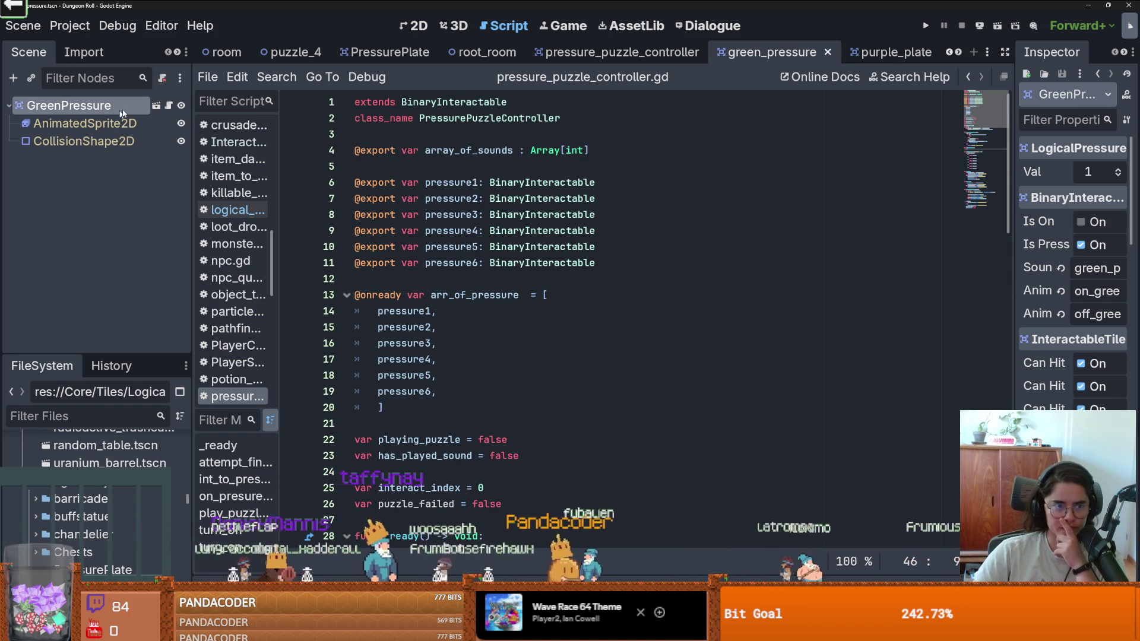
{"action": "left_click", "coordinate": [617, 52]}
Step: In puzzle_4, expand PressurePuzzleController's Array of Sounds to reveal values 2, 3, 6, 1, 4
{"action": "left_click_drag", "start_coordinate": [1011, 214], "coordinate": [885, 215]}
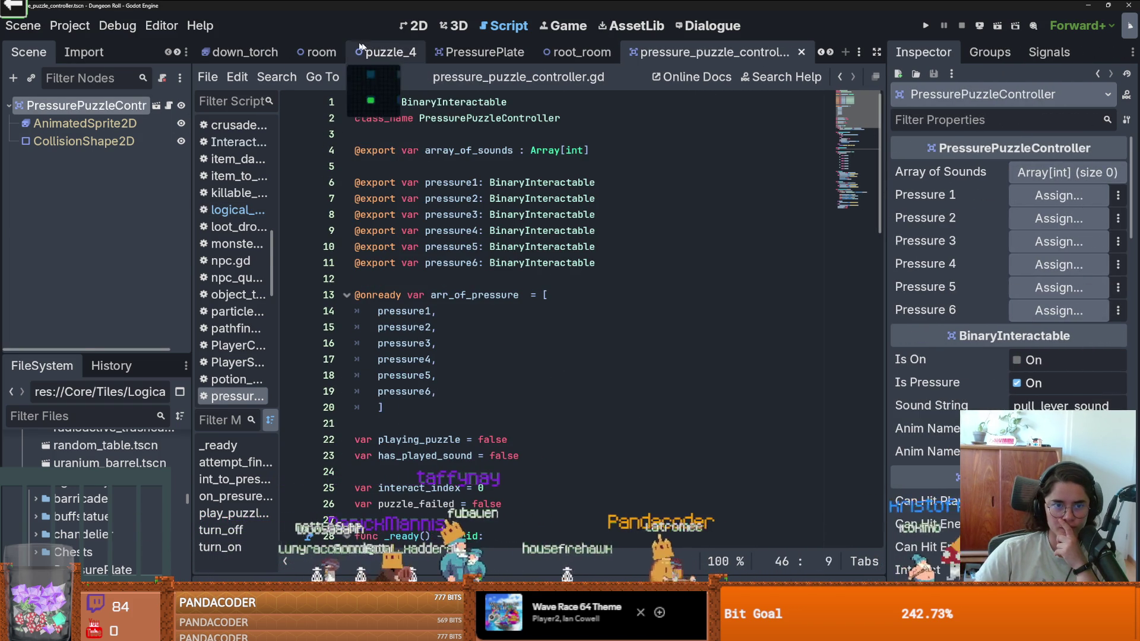
{"action": "left_click", "coordinate": [373, 51]}
{"action": "left_click", "coordinate": [1016, 199]}
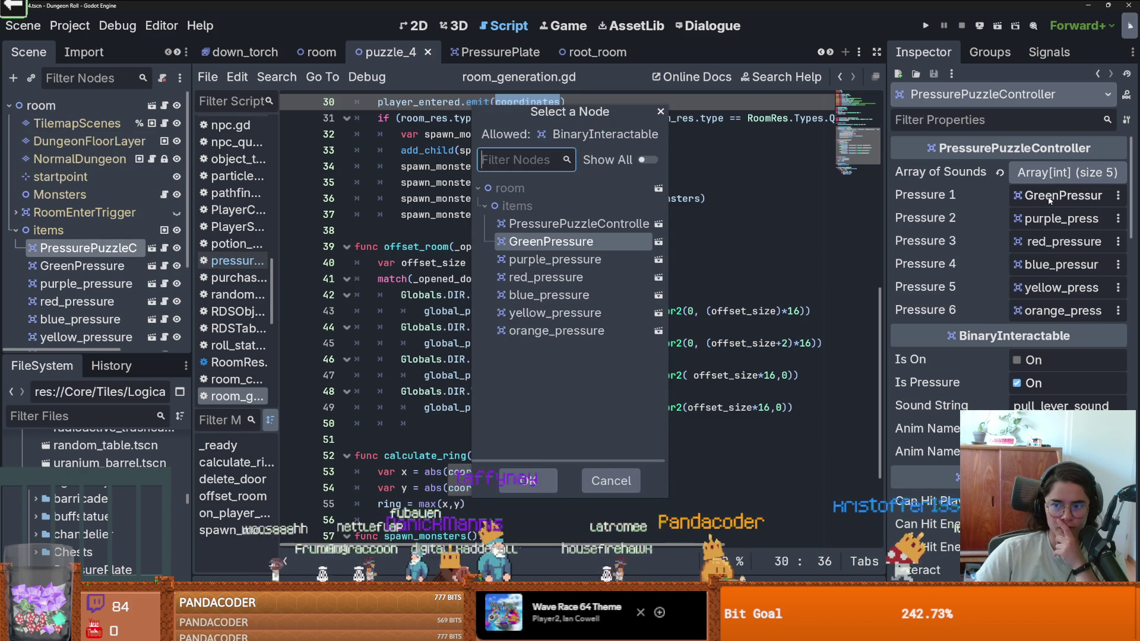
{"action": "key", "text": "Escape"}
{"action": "left_click", "coordinate": [1078, 172]}
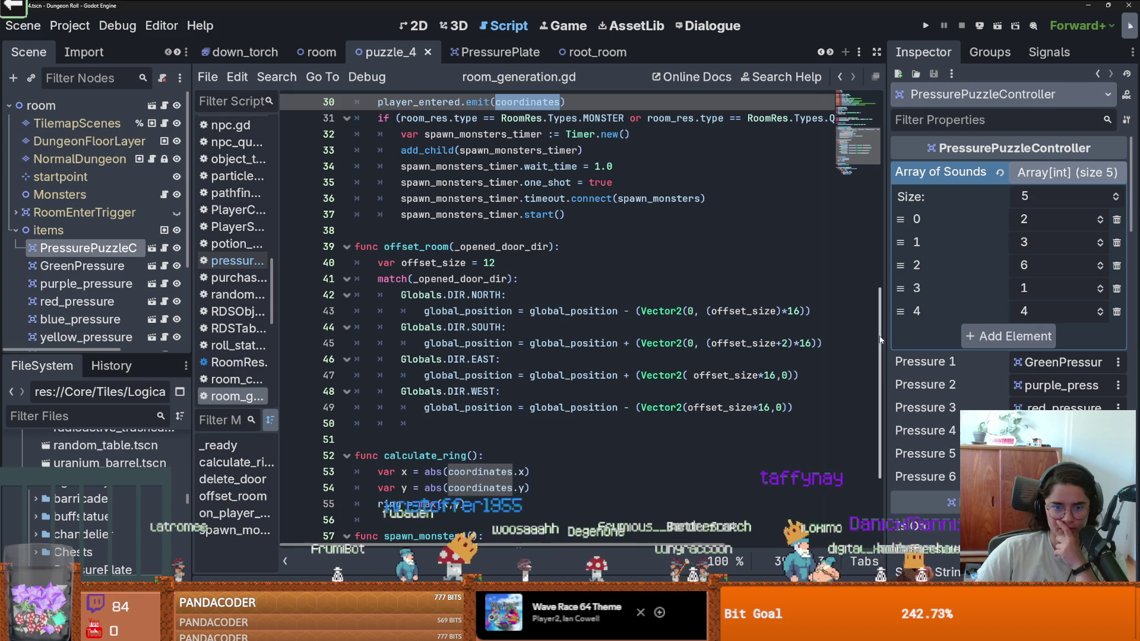
{"action": "scroll", "coordinate": [669, 301], "scroll_direction": "down", "scroll_amount": 3}
{"action": "left_click", "coordinate": [480, 246]}
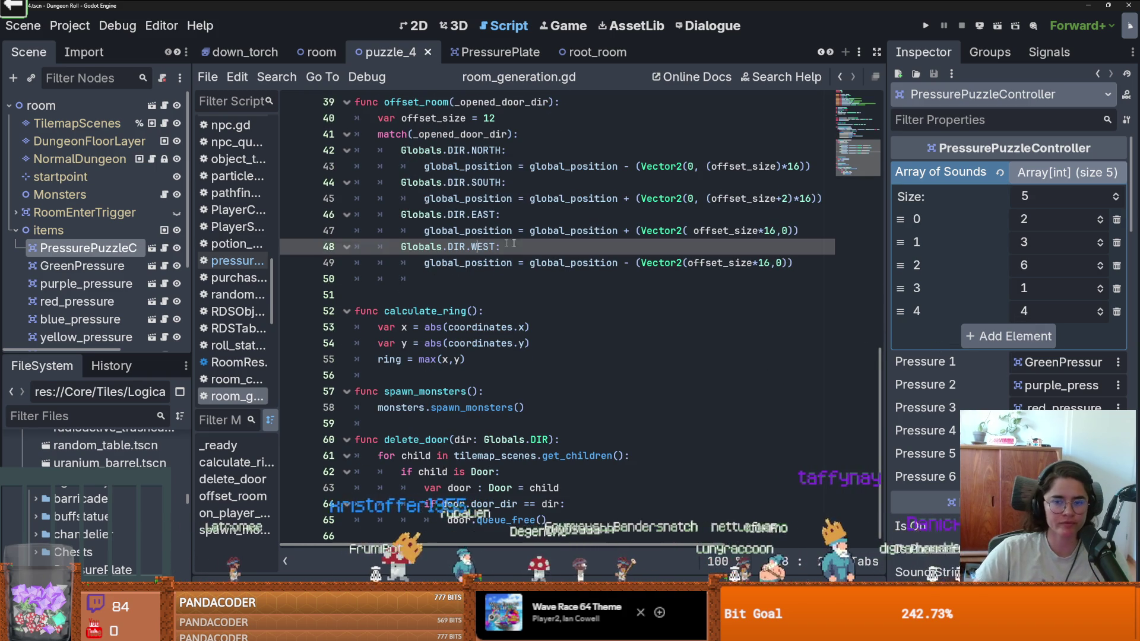
Step: Switch the script editor from room_generation.gd back to pressure_puzzle_controller.gd
{"action": "left_click", "coordinate": [152, 248]}
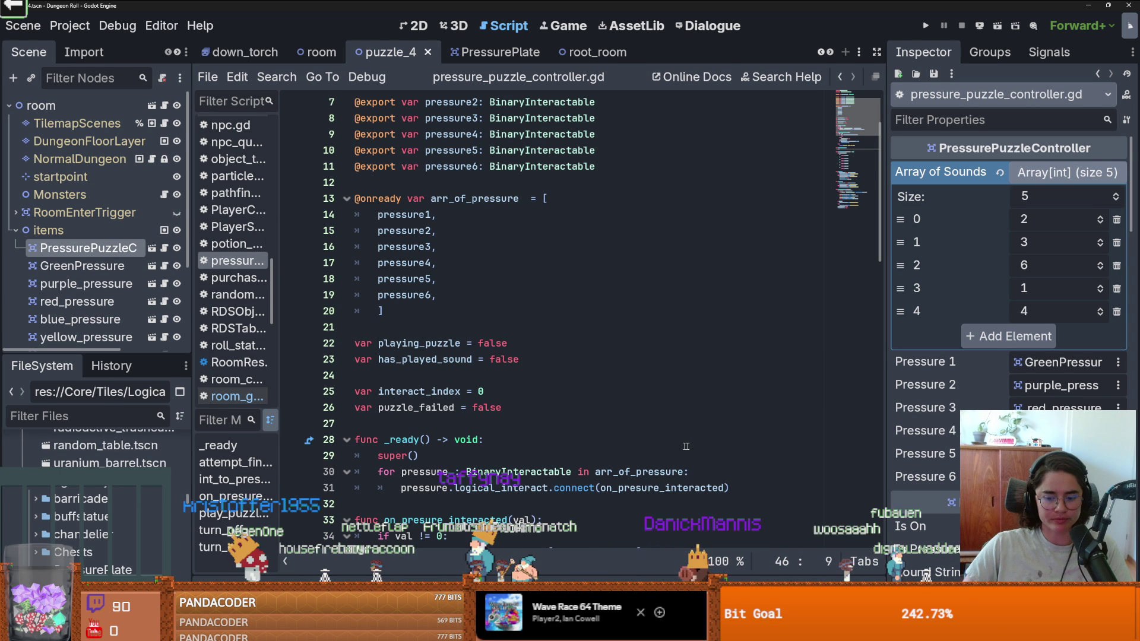
Step: Save the scene and controller script, then locate the pass placeholder in attempt_finished
{"action": "left_click_drag", "start_coordinate": [107, 359], "coordinate": [108, 430]}
{"action": "left_click", "coordinate": [421, 393]}
{"action": "key", "text": "ctrl+s"}
{"action": "scroll", "coordinate": [428, 410], "scroll_direction": "down", "scroll_amount": 3}
{"action": "scroll", "coordinate": [436, 423], "scroll_direction": "down", "scroll_amount": 1}
{"action": "double_click", "coordinate": [462, 407]}
{"action": "key", "text": "ctrl+s"}
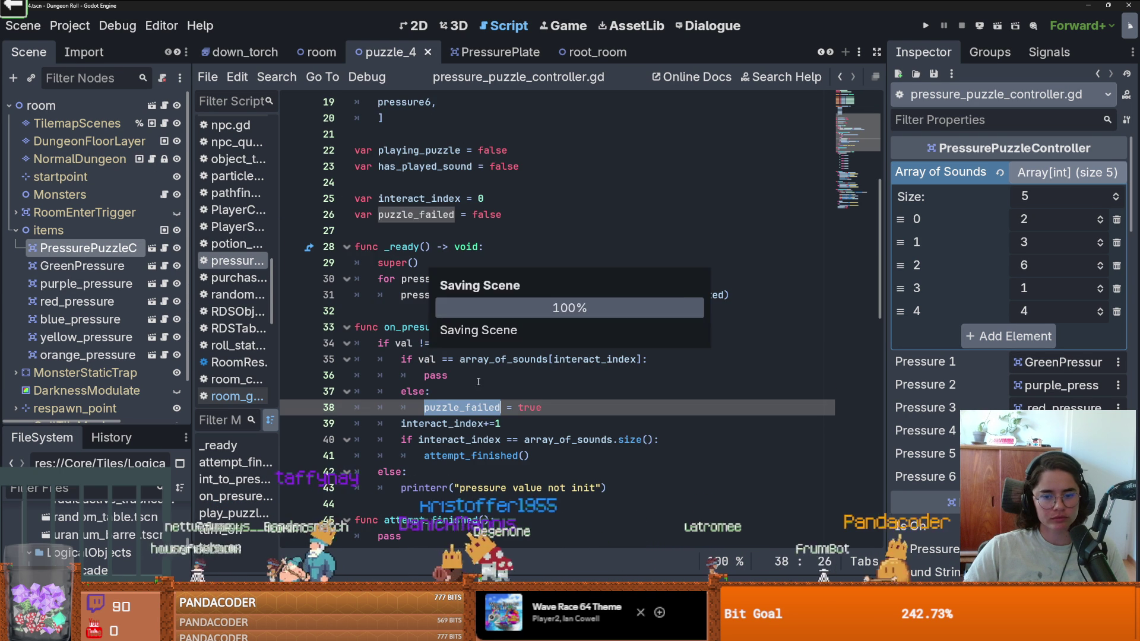
{"action": "left_click", "coordinate": [451, 456]}
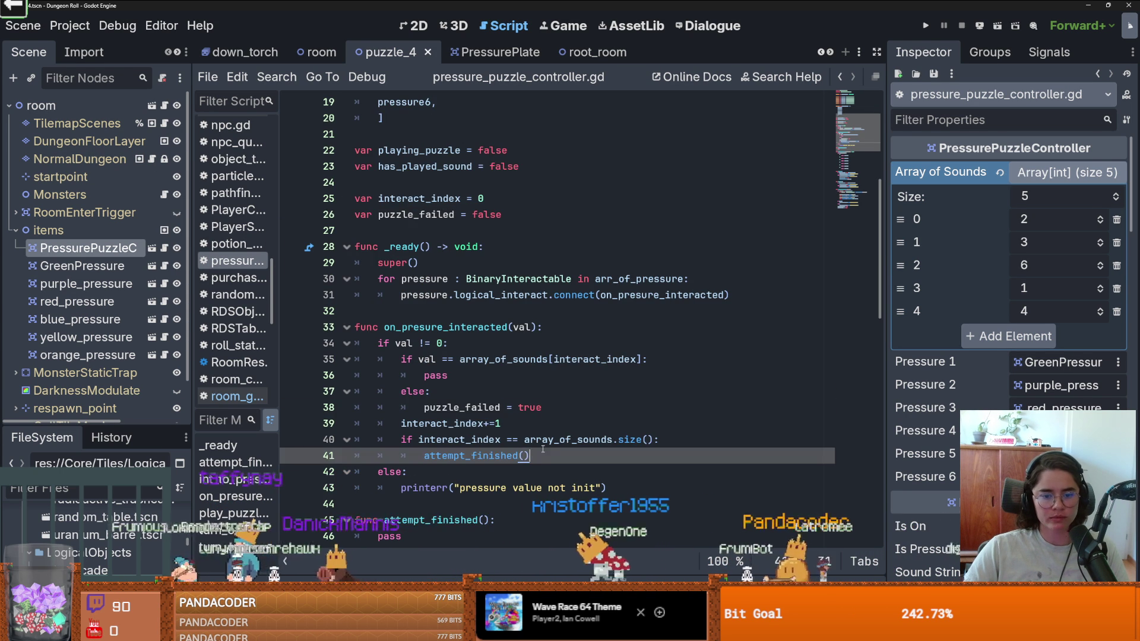
{"action": "scroll", "coordinate": [416, 452], "scroll_direction": "down", "scroll_amount": 2}
{"action": "left_click", "coordinate": [400, 440]}
Step: Replace pass with 'if puzzle_failed: print("failed") else: print("succeed")' and save
{"action": "key", "text": "BackSpace"}
{"action": "key", "text": "BackSpace"}
{"action": "key", "text": "BackSpace"}
{"action": "type", "text": "if pu"}
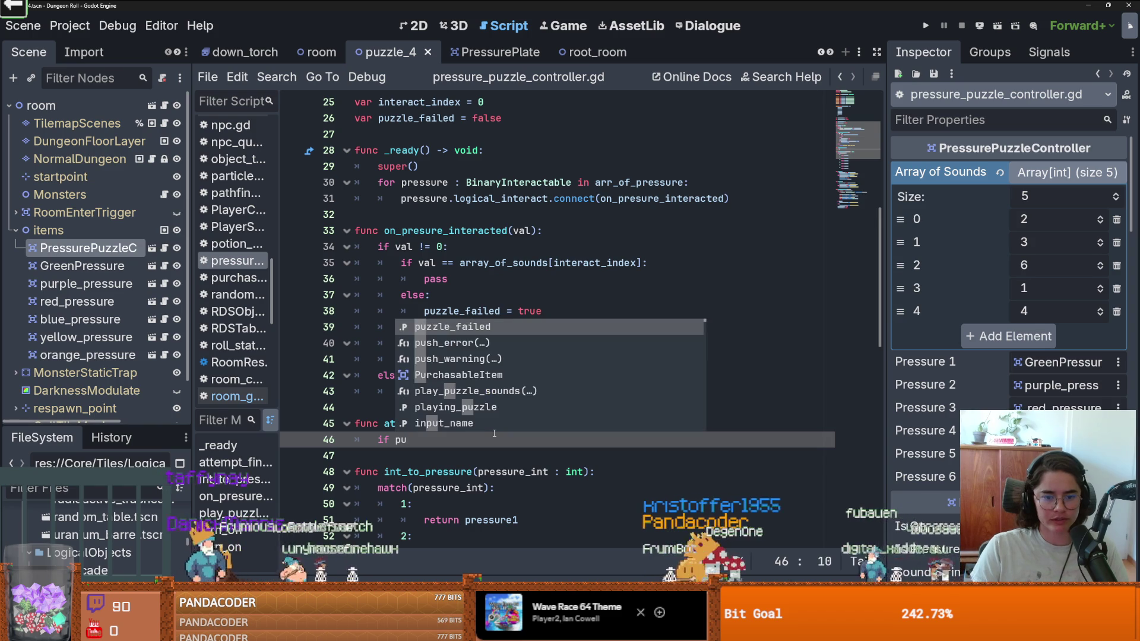
{"action": "key", "text": "Return"}
{"action": "type", "text": ":"}
{"action": "key", "text": "Return"}
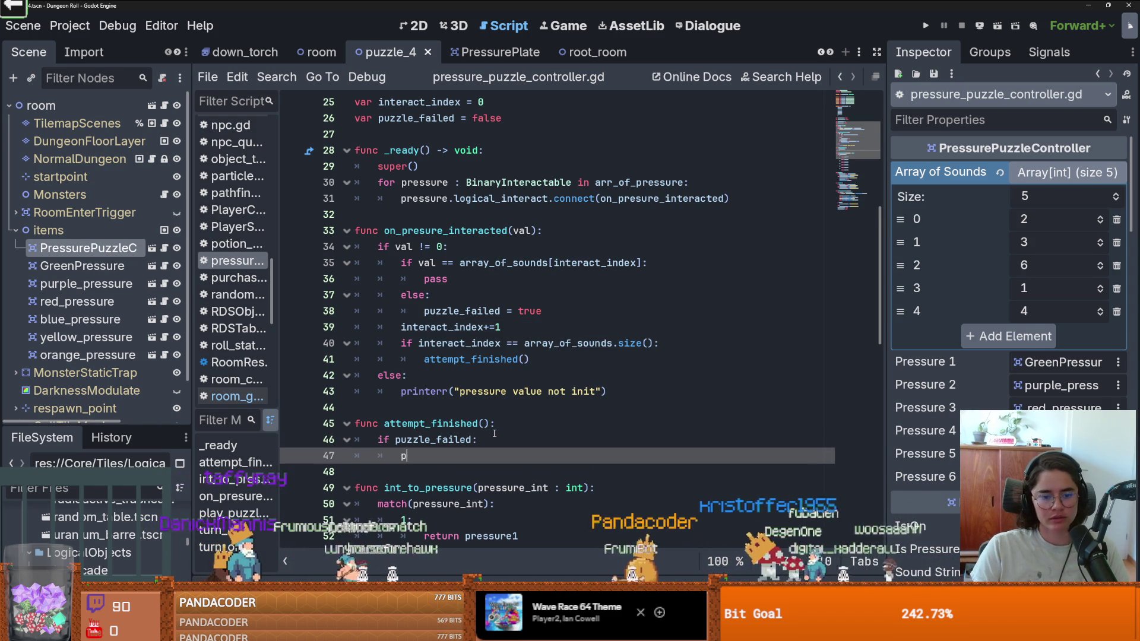
{"action": "type", "text": "print(\"failed"}
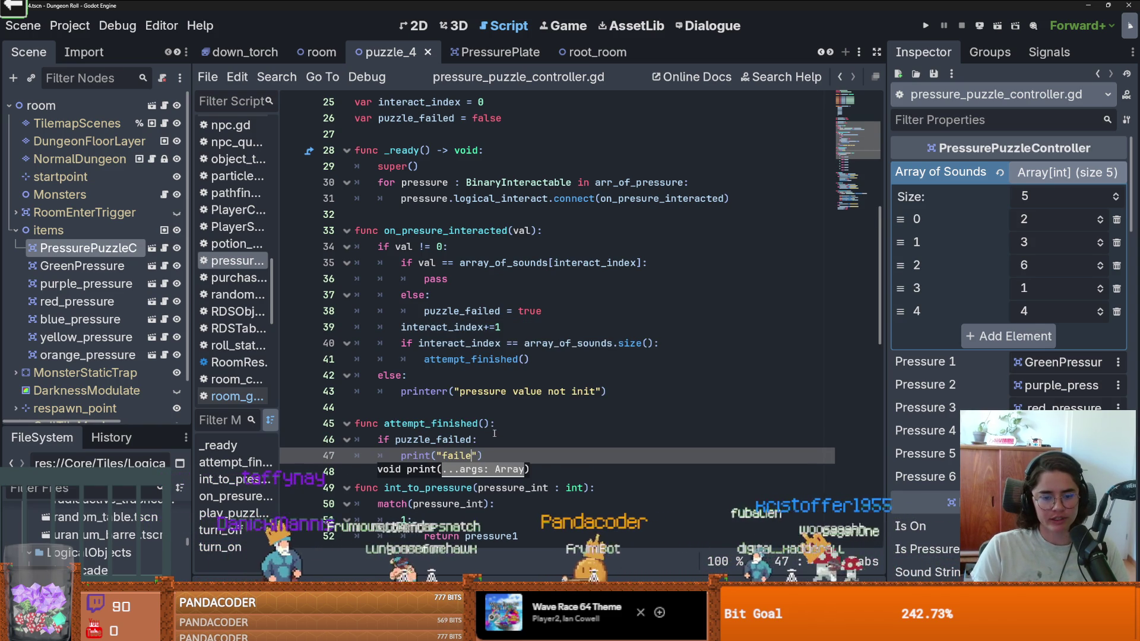
{"action": "key", "text": "End"}
{"action": "key", "text": "Return"}
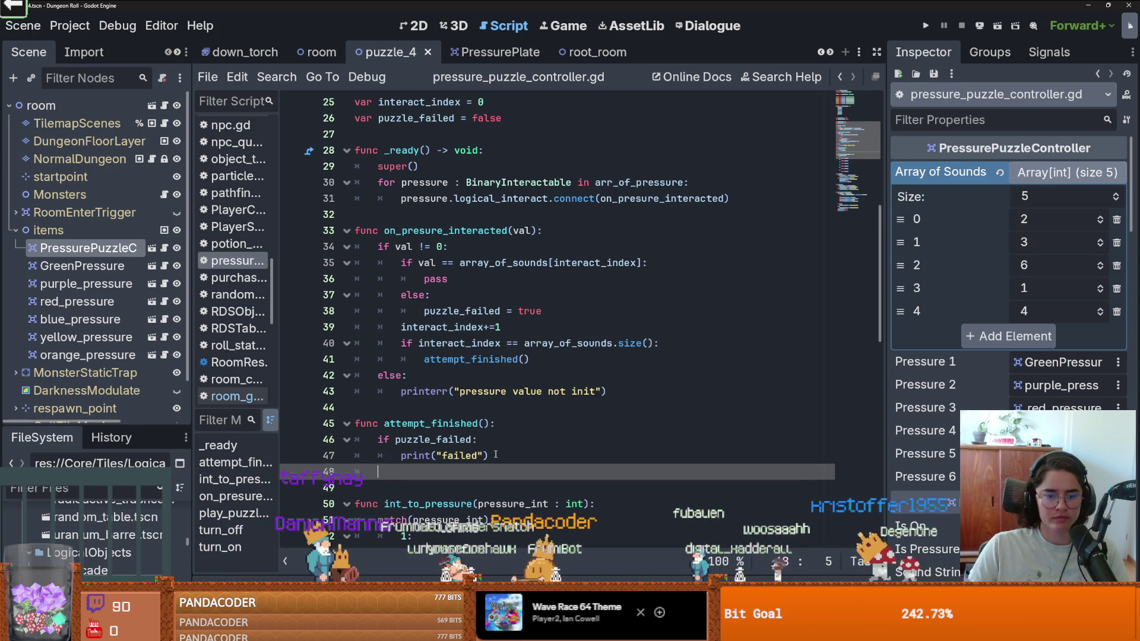
{"action": "type", "text": ":"}
{"action": "key", "text": "Return"}
{"action": "type", "text": "print(\"succeed"}
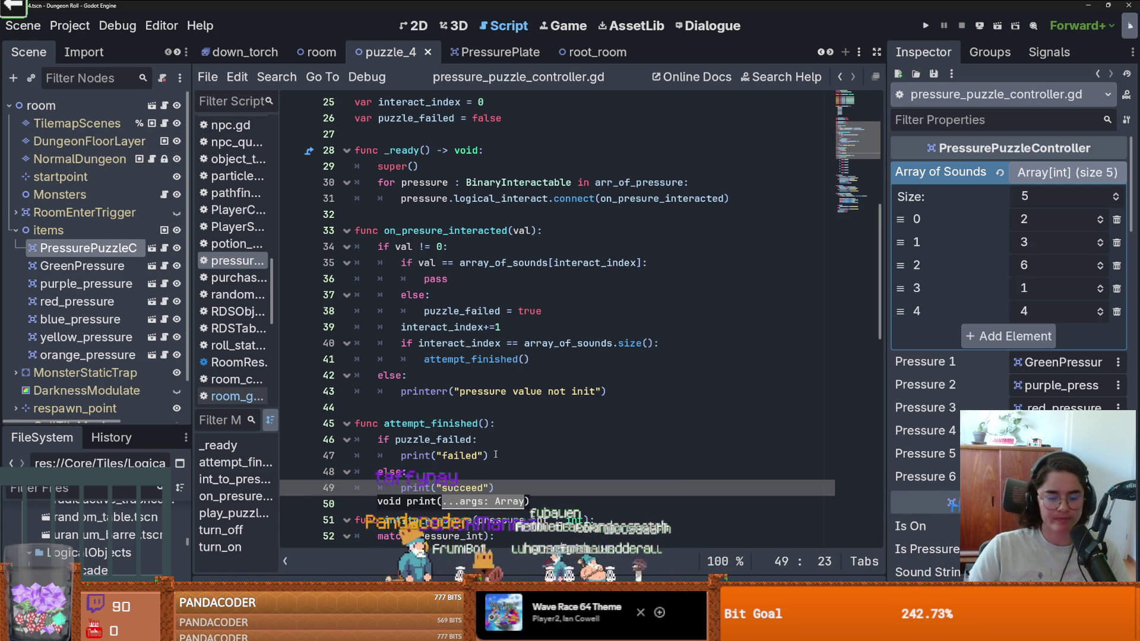
{"action": "key", "text": "ctrl+s"}
{"action": "left_click", "coordinate": [468, 383]}
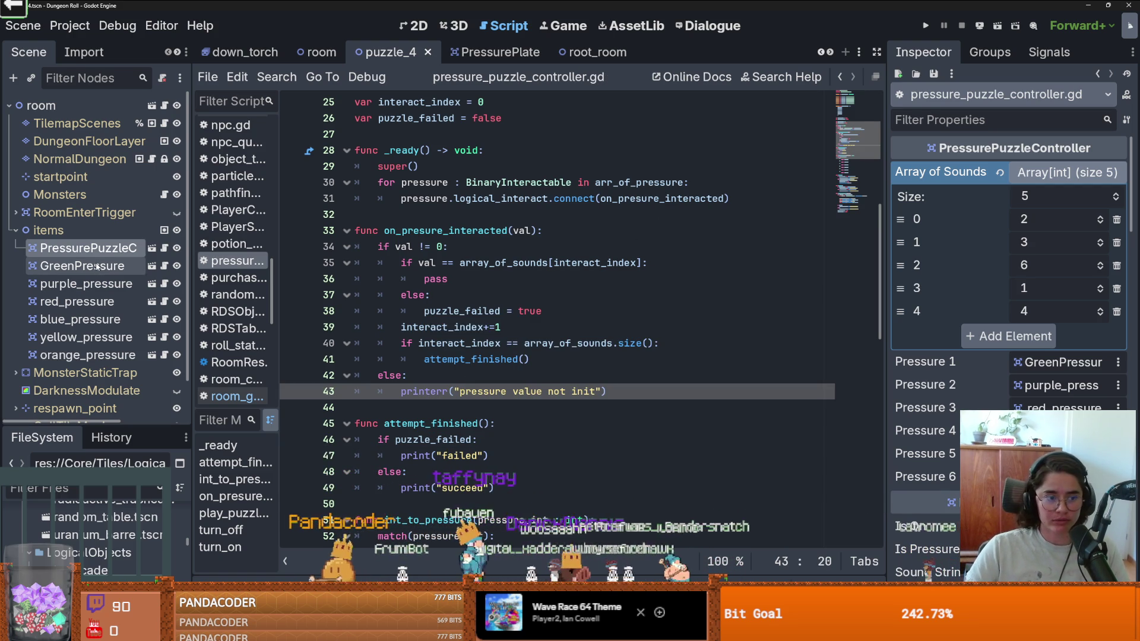
{"action": "left_click_drag", "start_coordinate": [118, 423], "coordinate": [117, 169]}
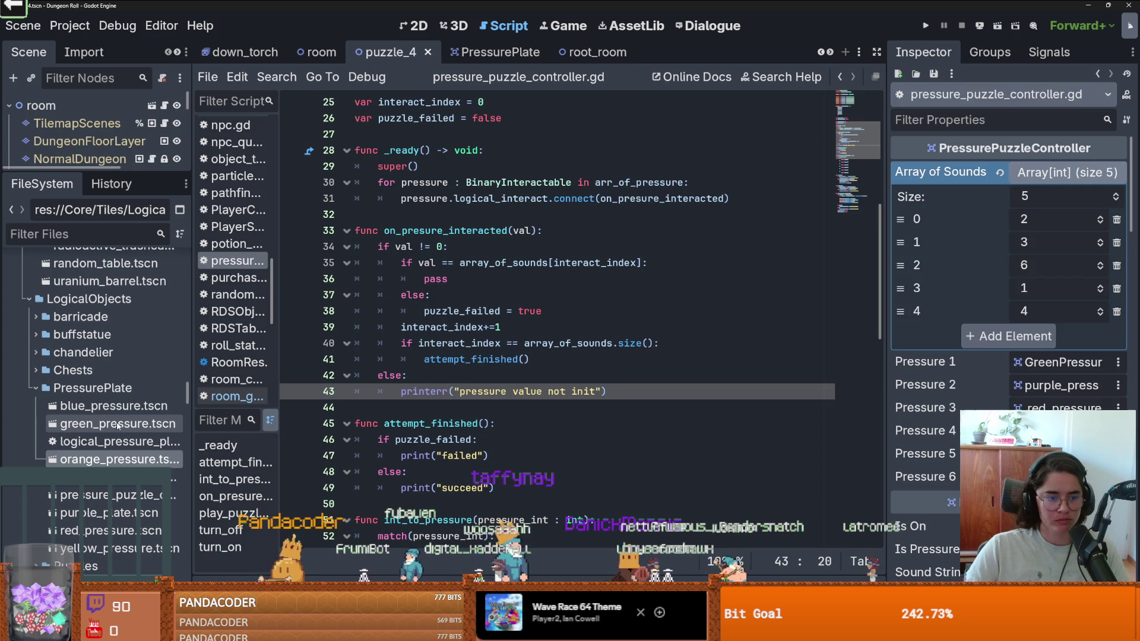
Step: Run the project, pick a room card, and walk the knight into the pressure-plate room
{"action": "double_click", "coordinate": [113, 423]}
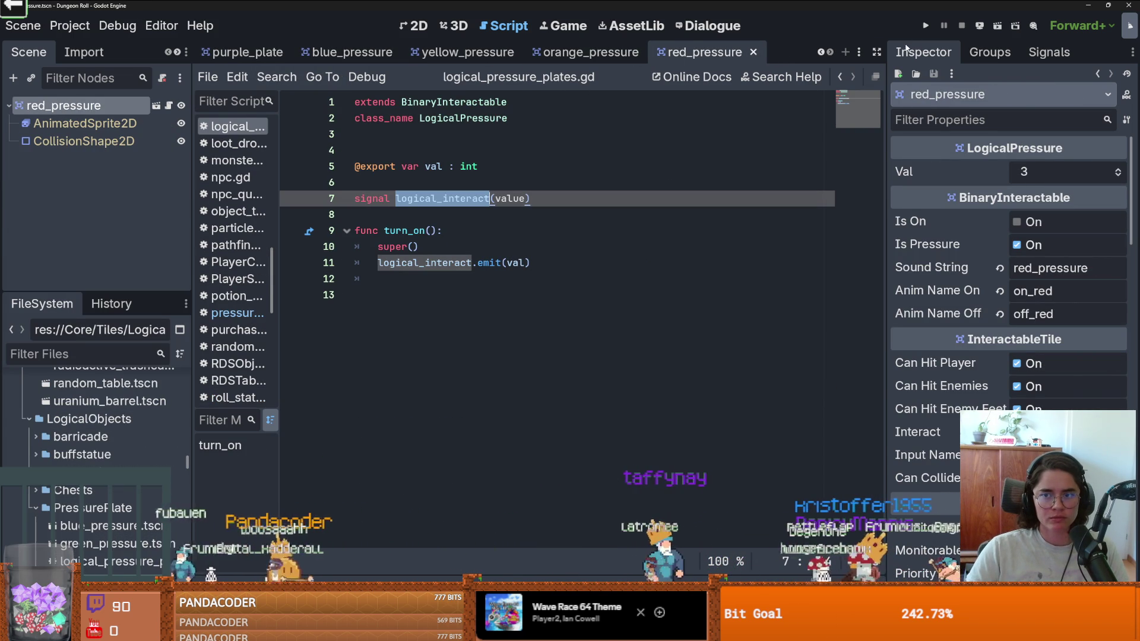
{"action": "left_click", "coordinate": [928, 26]}
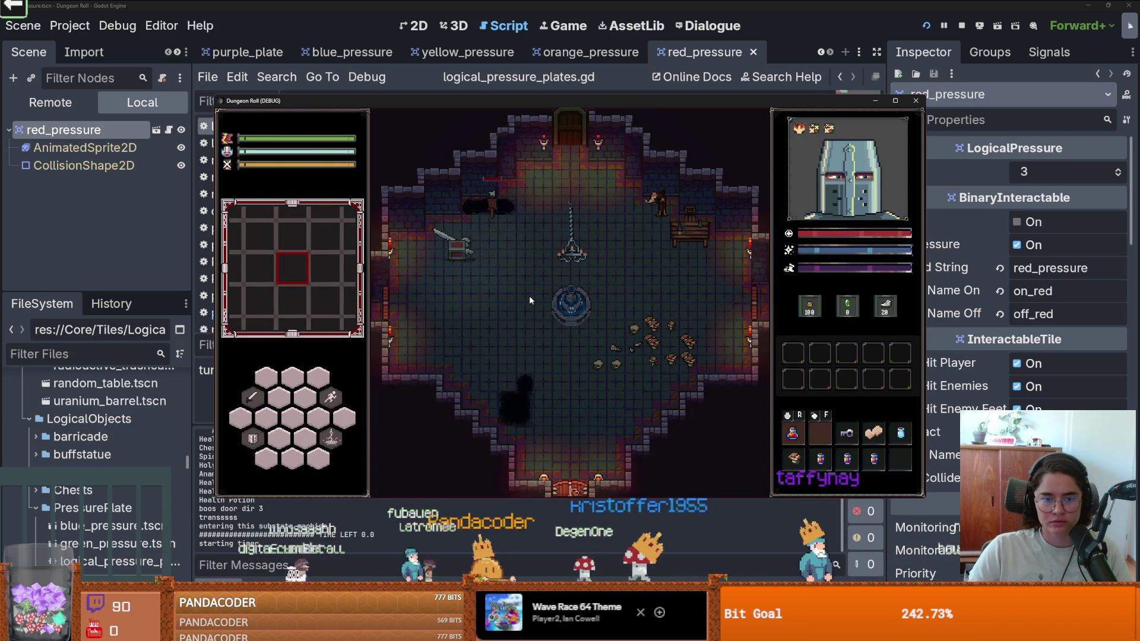
{"action": "left_click", "coordinate": [456, 283]}
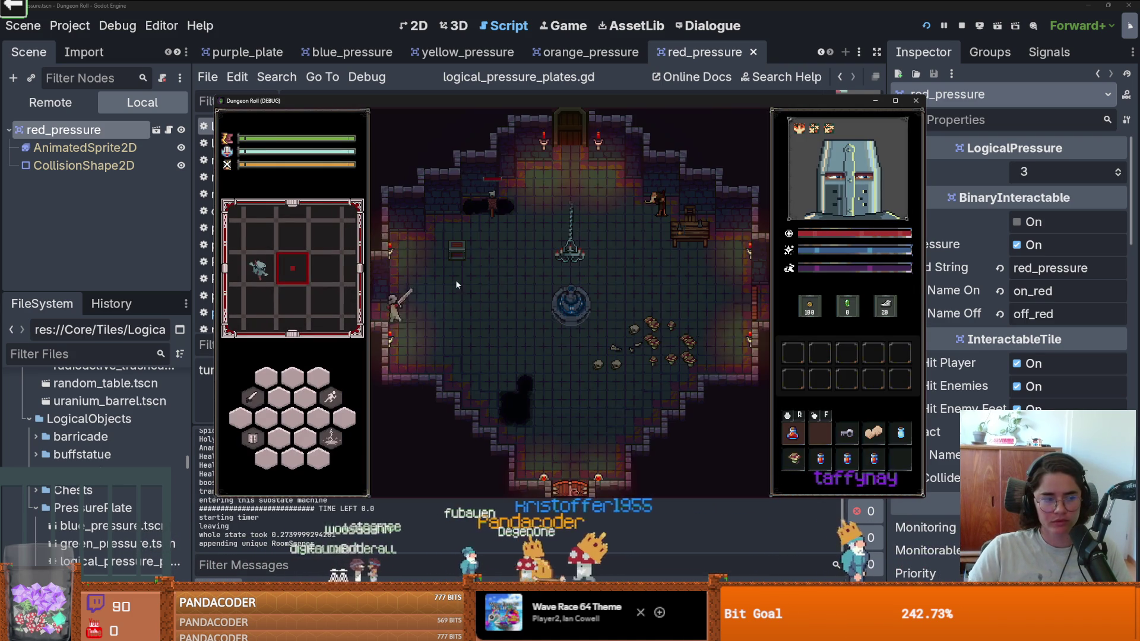
{"action": "key", "text": "a"}
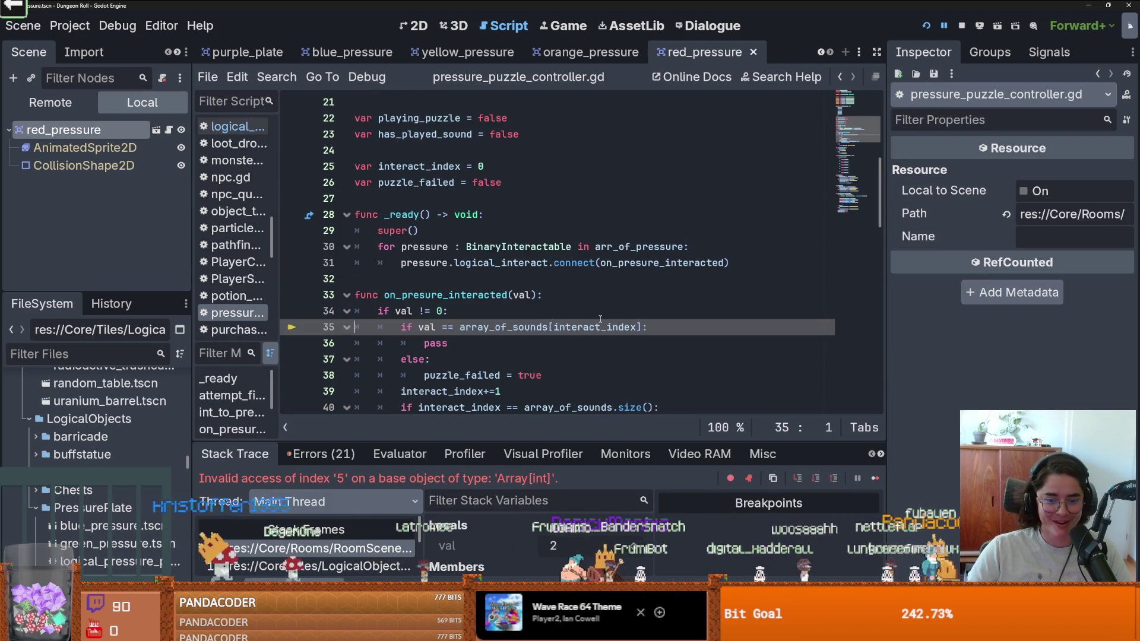
Step: Inspect the debugger's stack variables: val 2 against array_of_sounds [2, 3, 6, 1, 4]
{"action": "scroll", "coordinate": [600, 320], "scroll_direction": "down", "scroll_amount": 2}
{"action": "scroll", "coordinate": [600, 319], "scroll_direction": "up", "scroll_amount": 1}
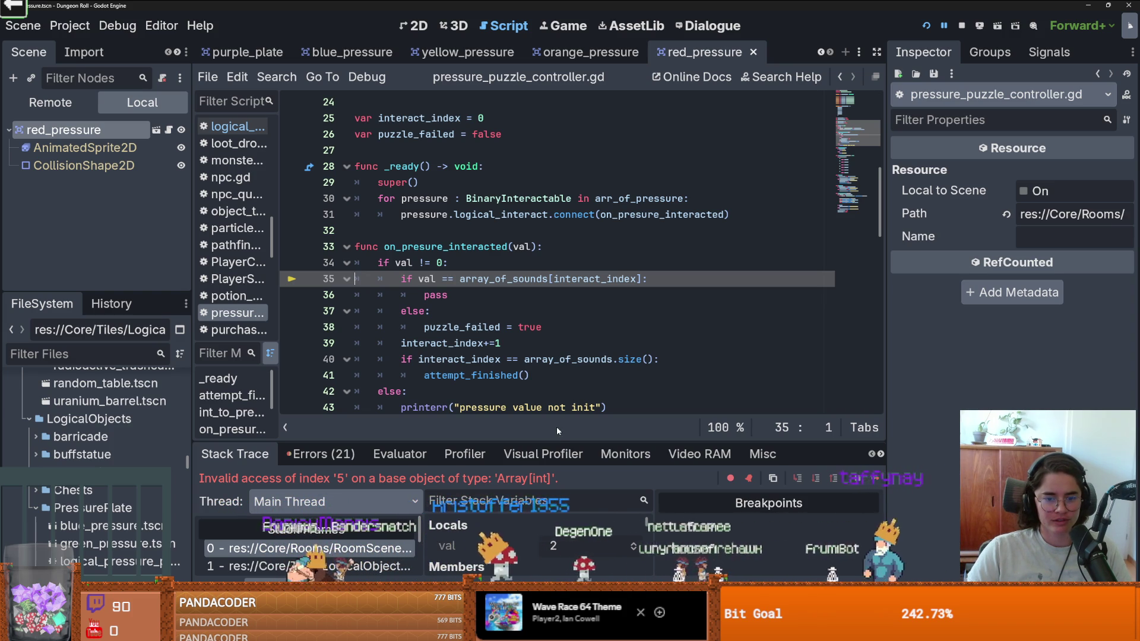
{"action": "mouse_move", "coordinate": [556, 443]}
{"action": "left_mouse_down"}
{"action": "mouse_move", "coordinate": [579, 313]}
{"action": "mouse_move", "coordinate": [596, 324]}
{"action": "left_mouse_up"}
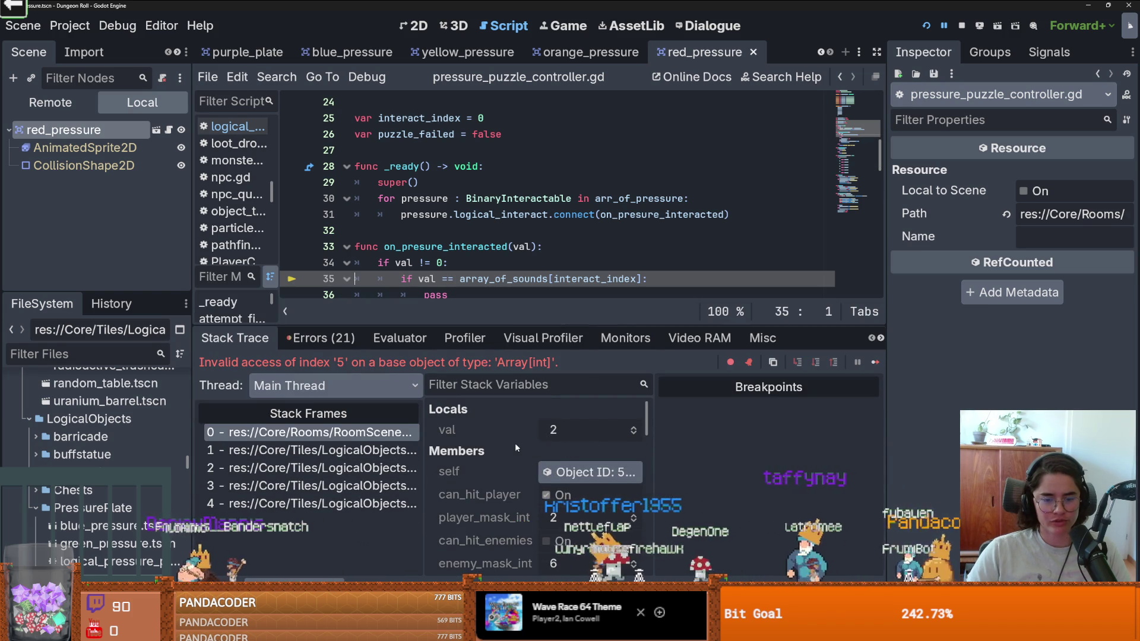
{"action": "scroll", "coordinate": [515, 443], "scroll_direction": "down", "scroll_amount": 1}
{"action": "scroll", "coordinate": [517, 440], "scroll_direction": "down", "scroll_amount": 5}
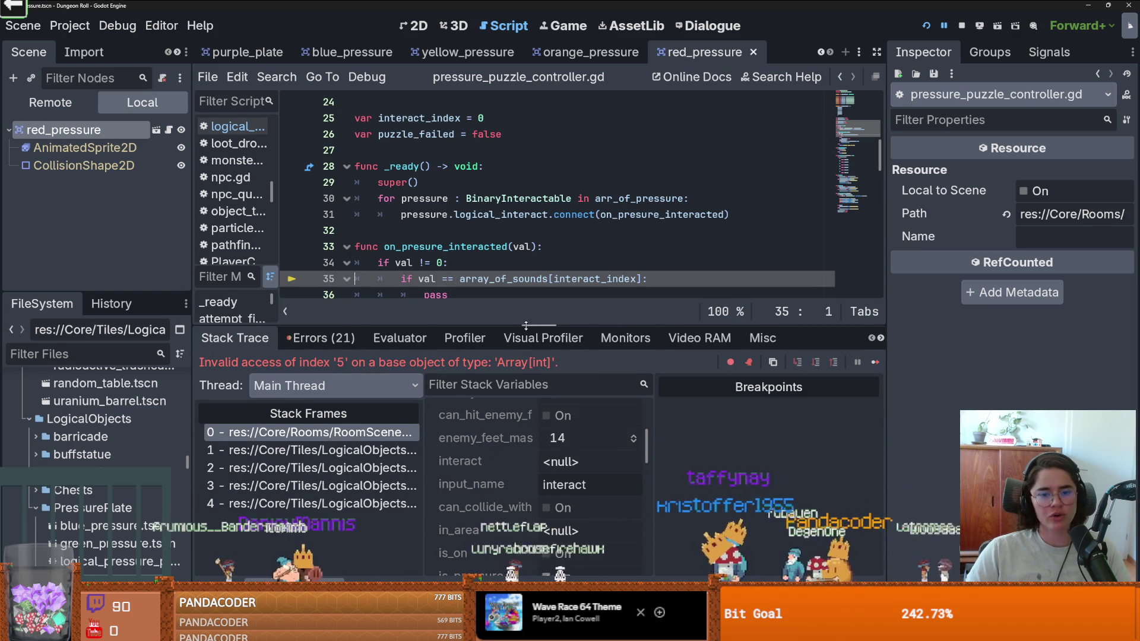
{"action": "left_click_drag", "start_coordinate": [526, 326], "coordinate": [527, 408]}
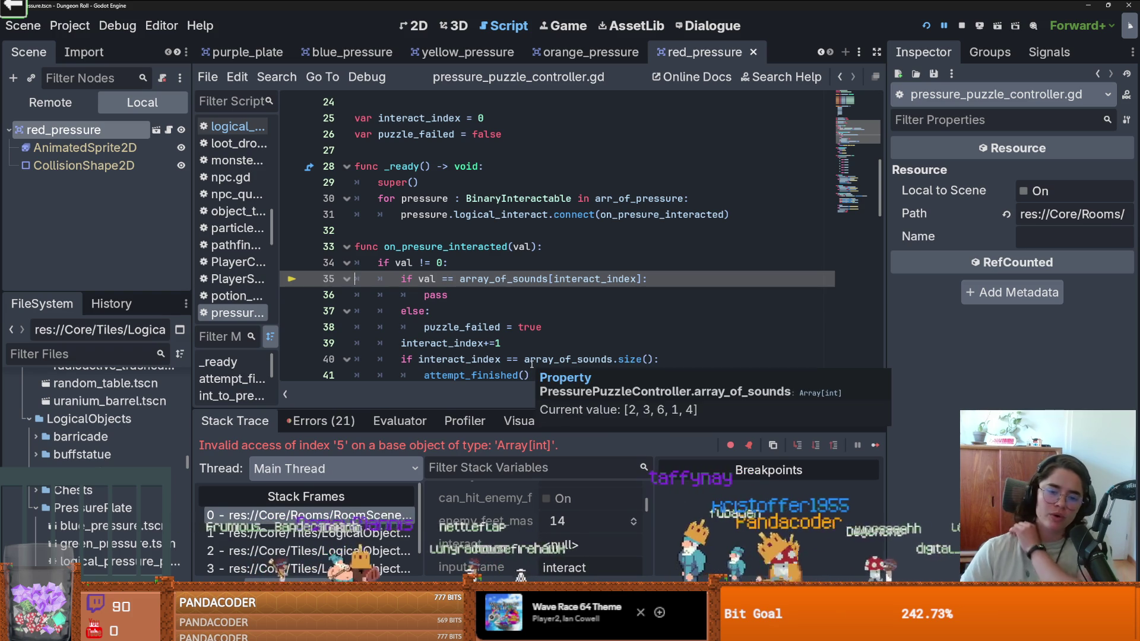
Step: Cut the plate signal-connection for loop out of _ready()
{"action": "scroll", "coordinate": [522, 306], "scroll_direction": "down", "scroll_amount": 1}
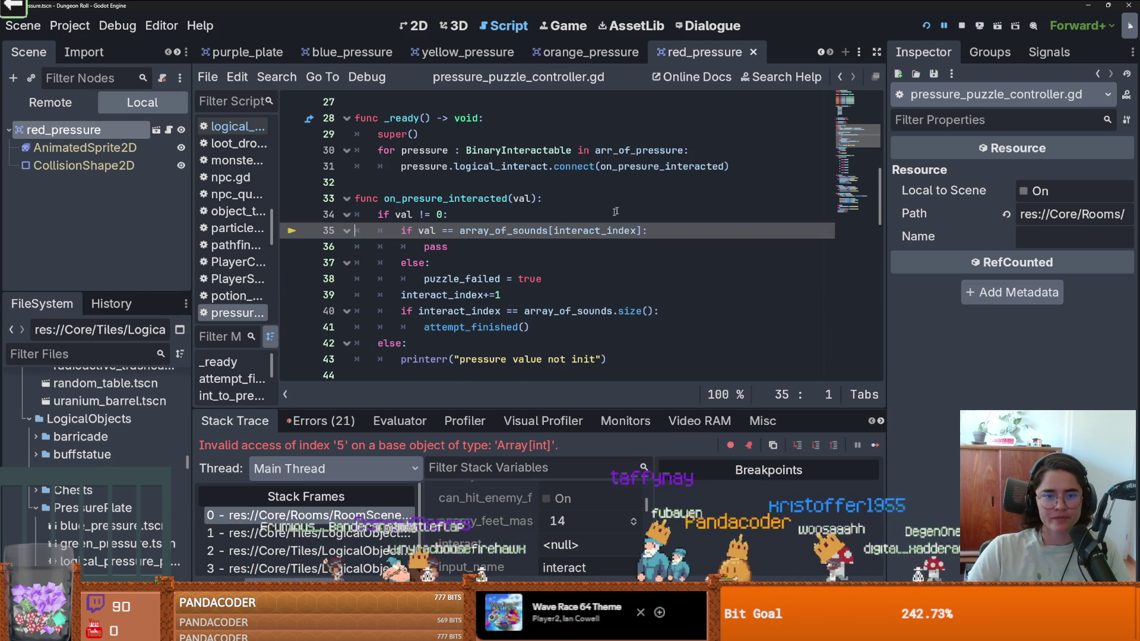
{"action": "key", "text": "Up"}
{"action": "key", "text": "Up"}
{"action": "key", "text": "Up"}
{"action": "key", "text": "shift+Up"}
{"action": "key", "text": "ctrl+x"}
{"action": "scroll", "coordinate": [518, 253], "scroll_direction": "down", "scroll_amount": 5}
Step: Paste the connection loop, dedented, at the end of play_puzzle_sounds and relaunch the game
{"action": "scroll", "coordinate": [517, 252], "scroll_direction": "down", "scroll_amount": 12}
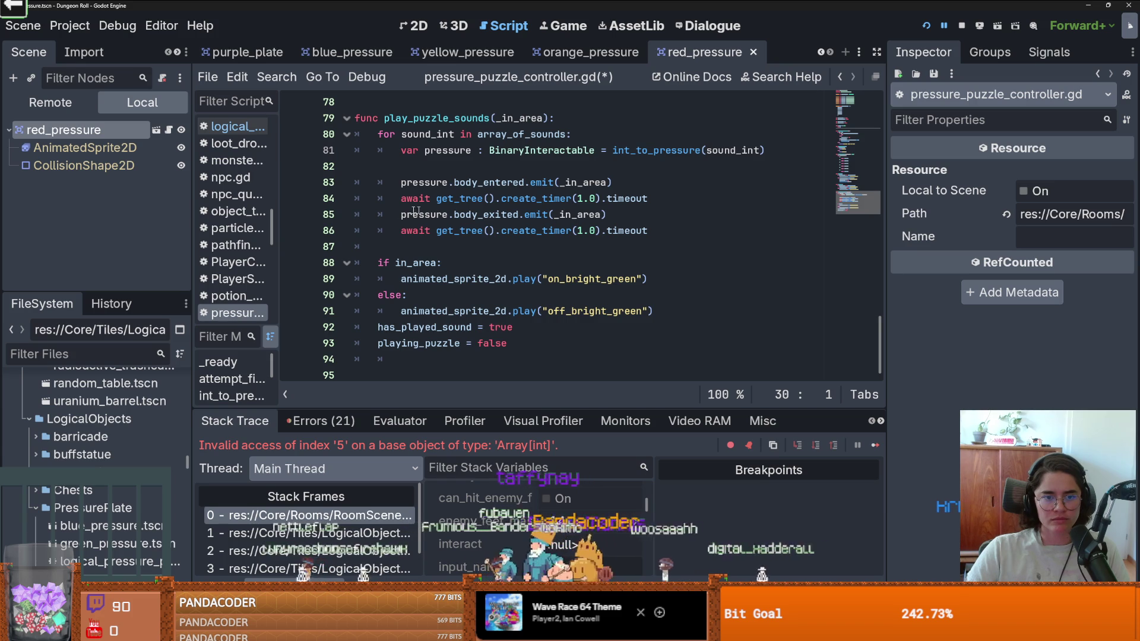
{"action": "left_click", "coordinate": [425, 248]}
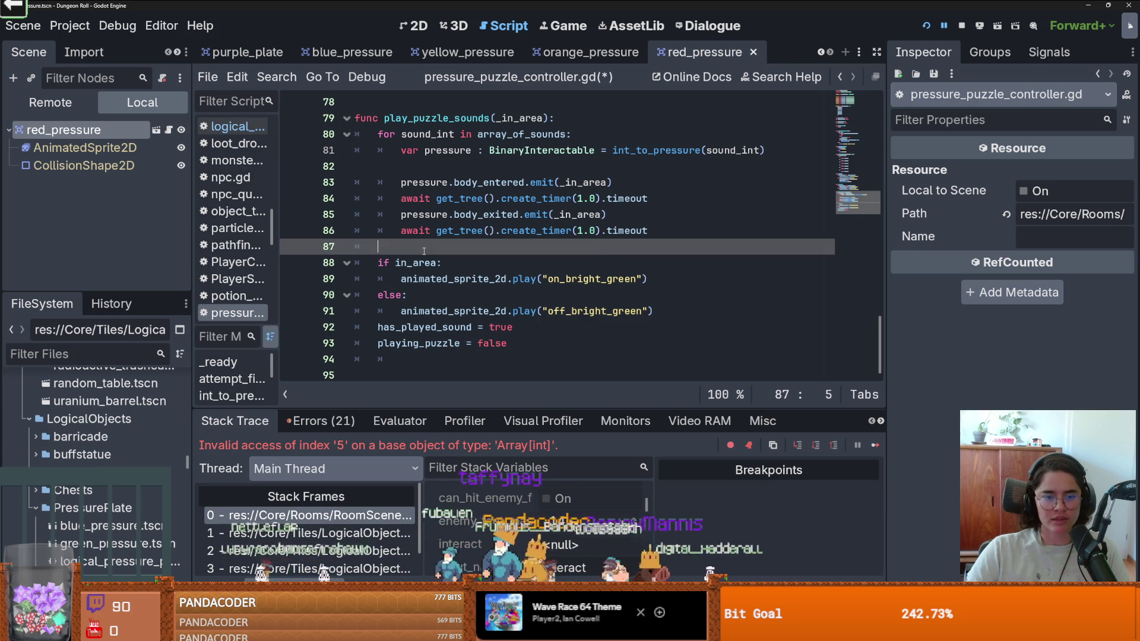
{"action": "key", "text": "ctrl+v"}
{"action": "left_click", "coordinate": [395, 248]}
{"action": "key", "text": "BackSpace"}
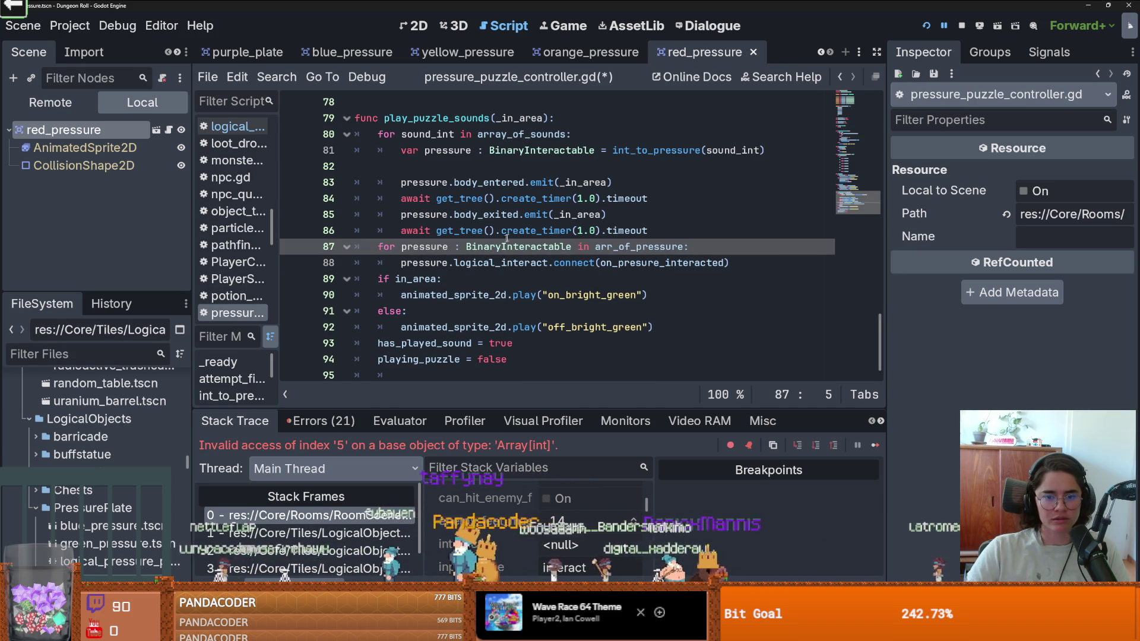
{"action": "left_click", "coordinate": [926, 26]}
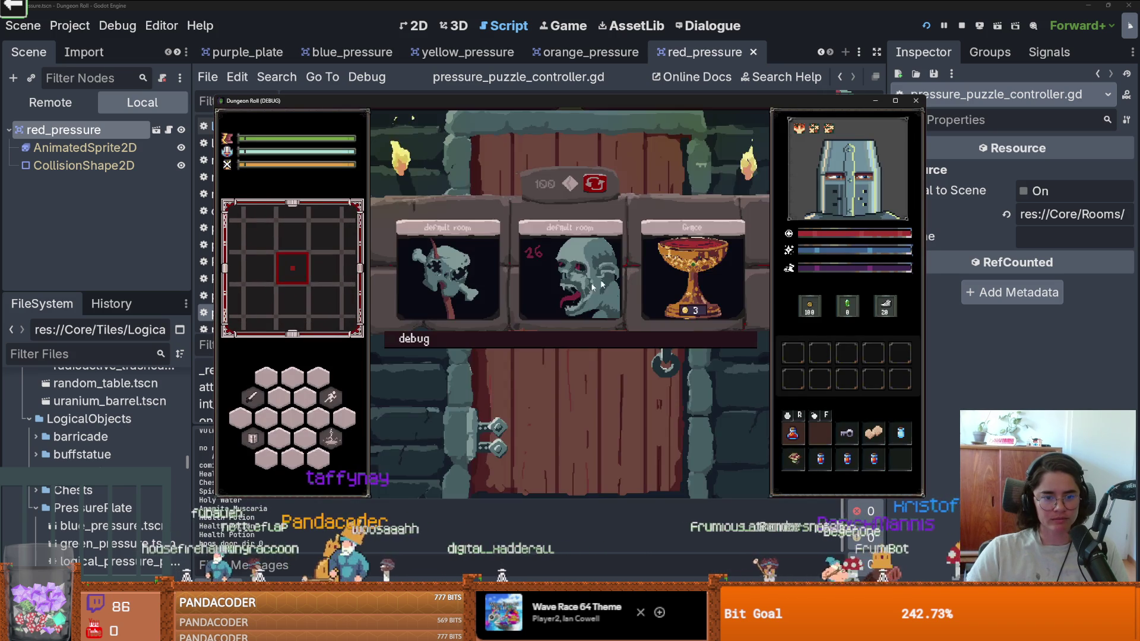
Step: Walk the knight over the centre, bottom, purple, orange, yellow and blue plates, then stop the game
{"action": "key", "text": "a"}
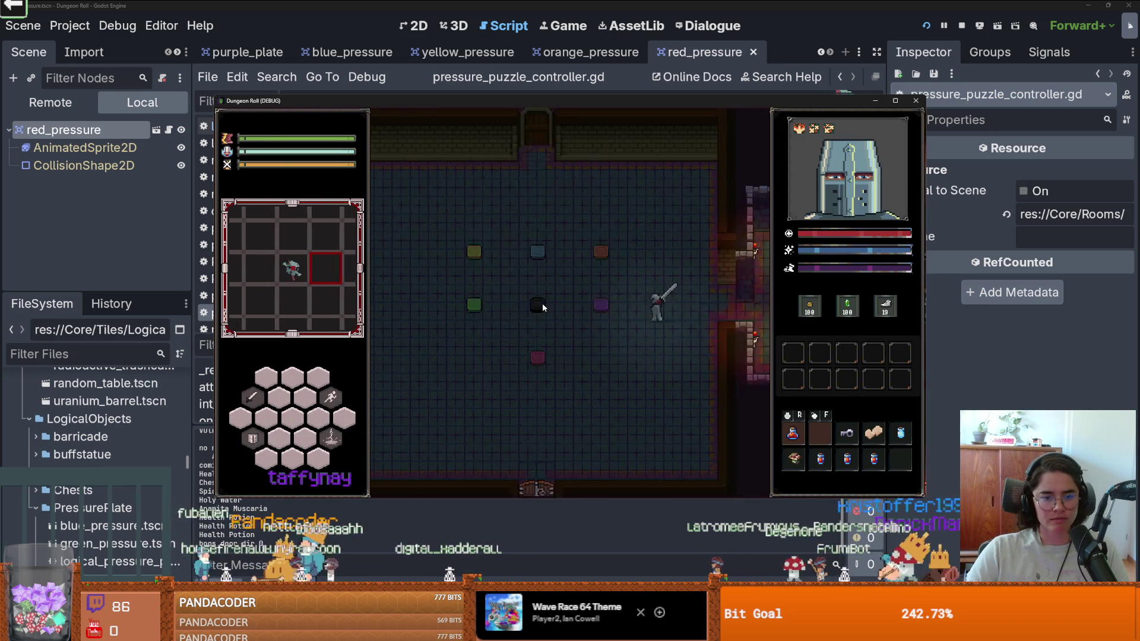
{"action": "key", "text": "a"}
{"action": "key", "text": "w"}
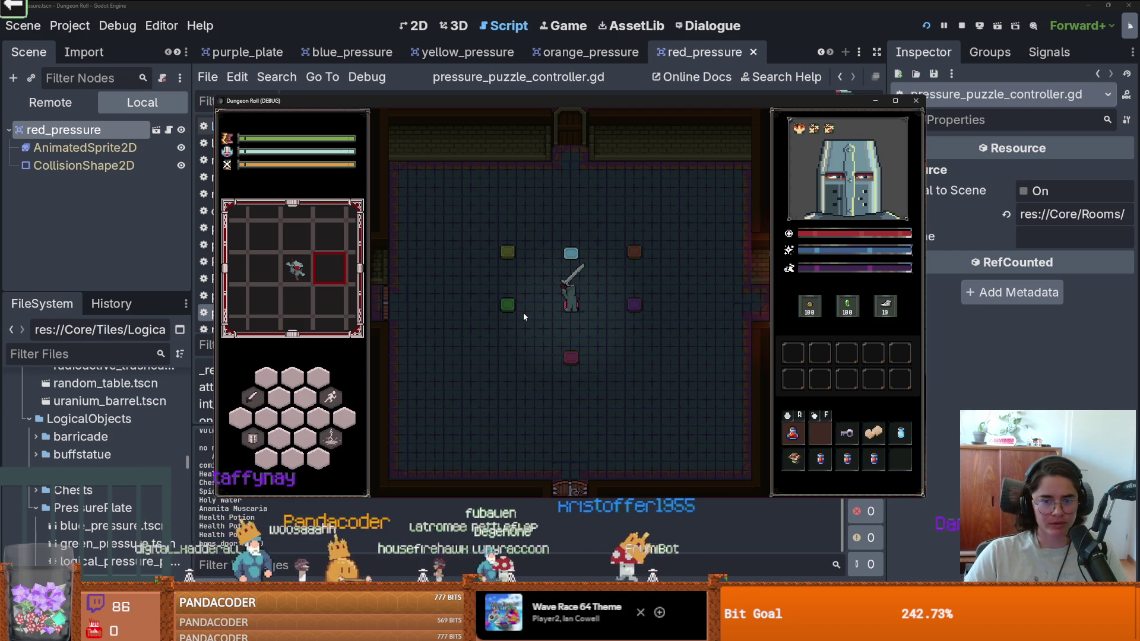
{"action": "key", "text": "d"}
{"action": "key", "text": "s"}
{"action": "key", "text": "a"}
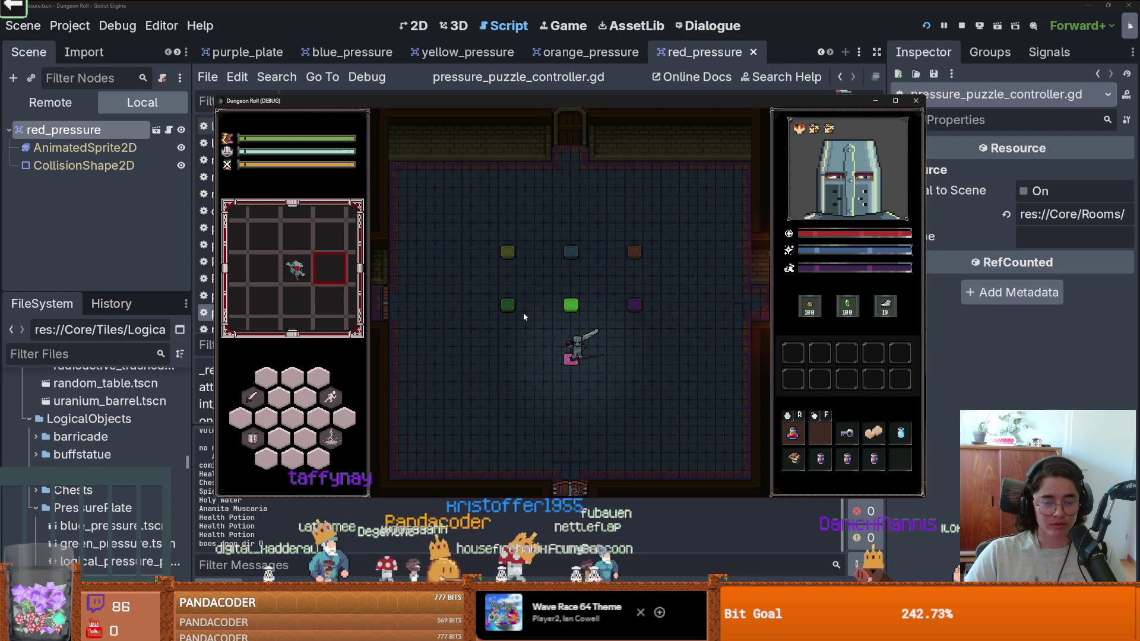
{"action": "key", "text": "d"}
{"action": "key", "text": "w"}
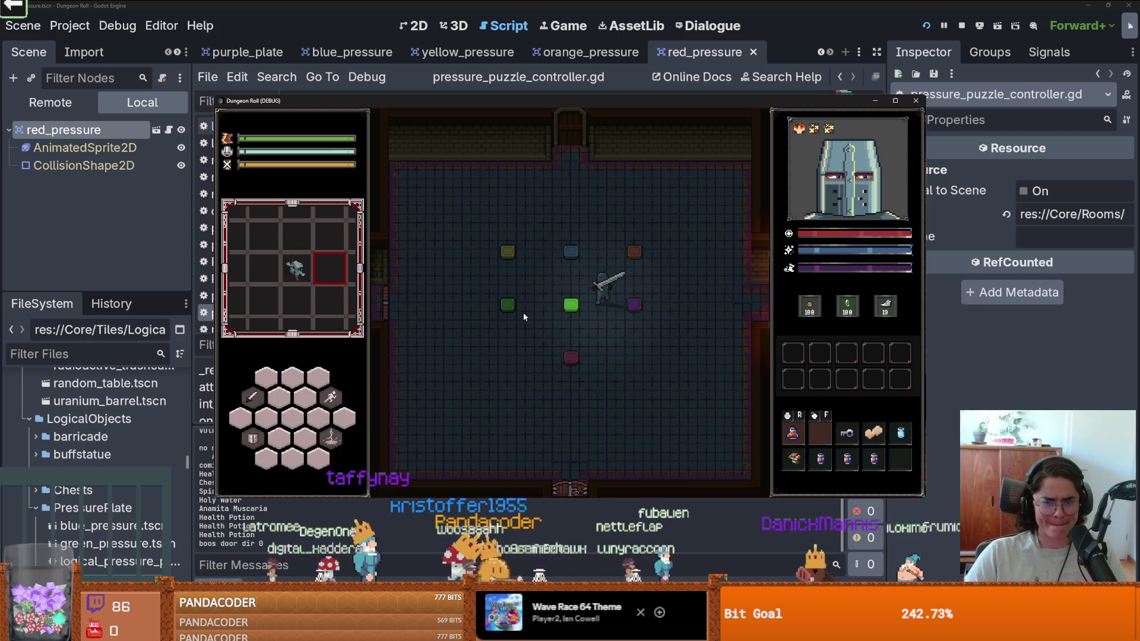
{"action": "key", "text": "a"}
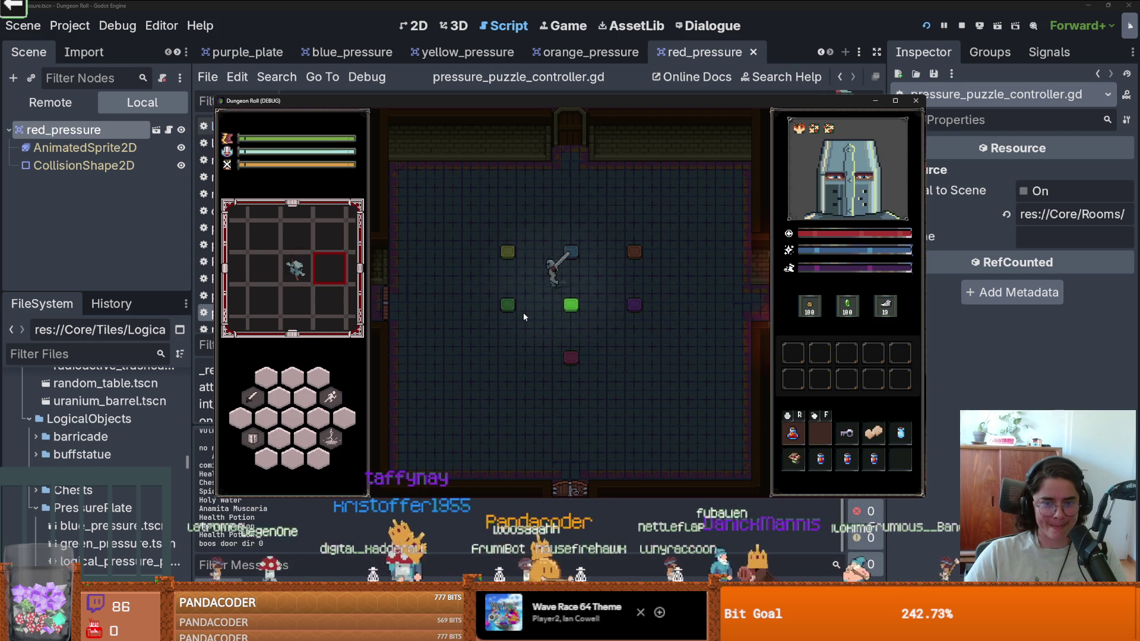
{"action": "key", "text": "w"}
{"action": "key", "text": "d"}
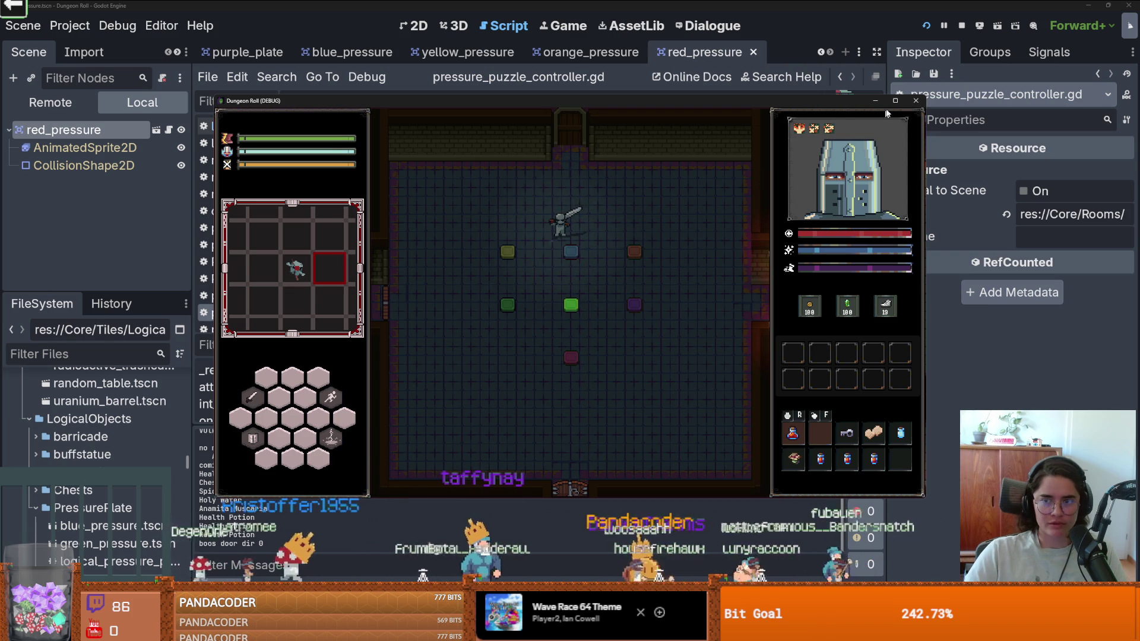
{"action": "key", "text": "F8"}
{"action": "scroll", "coordinate": [576, 202], "scroll_direction": "up", "scroll_amount": 12}
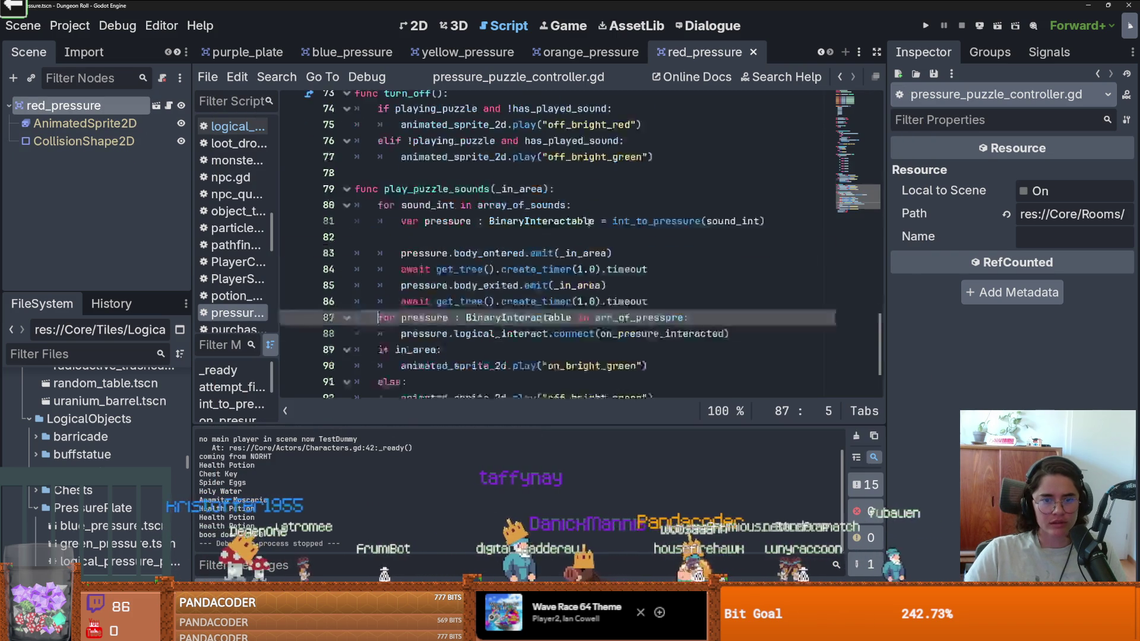
Step: Change line 39's check to array_of_sounds.size()-1 and run the game again
{"action": "scroll", "coordinate": [582, 229], "scroll_direction": "up", "scroll_amount": 2}
{"action": "scroll", "coordinate": [582, 229], "scroll_direction": "up", "scroll_amount": 1}
{"action": "left_click", "coordinate": [655, 295]}
{"action": "type", "text": "-1:"}
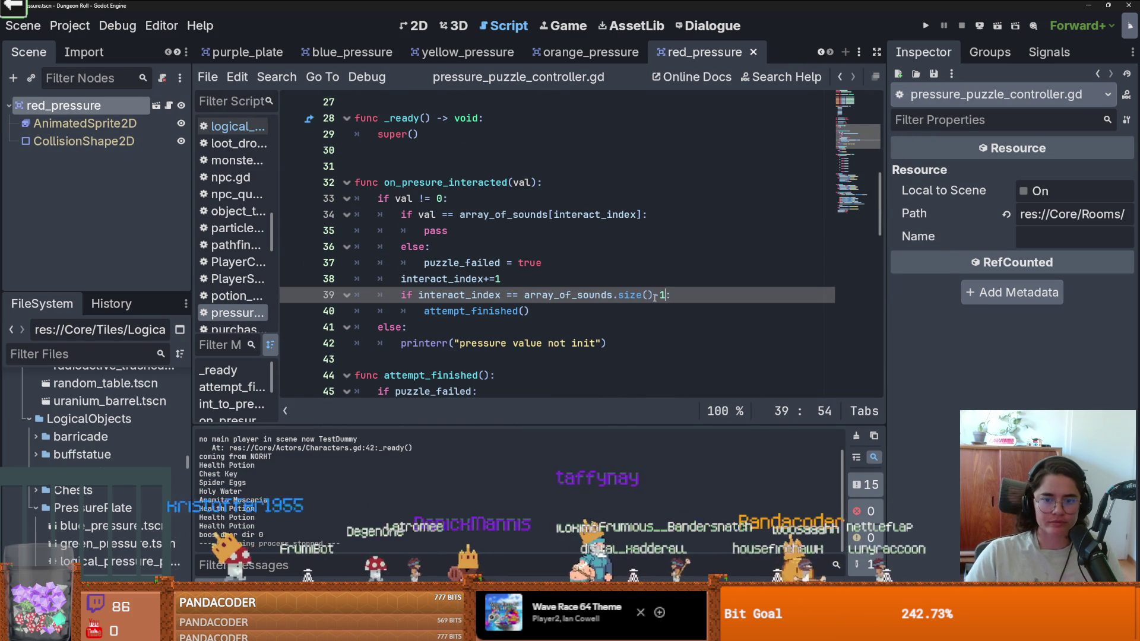
{"action": "key", "text": "F5"}
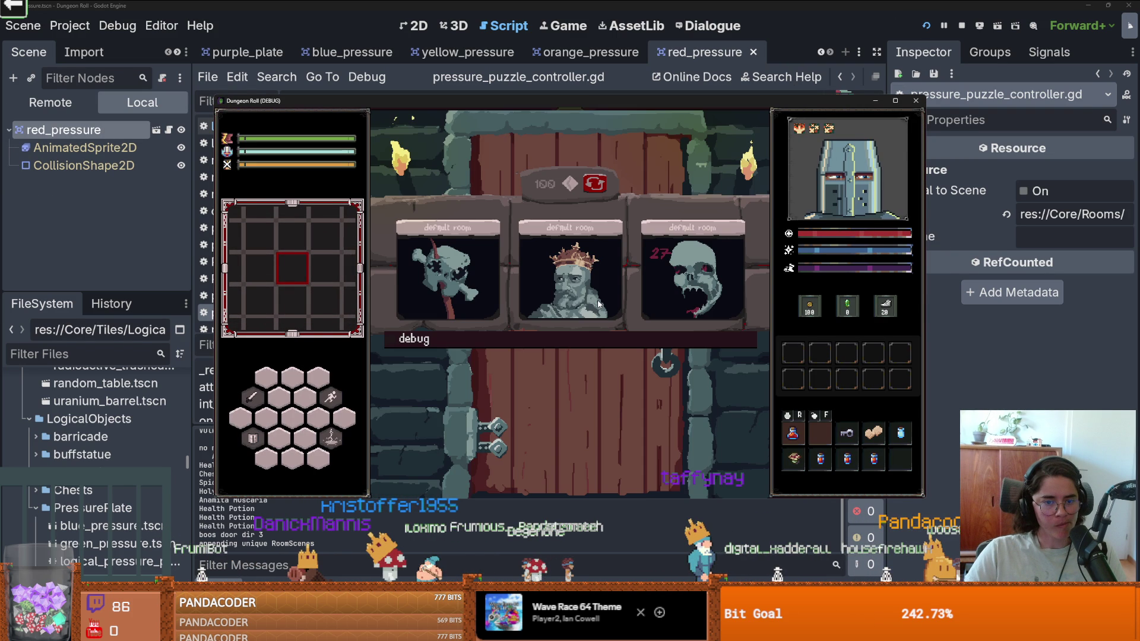
Step: Pick a room, step on the red then blue plates until 'failed' prints, then close the game and save
{"action": "left_click", "coordinate": [598, 304]}
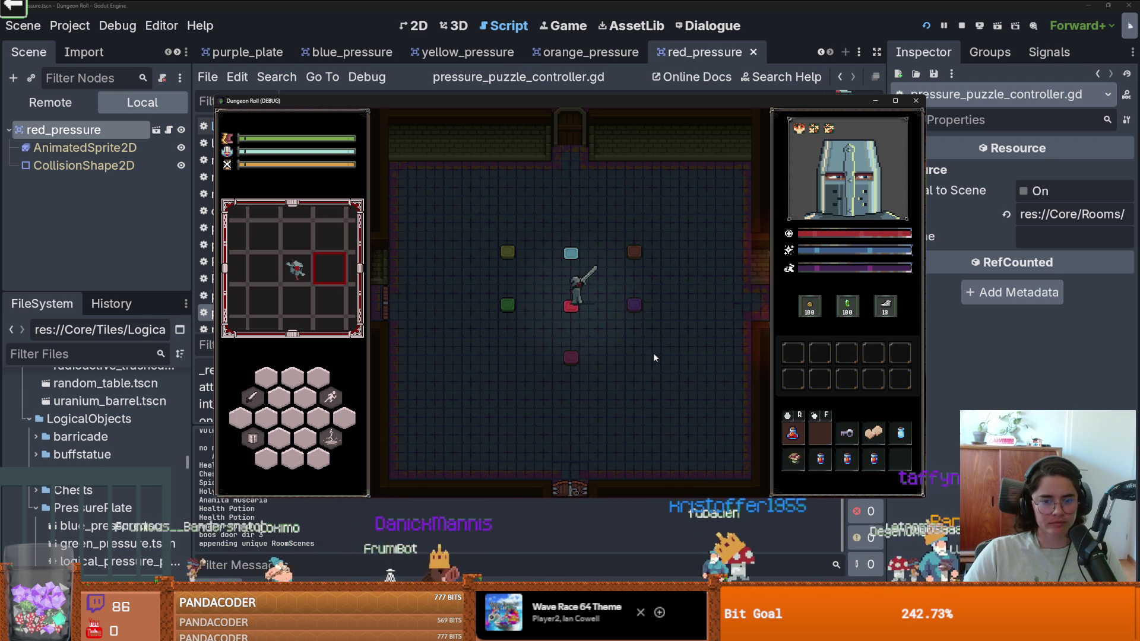
{"action": "key", "text": "d"}
{"action": "key", "text": "a"}
{"action": "key", "text": "d"}
{"action": "key", "text": "w"}
{"action": "key", "text": "a"}
{"action": "key", "text": "a"}
{"action": "key", "text": "w"}
{"action": "key", "text": "d"}
{"action": "key", "text": "s"}
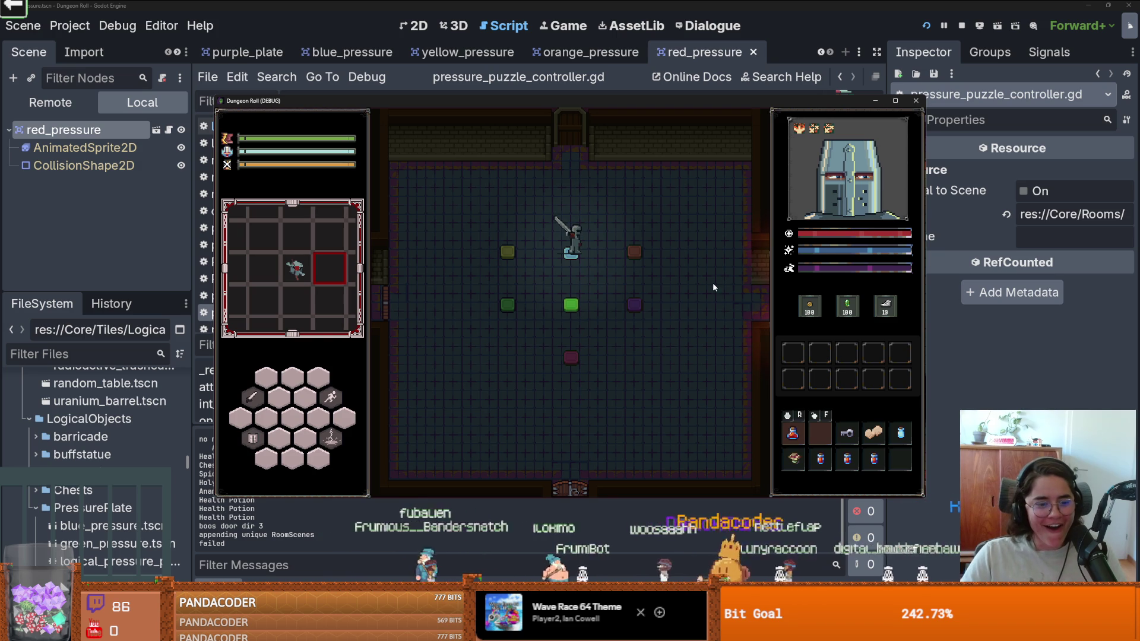
{"action": "left_click", "coordinate": [918, 102]}
{"action": "key", "text": "ctrl+s"}
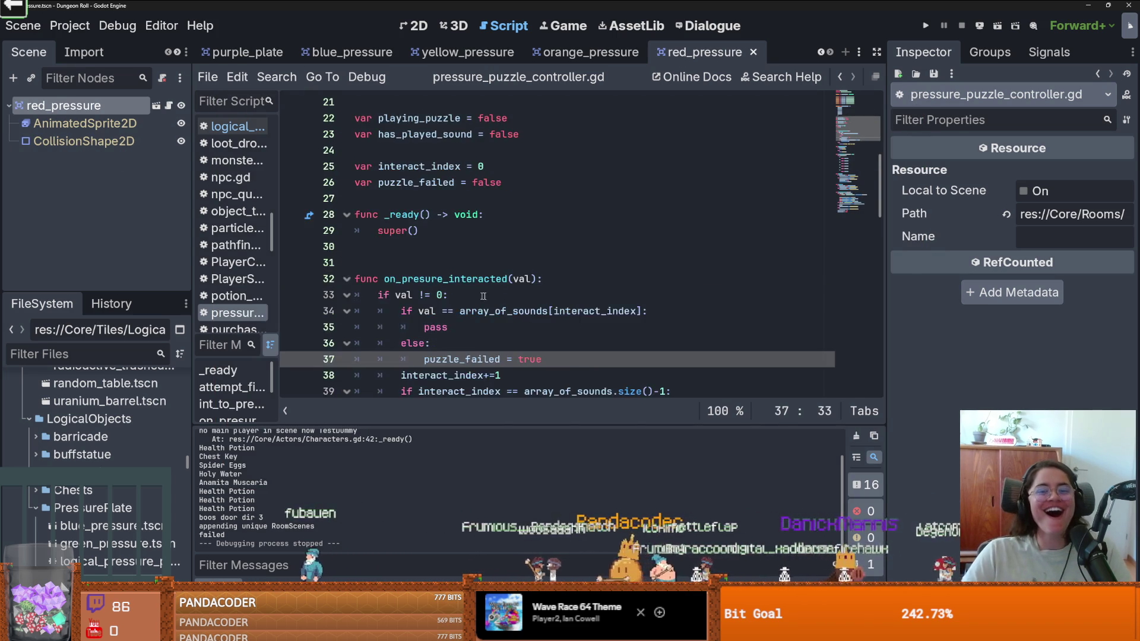
Step: Insert print("val ", val, " supposed to be ") on a new line under else, above puzzle_failed = true
{"action": "scroll", "coordinate": [479, 296], "scroll_direction": "down", "scroll_amount": 1}
{"action": "left_click", "coordinate": [487, 297]}
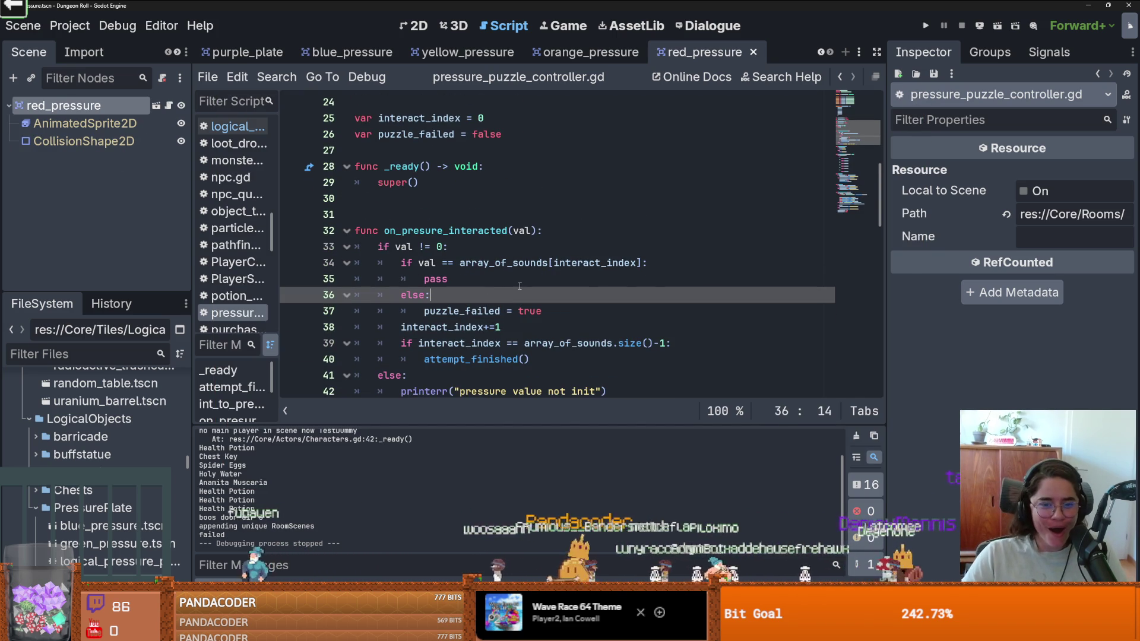
{"action": "key", "text": "Return"}
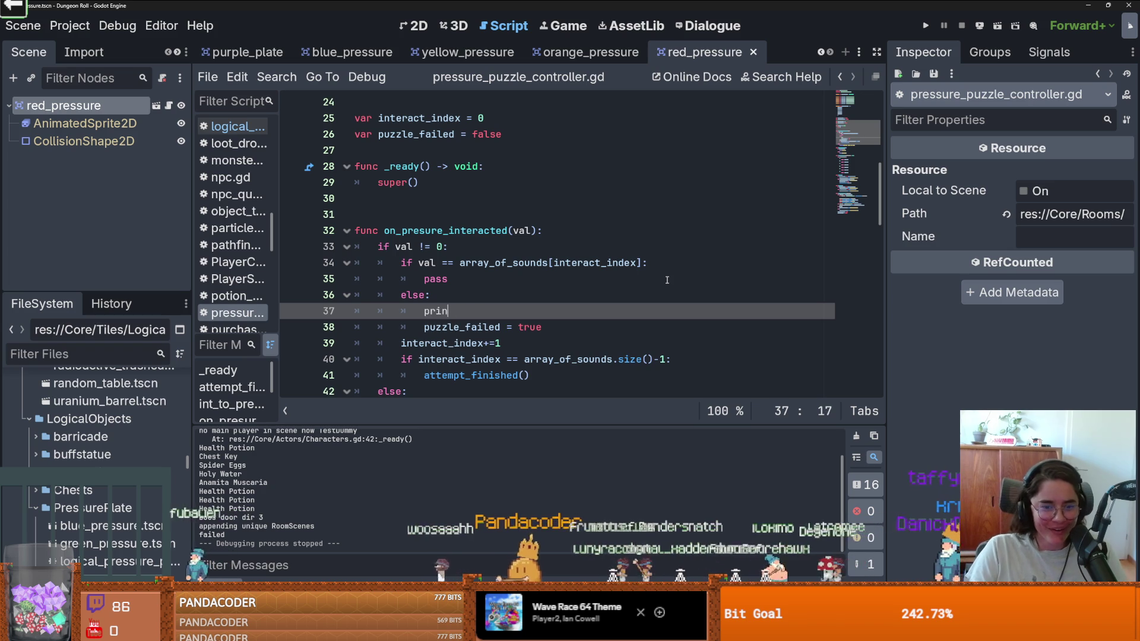
{"action": "type", "text": "\"val \", cal)"}
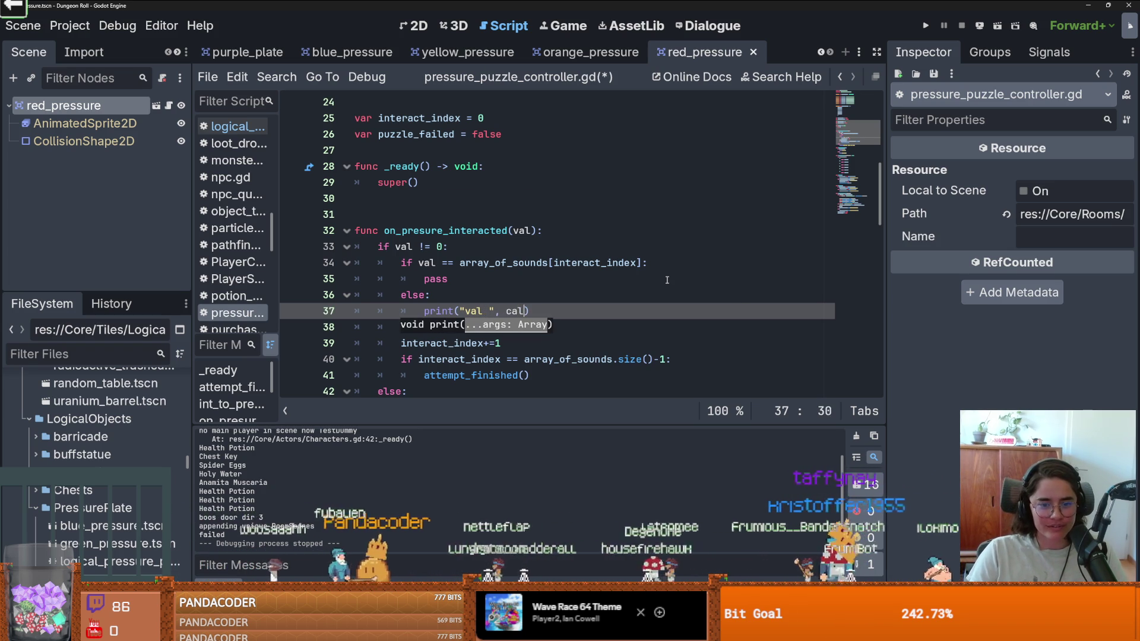
{"action": "key", "text": "BackSpace"}
{"action": "key", "text": "BackSpace"}
{"action": "key", "text": "BackSpace"}
{"action": "type", "text": "val"}
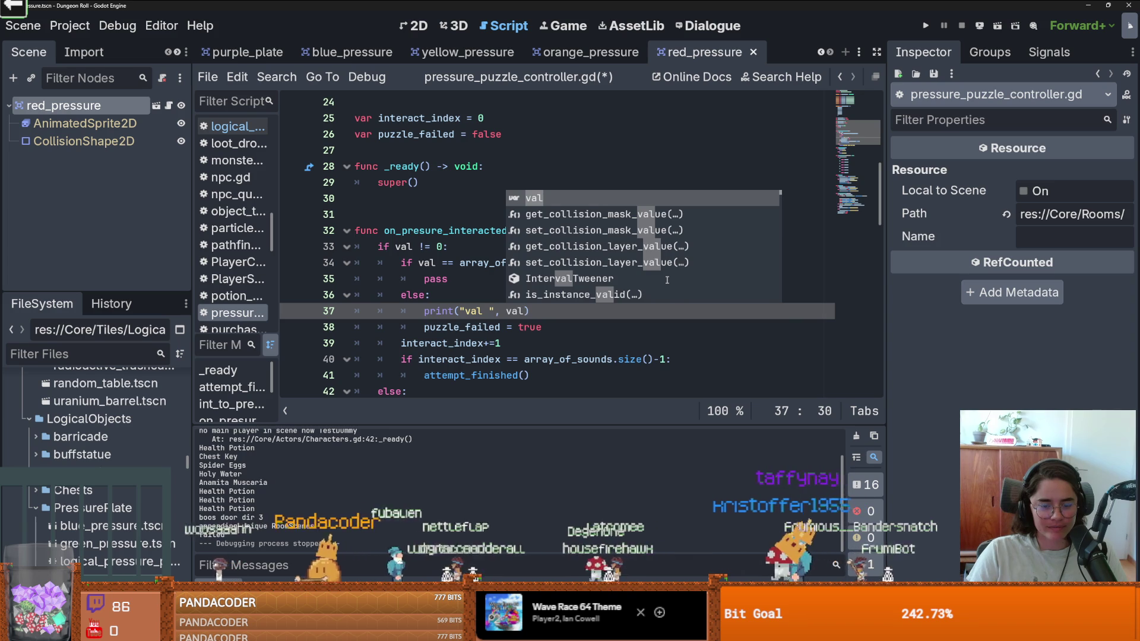
{"action": "type", "text": ", )"}
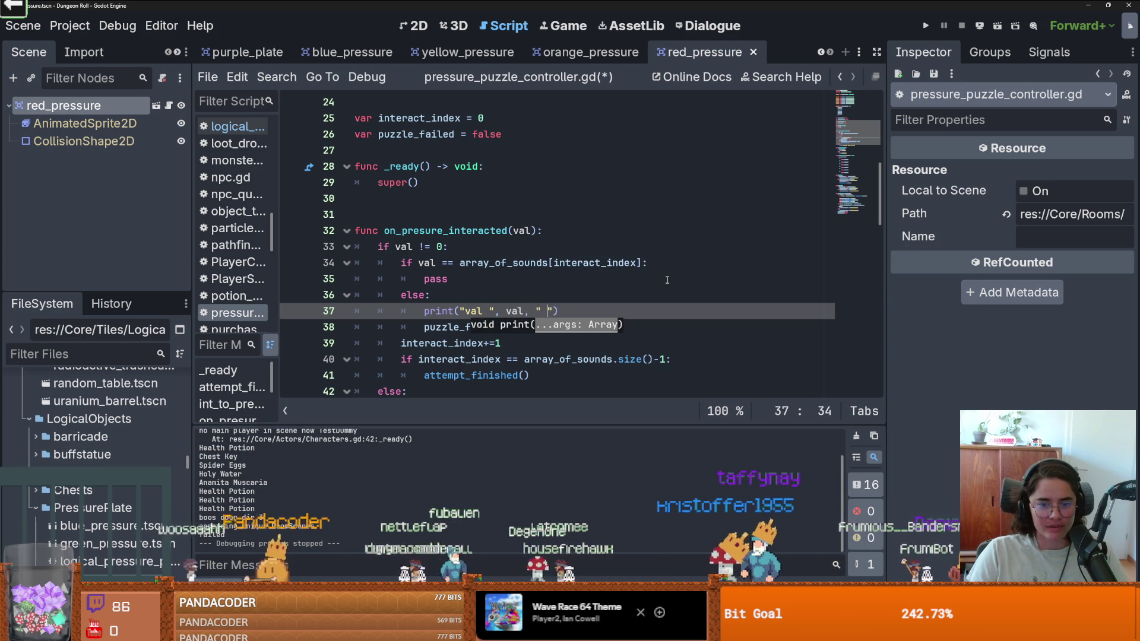
{"action": "type", "text": "upposed to be"}
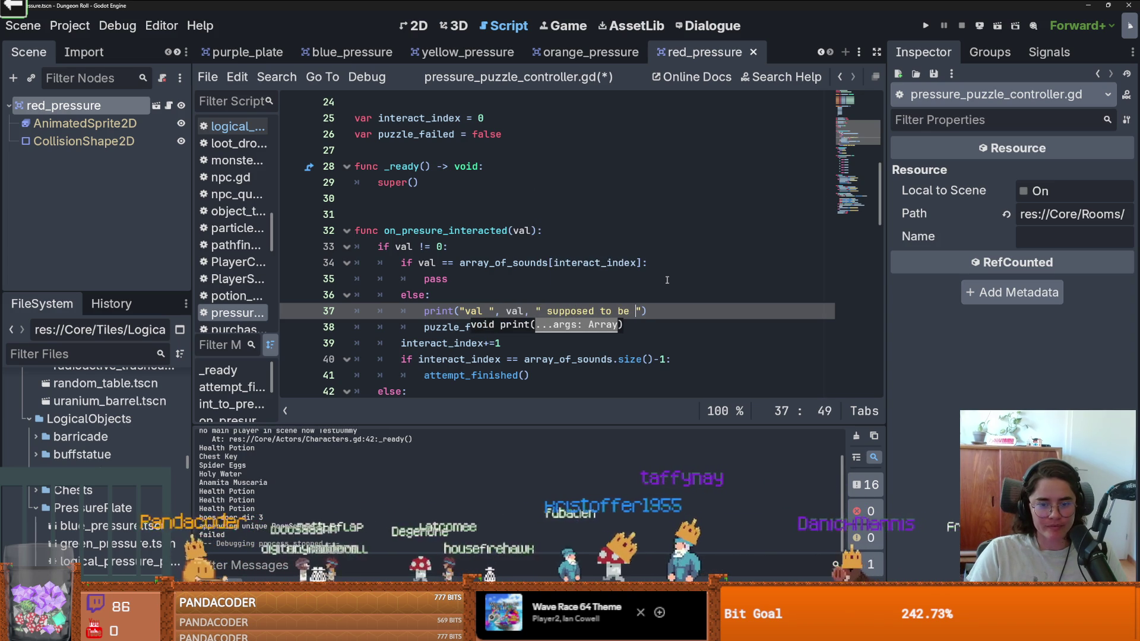
{"action": "key", "text": "Down"}
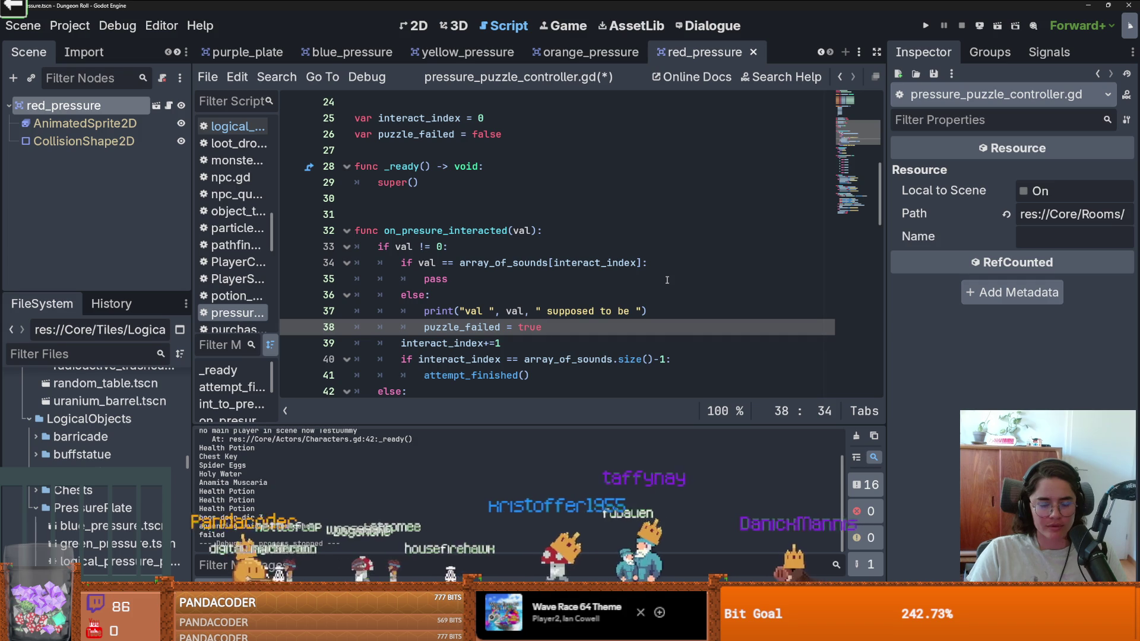
{"action": "scroll", "coordinate": [544, 269], "scroll_direction": "up", "scroll_amount": 5}
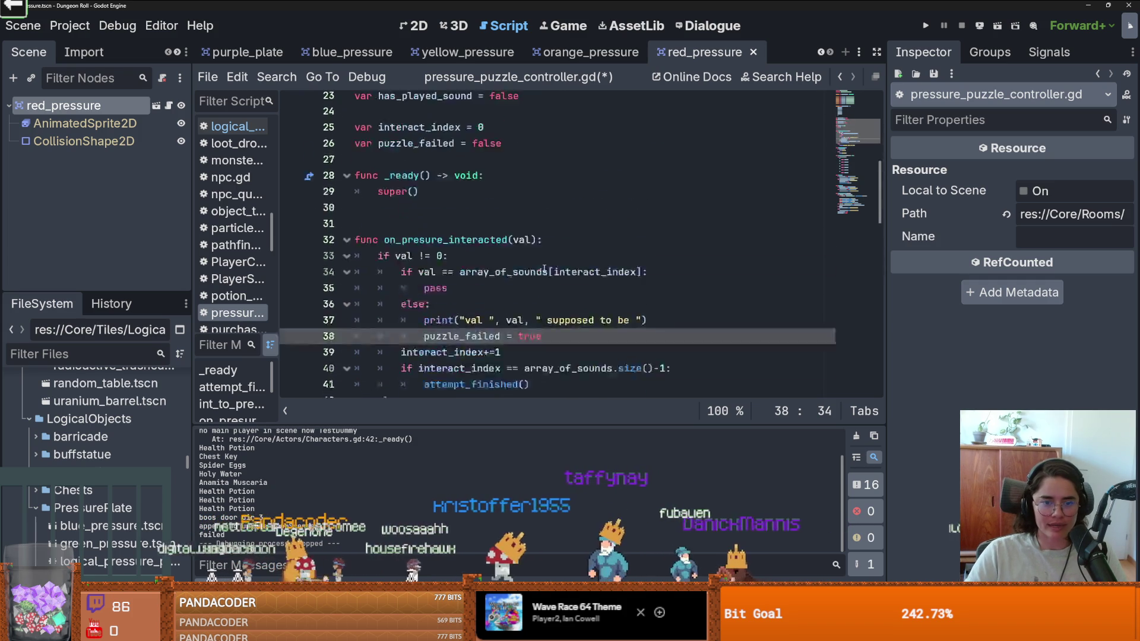
{"action": "scroll", "coordinate": [543, 268], "scroll_direction": "down", "scroll_amount": 14}
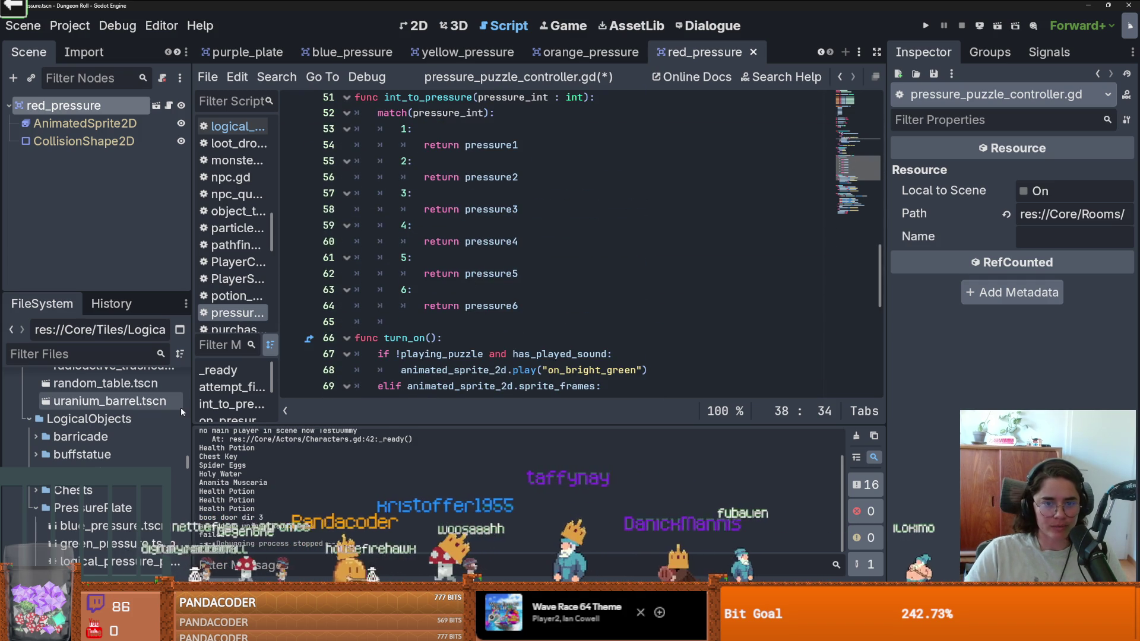
Step: Switch to the puzzle_4 scene, enlarge the scene tree and check the orange, green, purple and red plates' Val
{"action": "left_click", "coordinate": [822, 52]}
{"action": "left_click", "coordinate": [823, 53]}
{"action": "left_click", "coordinate": [469, 53]}
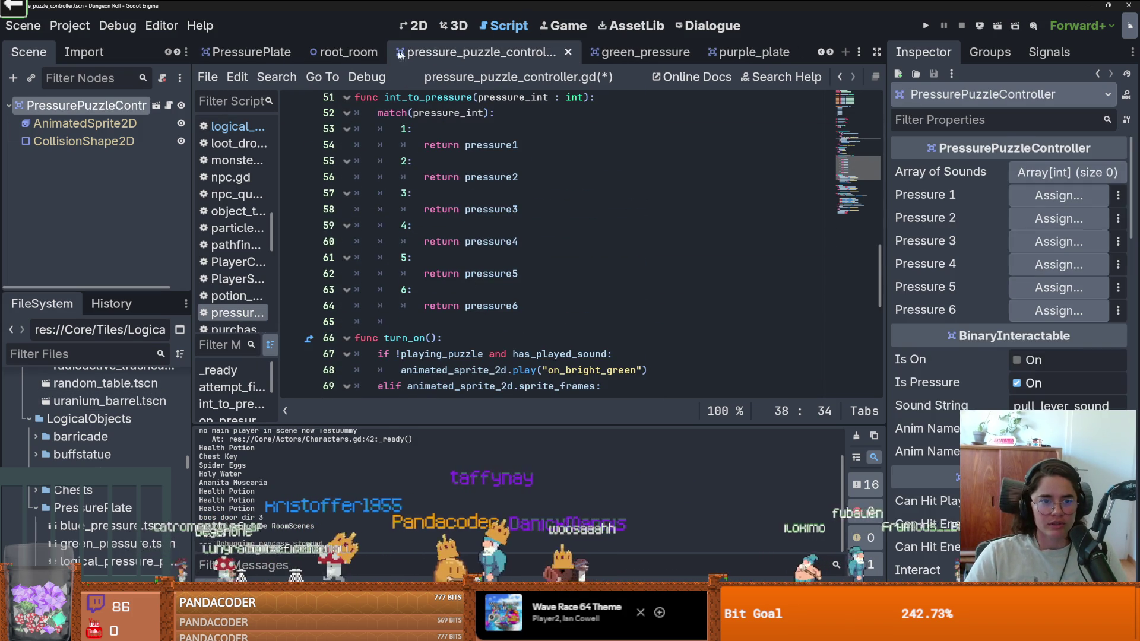
{"action": "left_click", "coordinate": [830, 52]}
{"action": "left_click", "coordinate": [830, 52]}
{"action": "left_click", "coordinate": [830, 52]}
{"action": "left_click", "coordinate": [830, 53]}
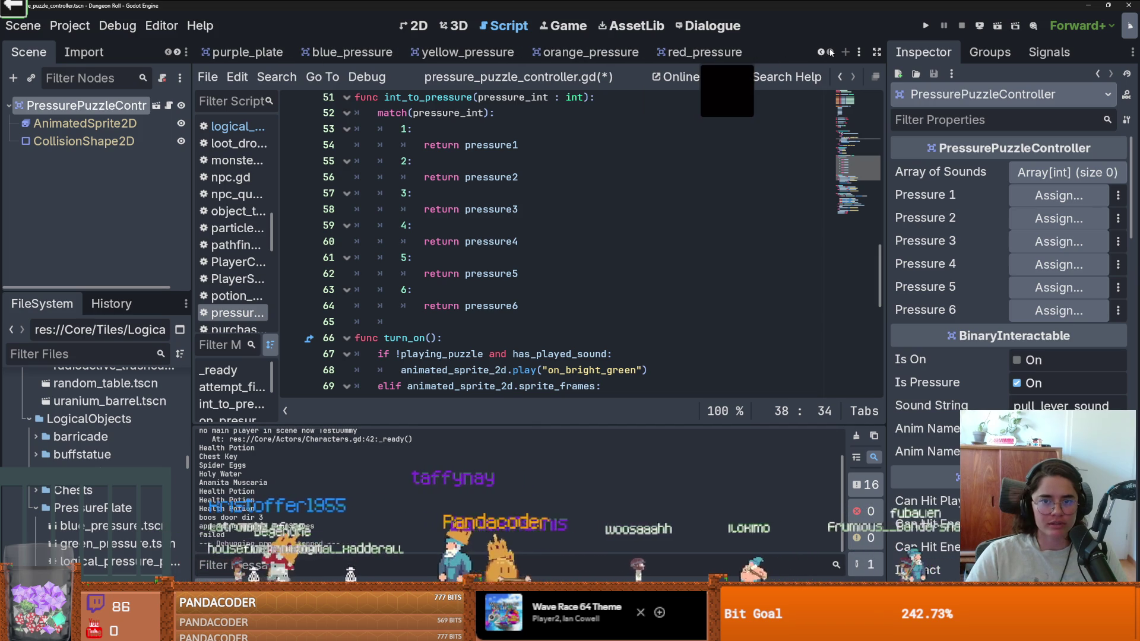
{"action": "left_click", "coordinate": [823, 53]}
{"action": "left_click", "coordinate": [822, 52]}
{"action": "left_click", "coordinate": [823, 53]}
{"action": "left_click", "coordinate": [822, 52]}
{"action": "left_click", "coordinate": [823, 52]}
{"action": "left_click", "coordinate": [823, 52]}
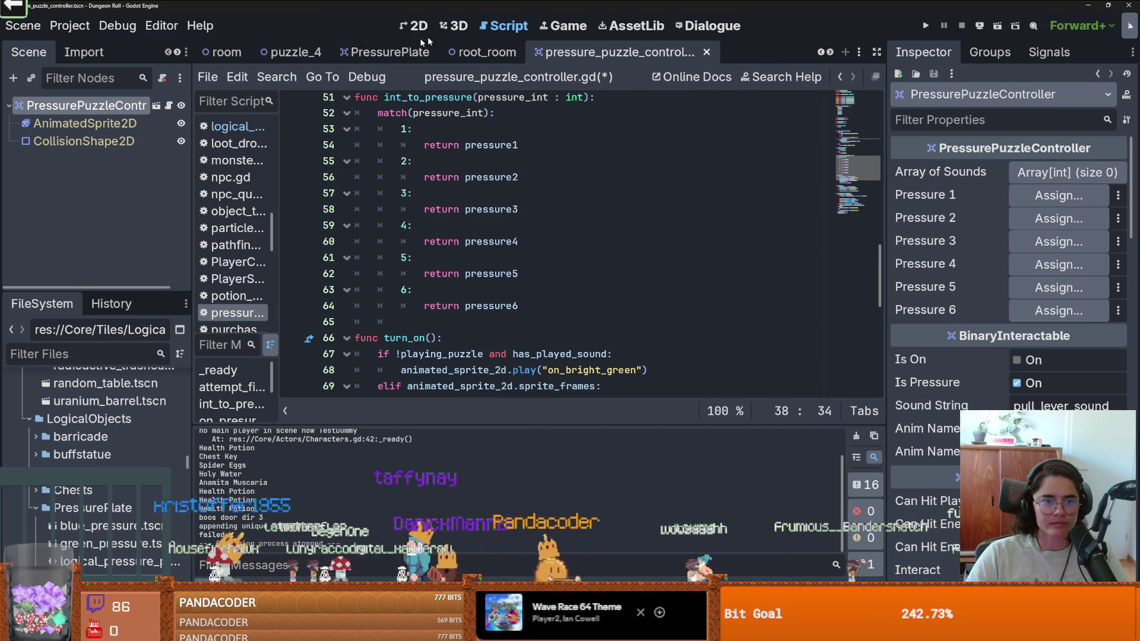
{"action": "left_click", "coordinate": [291, 52]}
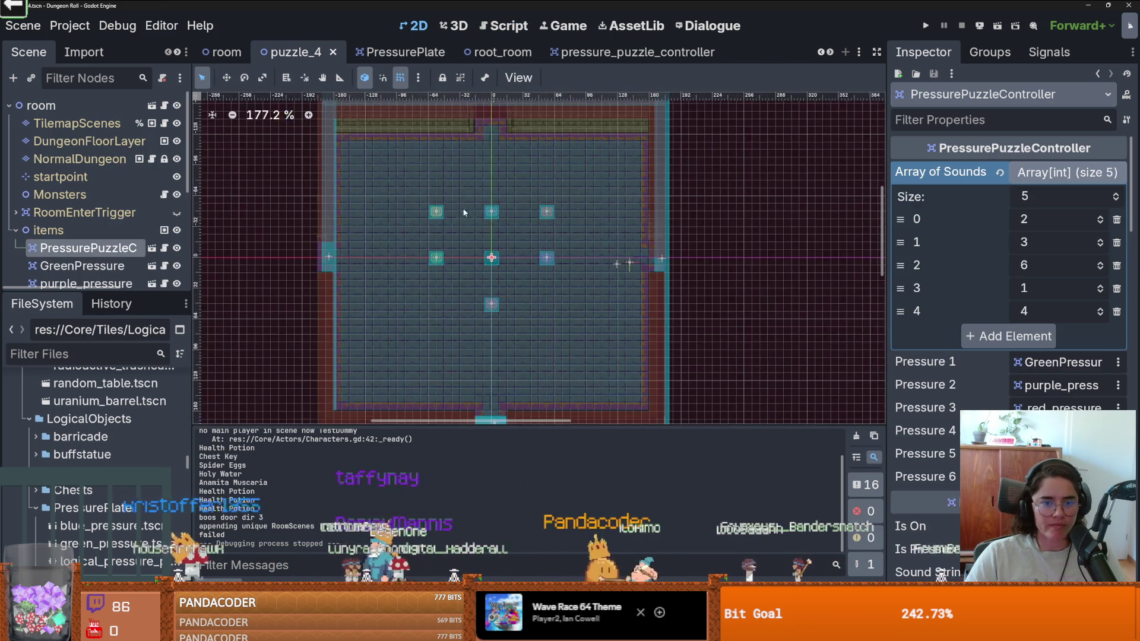
{"action": "left_click_drag", "start_coordinate": [98, 295], "coordinate": [98, 436]}
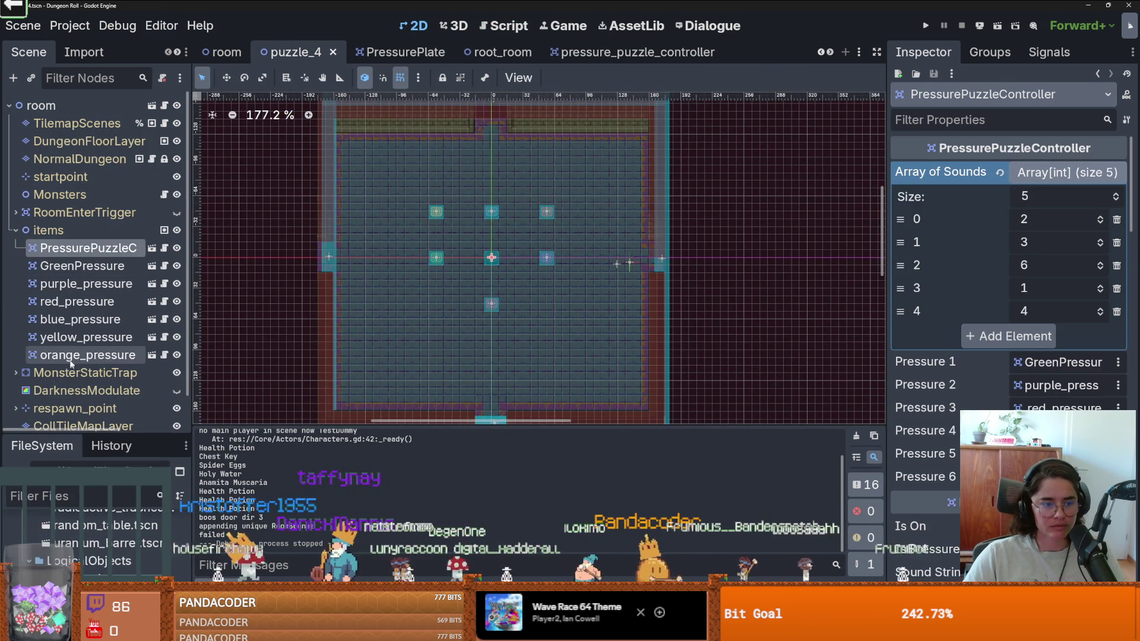
{"action": "left_click", "coordinate": [78, 355]}
{"action": "left_click", "coordinate": [76, 338]}
{"action": "left_click", "coordinate": [77, 320]}
{"action": "left_click", "coordinate": [77, 302]}
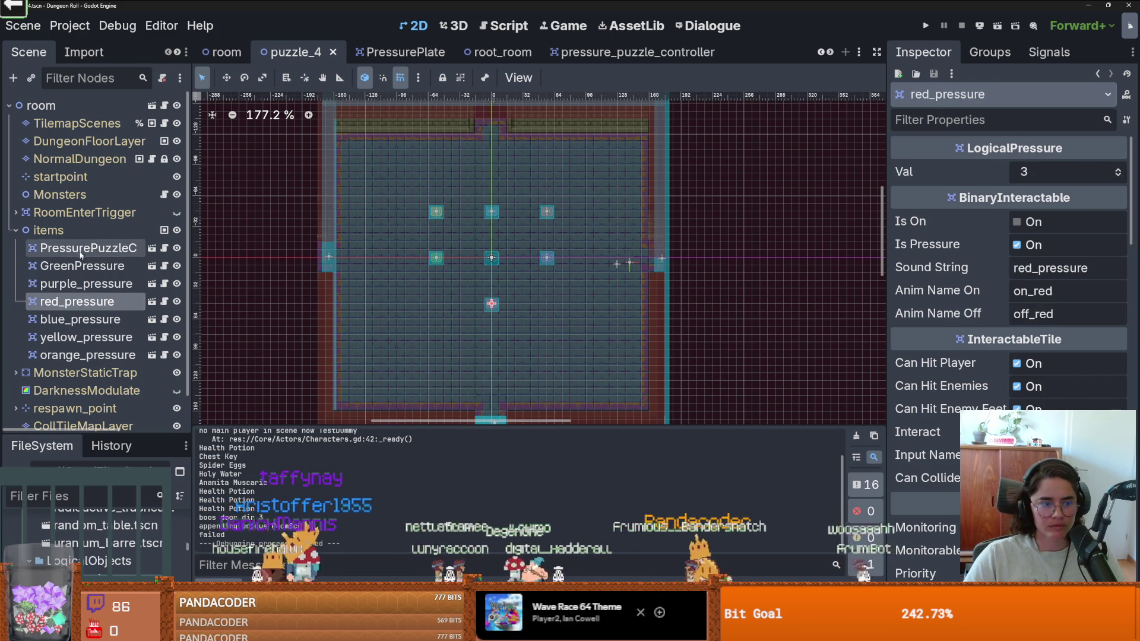
{"action": "left_click", "coordinate": [77, 248]}
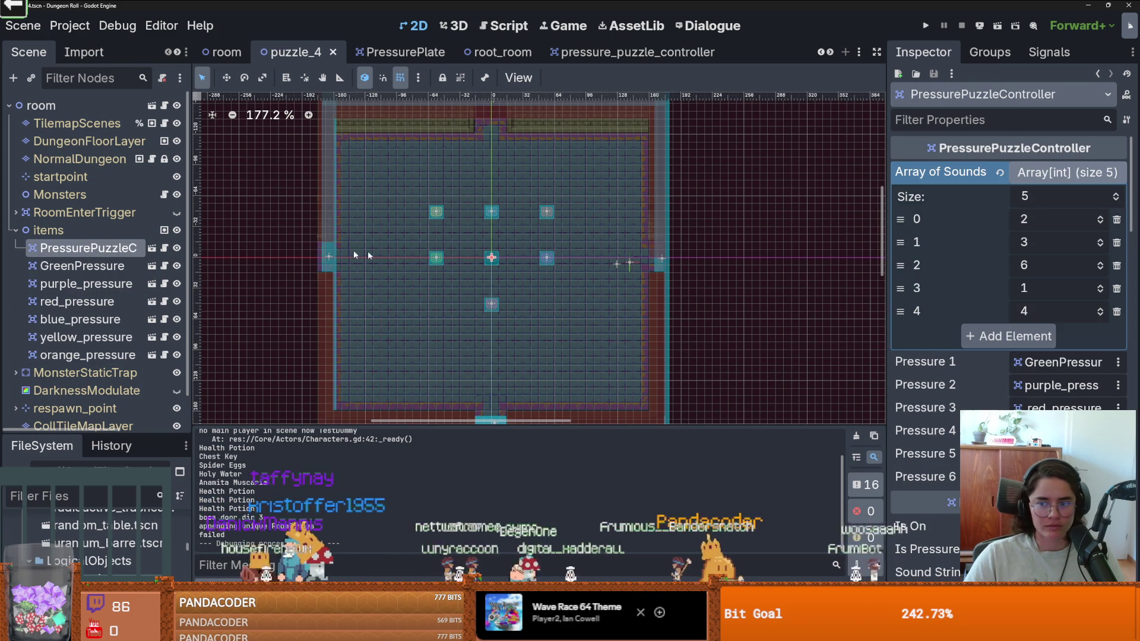
{"action": "left_click", "coordinate": [50, 269]}
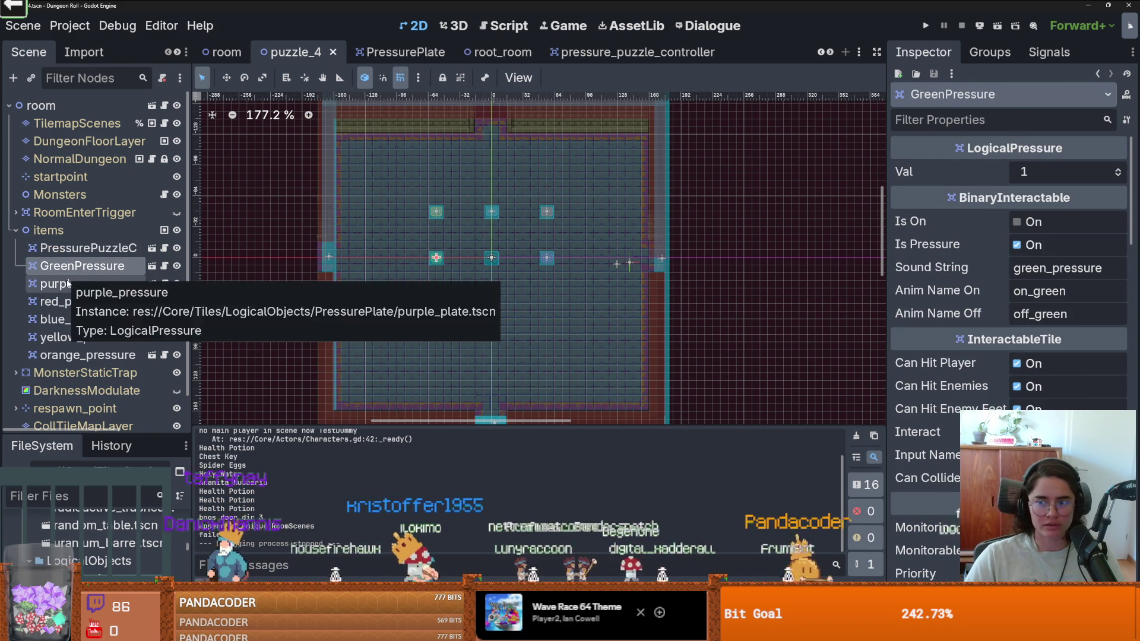
{"action": "left_click", "coordinate": [68, 284]}
{"action": "left_click", "coordinate": [83, 303]}
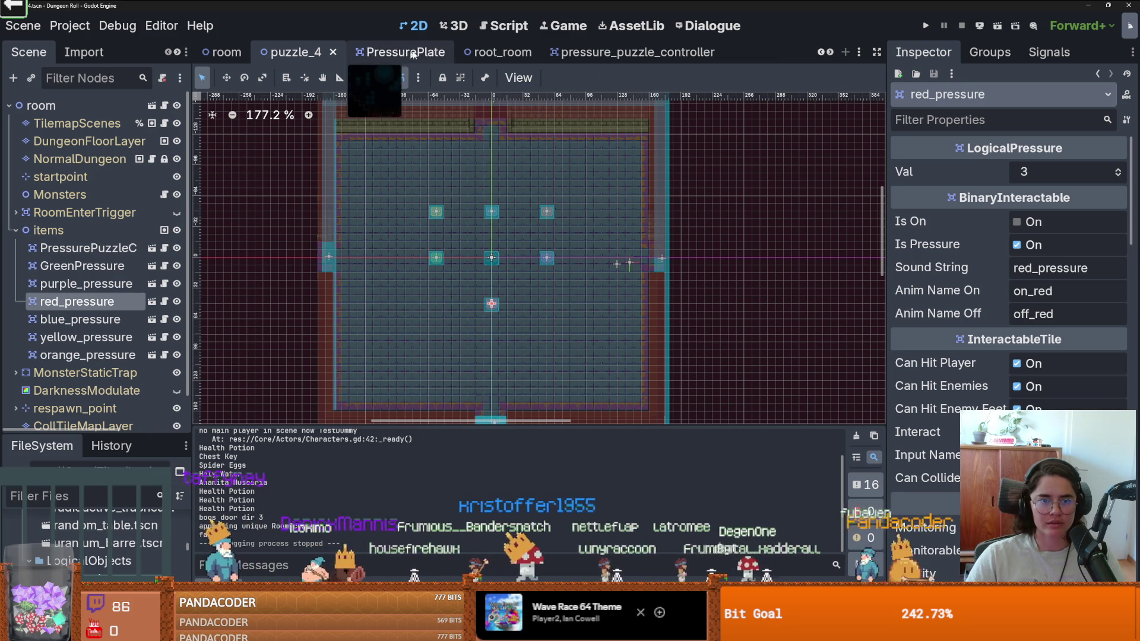
Step: Look at the red_pressure plate scene, then return to puzzle_4 to check the blue, yellow and orange plate values
{"action": "left_click", "coordinate": [832, 53]}
{"action": "left_click", "coordinate": [831, 53]}
{"action": "left_click", "coordinate": [831, 53]}
{"action": "left_click", "coordinate": [831, 53]}
{"action": "left_click", "coordinate": [831, 52]}
{"action": "left_click", "coordinate": [831, 53]}
{"action": "left_click", "coordinate": [693, 53]}
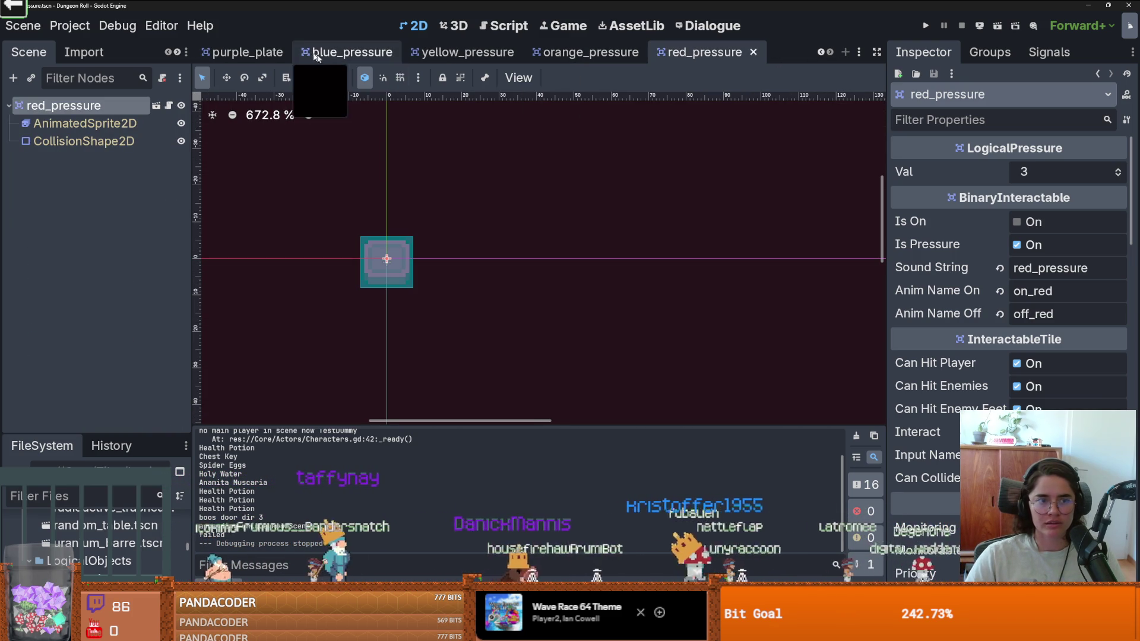
{"action": "left_click", "coordinate": [819, 52]}
{"action": "left_click", "coordinate": [820, 52]}
{"action": "left_click", "coordinate": [819, 52]}
{"action": "left_click", "coordinate": [819, 53]}
{"action": "left_click", "coordinate": [819, 52]}
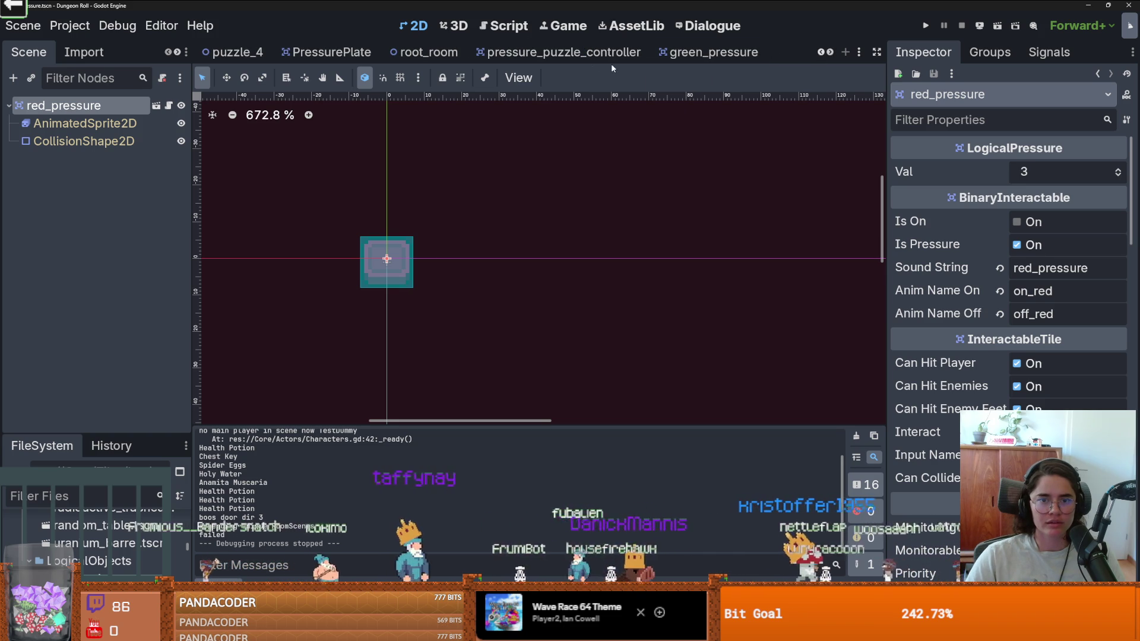
{"action": "left_click", "coordinate": [233, 52]}
{"action": "left_click", "coordinate": [94, 320]}
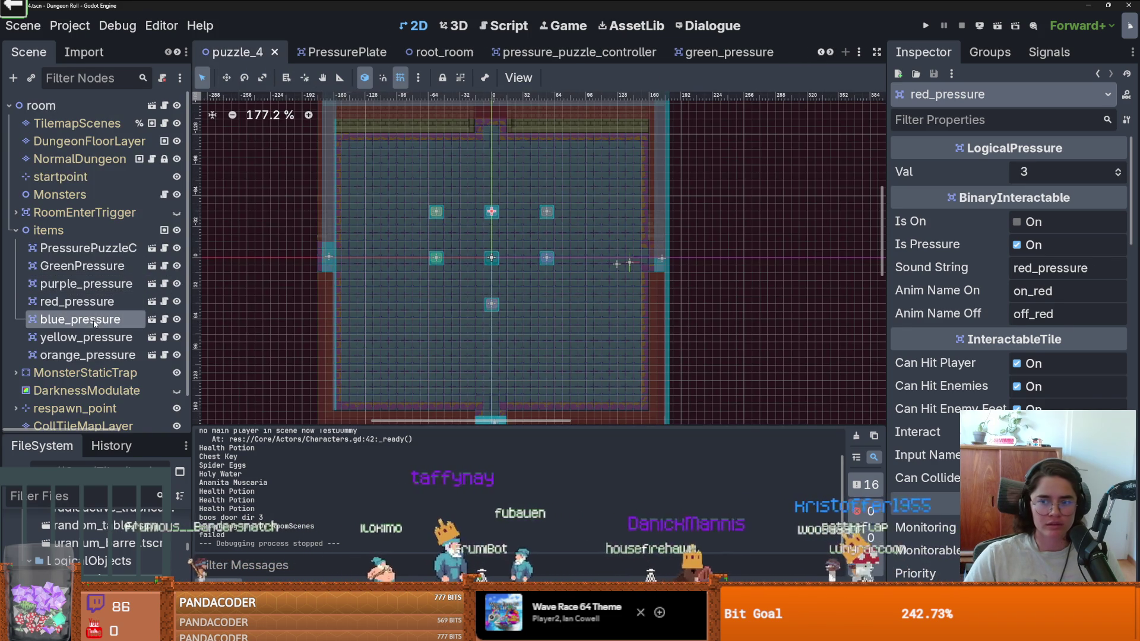
{"action": "left_click", "coordinate": [89, 337]}
{"action": "left_click", "coordinate": [89, 355]}
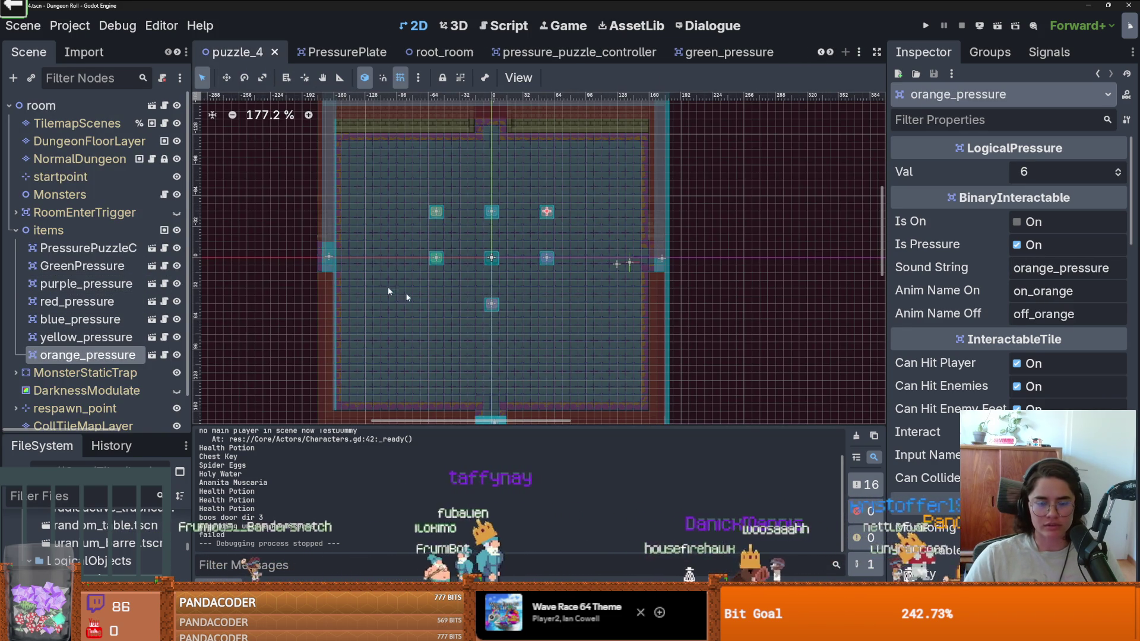
Step: Review the controller's pressure1 match, collapse Array of Sounds, and run the game into the plate room
{"action": "left_click", "coordinate": [164, 249]}
{"action": "scroll", "coordinate": [529, 238], "scroll_direction": "up", "scroll_amount": 1}
{"action": "double_click", "coordinate": [510, 199]}
{"action": "scroll", "coordinate": [514, 238], "scroll_direction": "up", "scroll_amount": 3}
{"action": "scroll", "coordinate": [518, 264], "scroll_direction": "down", "scroll_amount": 2}
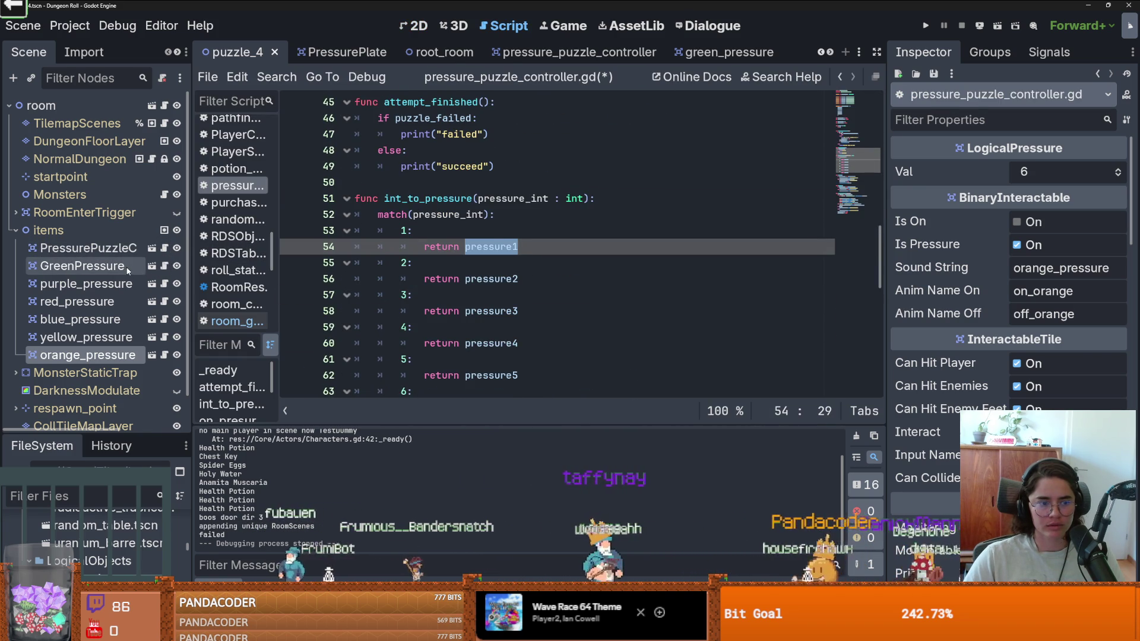
{"action": "left_click", "coordinate": [90, 250]}
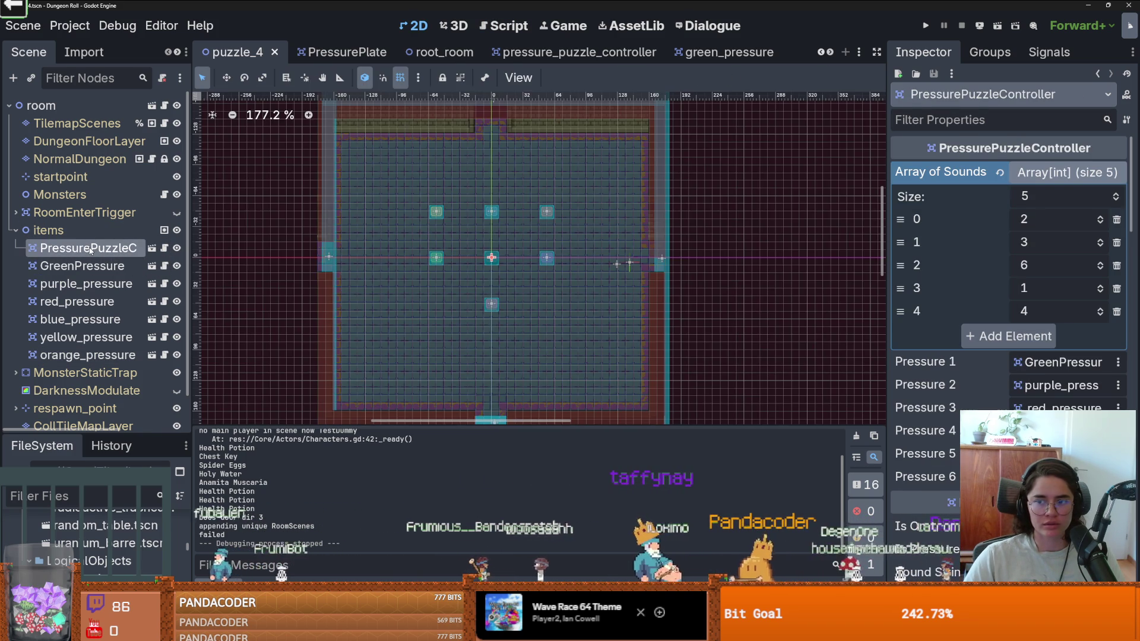
{"action": "left_click", "coordinate": [1063, 173]}
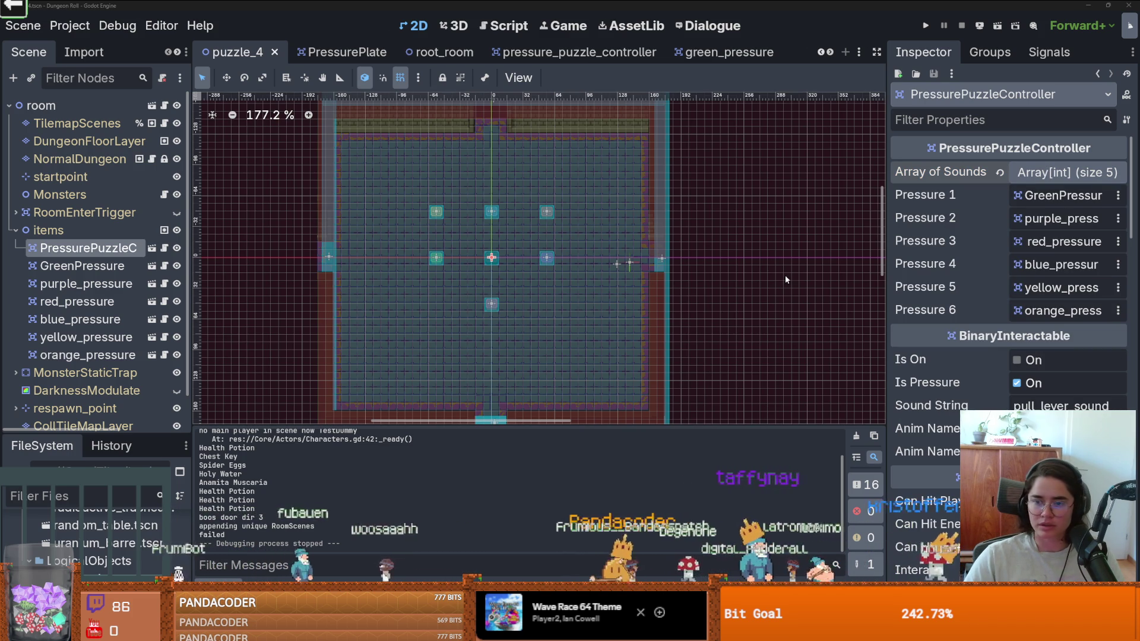
{"action": "left_click", "coordinate": [927, 26]}
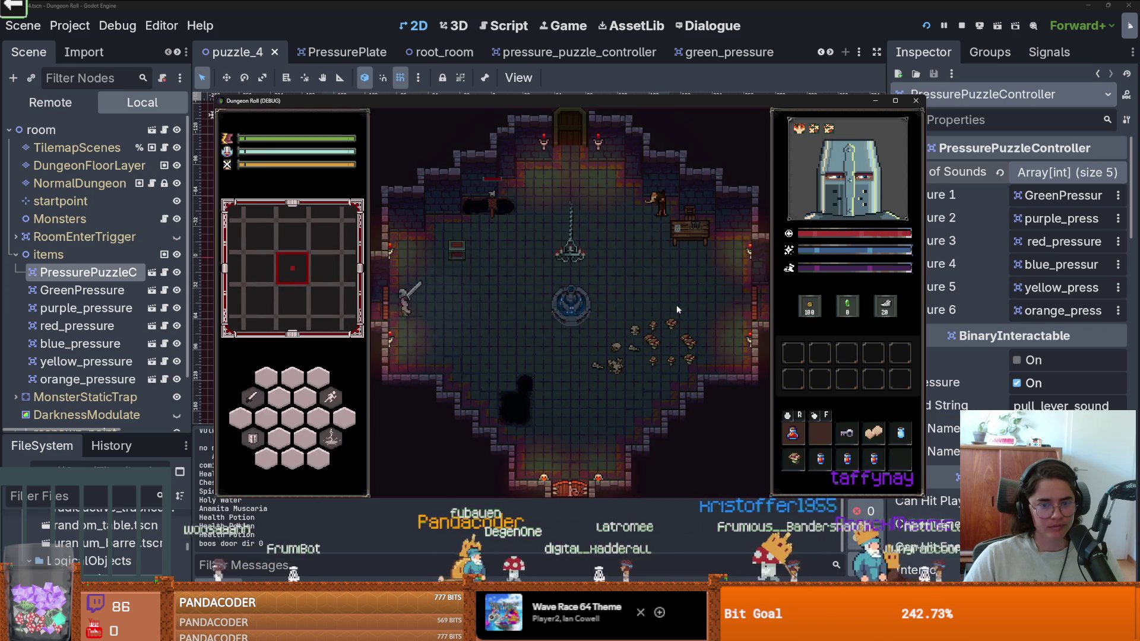
{"action": "left_click", "coordinate": [481, 276]}
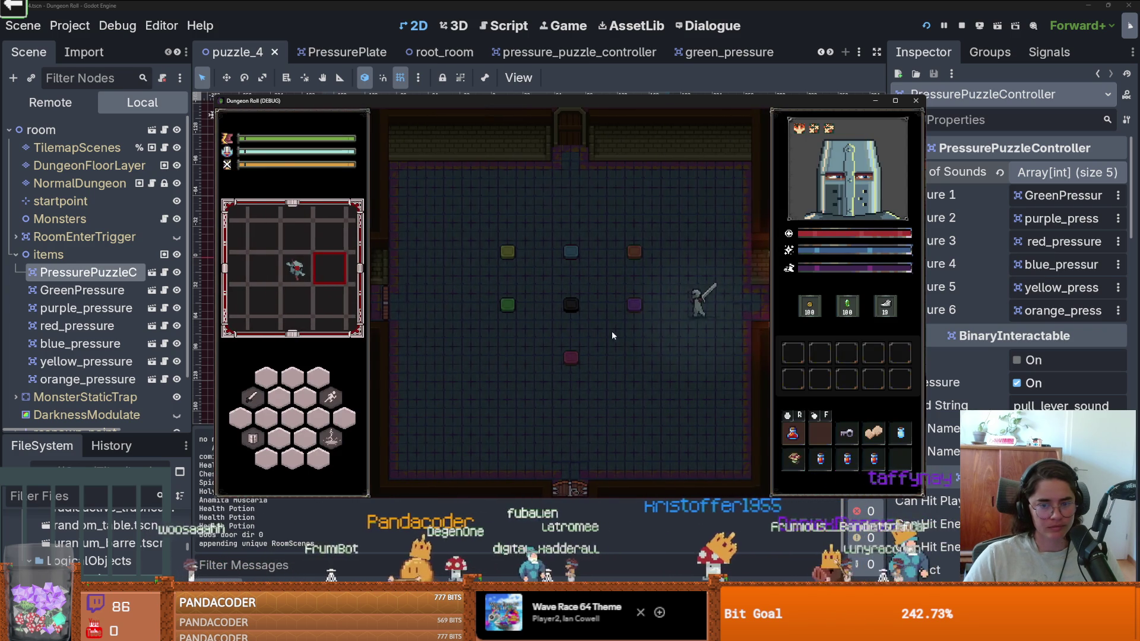
Step: Walk the knight across the plates with a, d, a and s, then stop the game after 'val 3 supposed to be' prints
{"action": "key", "text": "a"}
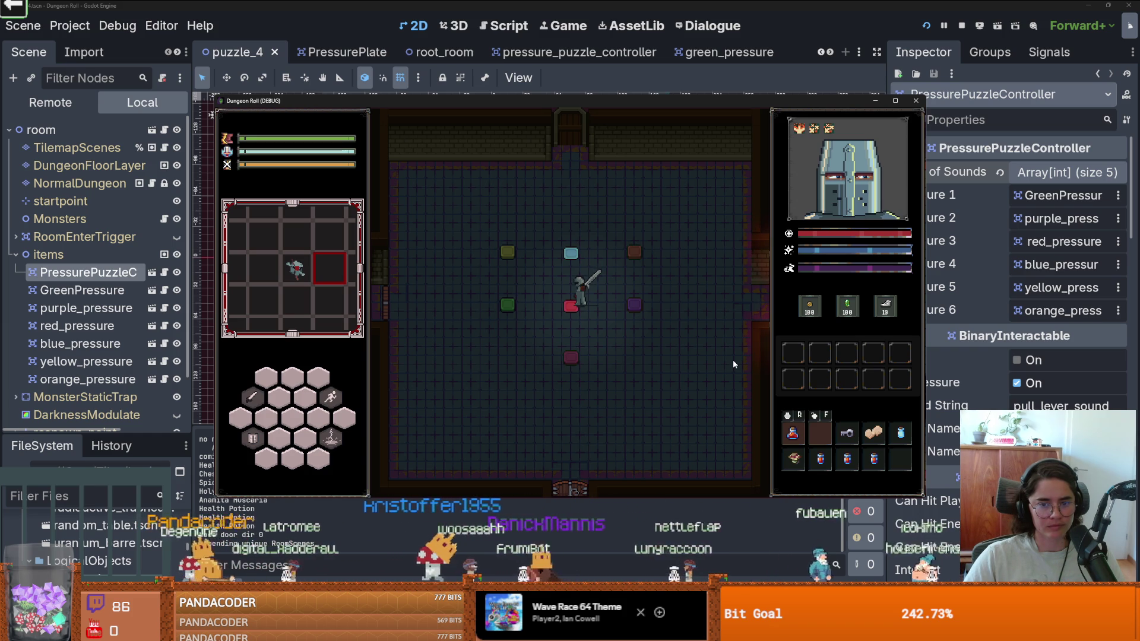
{"action": "key", "text": "d"}
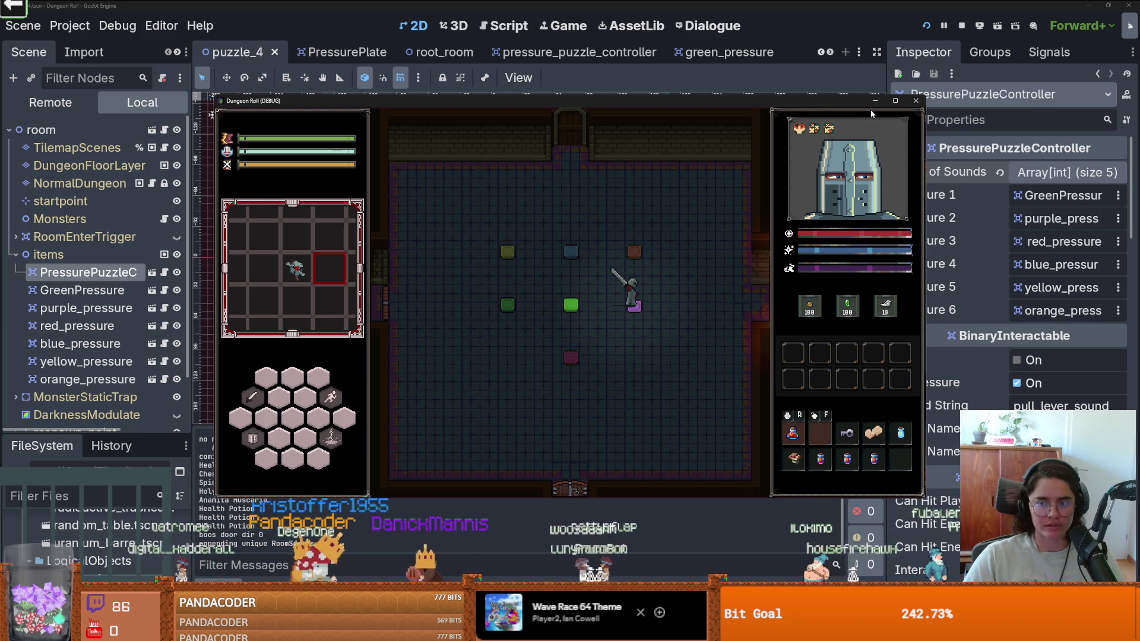
{"action": "key", "text": "a"}
{"action": "key", "text": "s"}
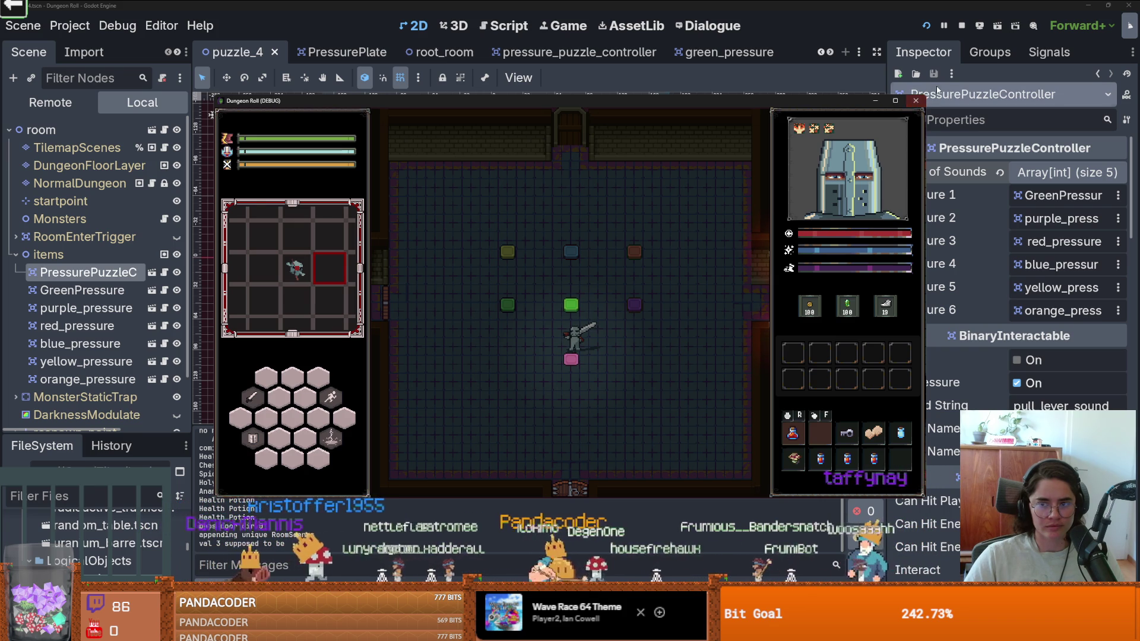
{"action": "left_click", "coordinate": [915, 101]}
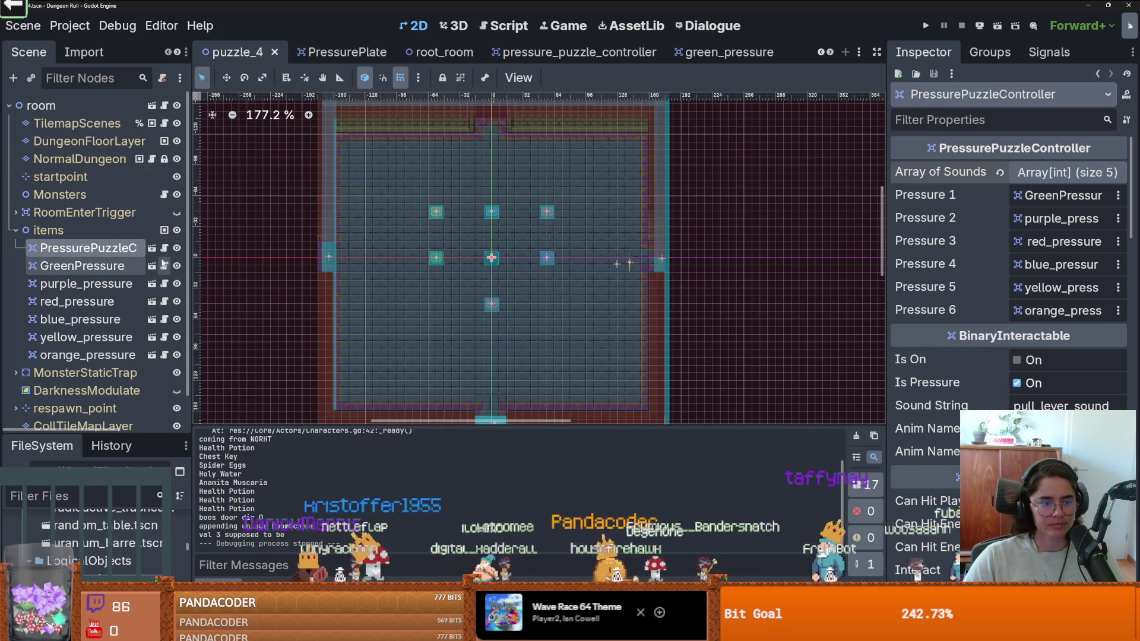
Step: Inspect the purple and GreenPressure plate nodes and reopen the puzzle controller's script
{"action": "scroll", "coordinate": [551, 262], "scroll_direction": "up", "scroll_amount": 4}
{"action": "left_click", "coordinate": [551, 262]}
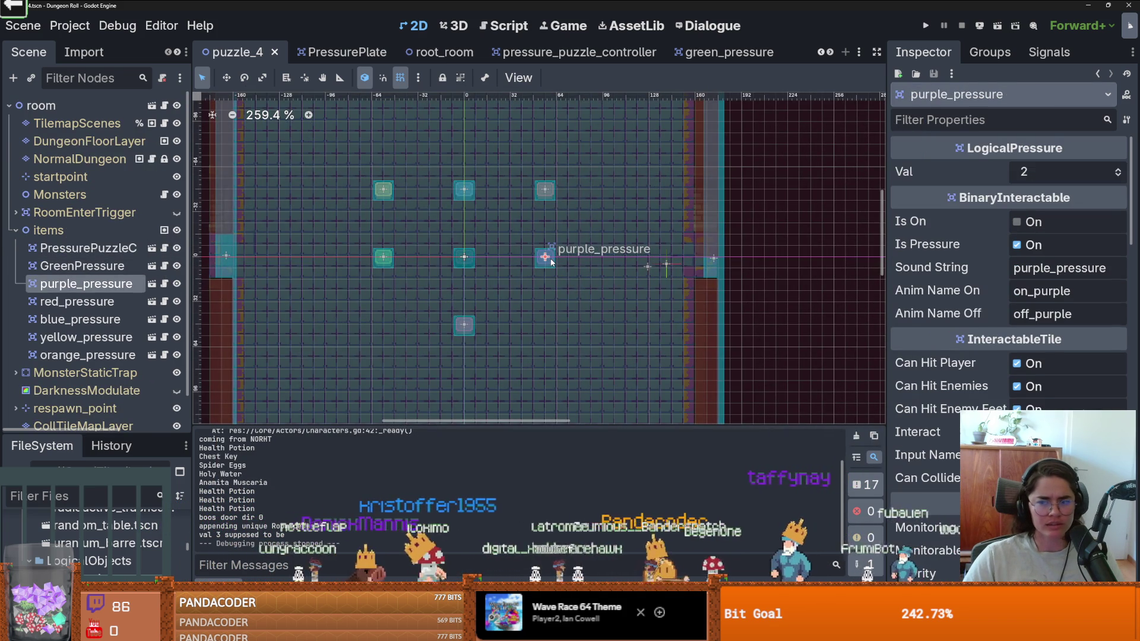
{"action": "key", "text": "Down"}
{"action": "key", "text": "Up"}
{"action": "key", "text": "Up"}
{"action": "key", "text": "Up"}
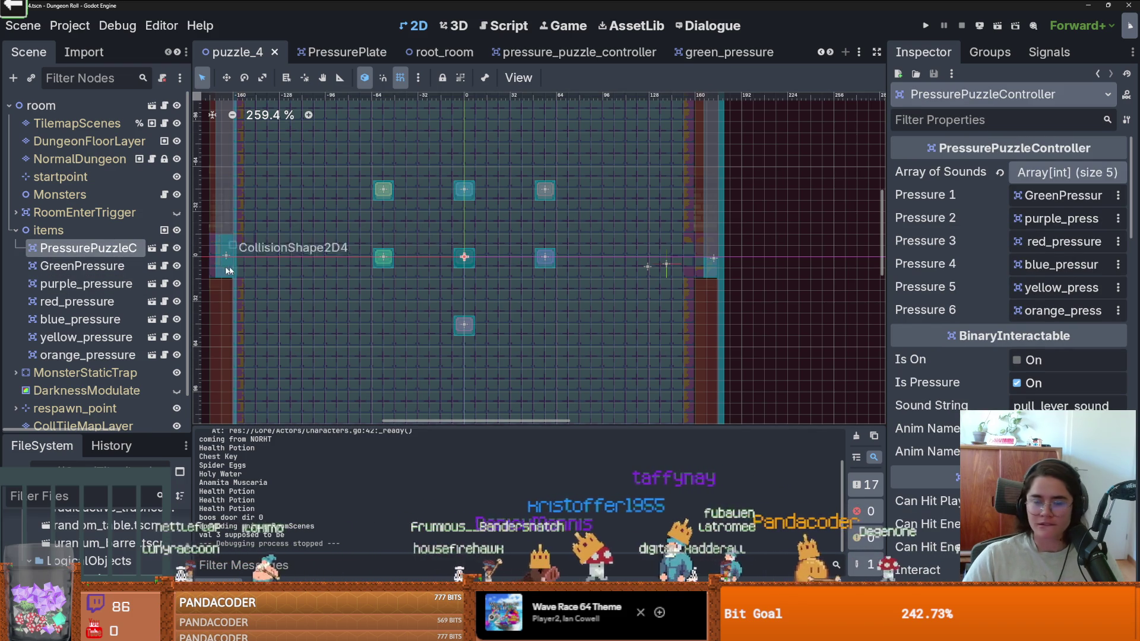
{"action": "left_click", "coordinate": [153, 248]}
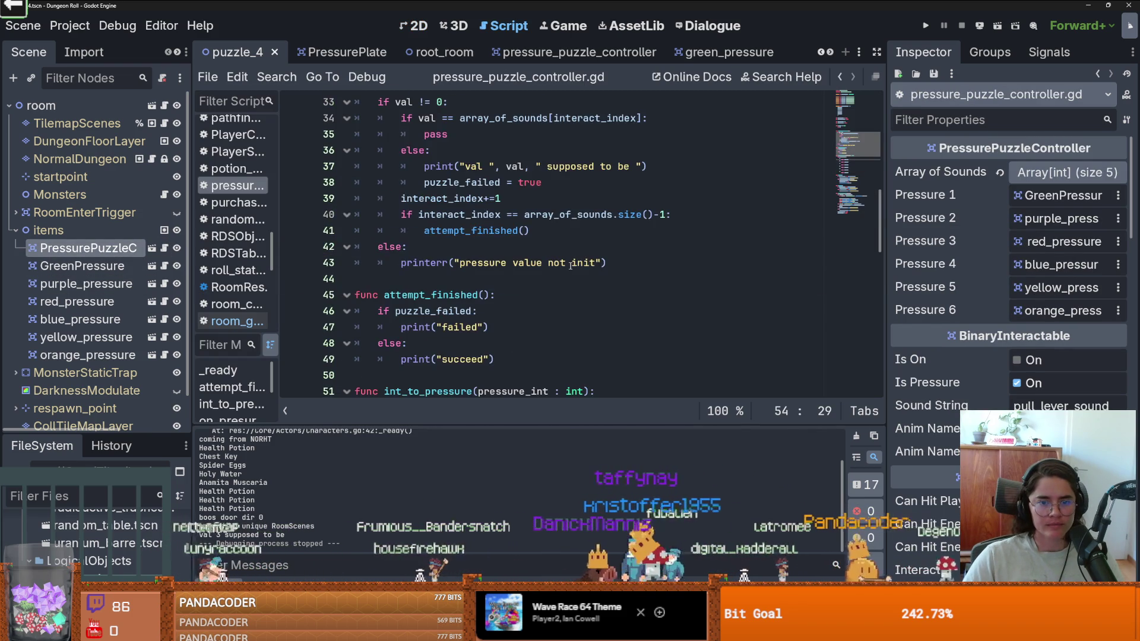
{"action": "left_click", "coordinate": [642, 167]}
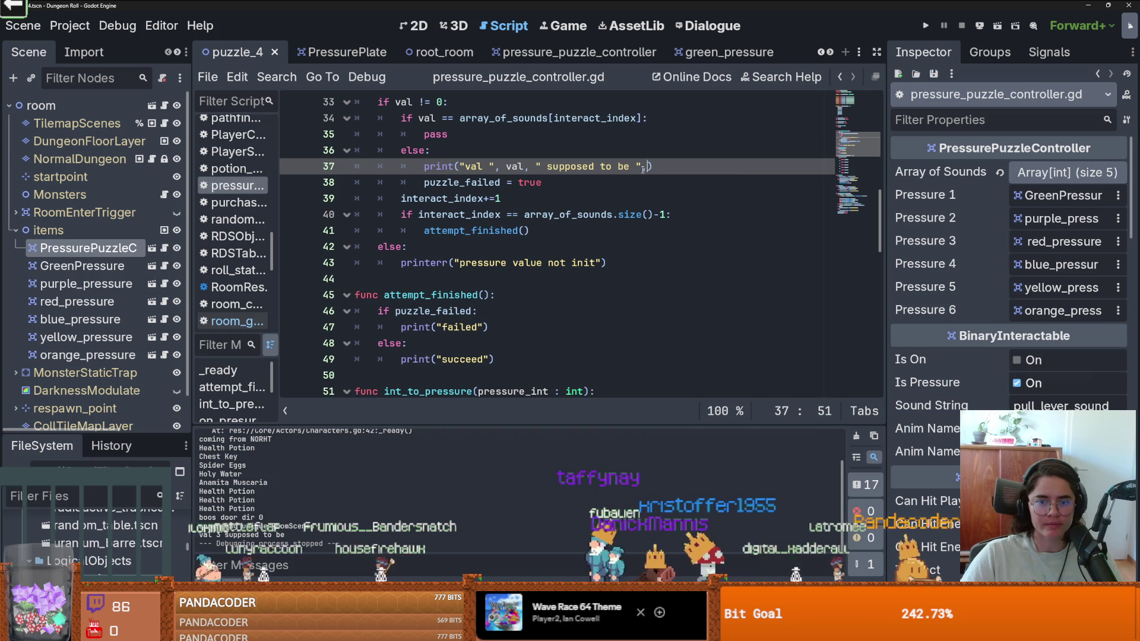
{"action": "scroll", "coordinate": [598, 255], "scroll_direction": "up", "scroll_amount": 2}
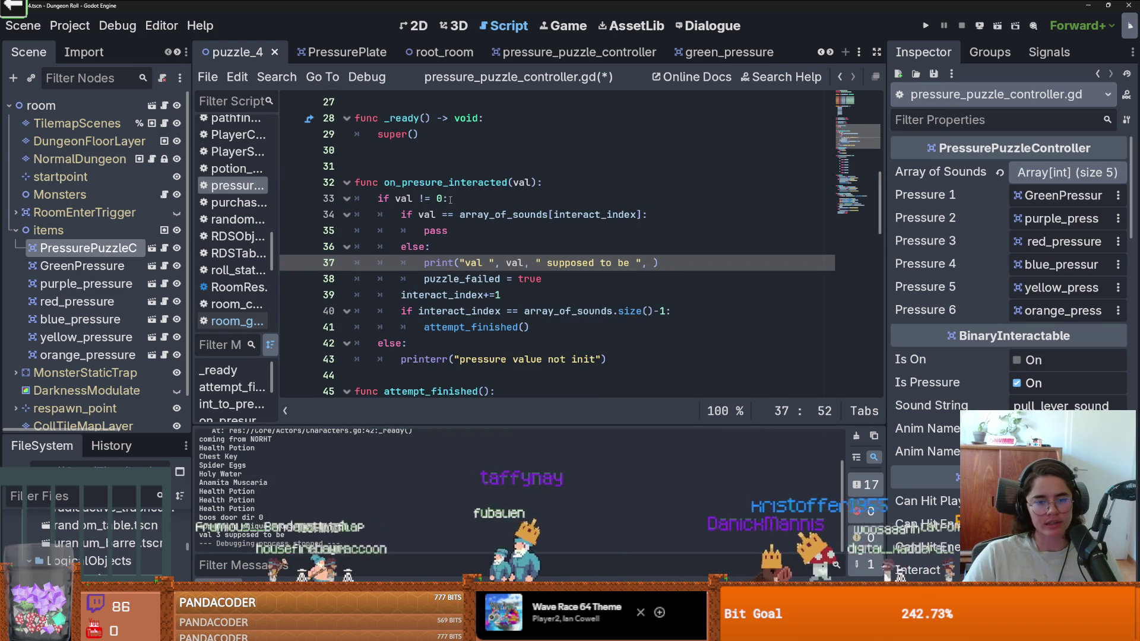
{"action": "scroll", "coordinate": [509, 227], "scroll_direction": "up", "scroll_amount": 2}
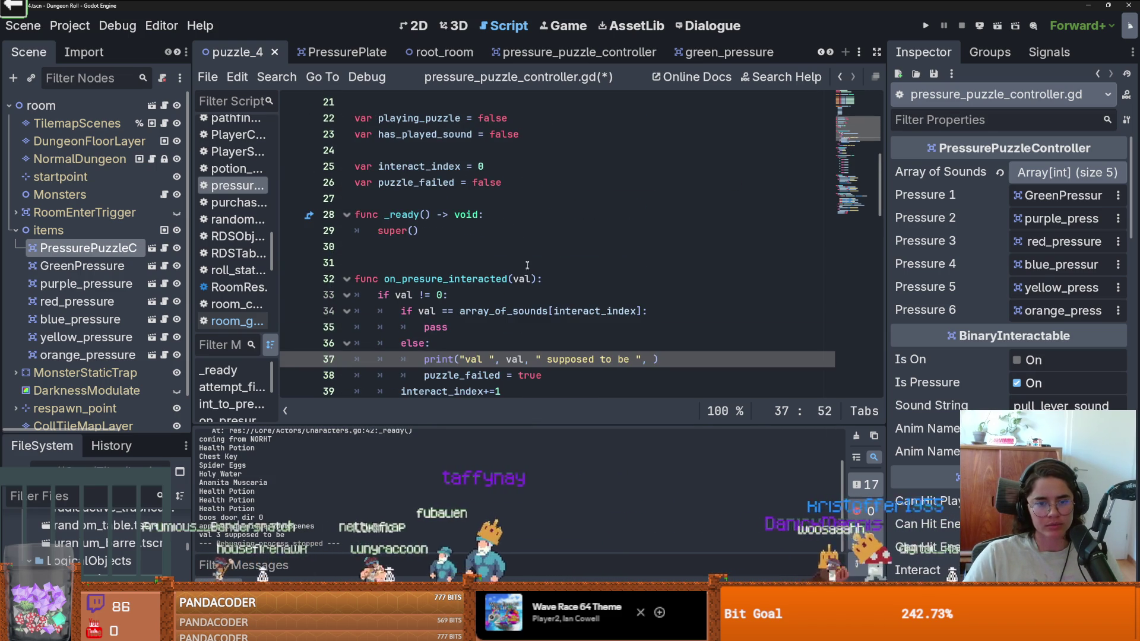
{"action": "left_click", "coordinate": [101, 266]}
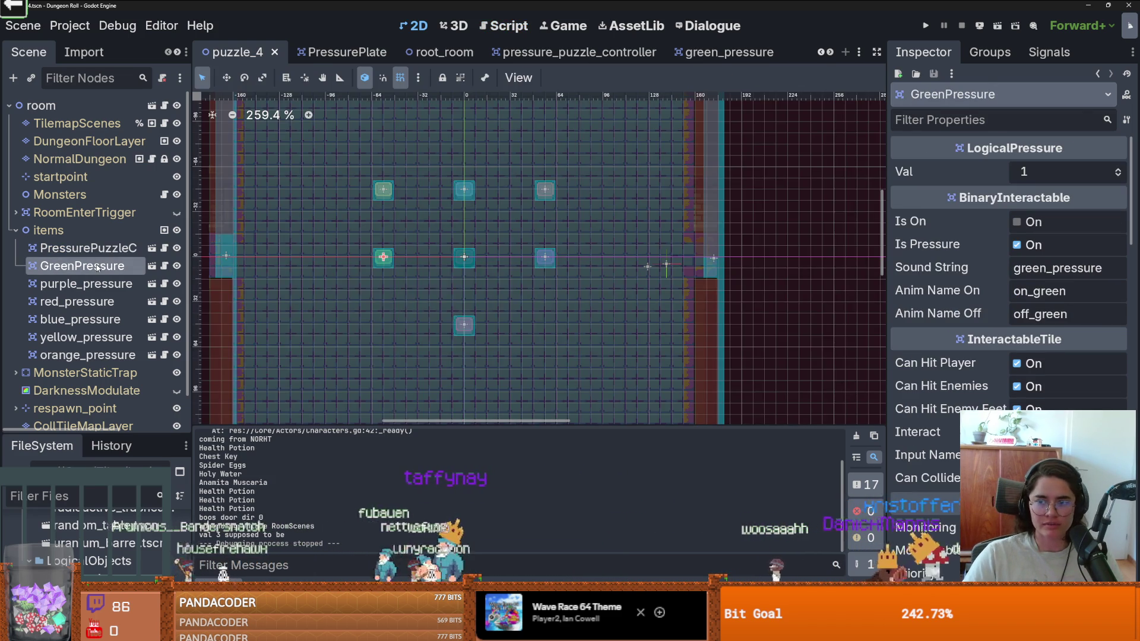
{"action": "left_click", "coordinate": [98, 283]}
{"action": "left_click", "coordinate": [89, 248]}
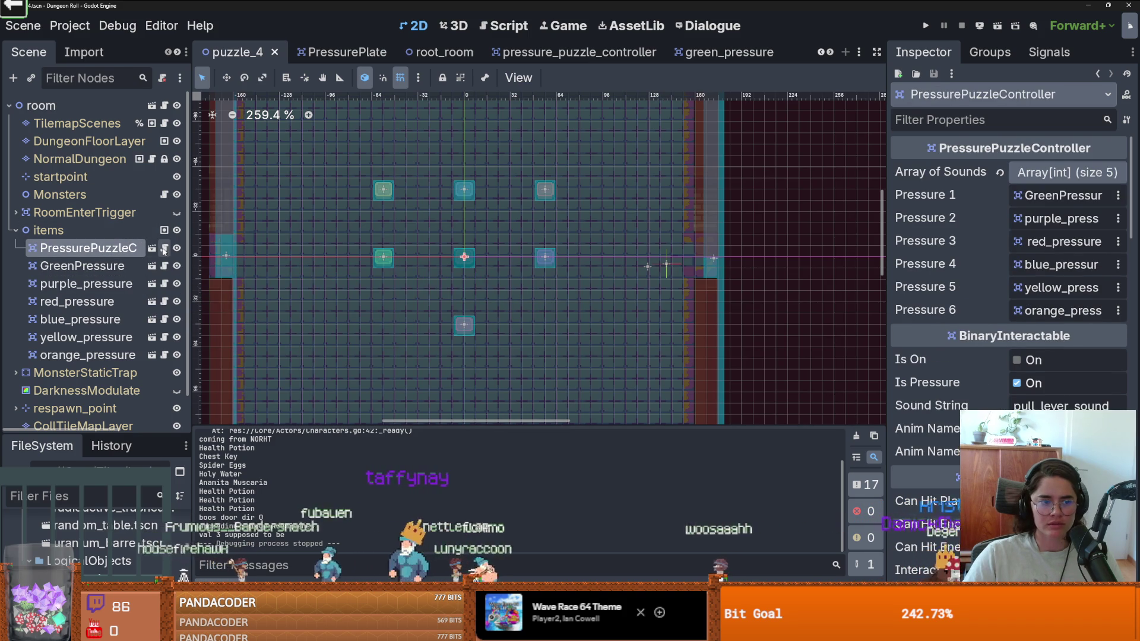
{"action": "left_click", "coordinate": [152, 248]}
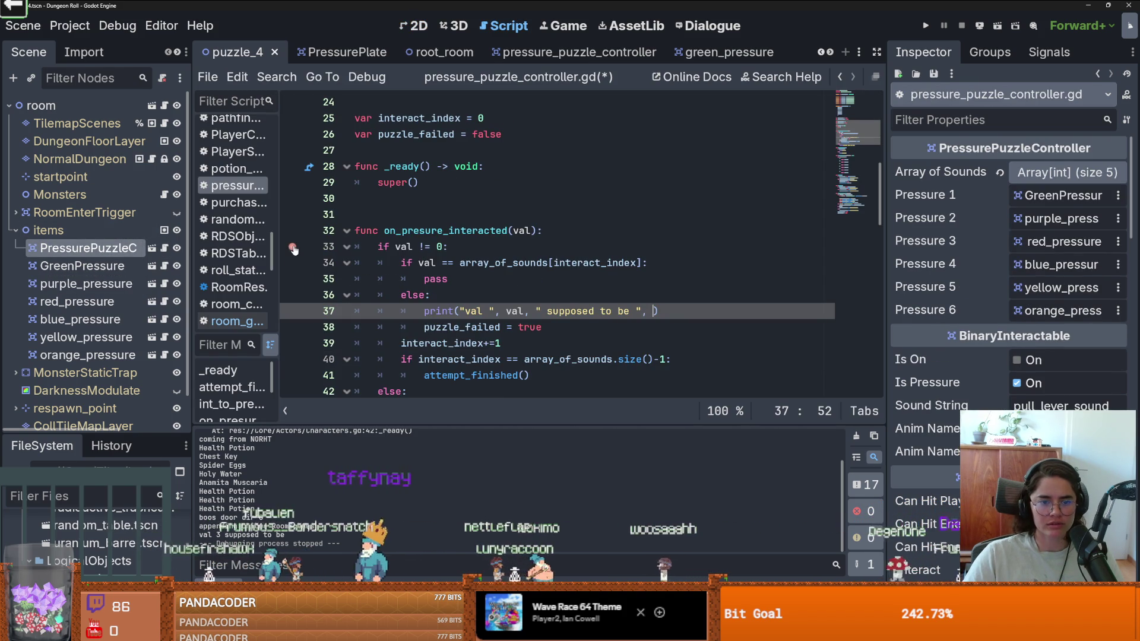
Step: Add array_of_sounds[interact_index] to the line-37 print, save the script and run the project
{"action": "left_click_drag", "start_coordinate": [641, 263], "coordinate": [459, 263]}
{"action": "left_click", "coordinate": [656, 315]}
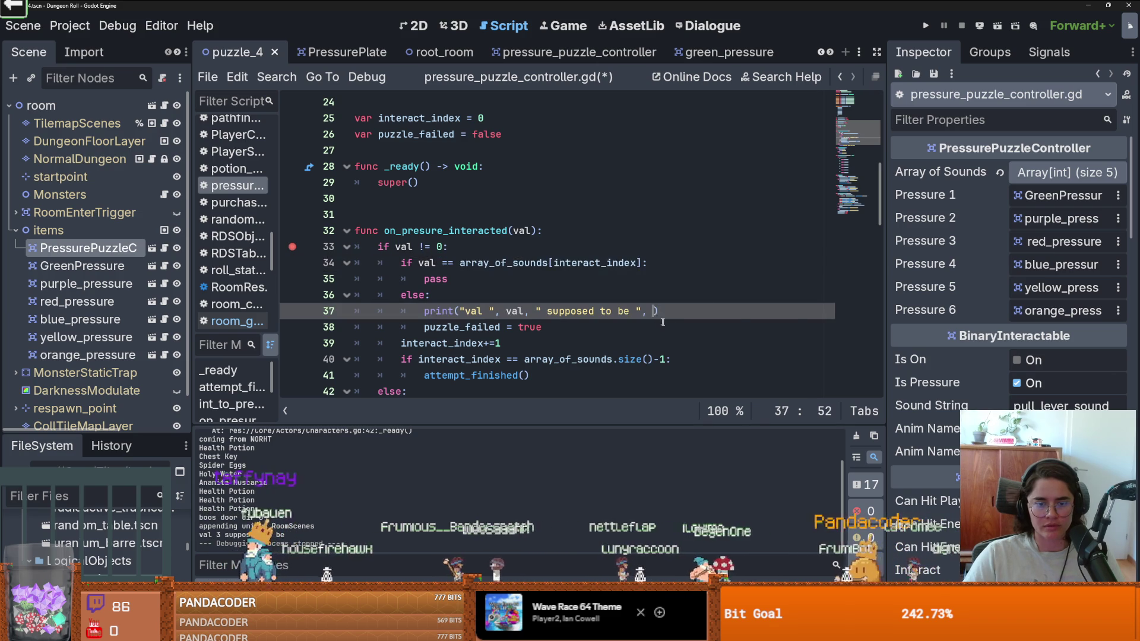
{"action": "key", "text": "ctrl+v"}
{"action": "key", "text": "ctrl+s"}
{"action": "left_click", "coordinate": [130, 268]}
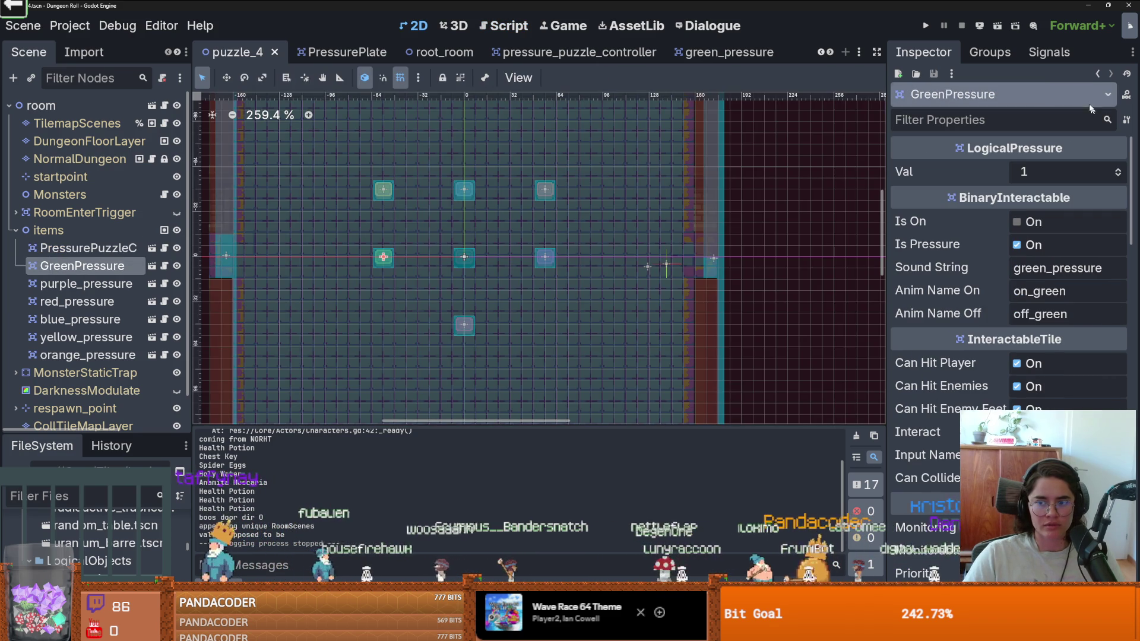
{"action": "left_click", "coordinate": [925, 27]}
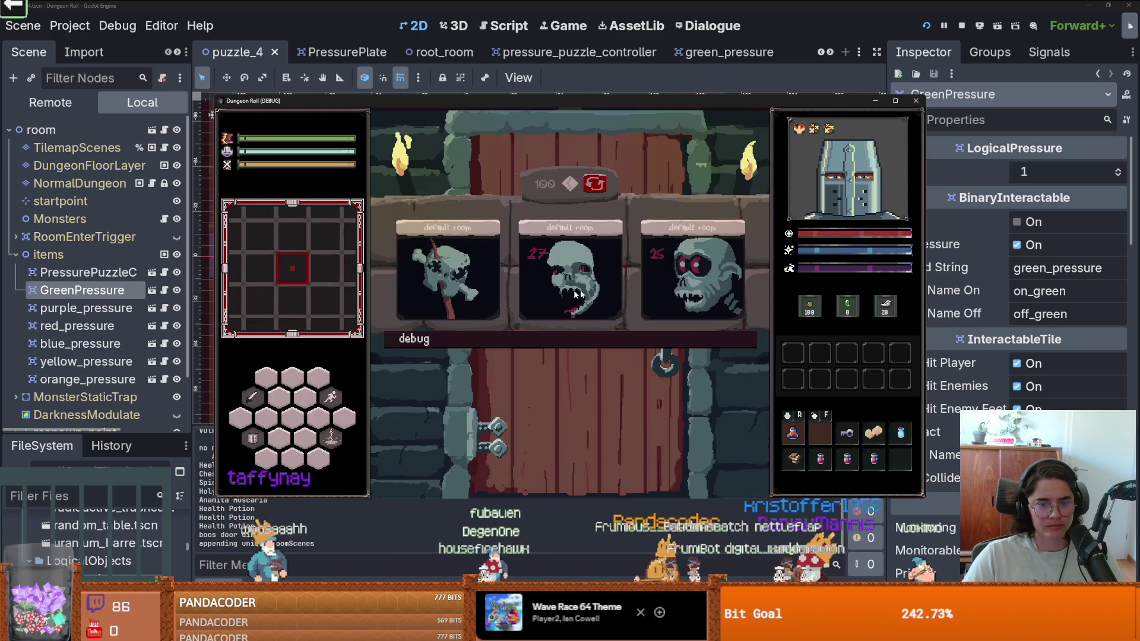
Step: Enter the puzzle room and walk the knight onto the plates until the line-33 breakpoint shows val 2
{"action": "left_click", "coordinate": [575, 293]}
{"action": "key", "text": "a"}
{"action": "left_click", "coordinate": [631, 305]}
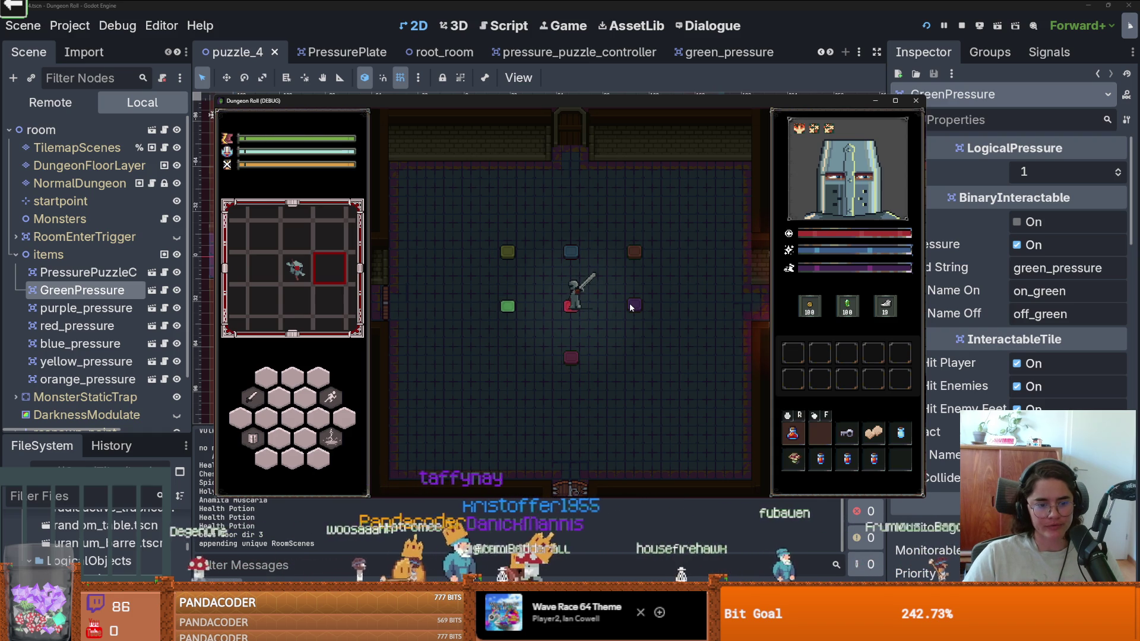
{"action": "key", "text": "d"}
{"action": "key", "text": "d"}
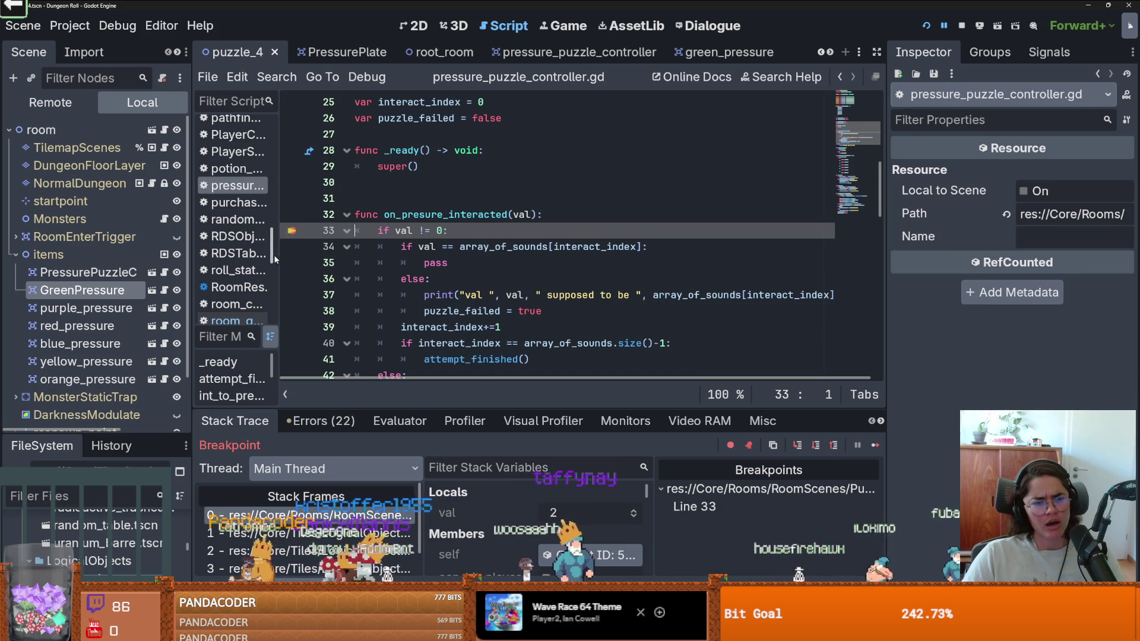
Step: Move the plate signal connection loop from play_puzzle_sounds into _ready after super()
{"action": "scroll", "coordinate": [612, 353], "scroll_direction": "down", "scroll_amount": 15}
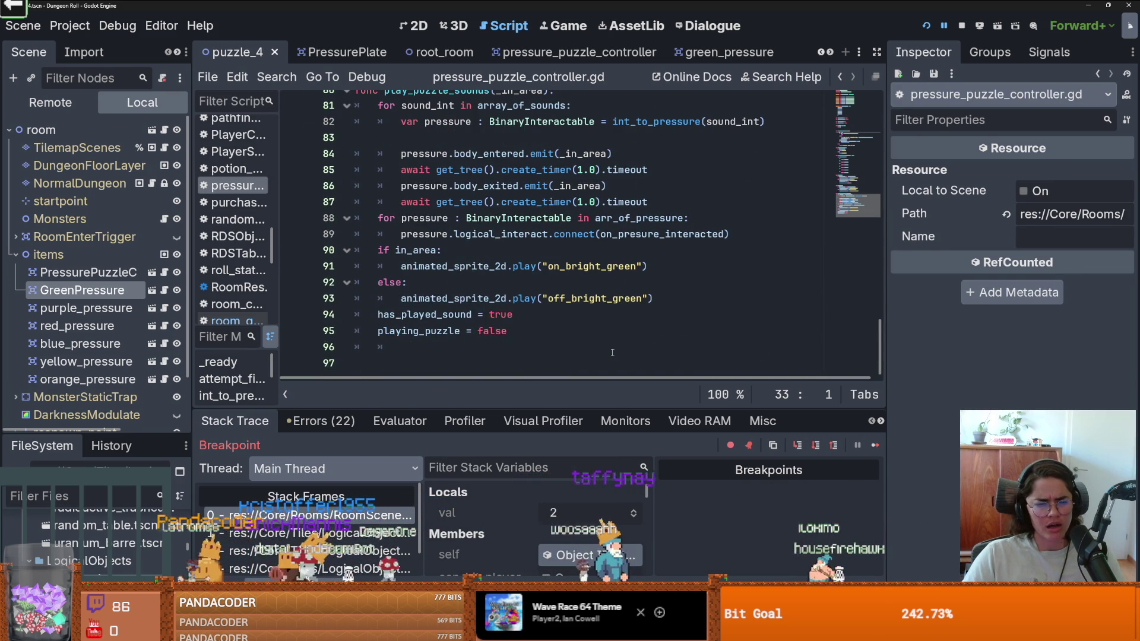
{"action": "left_click", "coordinate": [553, 331]}
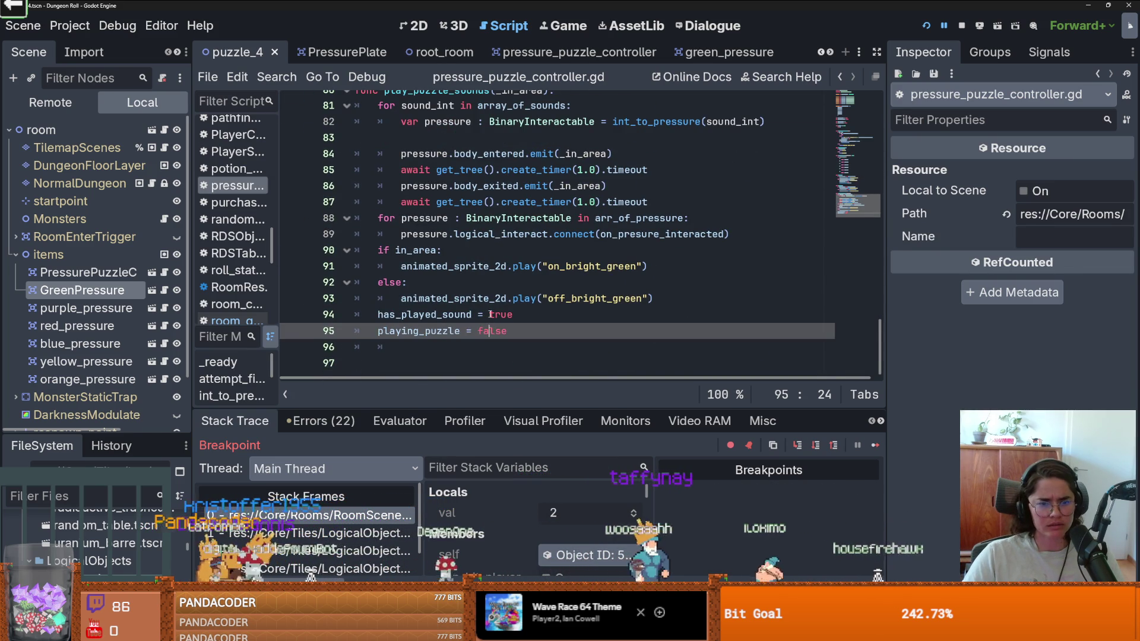
{"action": "scroll", "coordinate": [504, 318], "scroll_direction": "up", "scroll_amount": 1}
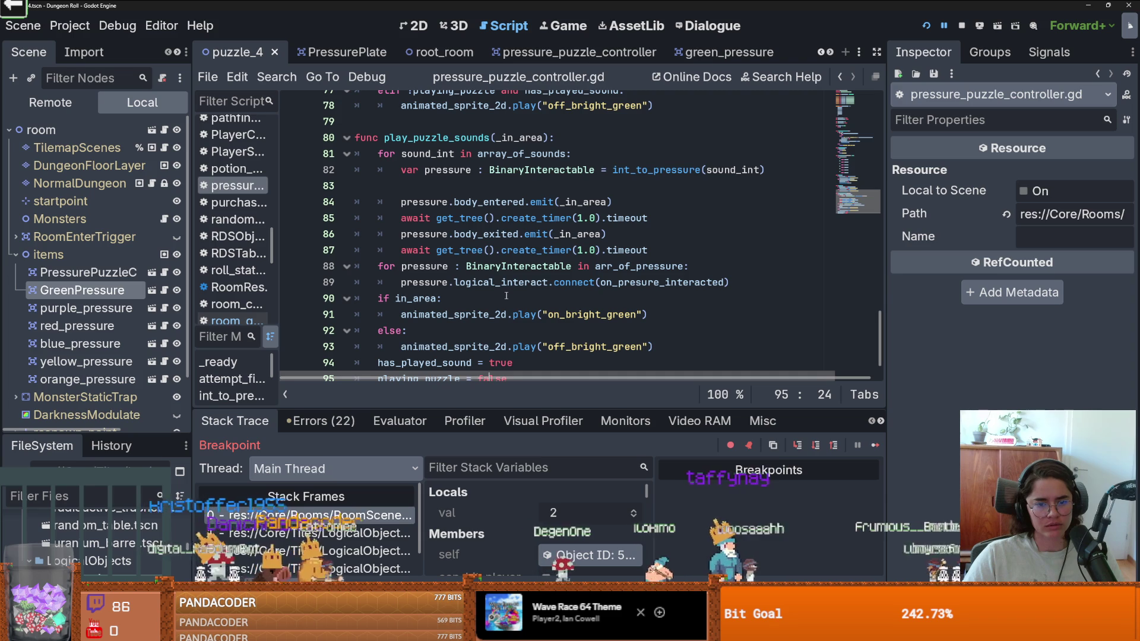
{"action": "left_click", "coordinate": [664, 282]}
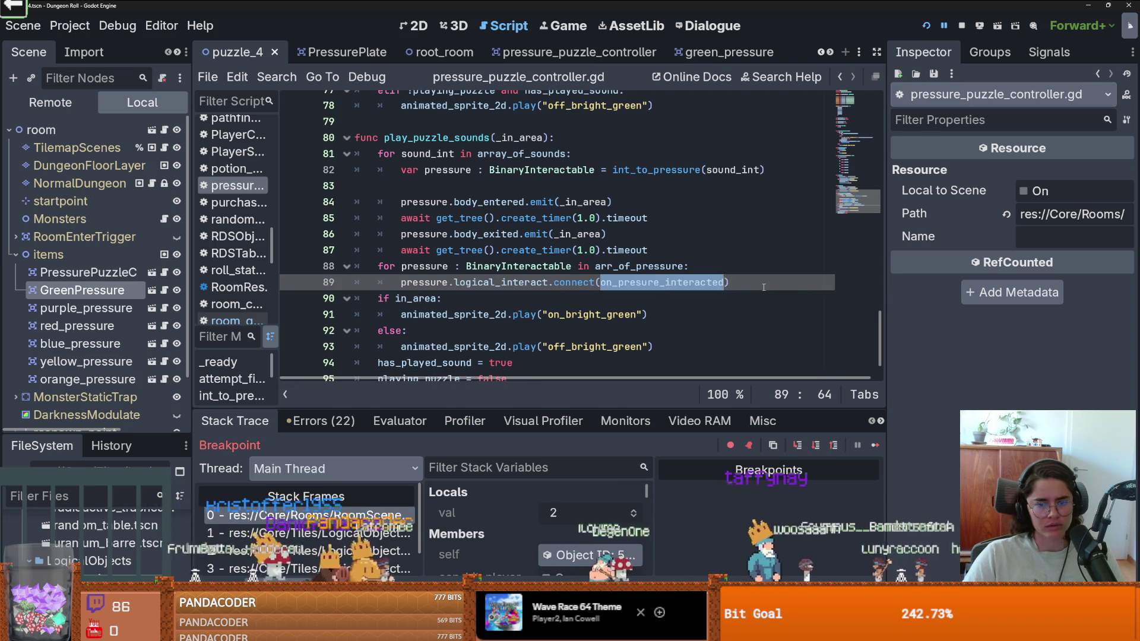
{"action": "key", "text": "End"}
{"action": "key", "text": "shift+Up"}
{"action": "key", "text": "shift+Home"}
{"action": "key", "text": "shift+Home"}
{"action": "key", "text": "ctrl+x"}
{"action": "scroll", "coordinate": [625, 294], "scroll_direction": "up", "scroll_amount": 15}
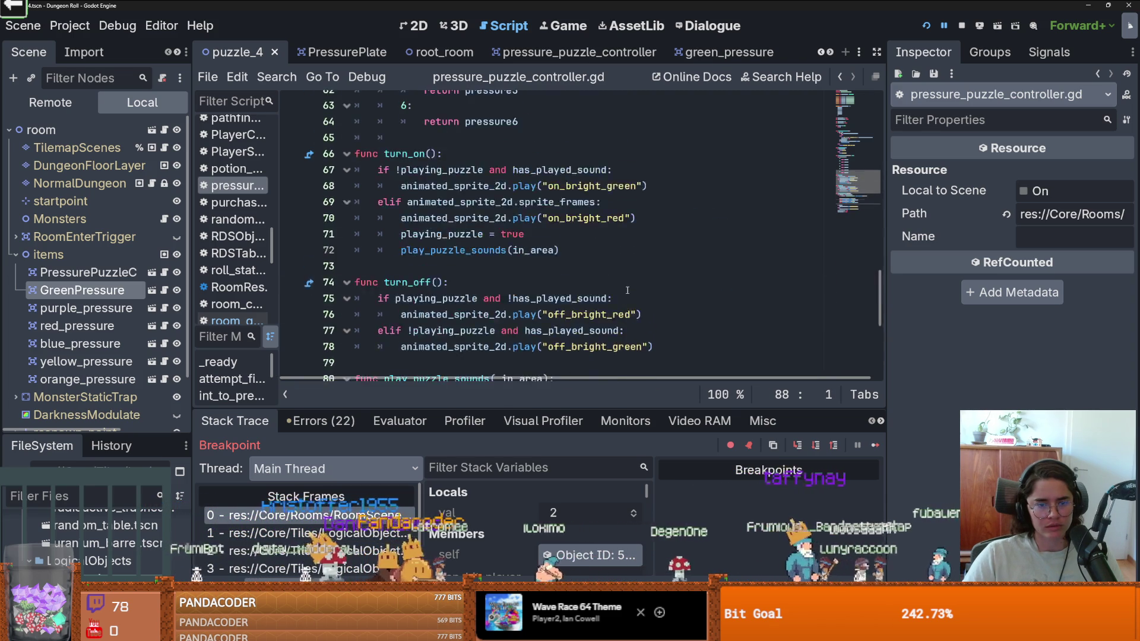
{"action": "scroll", "coordinate": [510, 195], "scroll_direction": "up", "scroll_amount": 3}
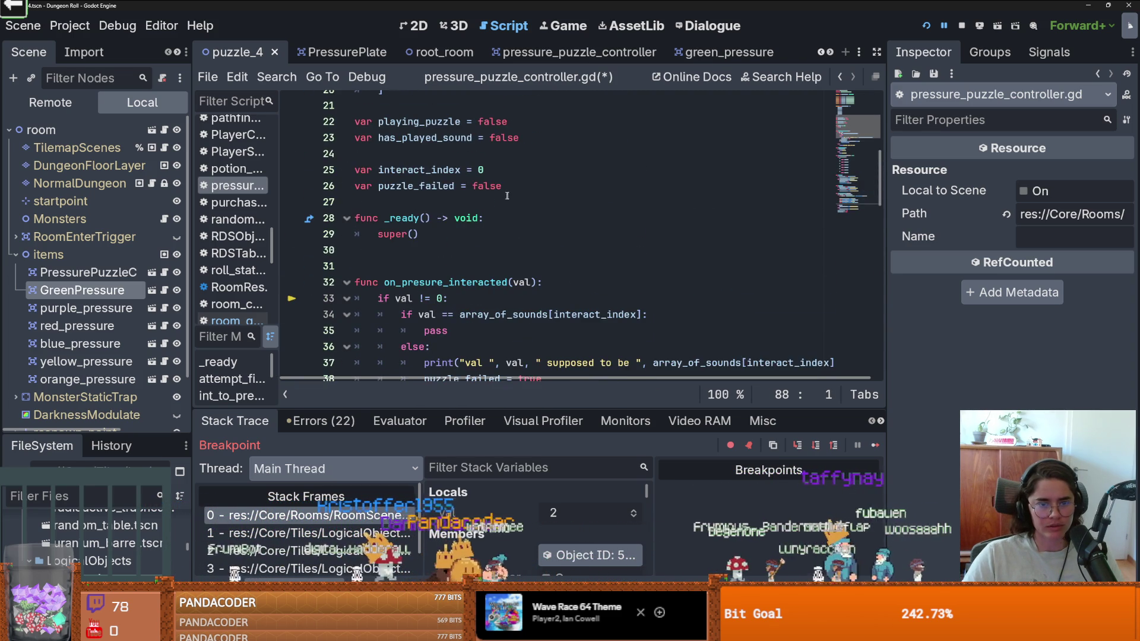
{"action": "left_click", "coordinate": [429, 231]}
{"action": "key", "text": "Return"}
{"action": "key", "text": "ctrl+v"}
Step: Wrap on_presure_interacted's checking code in 'if has_played_sound:', indent it, then save and rerun with F5
{"action": "scroll", "coordinate": [484, 271], "scroll_direction": "down", "scroll_amount": 7}
{"action": "scroll", "coordinate": [485, 271], "scroll_direction": "up", "scroll_amount": 5}
{"action": "left_click", "coordinate": [557, 219]}
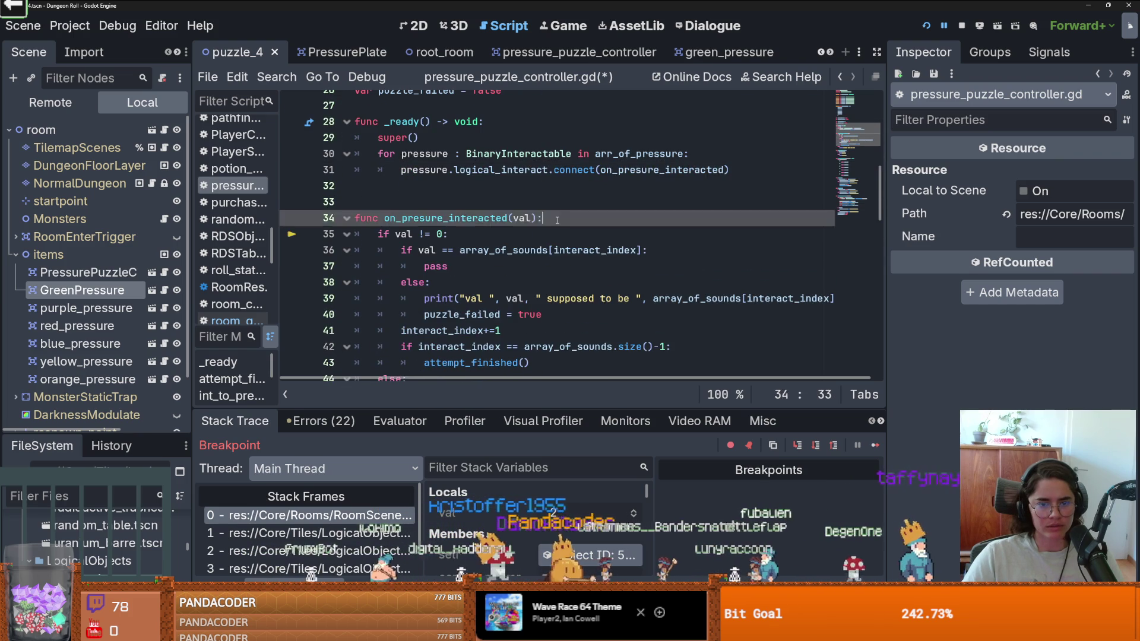
{"action": "key", "text": "Return"}
{"action": "scroll", "coordinate": [456, 208], "scroll_direction": "up", "scroll_amount": 3}
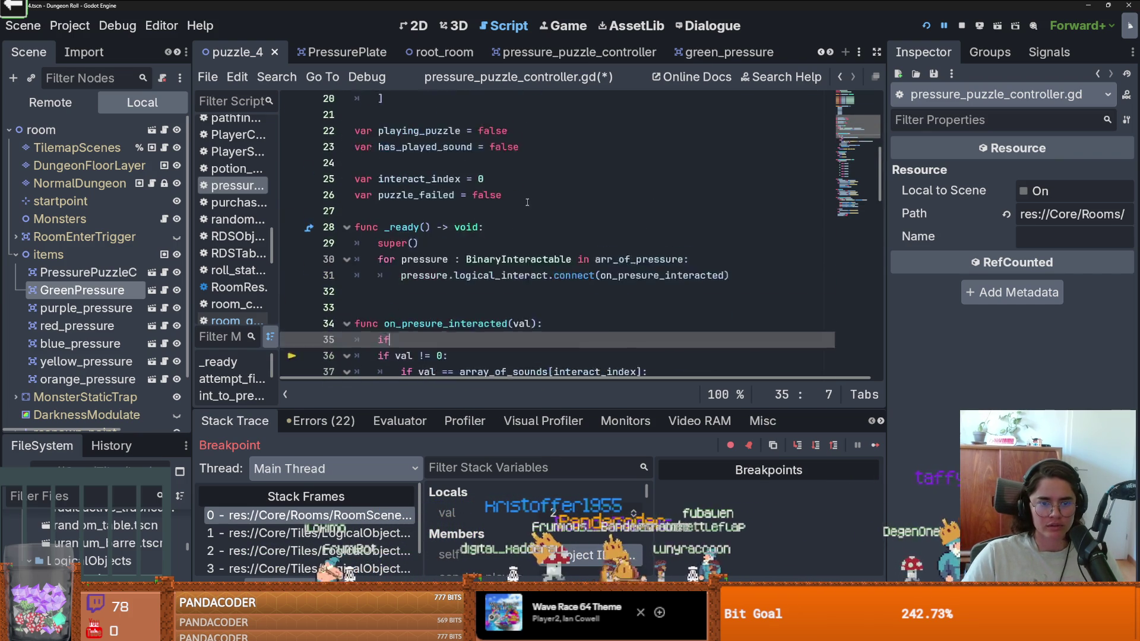
{"action": "double_click", "coordinate": [446, 199]}
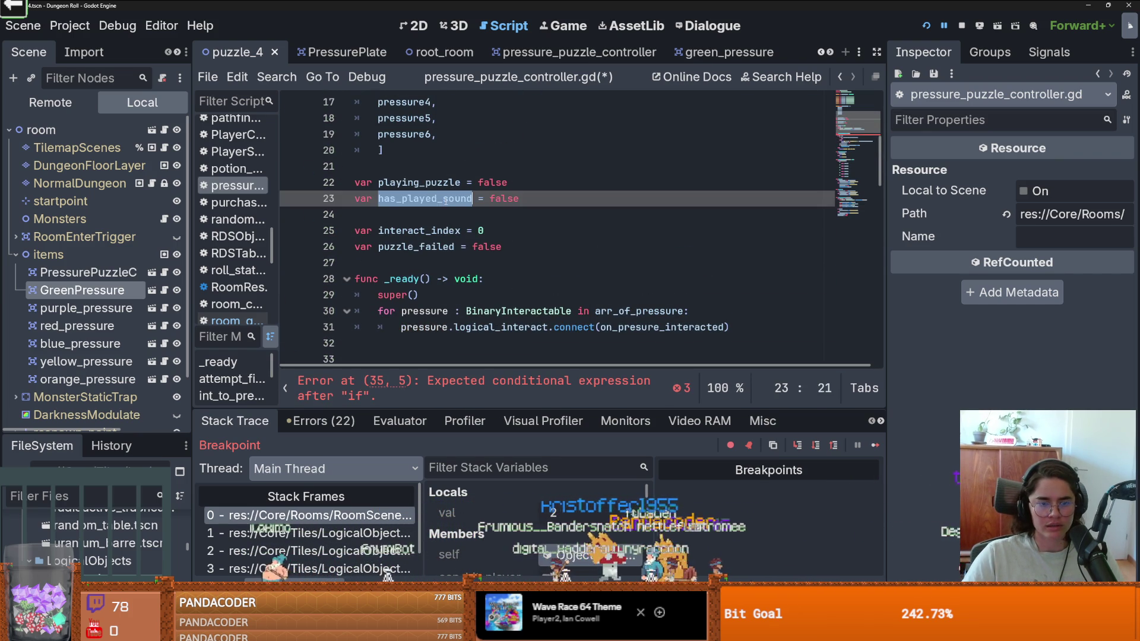
{"action": "scroll", "coordinate": [527, 241], "scroll_direction": "down", "scroll_amount": 4}
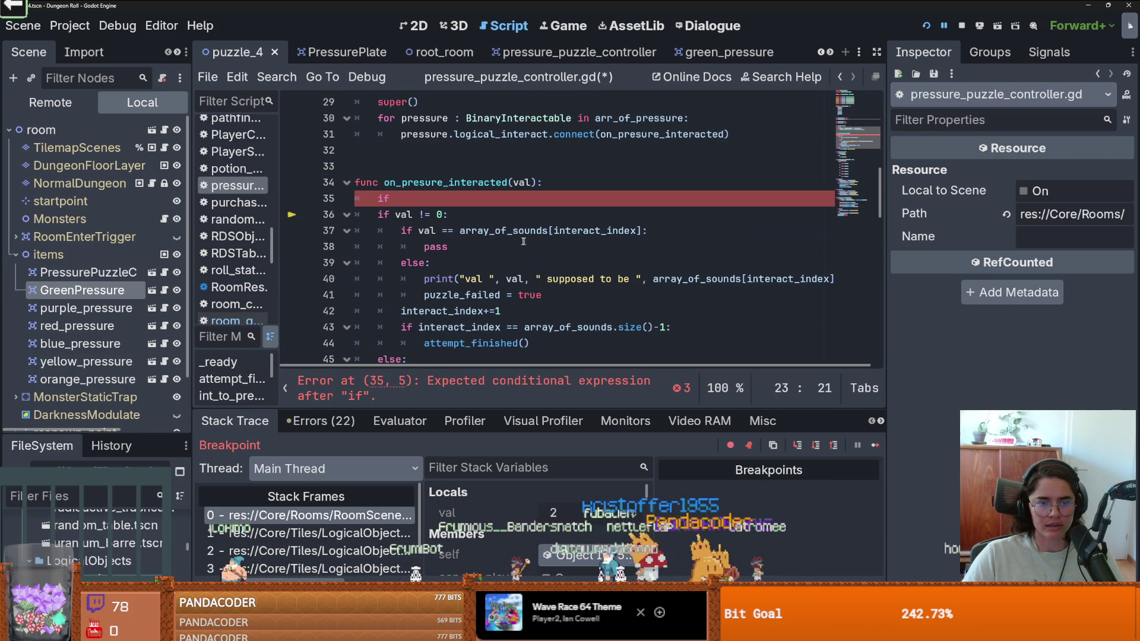
{"action": "left_click", "coordinate": [407, 198]}
{"action": "key", "text": "ctrl+v"}
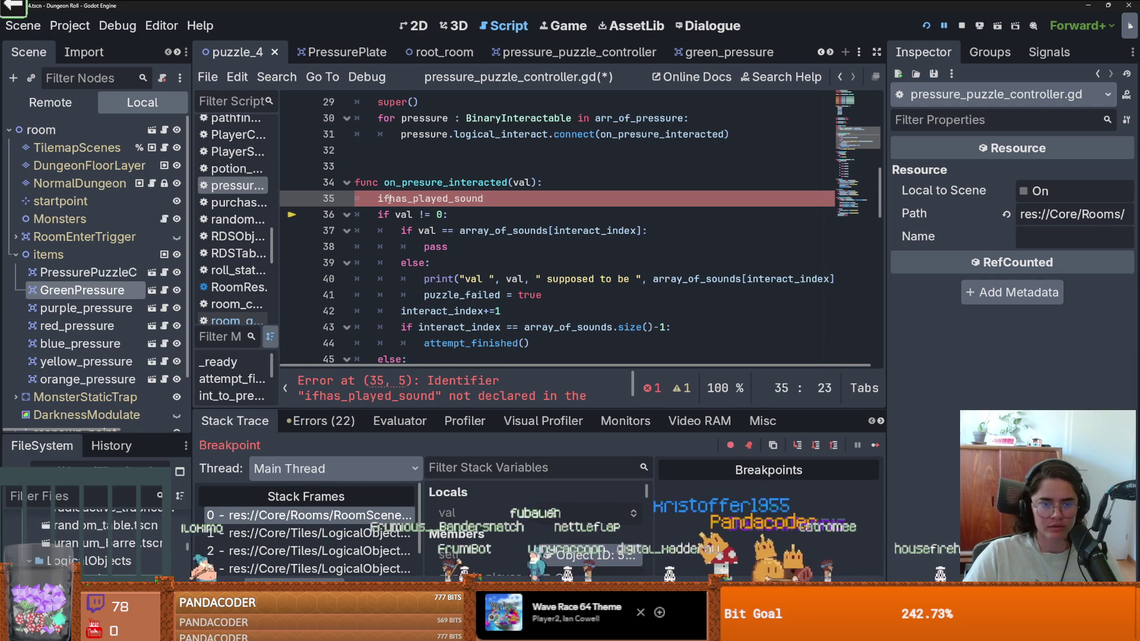
{"action": "left_click", "coordinate": [389, 198]}
{"action": "left_click", "coordinate": [492, 197]}
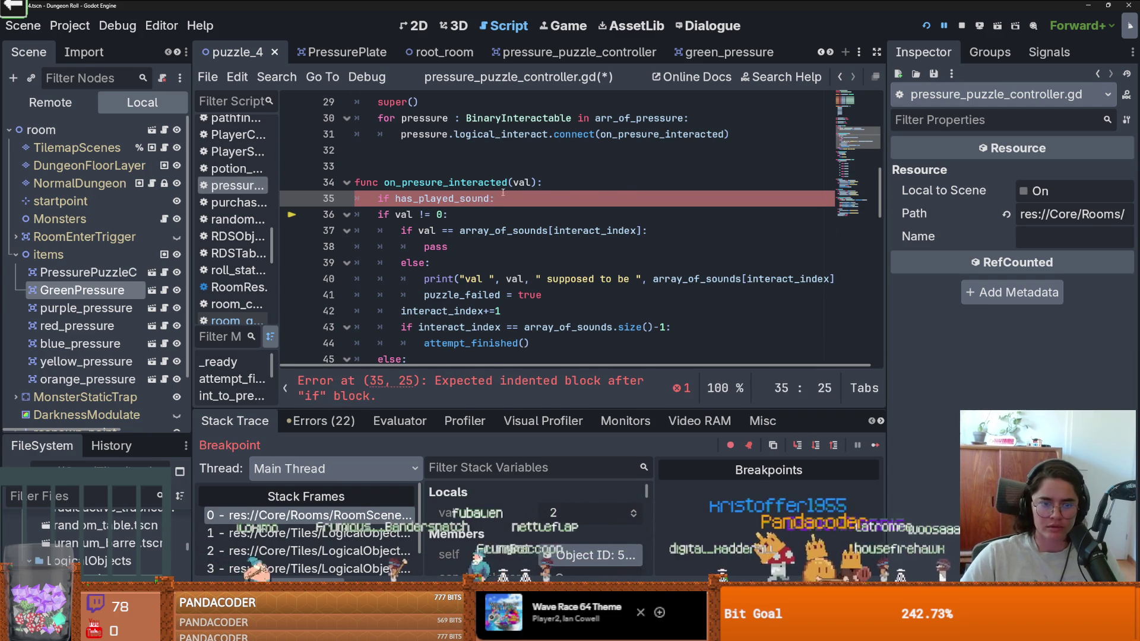
{"action": "scroll", "coordinate": [397, 156], "scroll_direction": "down", "scroll_amount": 2}
{"action": "left_click_drag", "start_coordinate": [378, 117], "coordinate": [507, 279]}
{"action": "key", "text": "Tab"}
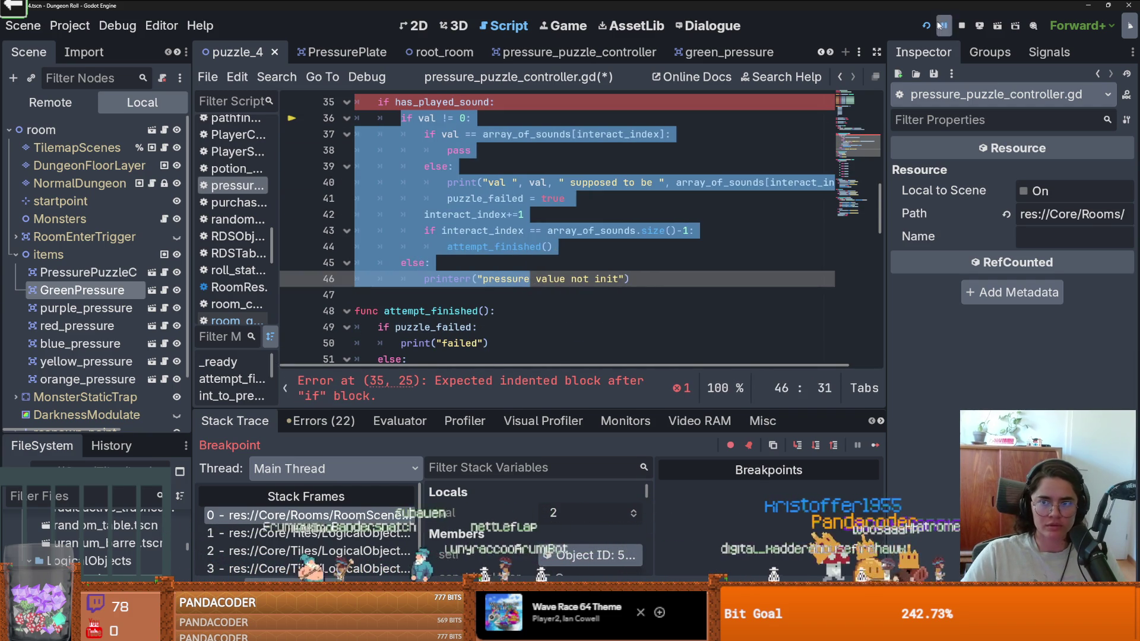
{"action": "key", "text": "F5"}
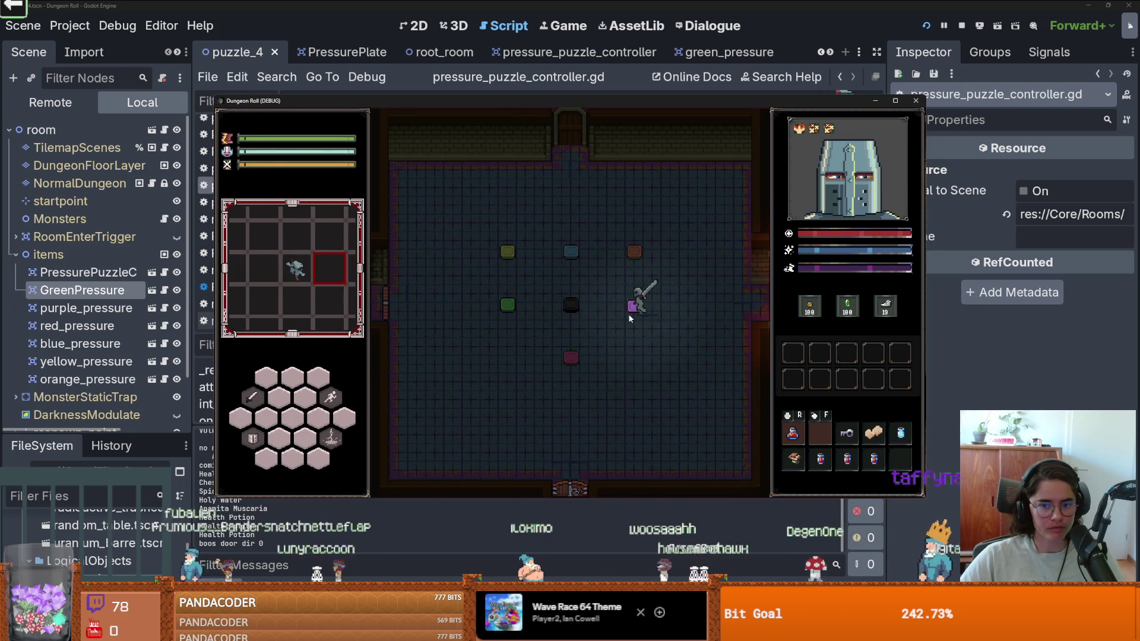
Step: Walk the knight onto the centre plate and off again, watching it light green and log the expected value
{"action": "key", "text": "a"}
{"action": "key", "text": "w"}
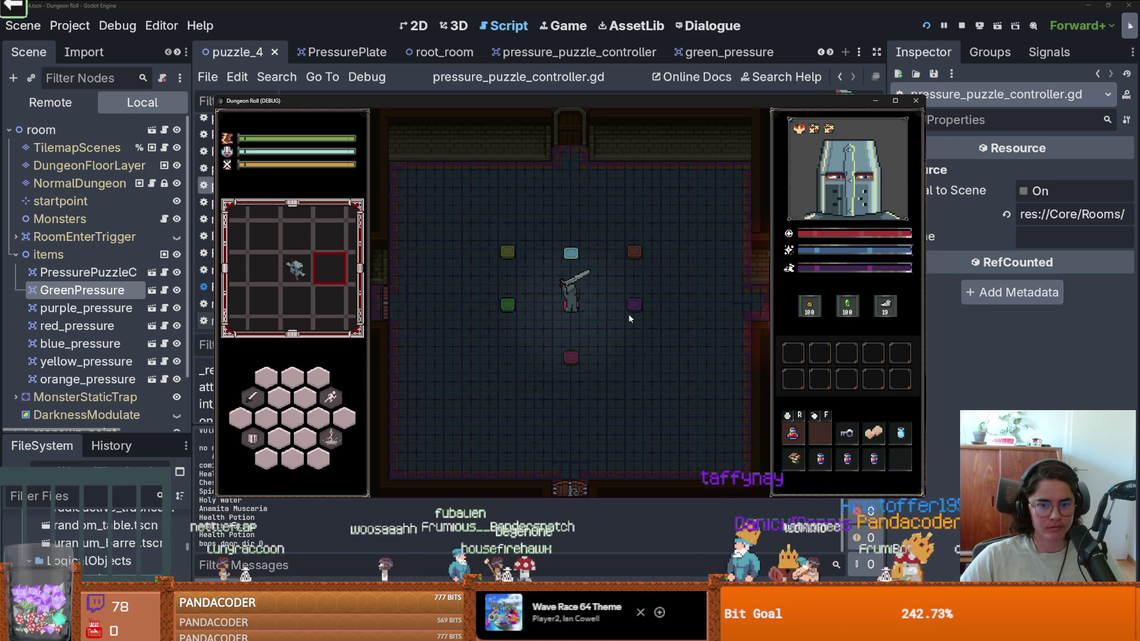
{"action": "key", "text": "d"}
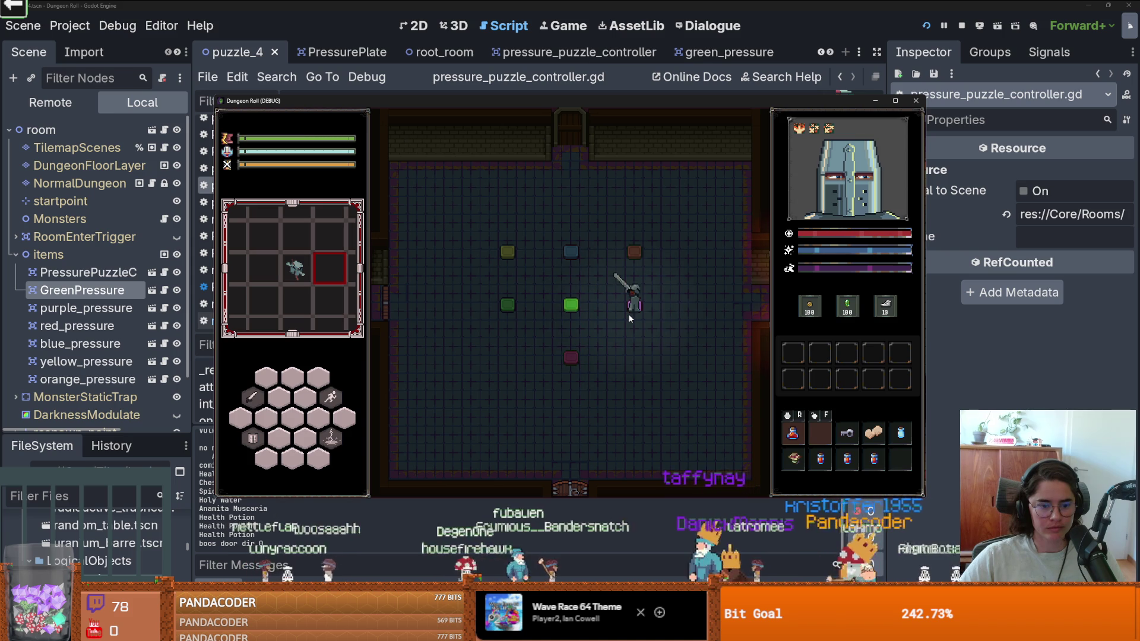
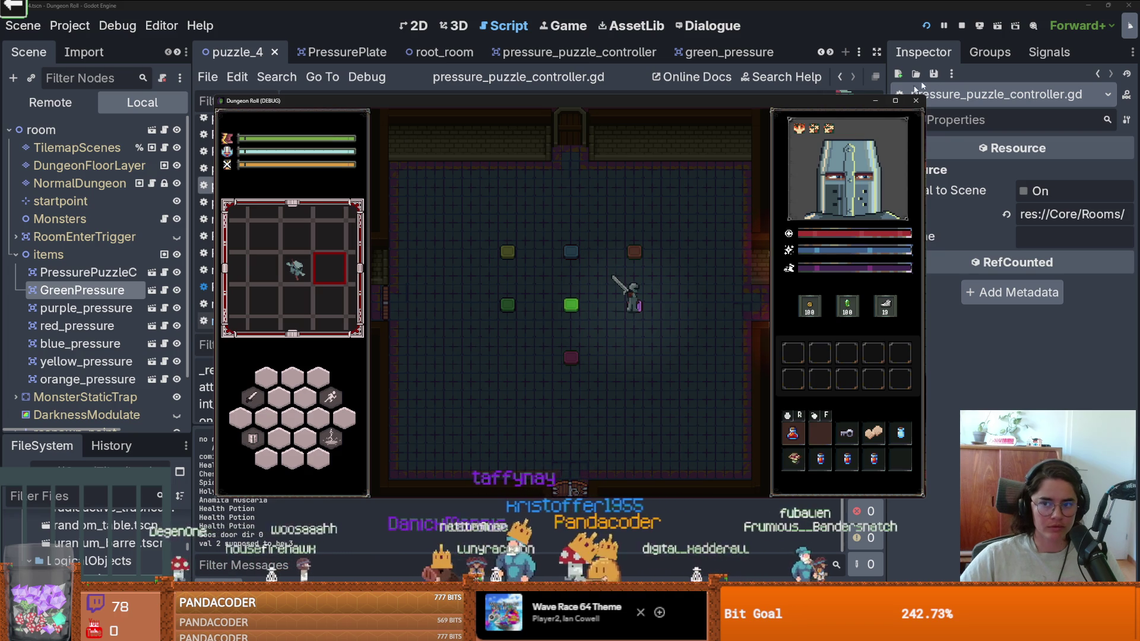
Step: Stop the running game and select the on_presure_interacted function and the logical_interact signal
{"action": "left_click", "coordinate": [916, 100]}
{"action": "left_click", "coordinate": [482, 260]}
{"action": "scroll", "coordinate": [490, 263], "scroll_direction": "up", "scroll_amount": 3}
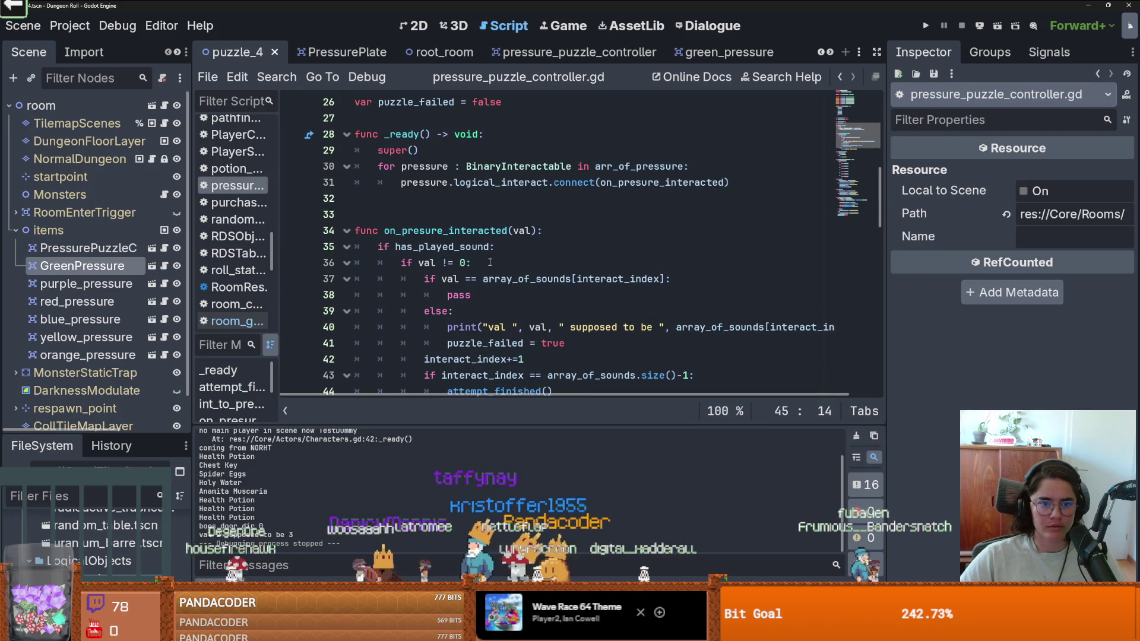
{"action": "double_click", "coordinate": [445, 231]}
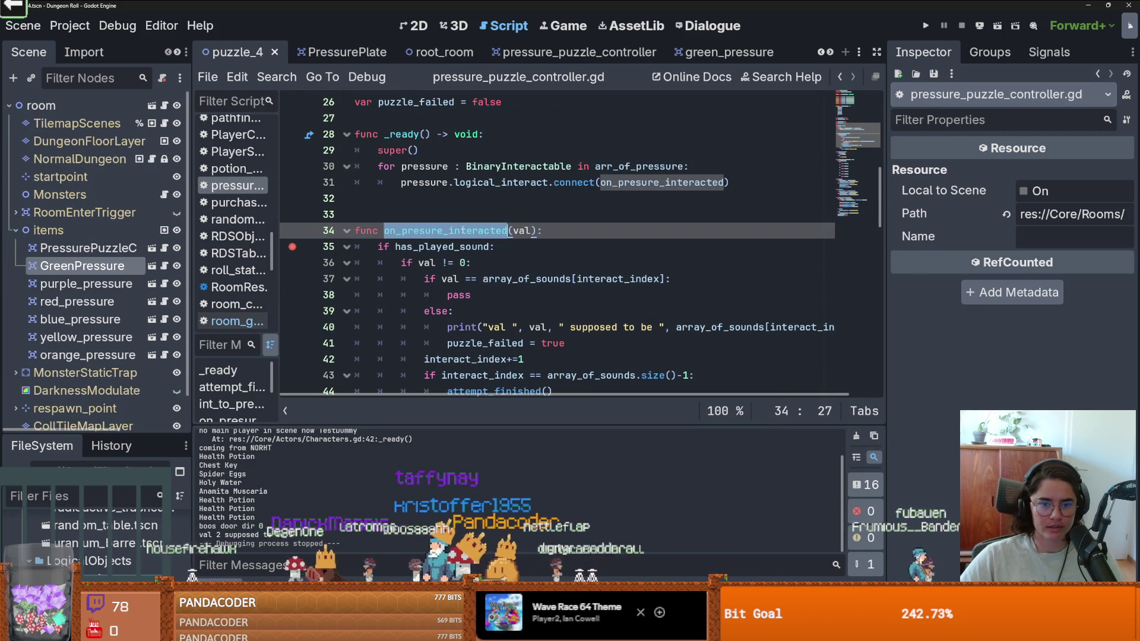
{"action": "double_click", "coordinate": [515, 183]}
Step: Switch to the green_pressure scene's logical_pressure_plates.gd script and launch the game
{"action": "scroll", "coordinate": [511, 245], "scroll_direction": "down", "scroll_amount": 4}
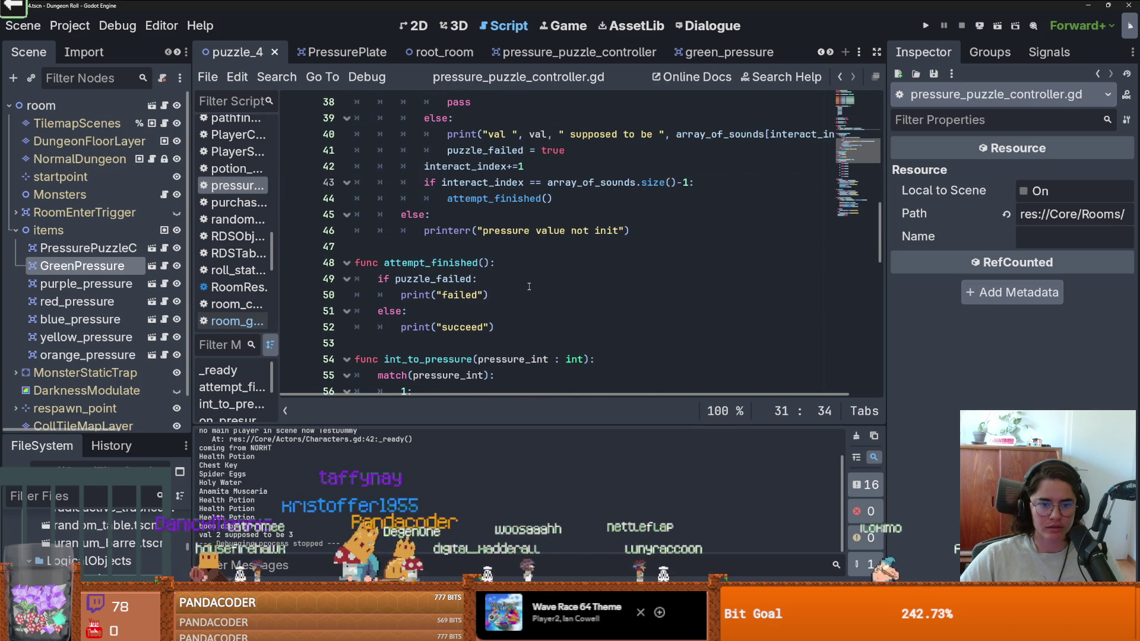
{"action": "scroll", "coordinate": [529, 286], "scroll_direction": "down", "scroll_amount": 10}
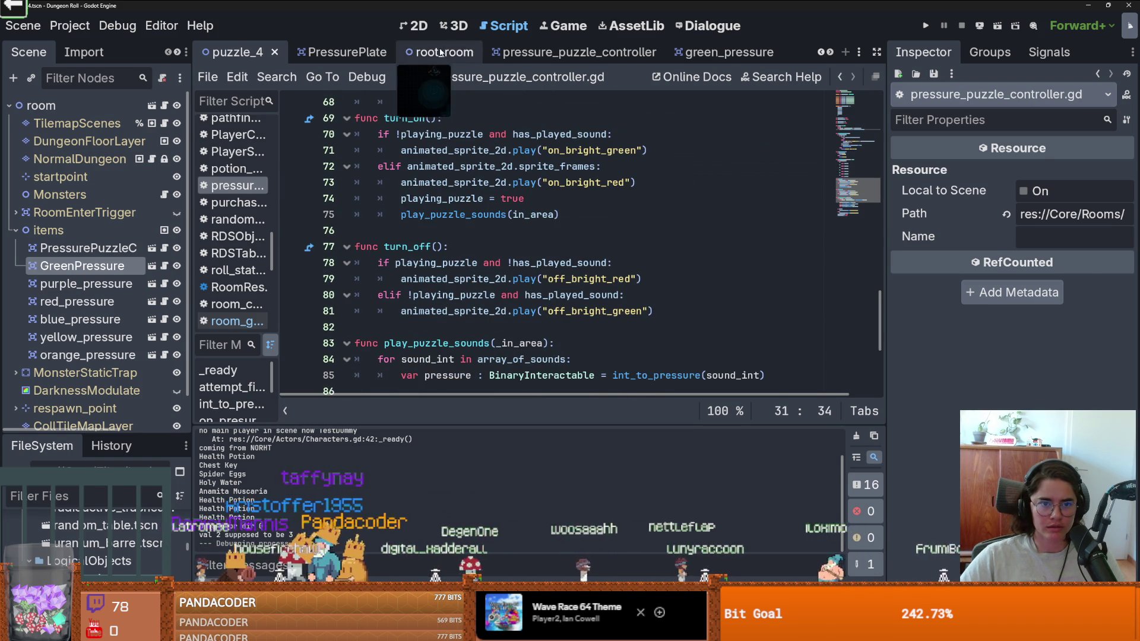
{"action": "left_click", "coordinate": [712, 52]}
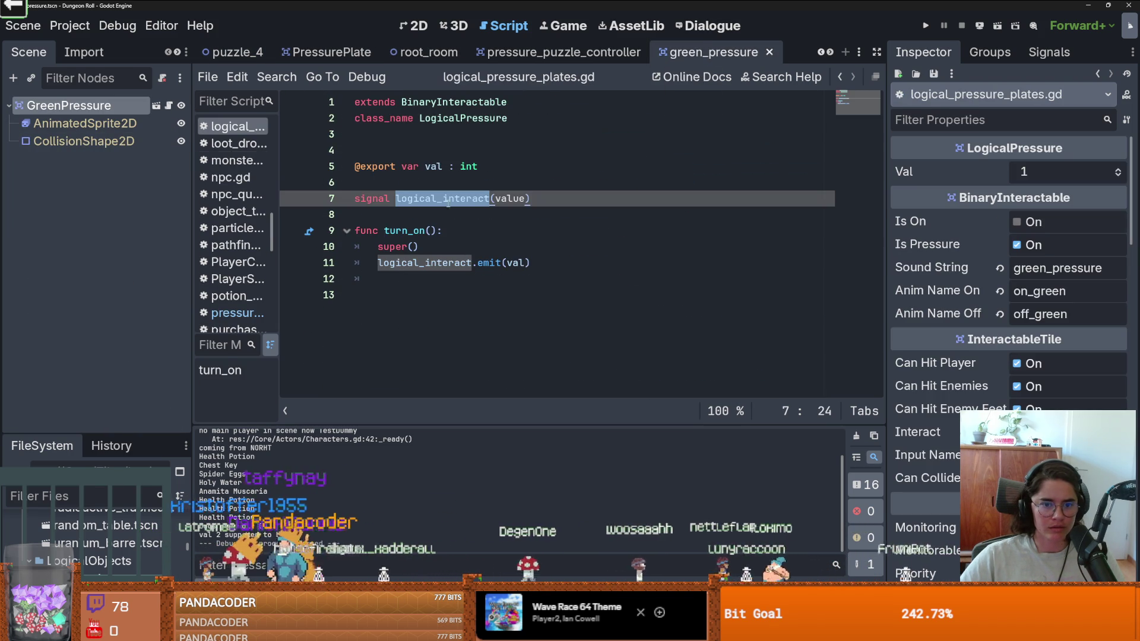
{"action": "left_click", "coordinate": [923, 25]}
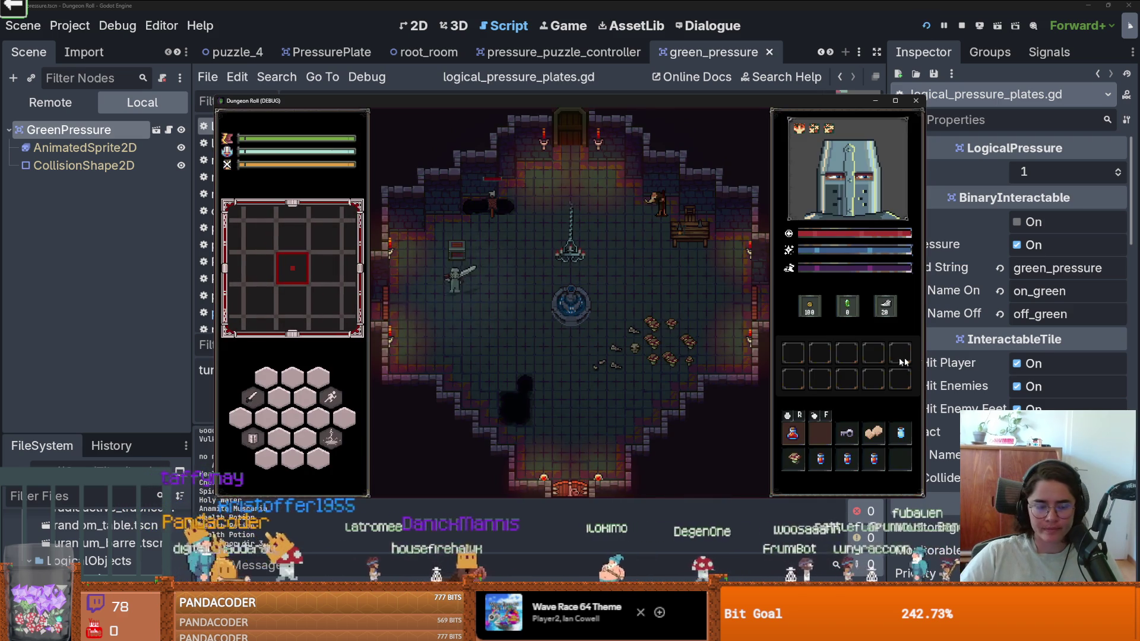
Step: Enter the puzzle room and continue past each breakpoint hit
{"action": "left_click", "coordinate": [492, 295]}
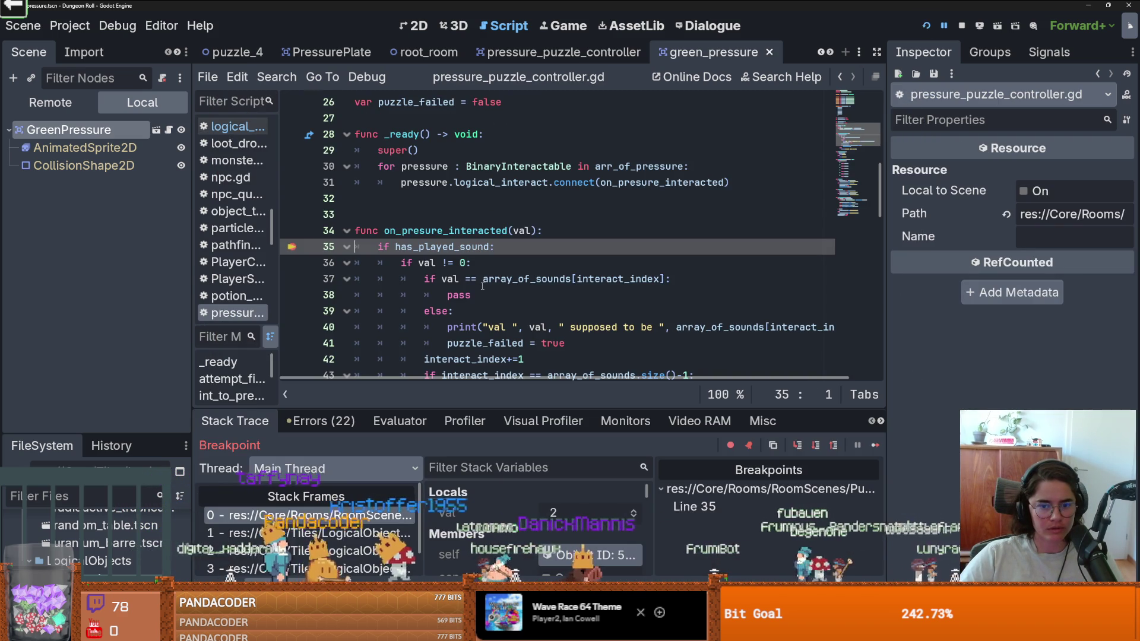
{"action": "left_click", "coordinate": [875, 443]}
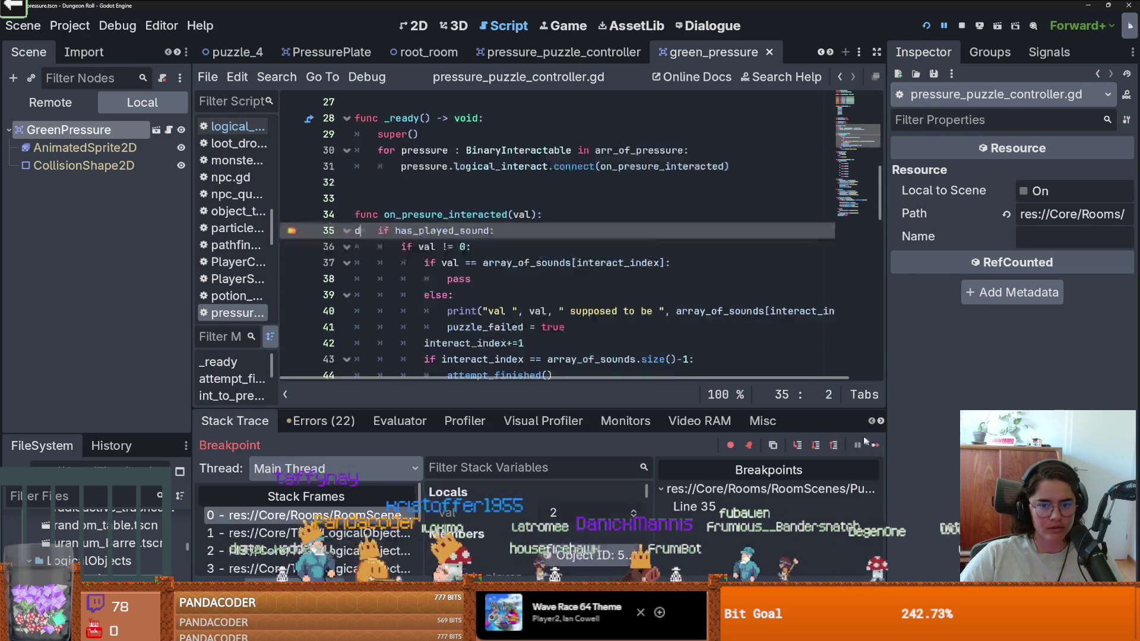
{"action": "type", "text": "d"}
{"action": "key", "text": "BackSpace"}
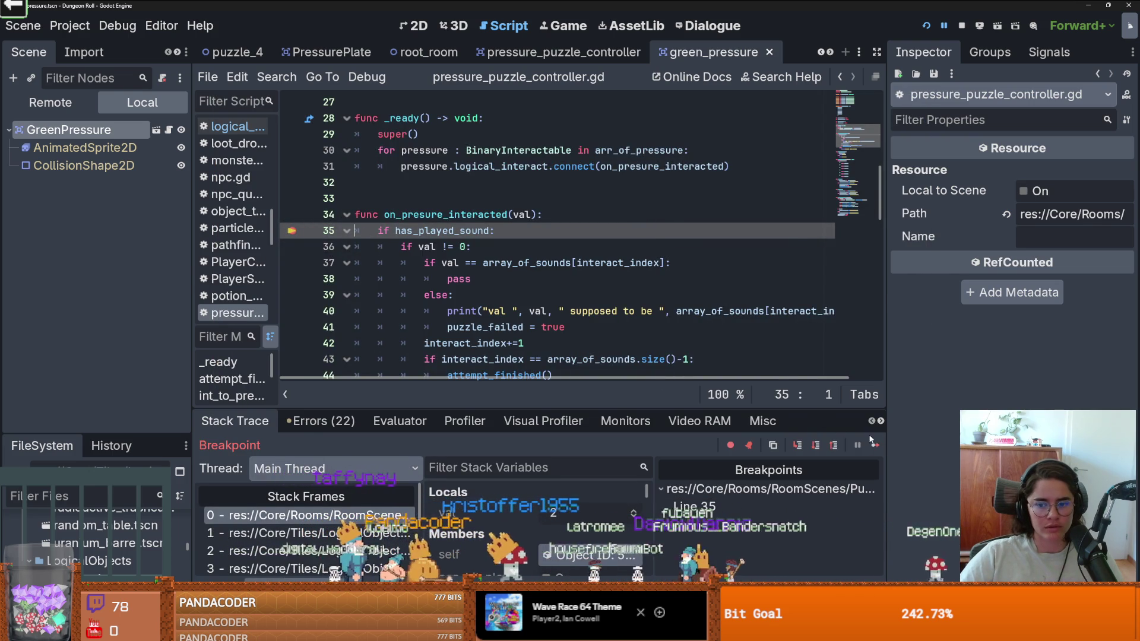
{"action": "left_click", "coordinate": [874, 444]}
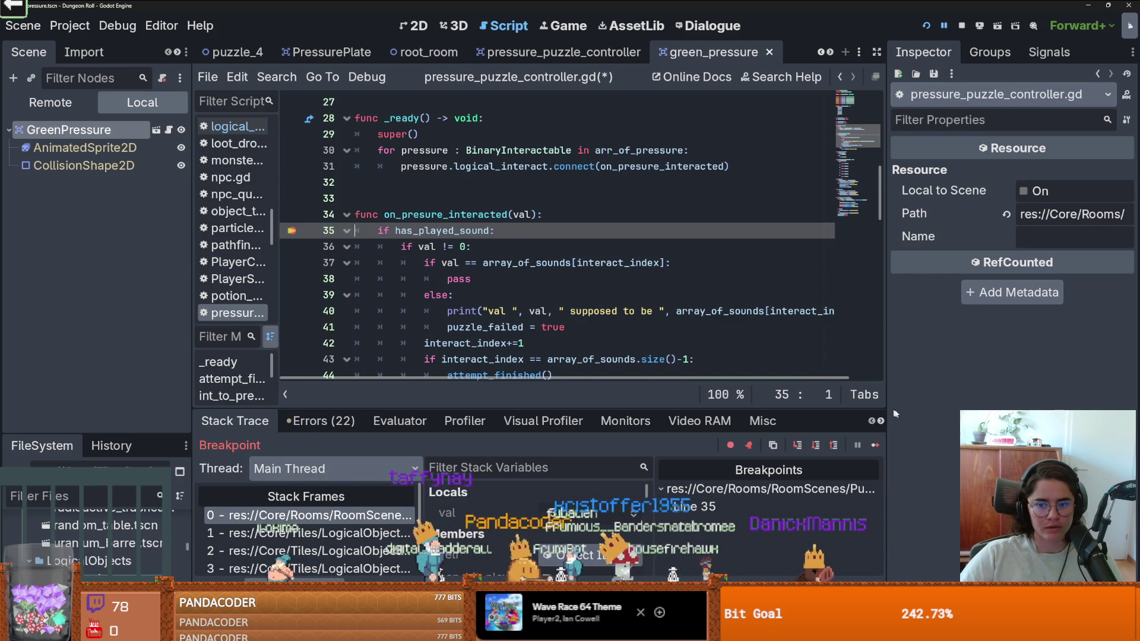
{"action": "left_click", "coordinate": [876, 446]}
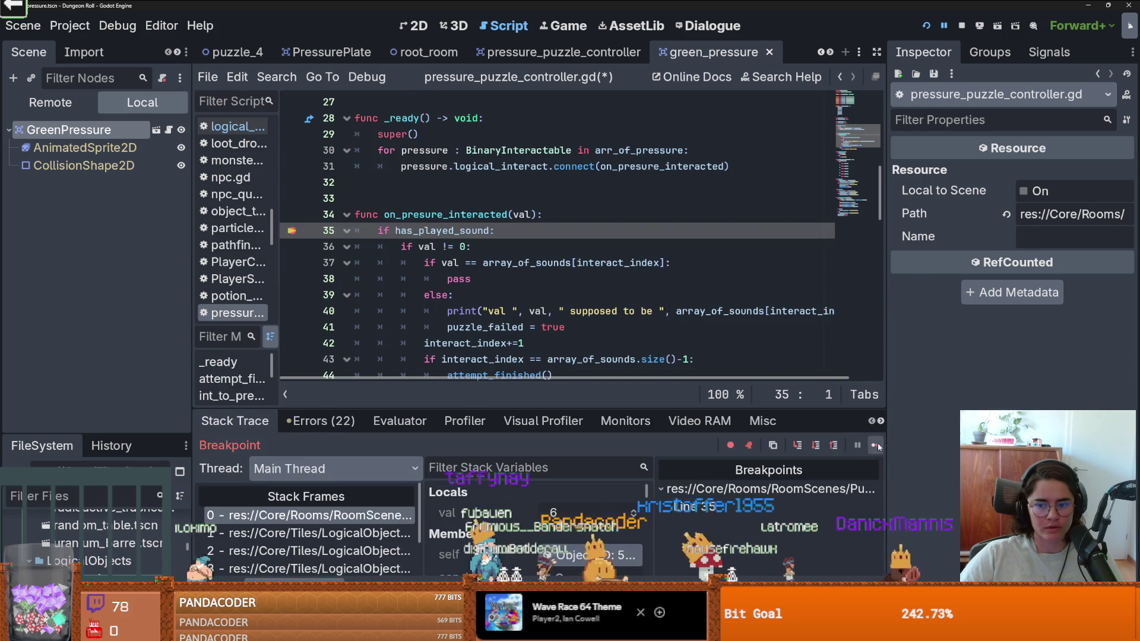
{"action": "left_click", "coordinate": [877, 440]}
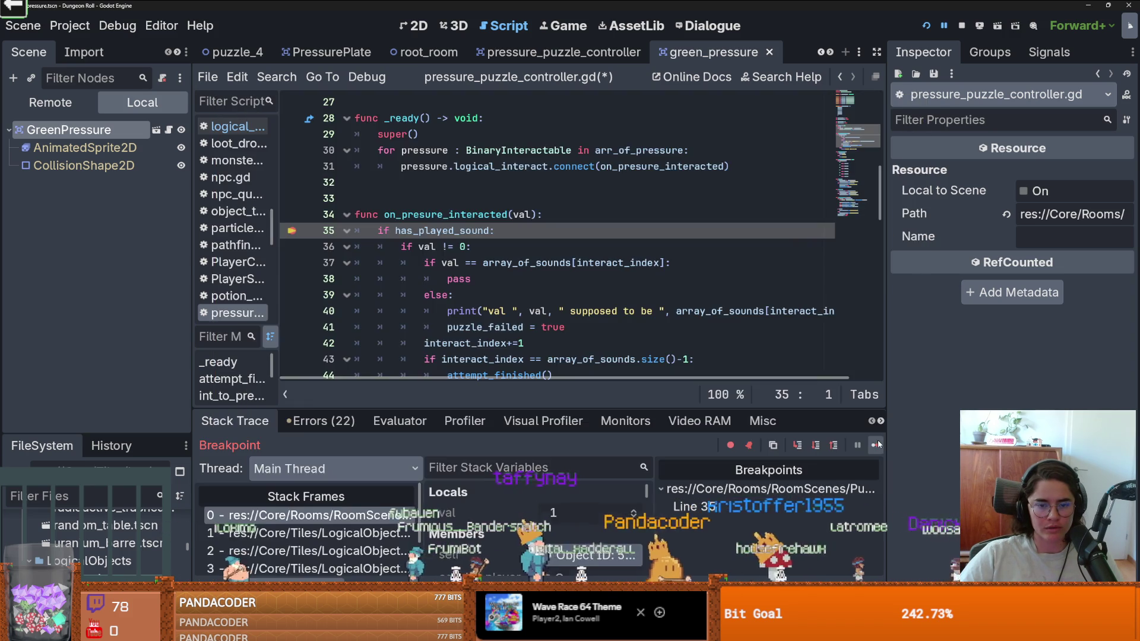
{"action": "left_click", "coordinate": [878, 439]}
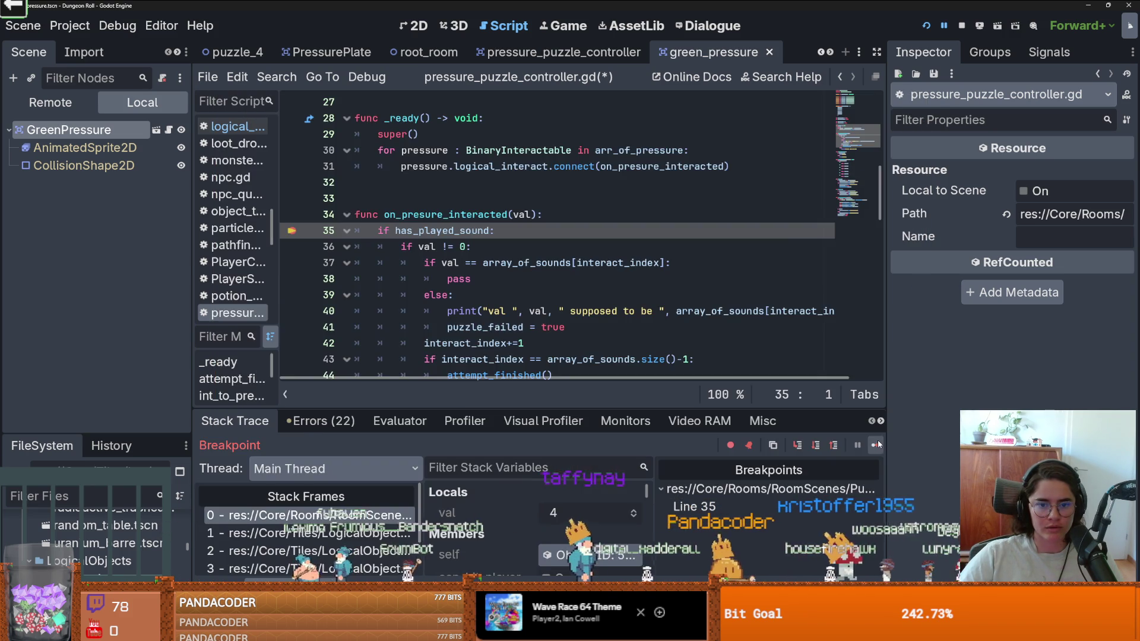
{"action": "left_click", "coordinate": [879, 442]}
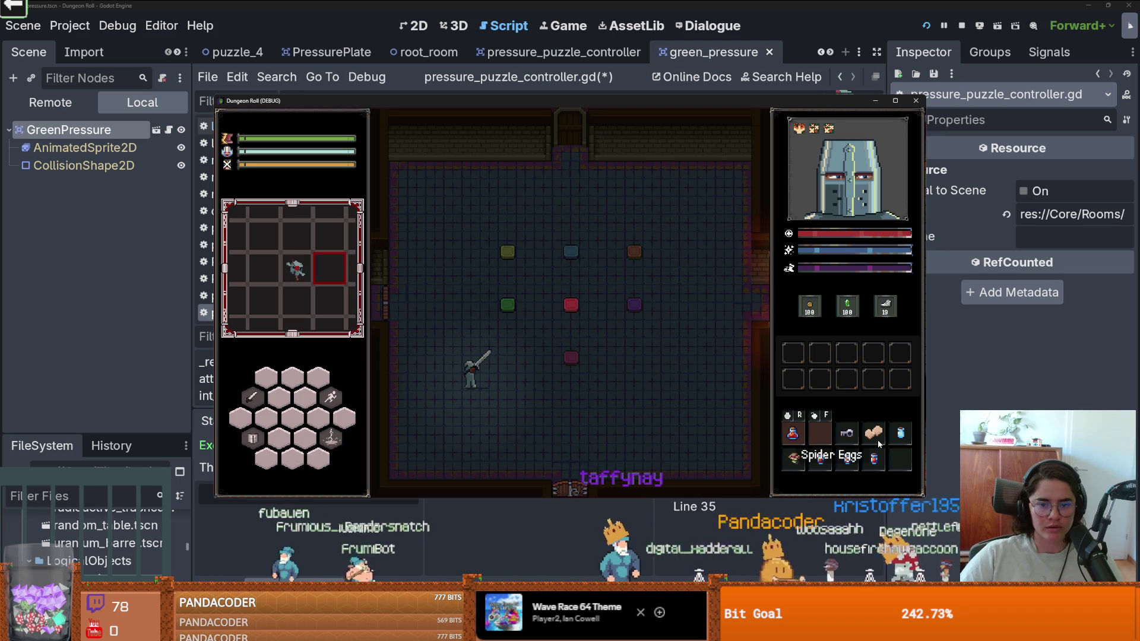
Step: Walk the knight onto the purple plate so line 35 breaks with val 2
{"action": "key", "text": "a"}
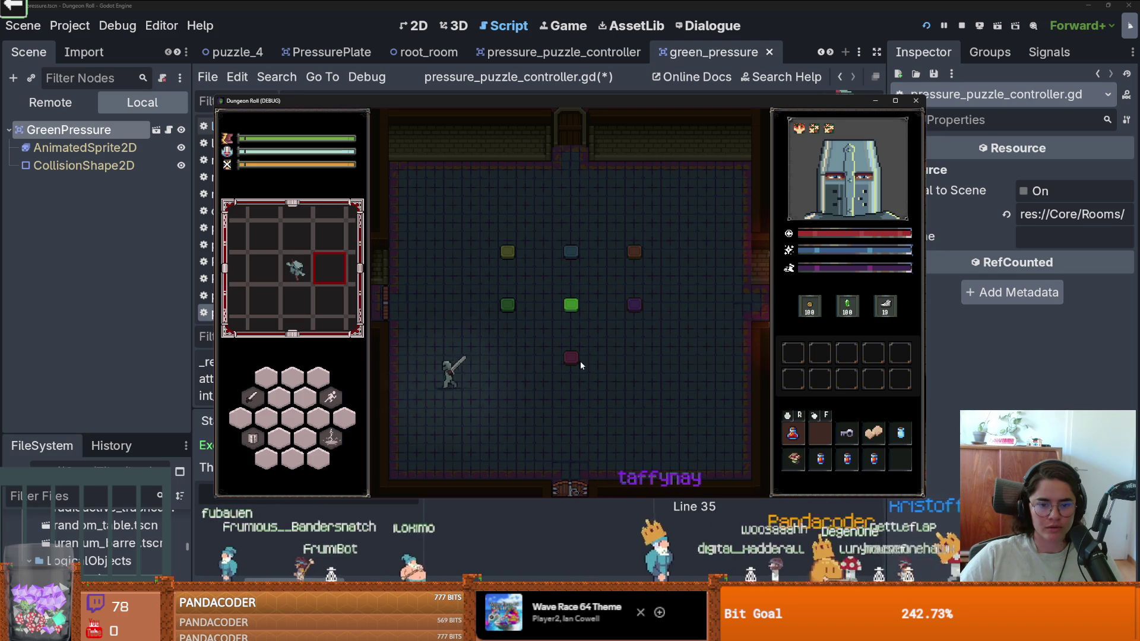
{"action": "left_click", "coordinate": [502, 398]}
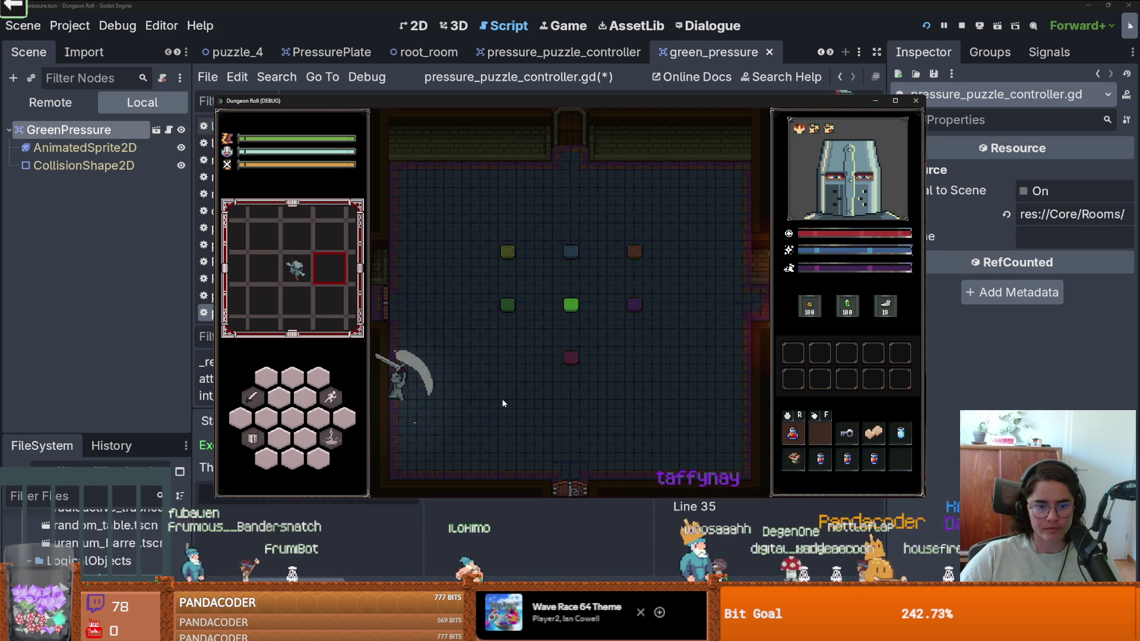
{"action": "key", "text": "d"}
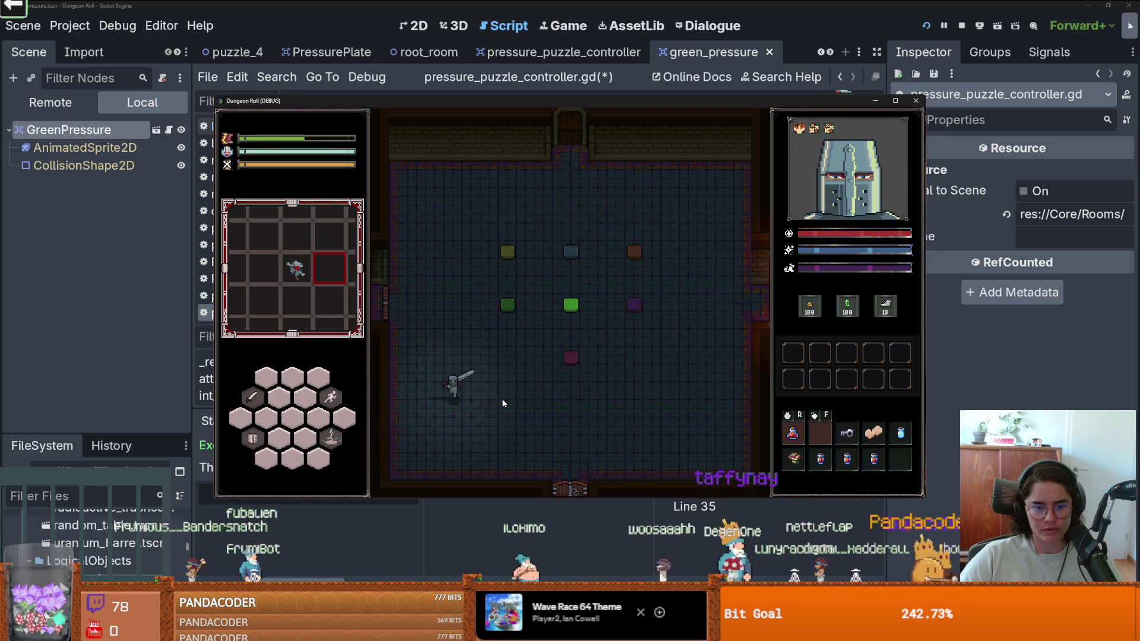
{"action": "key", "text": "d"}
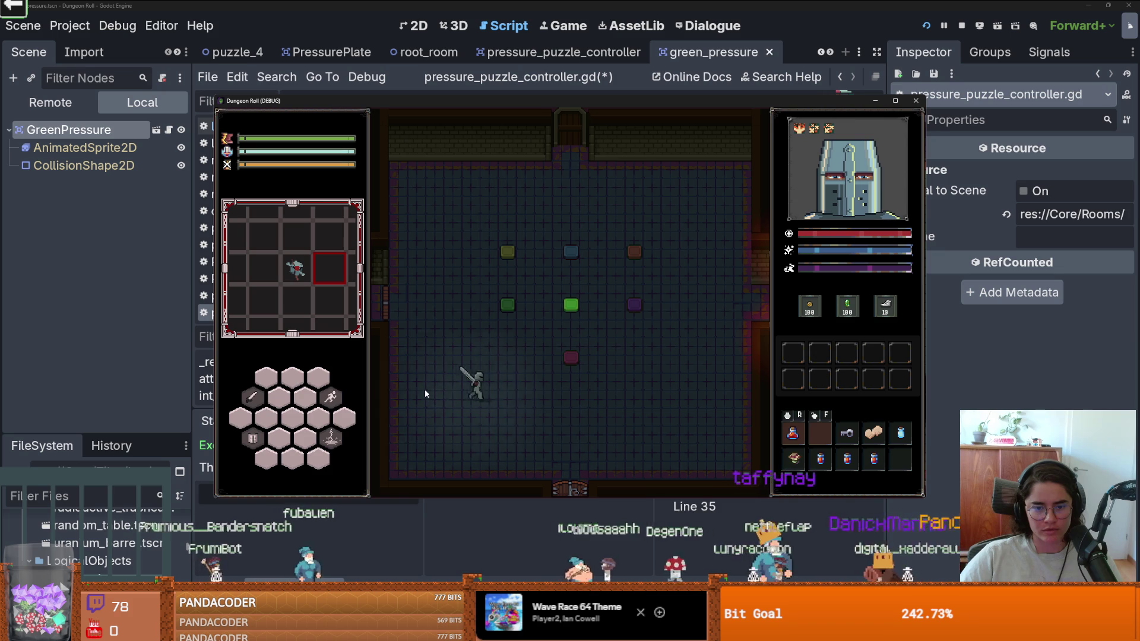
{"action": "key", "text": "d"}
{"action": "key", "text": "w"}
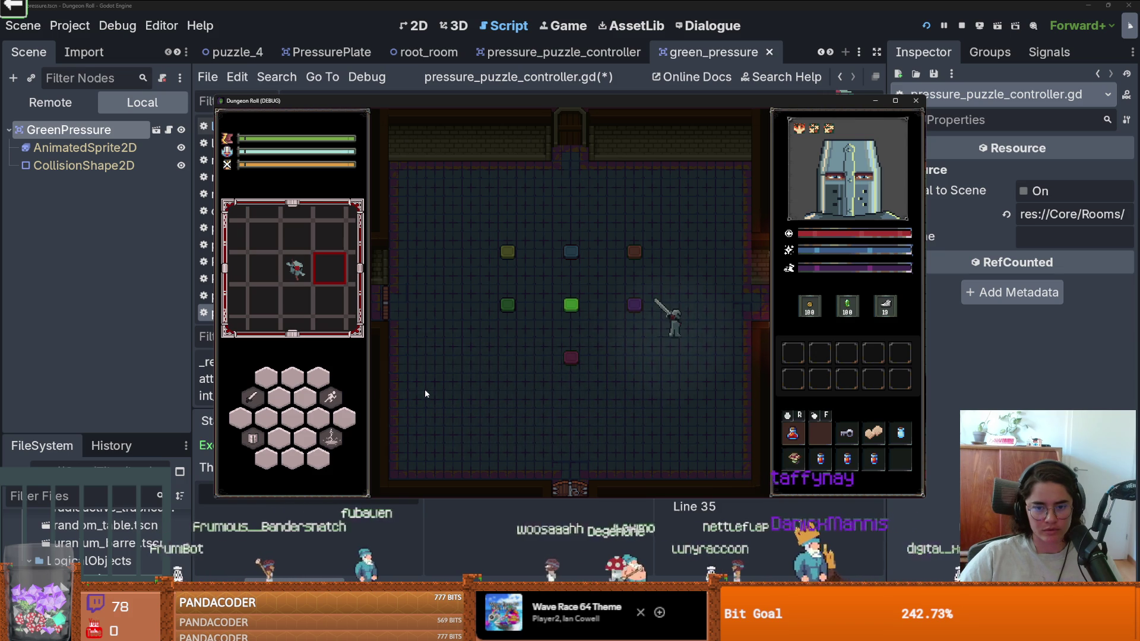
{"action": "key", "text": "a"}
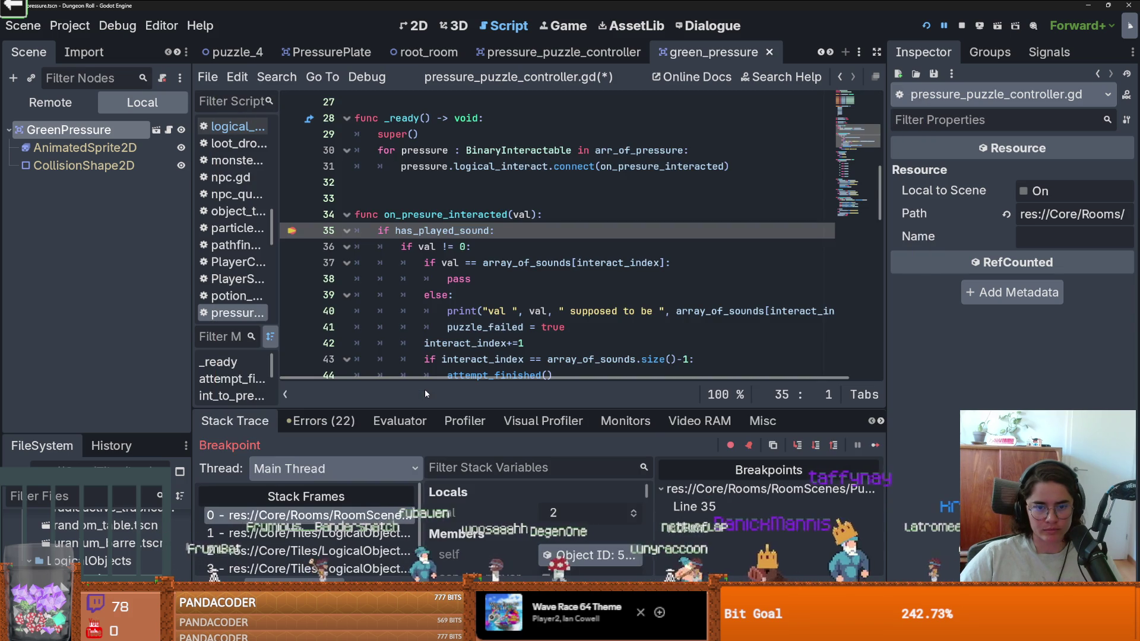
{"action": "mouse_move", "coordinate": [592, 409]}
{"action": "left_mouse_down"}
{"action": "mouse_move", "coordinate": [664, 229]}
{"action": "mouse_move", "coordinate": [665, 196]}
{"action": "left_mouse_up"}
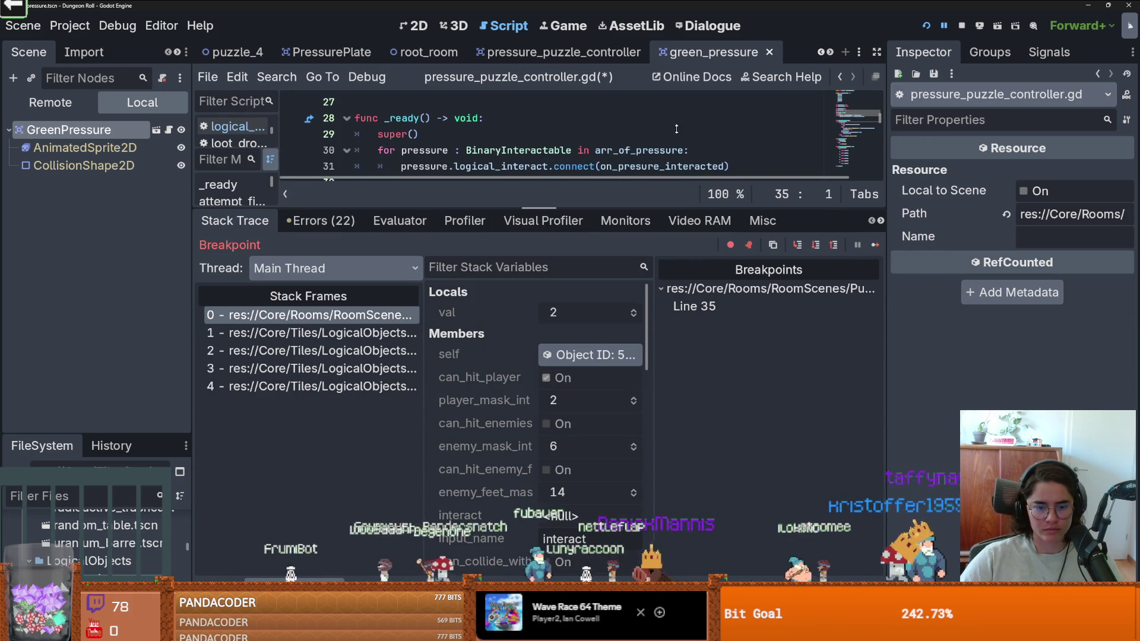
Step: Inspect the debugger's stack variables, then step execution to the next line
{"action": "scroll", "coordinate": [487, 401], "scroll_direction": "down", "scroll_amount": 6}
{"action": "scroll", "coordinate": [496, 422], "scroll_direction": "down", "scroll_amount": 2}
{"action": "scroll", "coordinate": [502, 439], "scroll_direction": "up", "scroll_amount": 2}
{"action": "scroll", "coordinate": [502, 440], "scroll_direction": "up", "scroll_amount": 7}
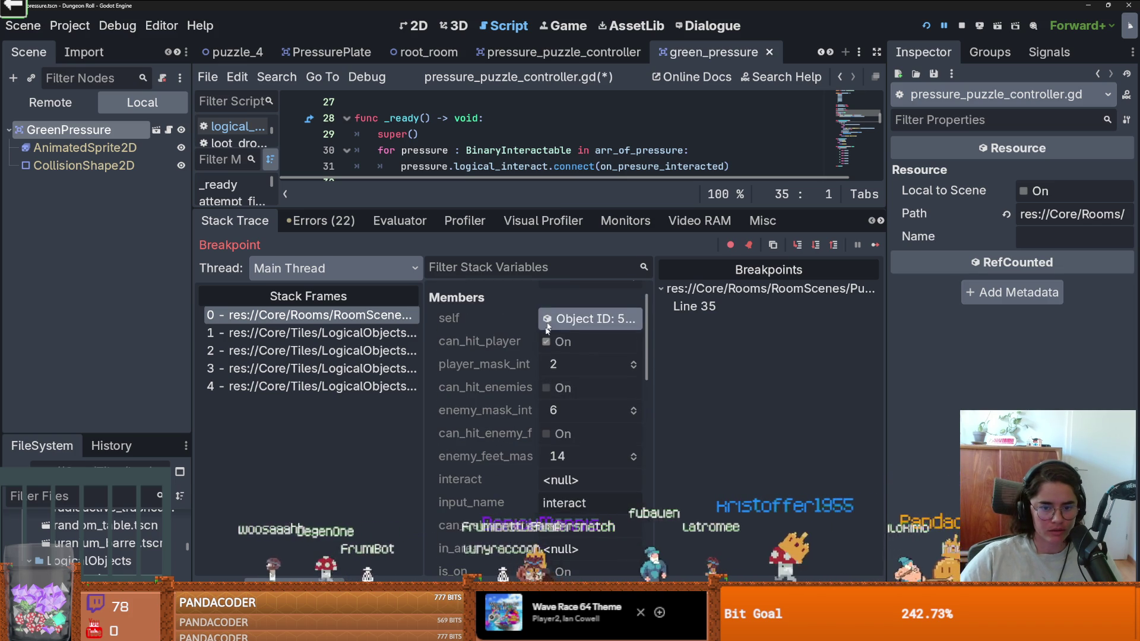
{"action": "scroll", "coordinate": [506, 397], "scroll_direction": "down", "scroll_amount": 7}
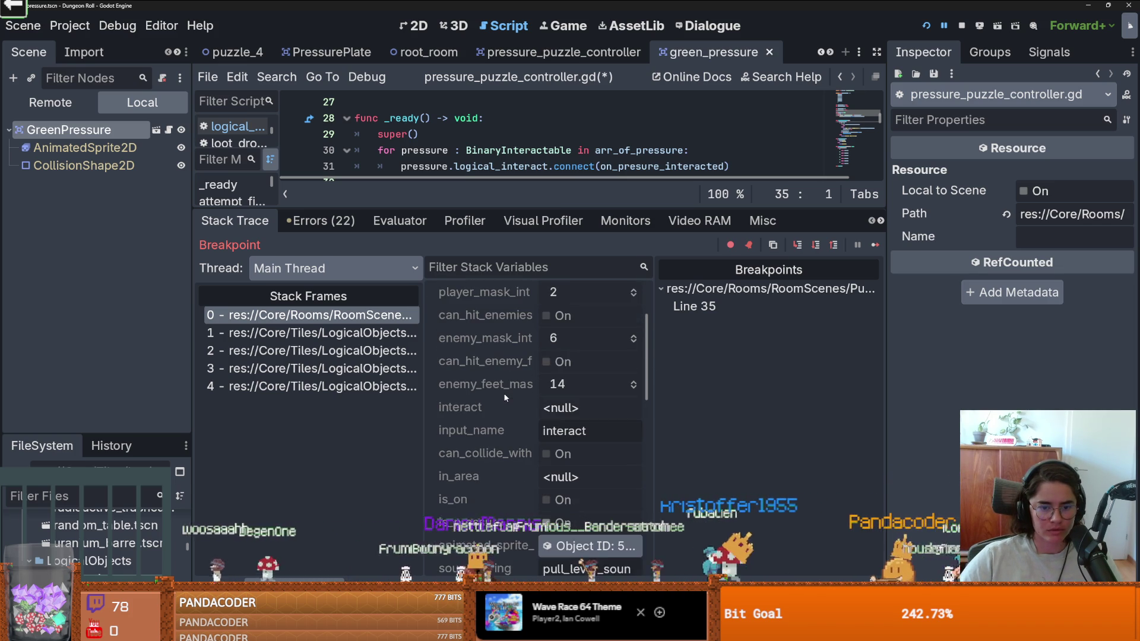
{"action": "scroll", "coordinate": [506, 397], "scroll_direction": "down", "scroll_amount": 4}
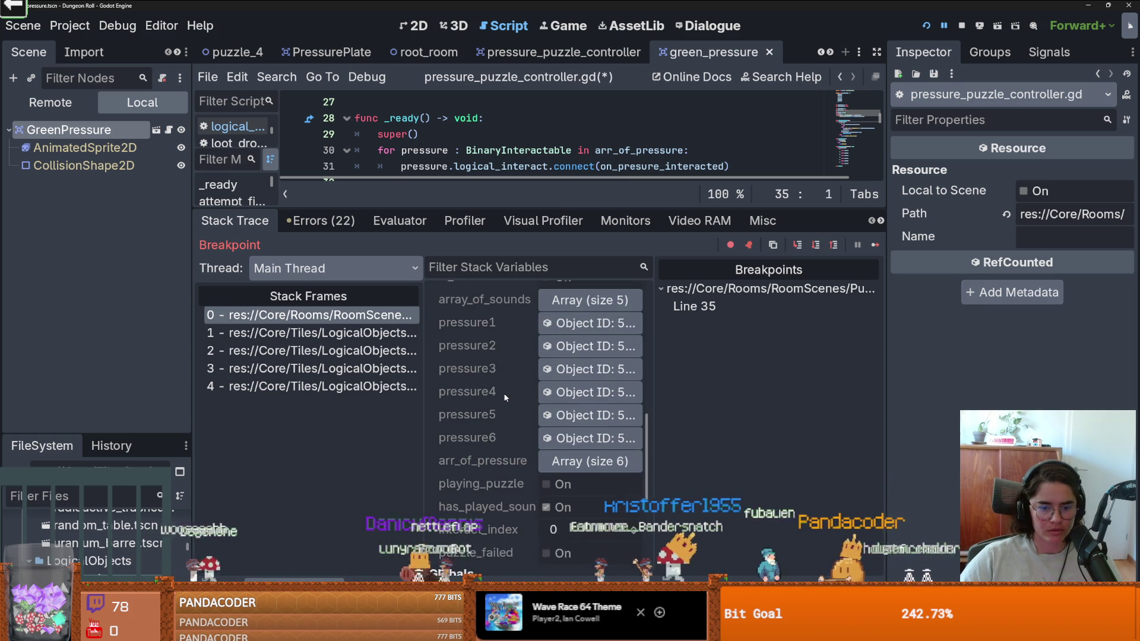
{"action": "scroll", "coordinate": [485, 412], "scroll_direction": "down", "scroll_amount": 3}
{"action": "mouse_move", "coordinate": [463, 208]}
{"action": "left_mouse_down"}
{"action": "mouse_move", "coordinate": [511, 321]}
{"action": "mouse_move", "coordinate": [524, 211]}
{"action": "mouse_move", "coordinate": [532, 389]}
{"action": "left_mouse_up"}
{"action": "left_click", "coordinate": [802, 426]}
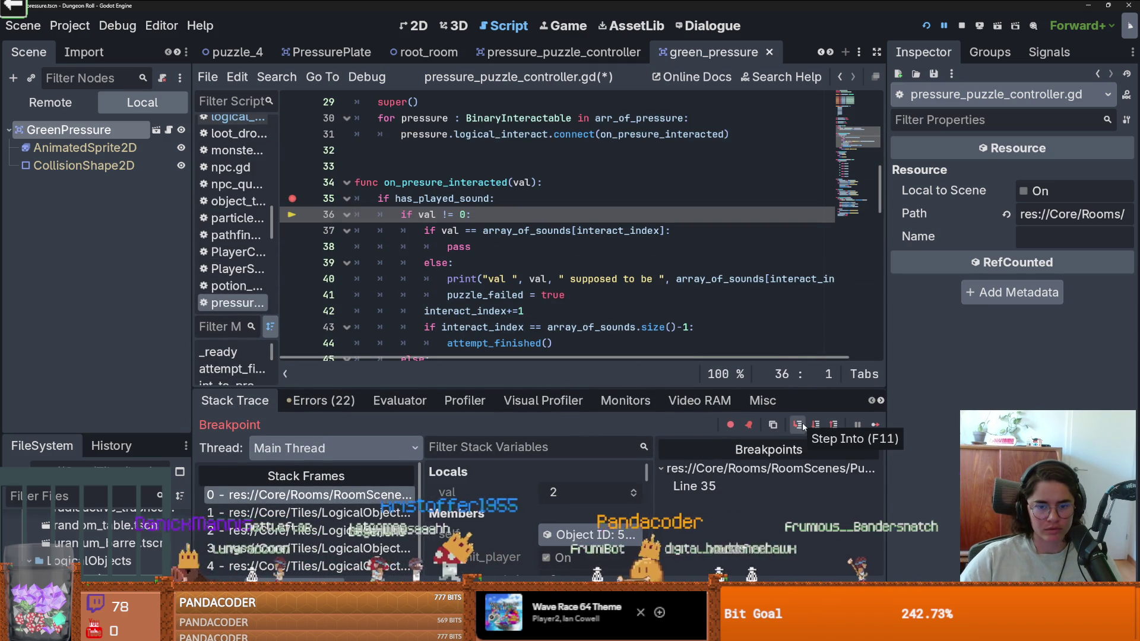
Step: Copy line 40's print call onto a new line after pass, then save and rerun
{"action": "left_click_drag", "start_coordinate": [443, 278], "coordinate": [925, 283]}
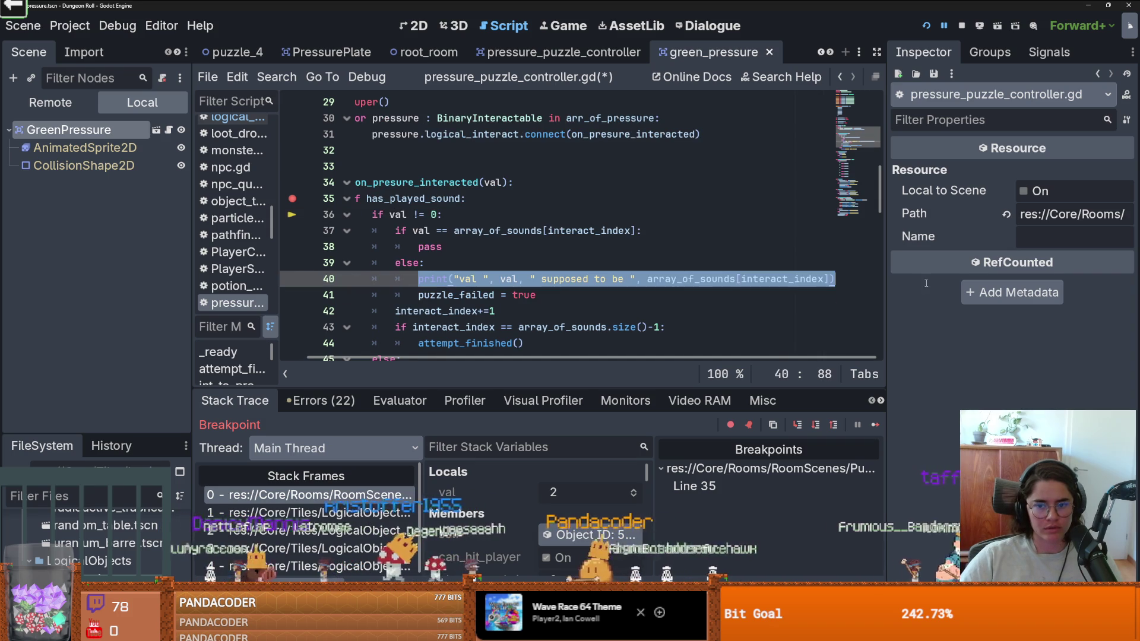
{"action": "left_click", "coordinate": [626, 246]}
{"action": "key", "text": "Return"}
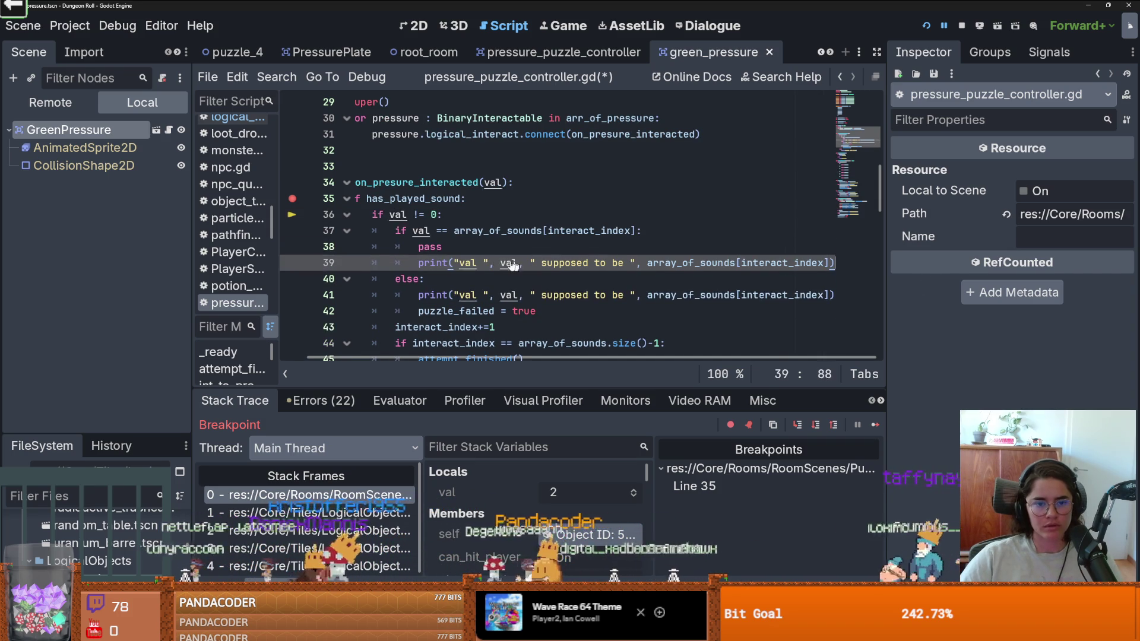
{"action": "scroll", "coordinate": [357, 252], "scroll_direction": "left", "scroll_amount": 3}
{"action": "scroll", "coordinate": [332, 249], "scroll_direction": "up", "scroll_amount": 2}
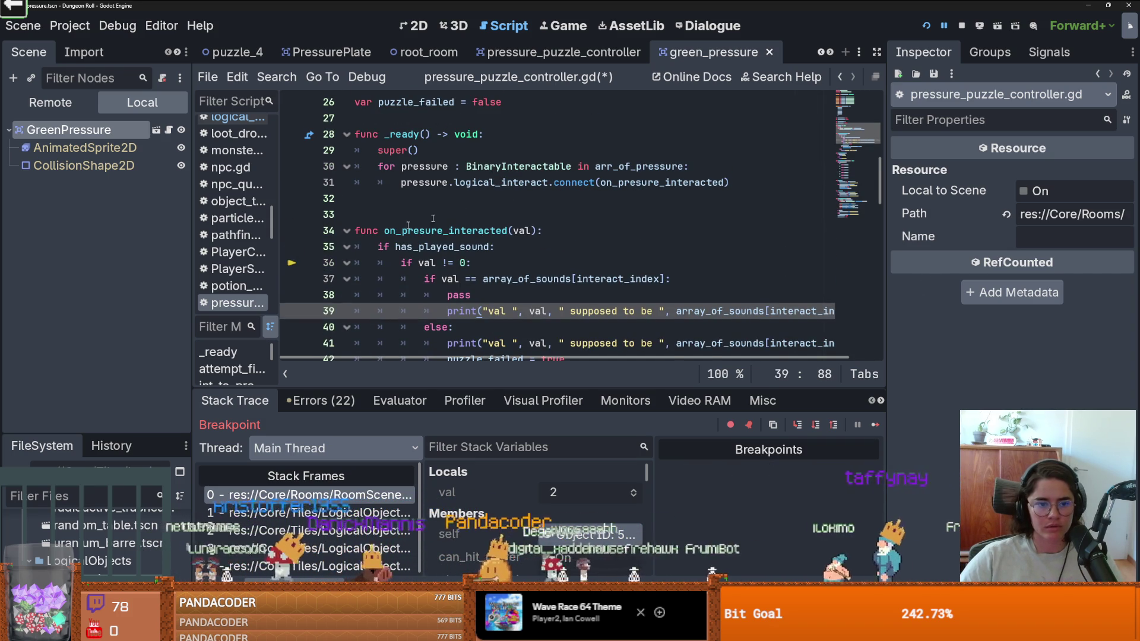
{"action": "left_click", "coordinate": [927, 27]}
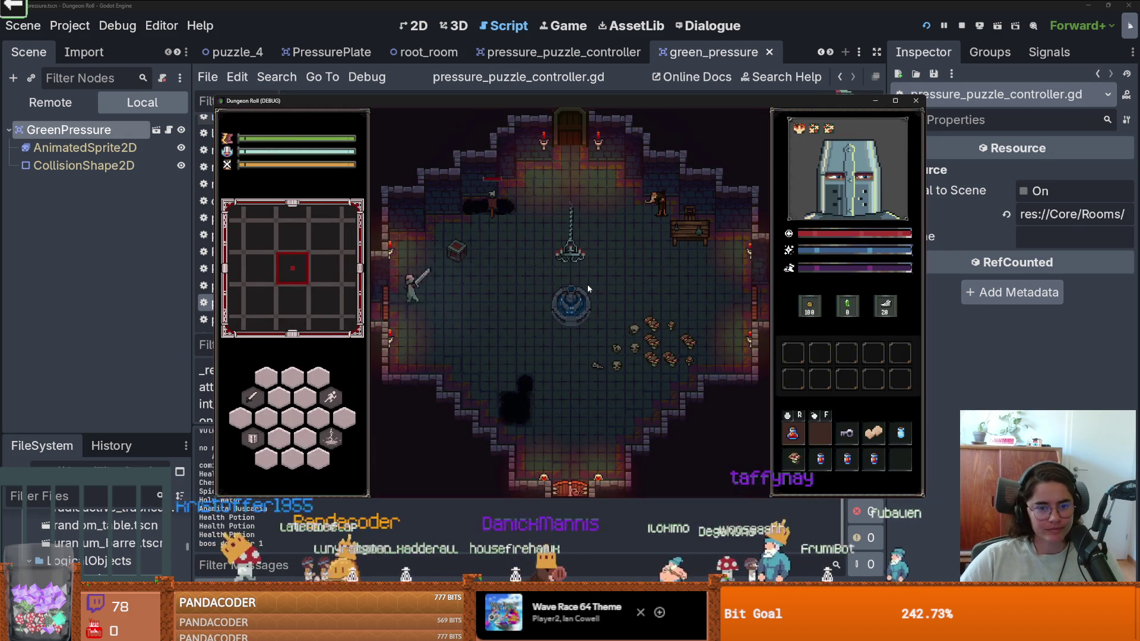
Step: Enter a new room, walk the pink, orange and blue plates, then exit via the south door
{"action": "left_click", "coordinate": [435, 294]}
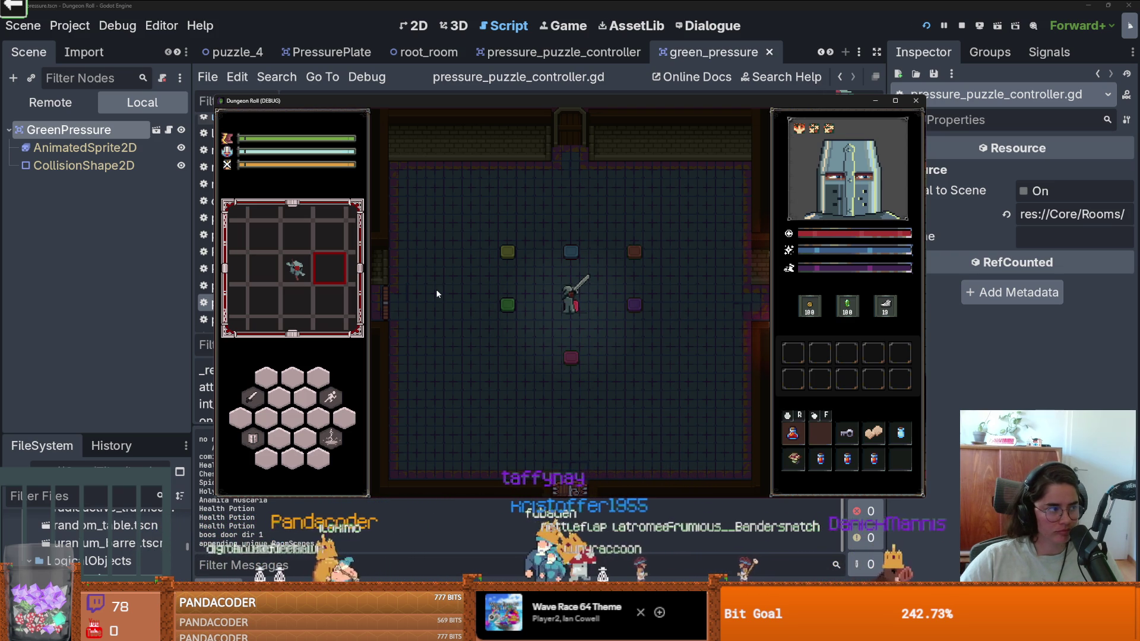
{"action": "key", "text": "d"}
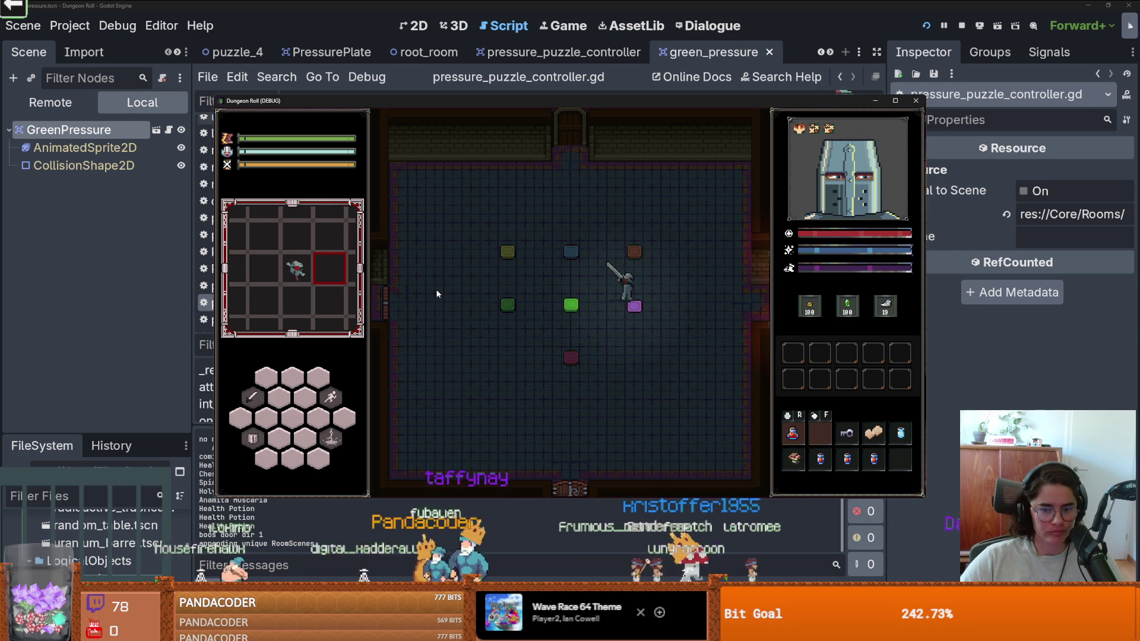
{"action": "key", "text": "s"}
{"action": "key", "text": "s"}
{"action": "key", "text": "a"}
{"action": "key", "text": "w"}
{"action": "key", "text": "d"}
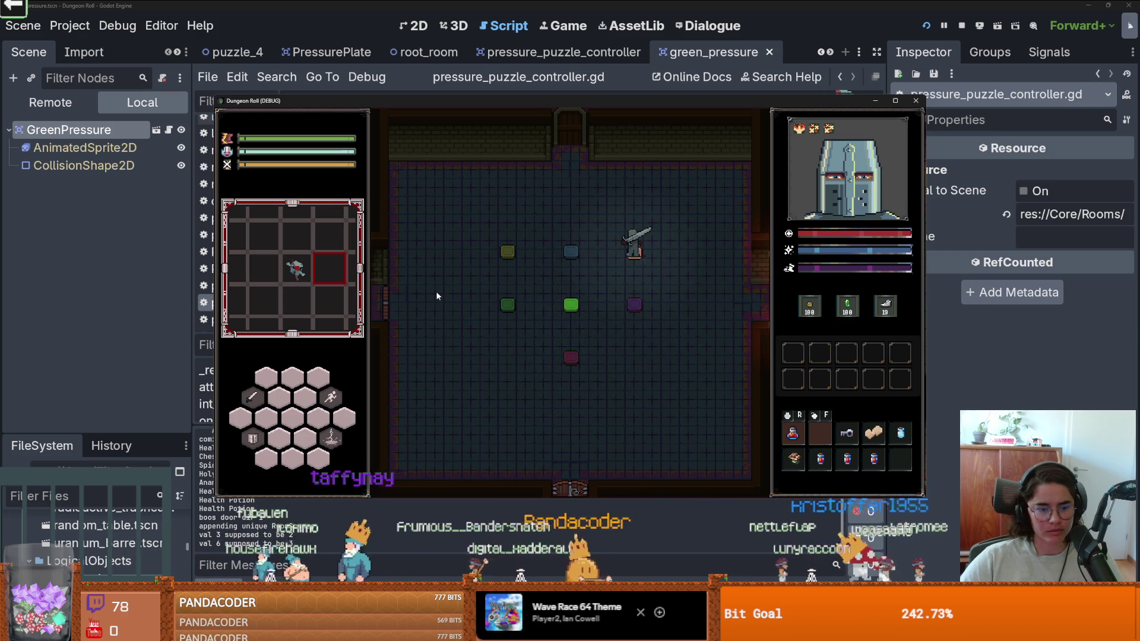
{"action": "key", "text": "s"}
{"action": "key", "text": "a"}
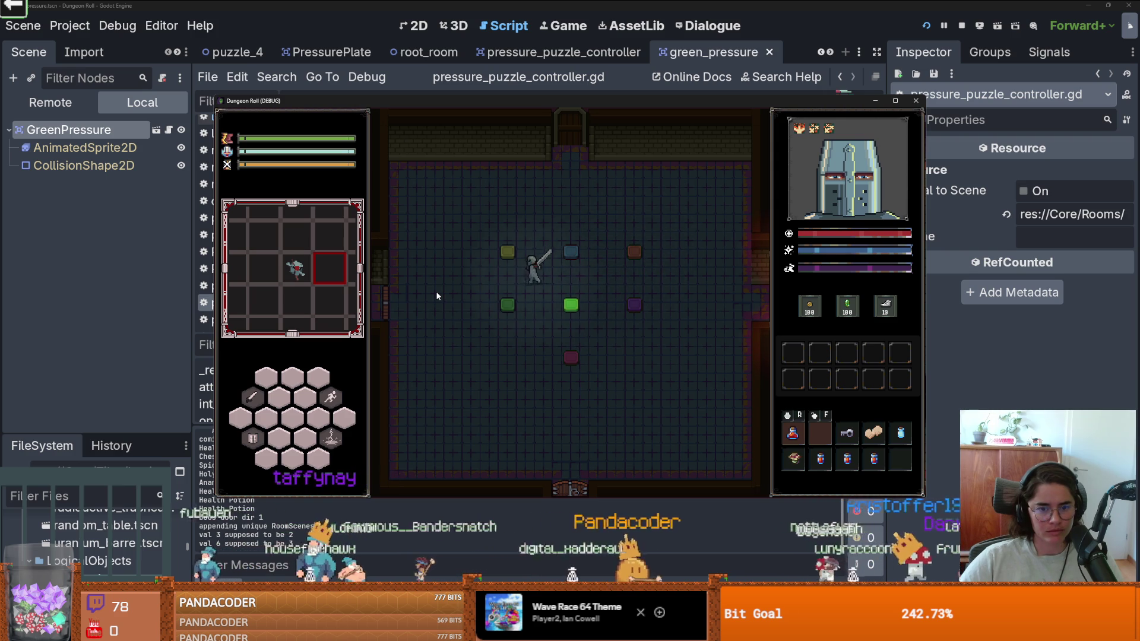
{"action": "key", "text": "w"}
{"action": "key", "text": "d"}
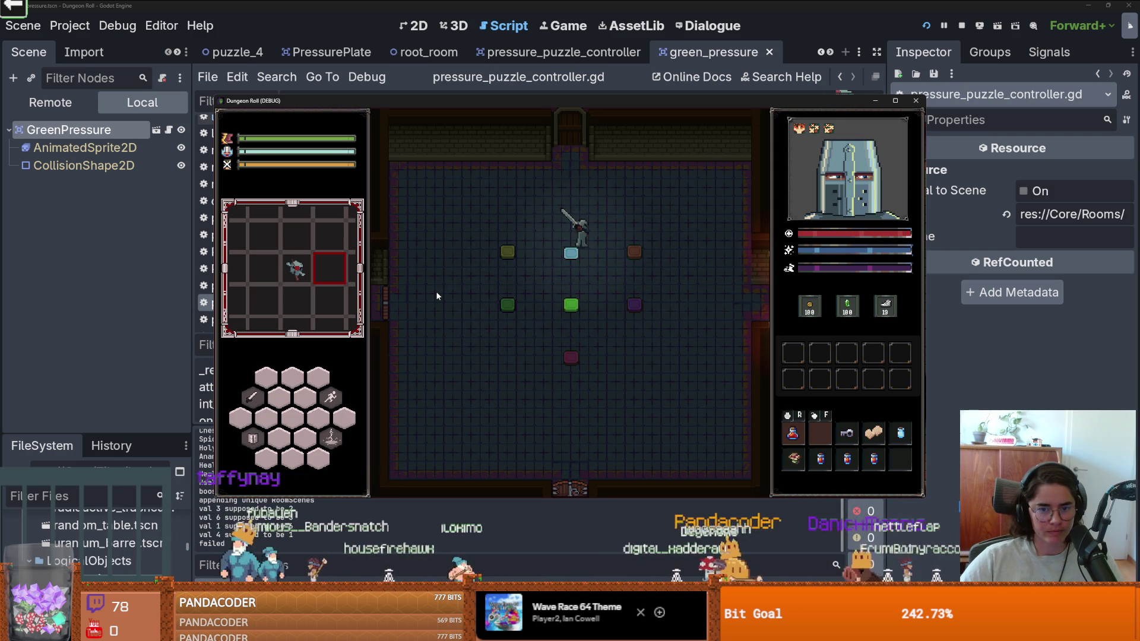
{"action": "key", "text": "s"}
{"action": "key", "text": "a"}
{"action": "key", "text": "a"}
{"action": "key", "text": "e"}
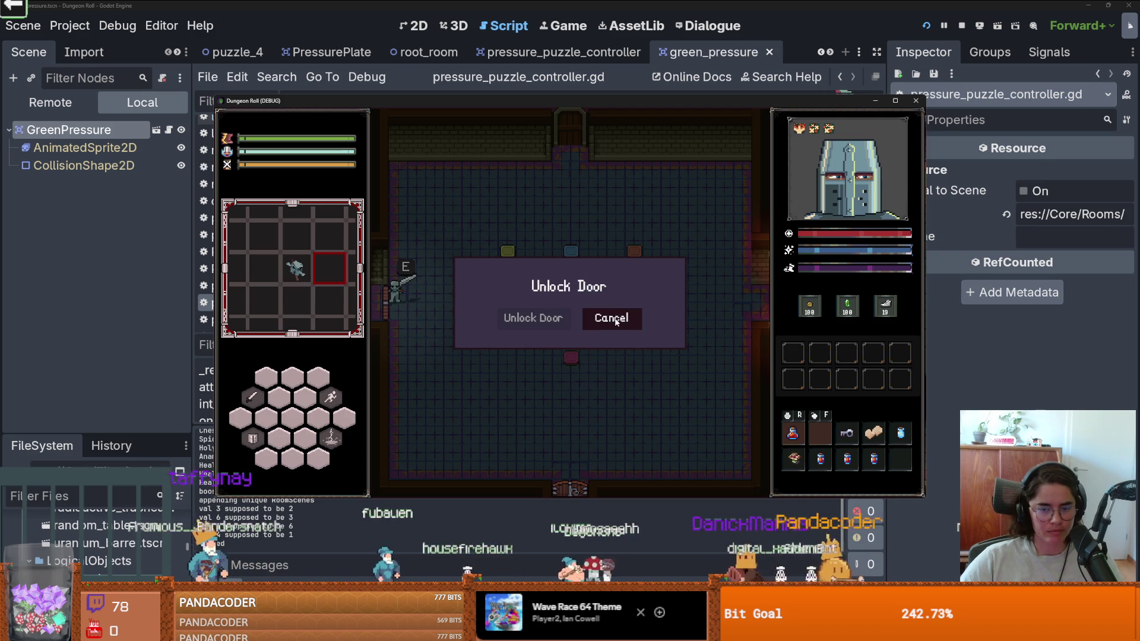
{"action": "left_click", "coordinate": [616, 322]}
{"action": "key", "text": "s"}
{"action": "key", "text": "d"}
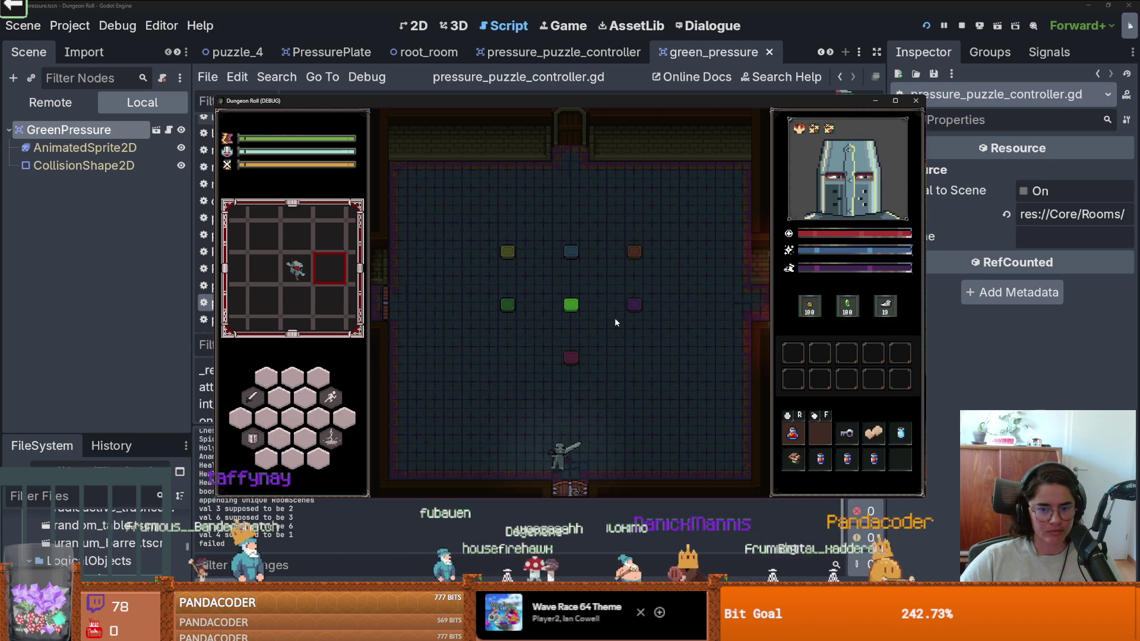
{"action": "left_click", "coordinate": [464, 287]}
Step: Walk the centre, purple, orange and blue plates in sequence in the next room
{"action": "key", "text": "s"}
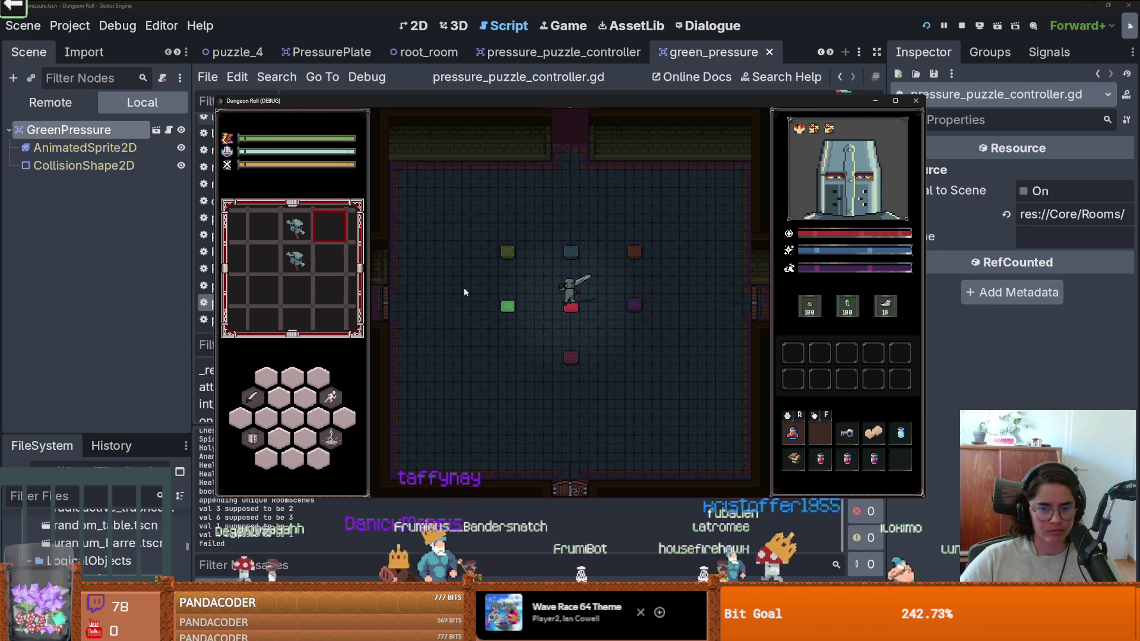
{"action": "key", "text": "d"}
{"action": "key", "text": "d"}
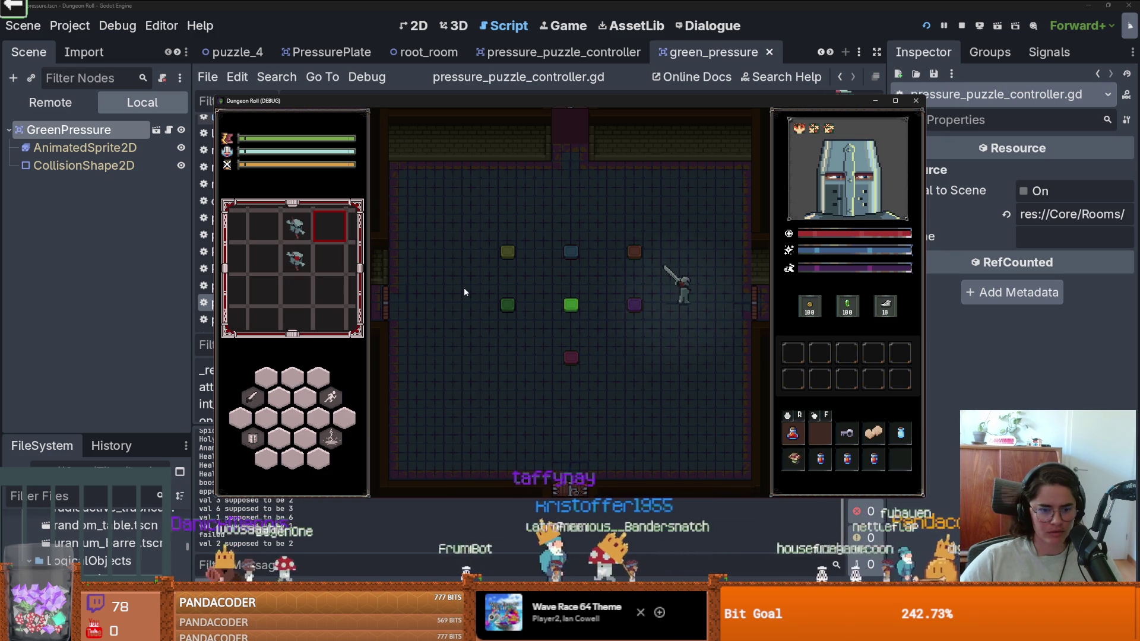
{"action": "key", "text": "a"}
{"action": "key", "text": "d"}
{"action": "key", "text": "w"}
{"action": "key", "text": "a"}
{"action": "key", "text": "a"}
{"action": "key", "text": "w"}
{"action": "key", "text": "d"}
{"action": "key", "text": "w"}
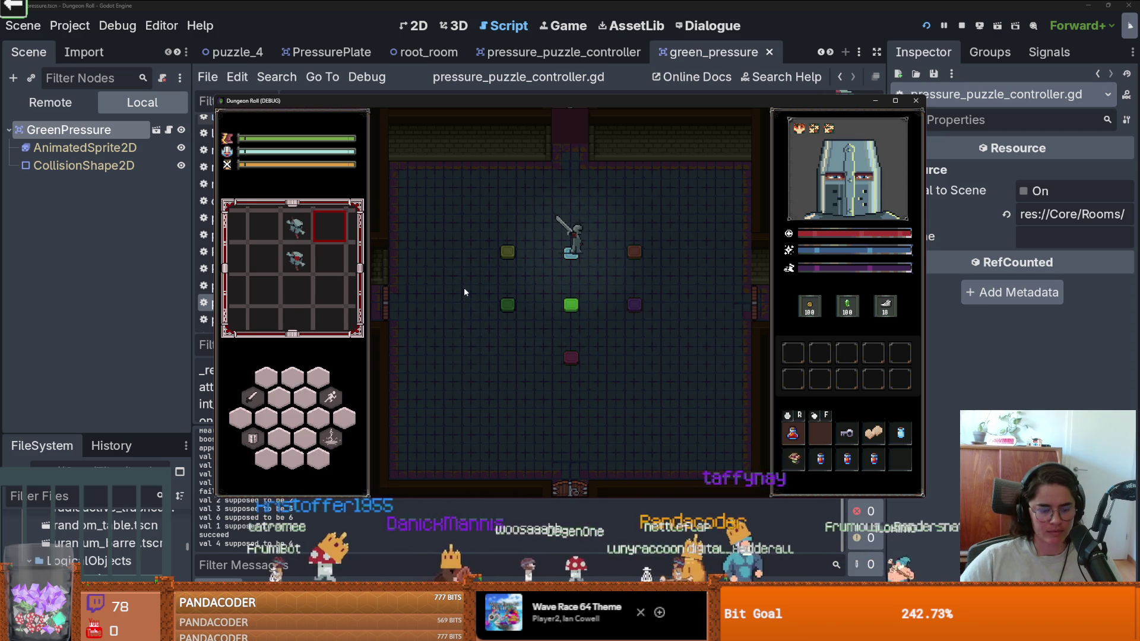
{"action": "key", "text": "s"}
{"action": "key", "text": "d"}
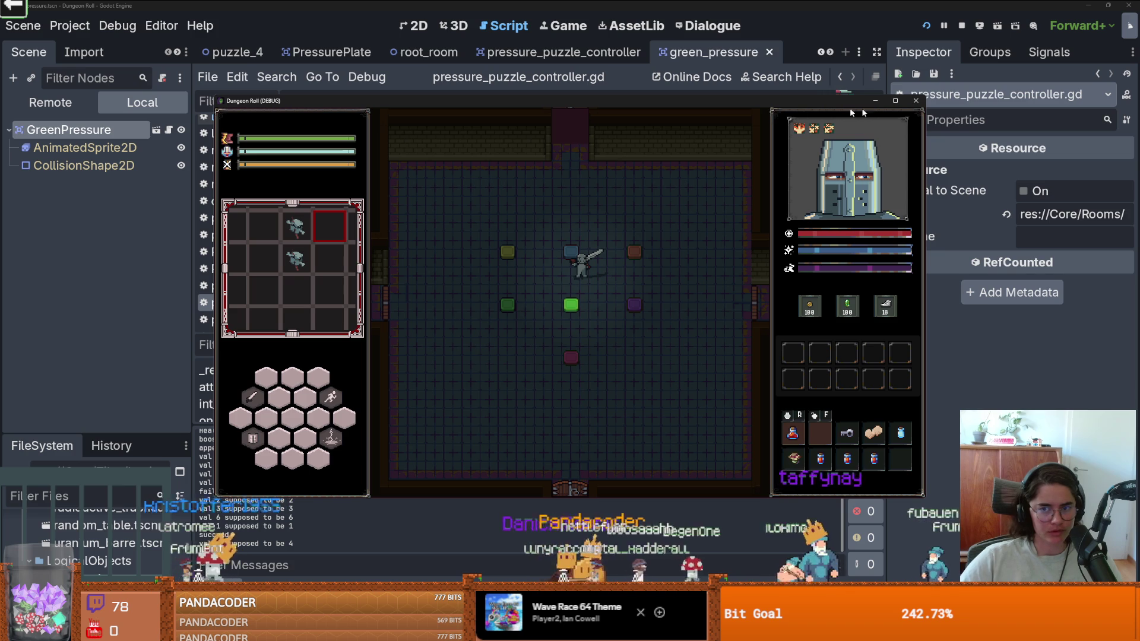
Step: Stop the game, rerun it with F5, and walk into the puzzle room onto a plate
{"action": "left_click", "coordinate": [916, 102]}
{"action": "key", "text": "F5"}
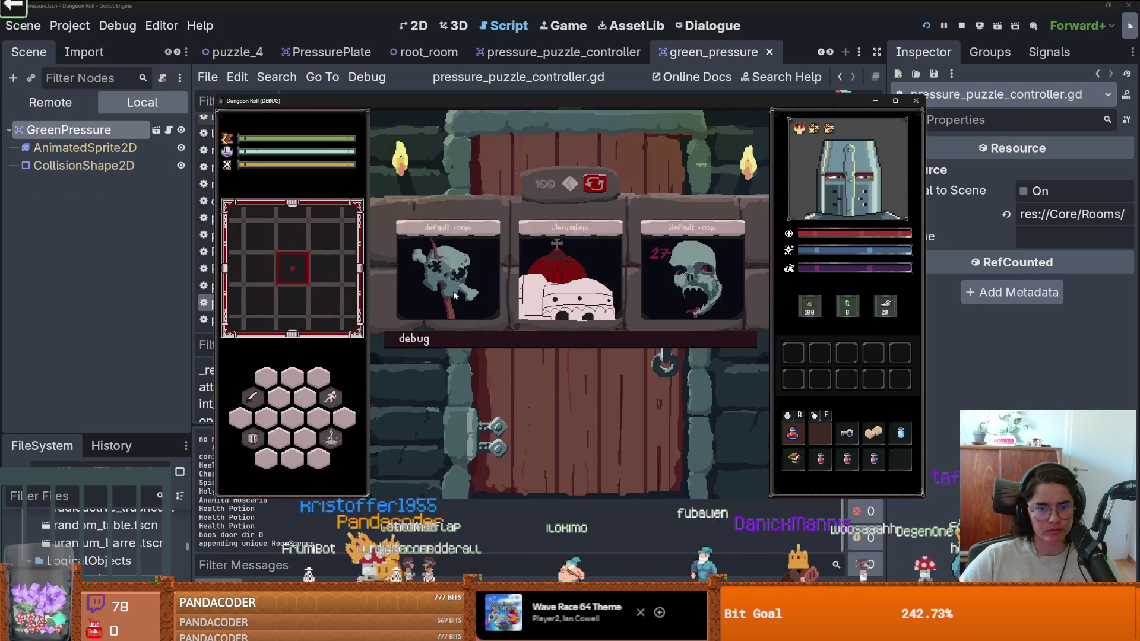
{"action": "key", "text": "a"}
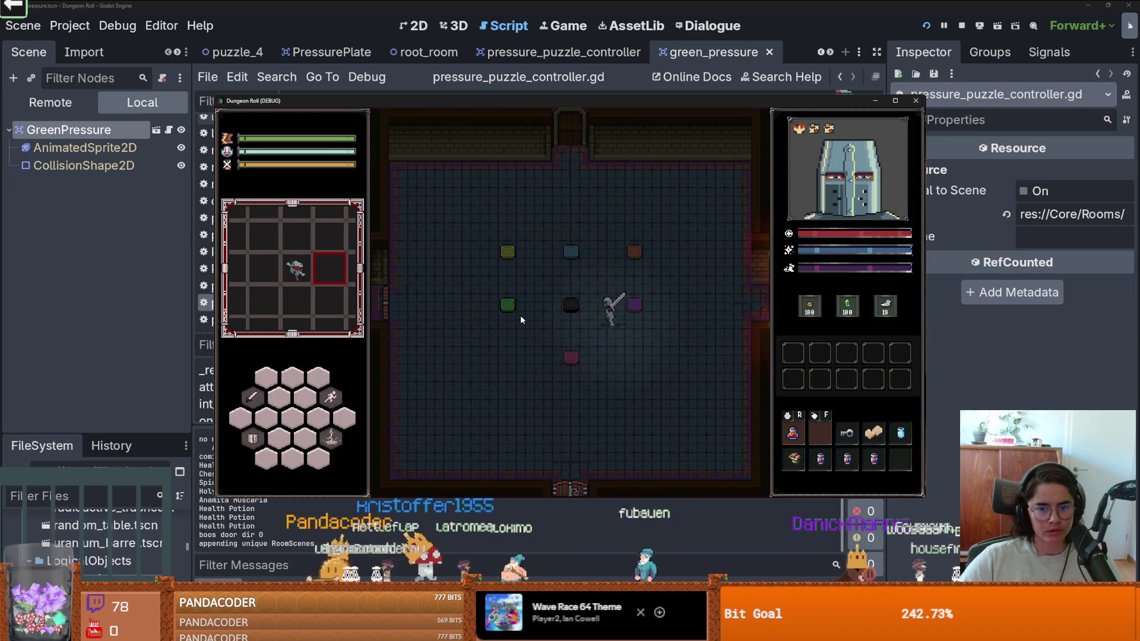
{"action": "key", "text": "F12"}
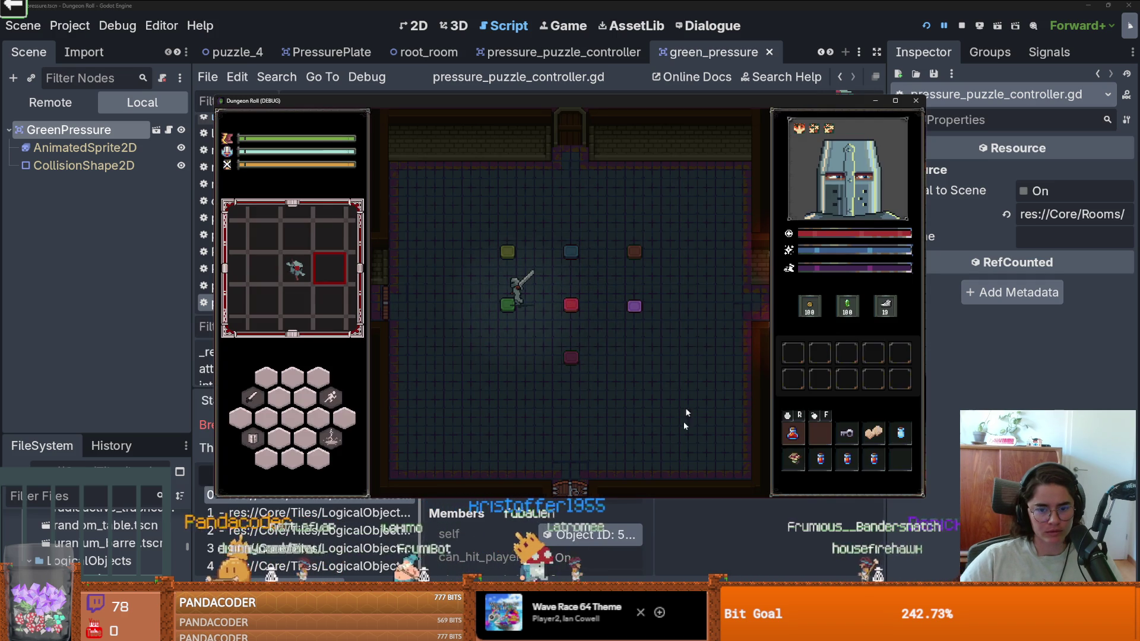
{"action": "key", "text": "F12"}
{"action": "key", "text": "a"}
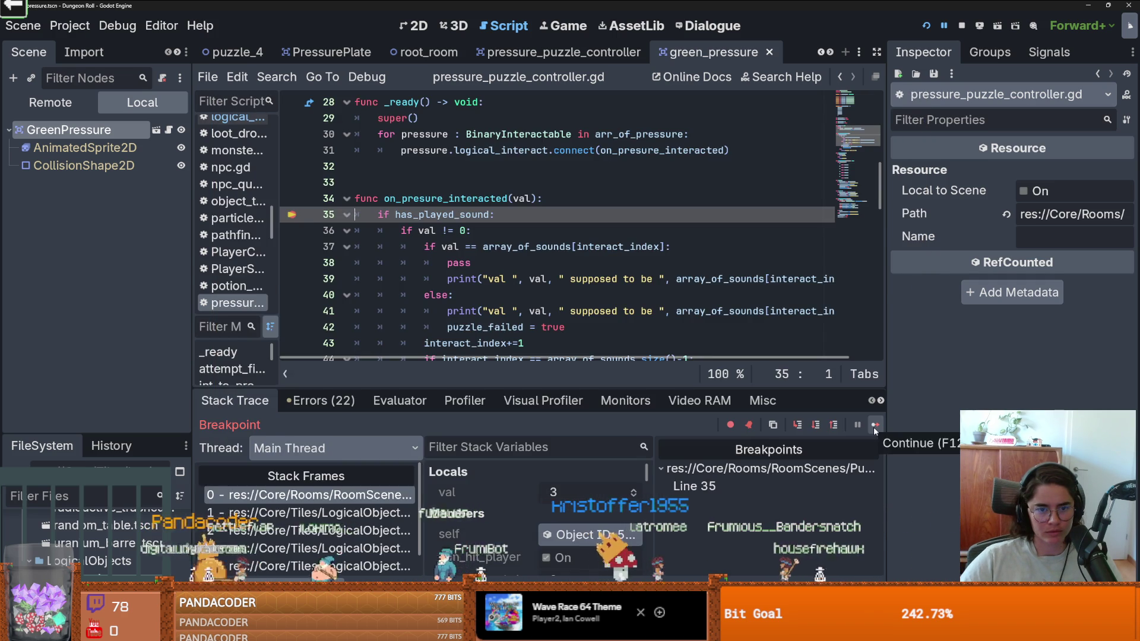
Step: Continue past each line-35 breakpoint while stepping onto successive plates
{"action": "left_click", "coordinate": [874, 428]}
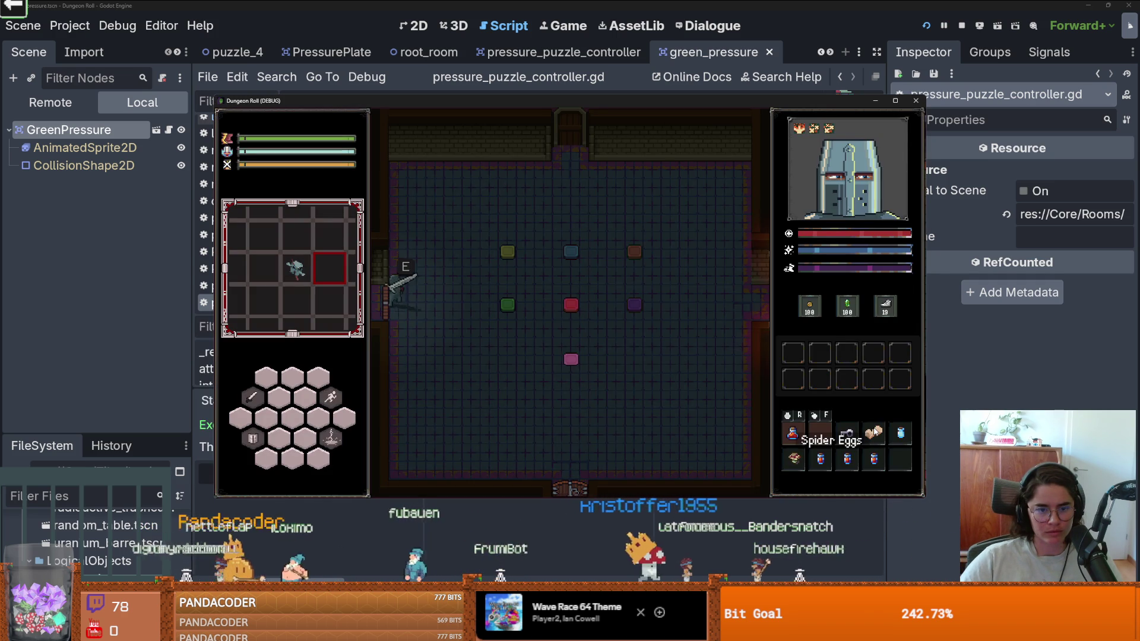
{"action": "key", "text": "e"}
{"action": "left_click", "coordinate": [874, 429]}
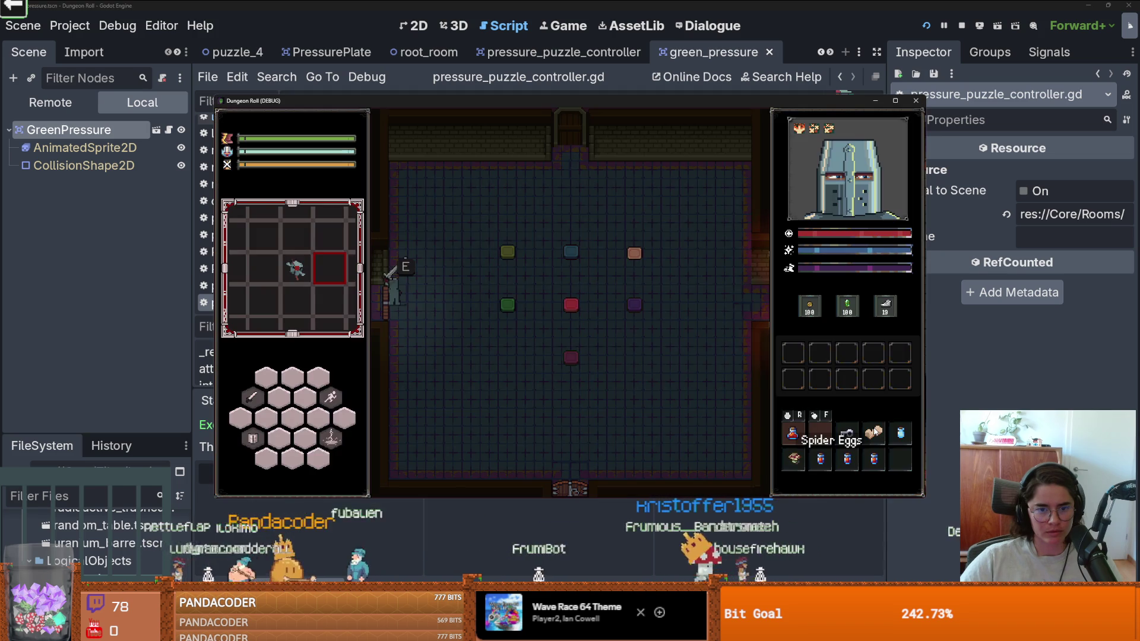
{"action": "key", "text": "e"}
{"action": "left_click", "coordinate": [874, 432]}
{"action": "key", "text": "e"}
{"action": "left_click", "coordinate": [874, 430]}
{"action": "key", "text": "d"}
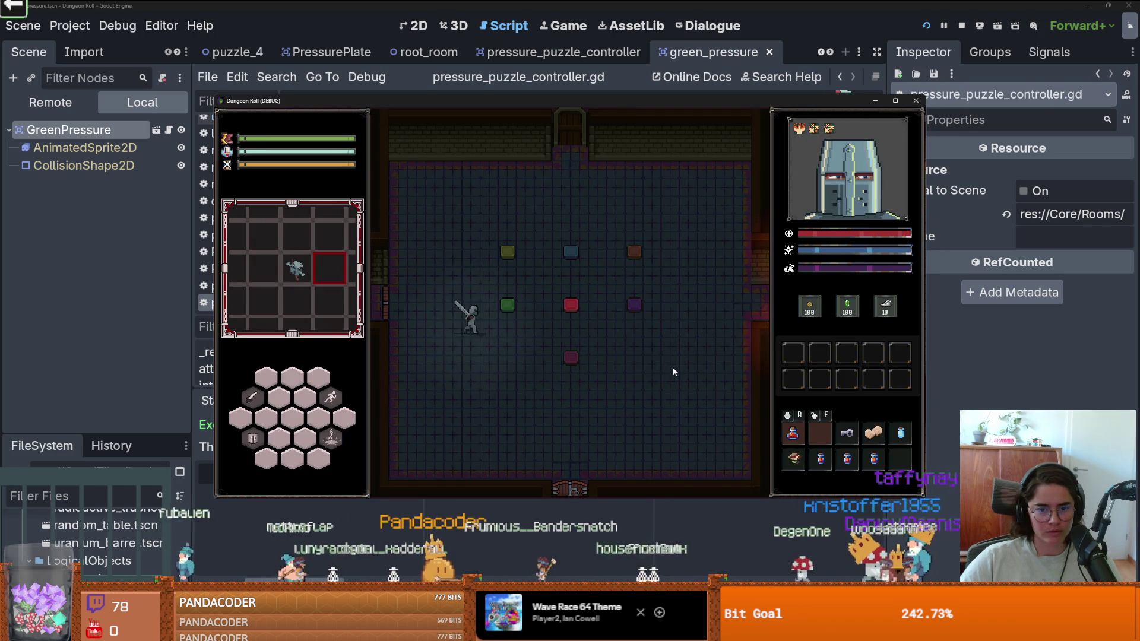
{"action": "key", "text": "d"}
{"action": "key", "text": "e"}
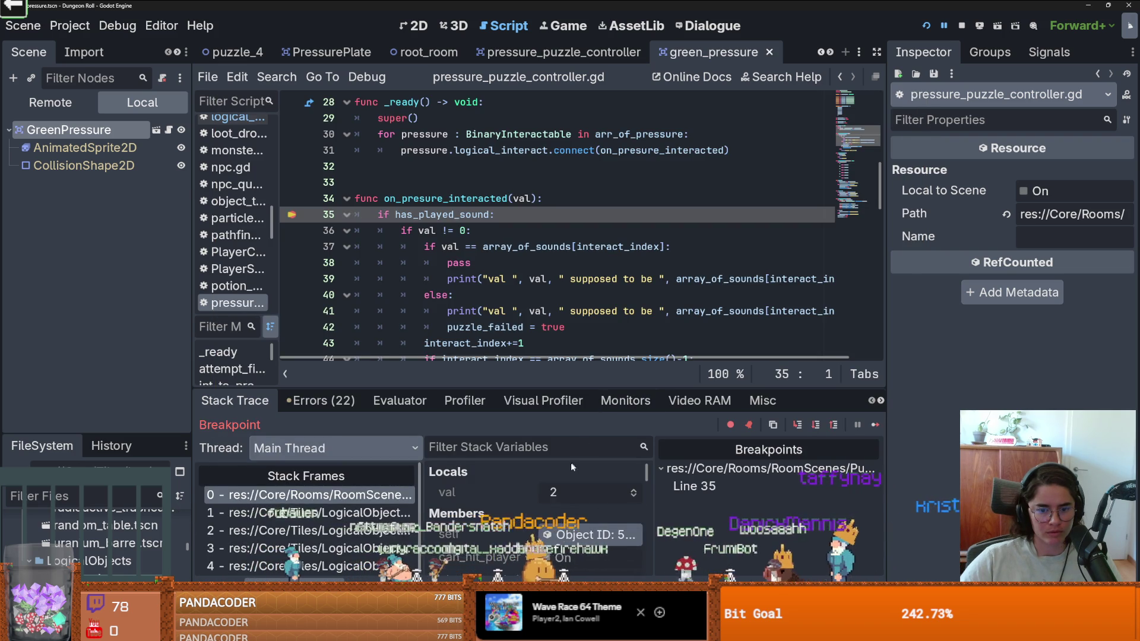
Step: Step to line 36 and inspect the array_of_sounds values in the enlarged debugger
{"action": "scroll", "coordinate": [572, 500], "scroll_direction": "down", "scroll_amount": 5}
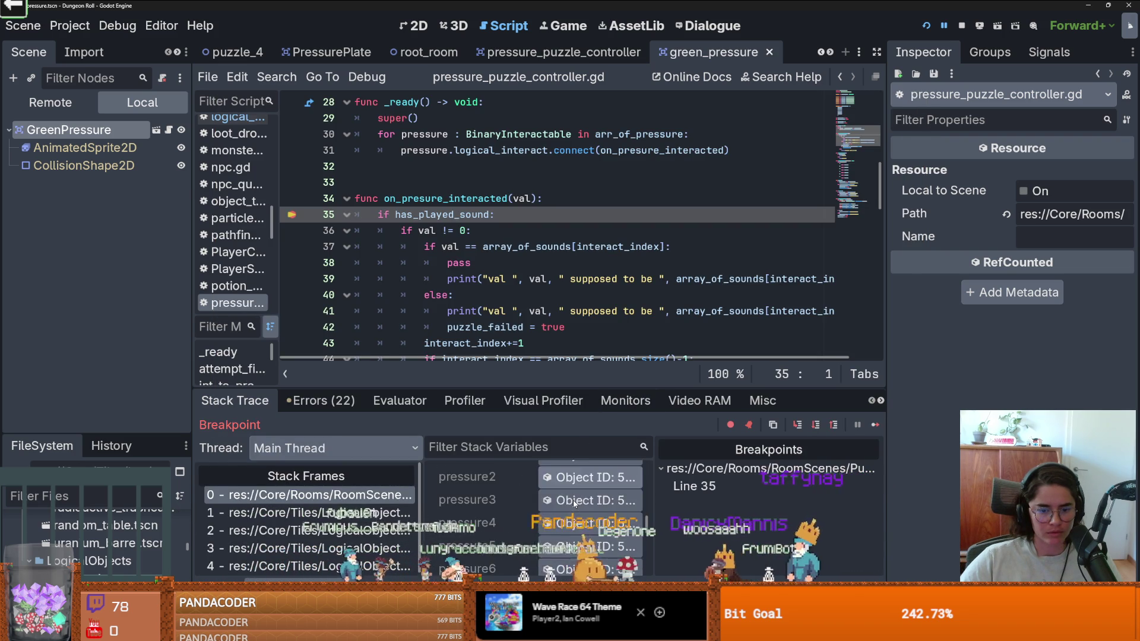
{"action": "left_click", "coordinate": [799, 425]}
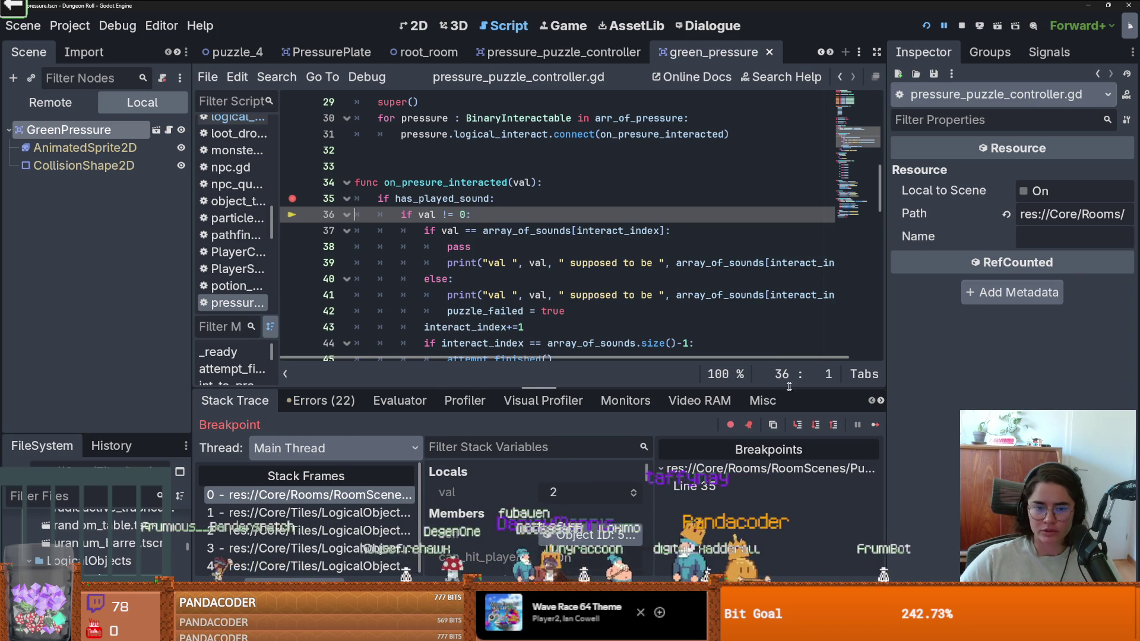
{"action": "left_click_drag", "start_coordinate": [664, 389], "coordinate": [664, 208]}
{"action": "scroll", "coordinate": [553, 431], "scroll_direction": "down", "scroll_amount": 5}
{"action": "scroll", "coordinate": [553, 430], "scroll_direction": "down", "scroll_amount": 5}
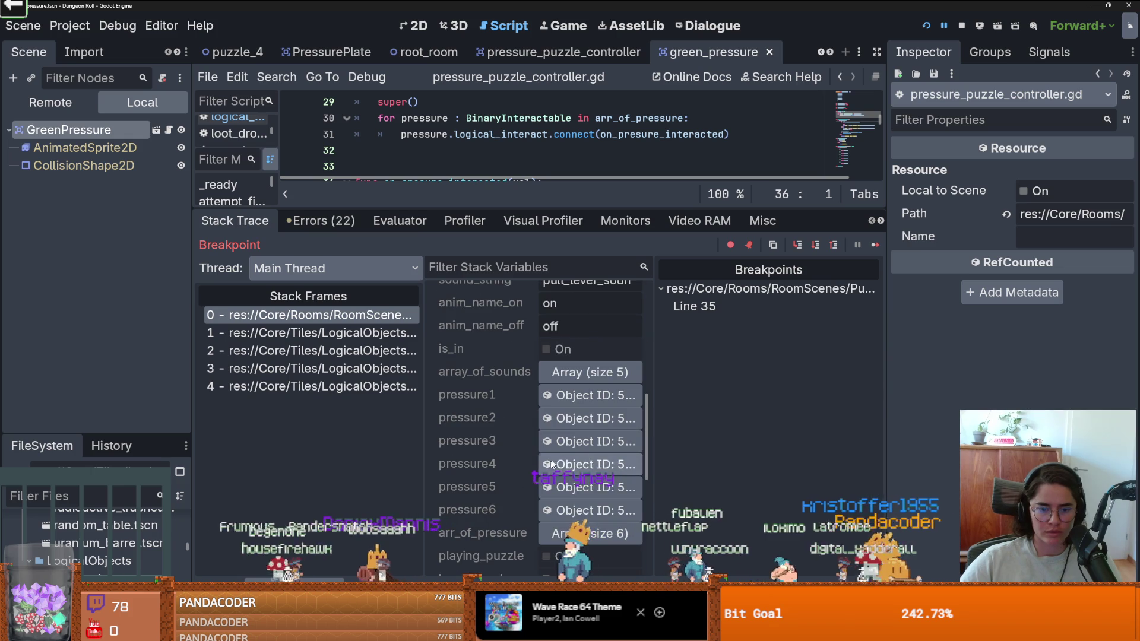
{"action": "left_click", "coordinate": [572, 373]}
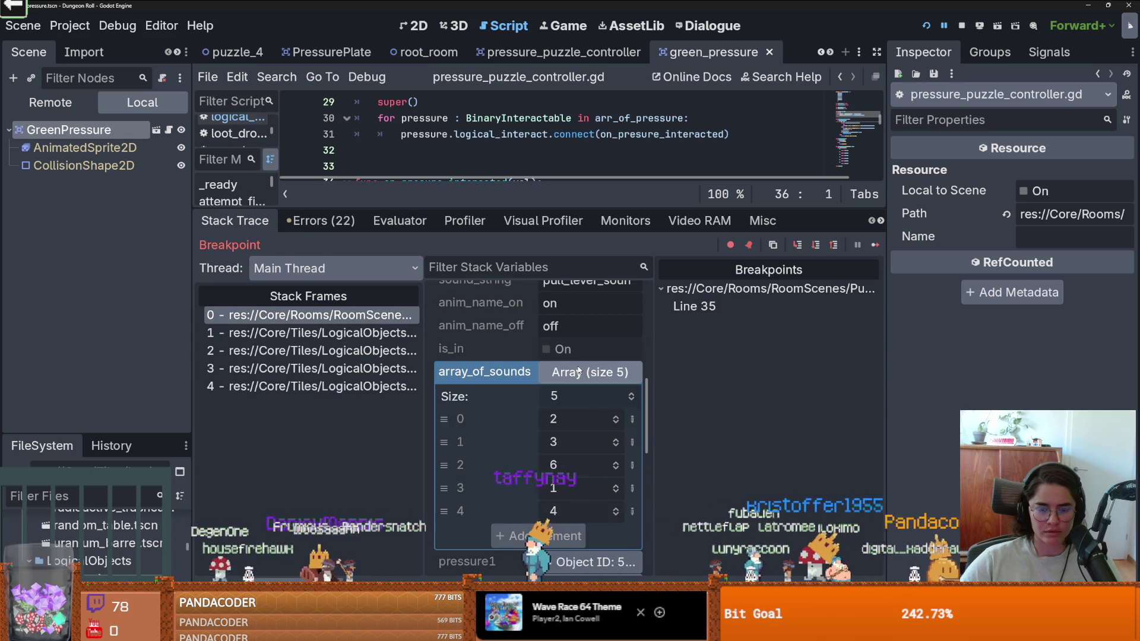
{"action": "left_click", "coordinate": [579, 371]}
{"action": "scroll", "coordinate": [484, 410], "scroll_direction": "up", "scroll_amount": 2}
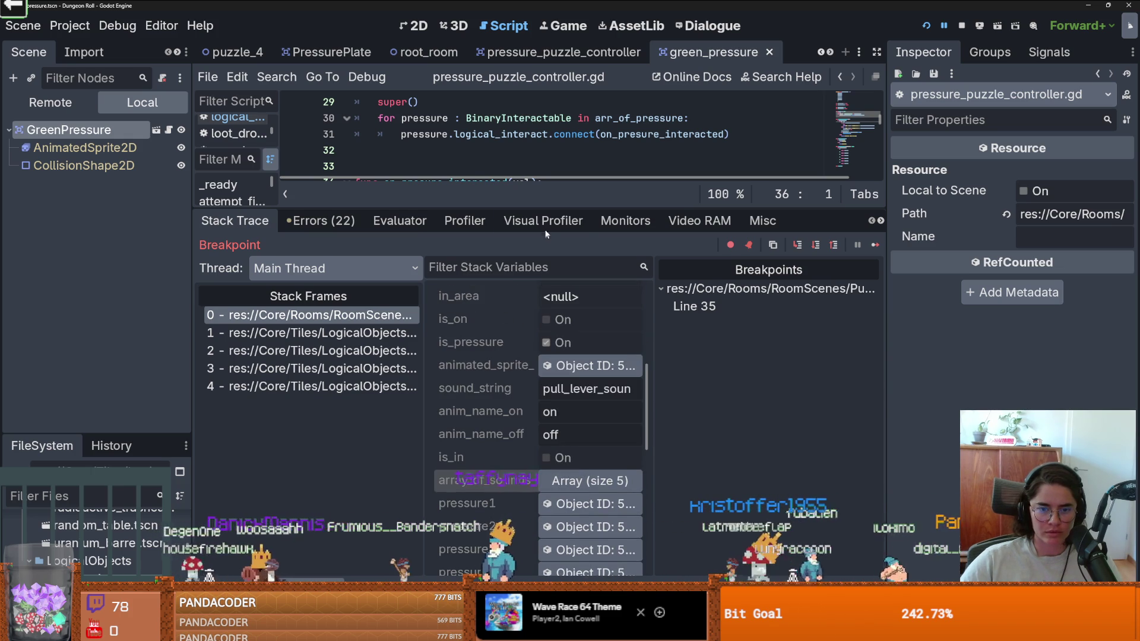
{"action": "scroll", "coordinate": [484, 410], "scroll_direction": "down", "scroll_amount": 4}
{"action": "left_click_drag", "start_coordinate": [484, 209], "coordinate": [484, 394]}
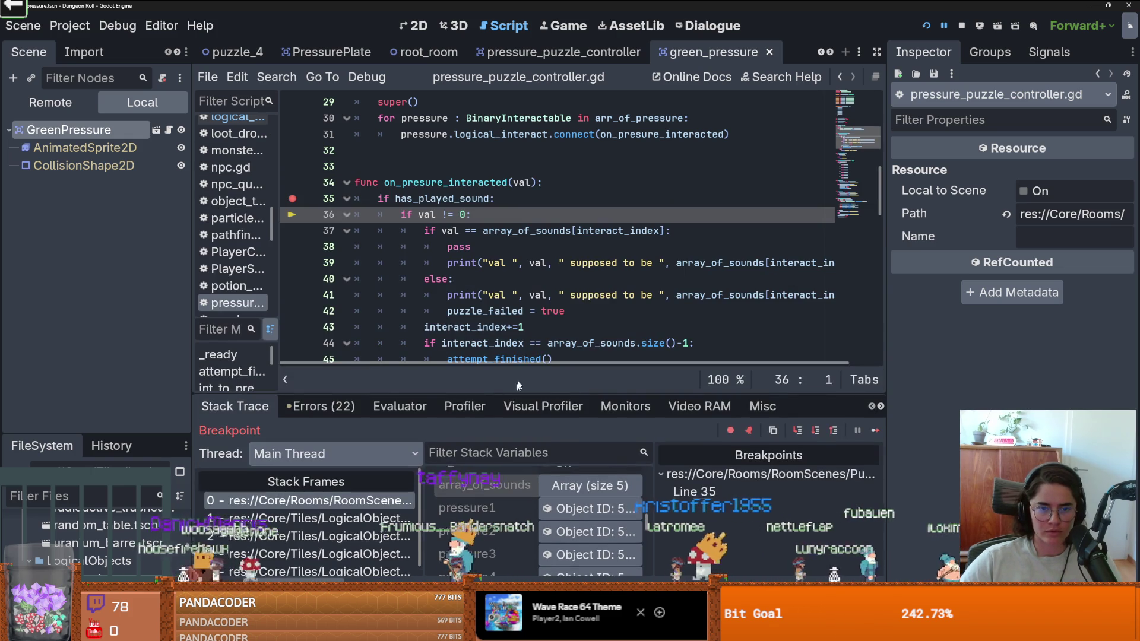
{"action": "scroll", "coordinate": [525, 500], "scroll_direction": "down", "scroll_amount": 5}
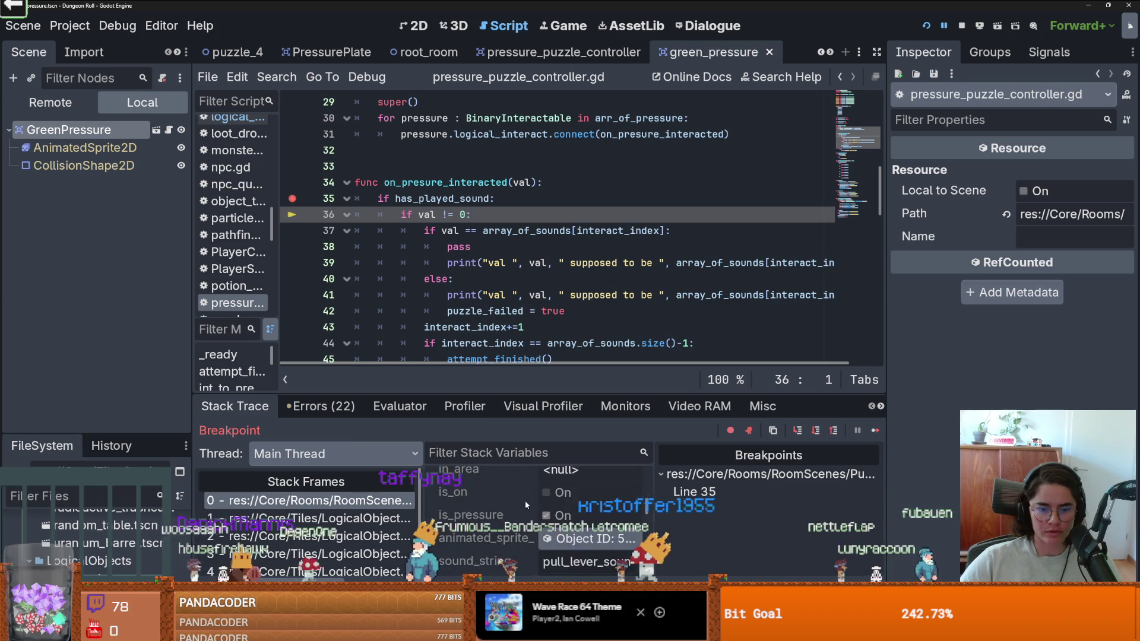
{"action": "scroll", "coordinate": [525, 501], "scroll_direction": "up", "scroll_amount": 5}
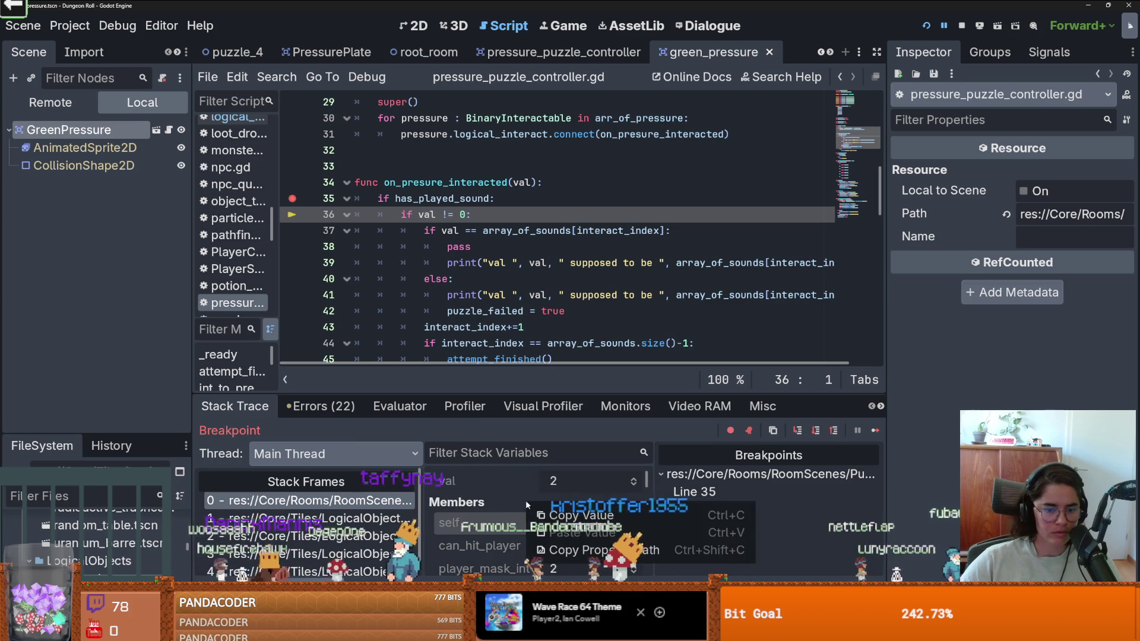
Step: Step through lines 37–44 into BinaryInteractable.gd, then continue past the next breakpoints
{"action": "left_click", "coordinate": [796, 431]}
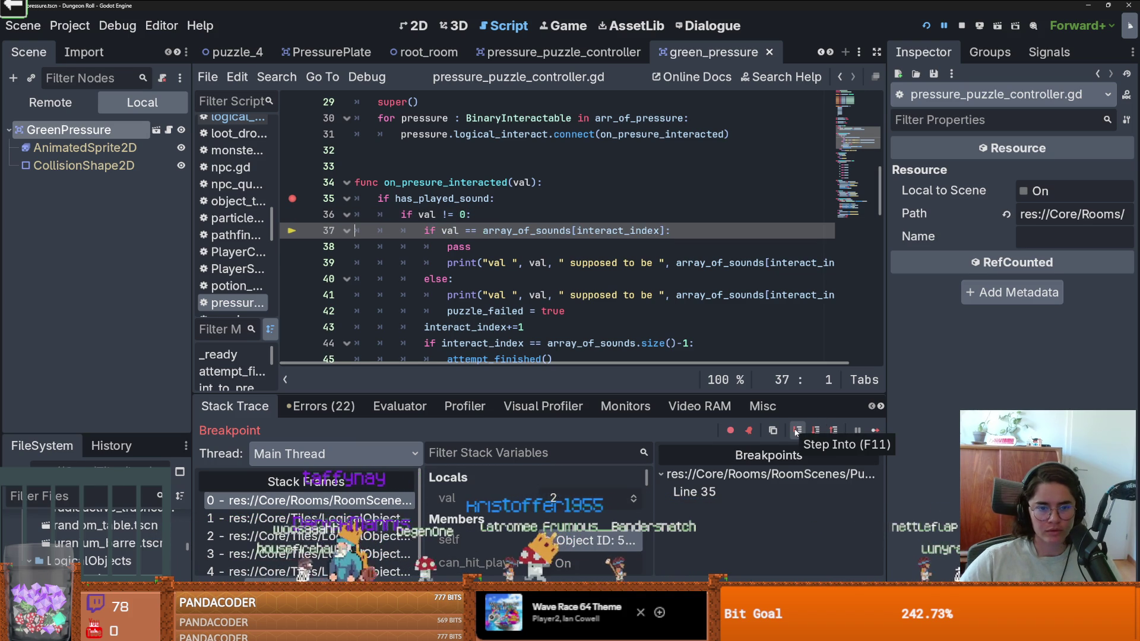
{"action": "left_click", "coordinate": [797, 431]}
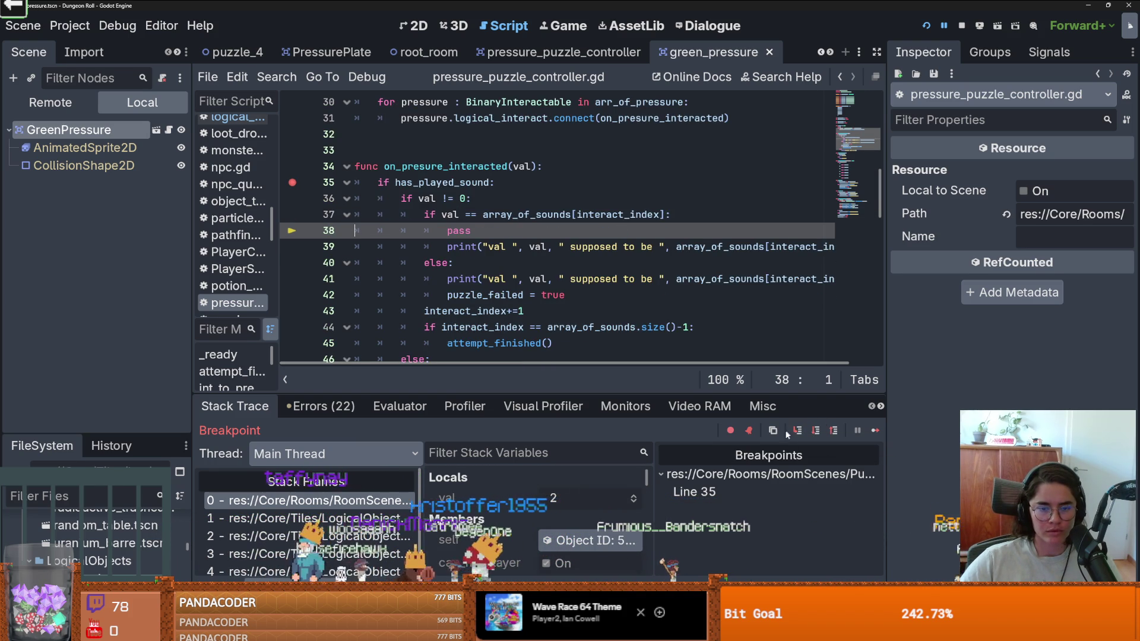
{"action": "left_click", "coordinate": [794, 431]}
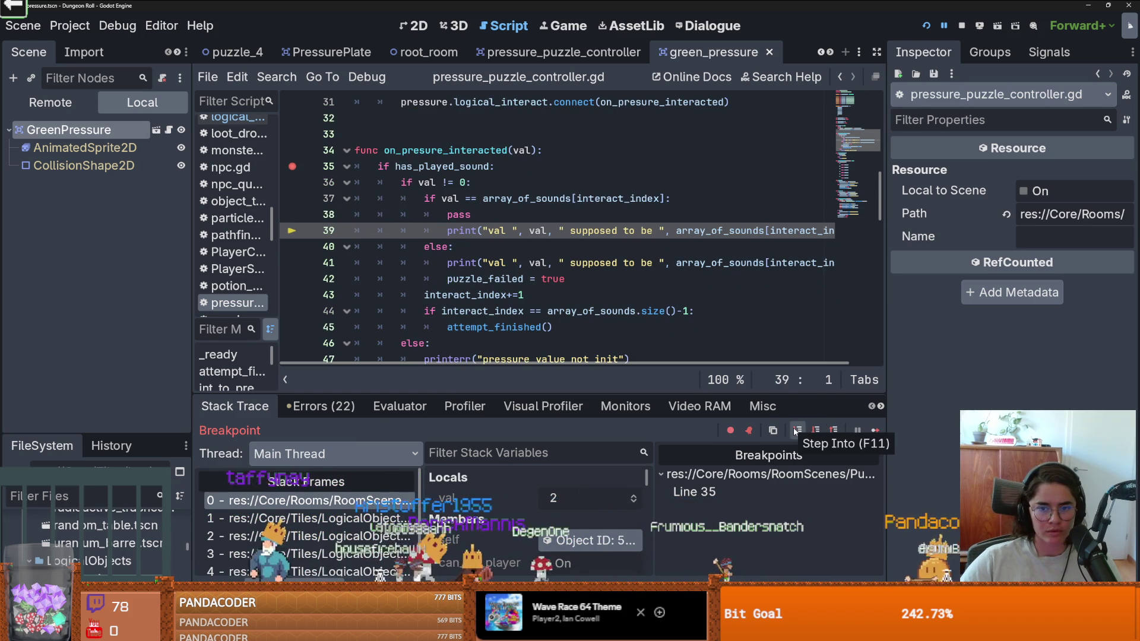
{"action": "left_click", "coordinate": [794, 431]}
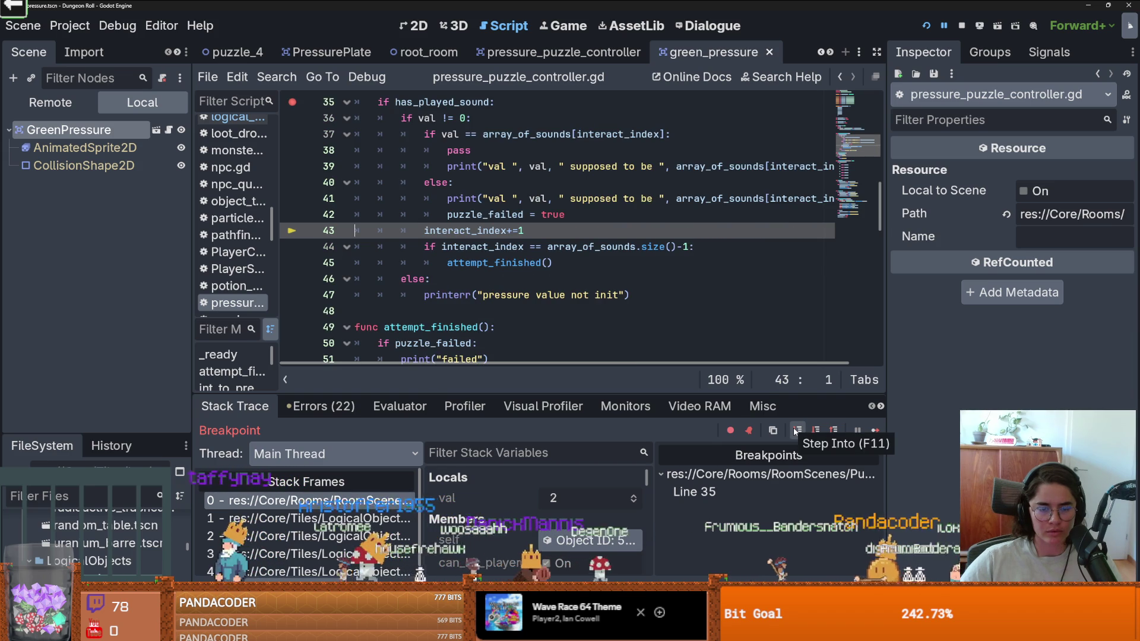
{"action": "left_click", "coordinate": [794, 431]}
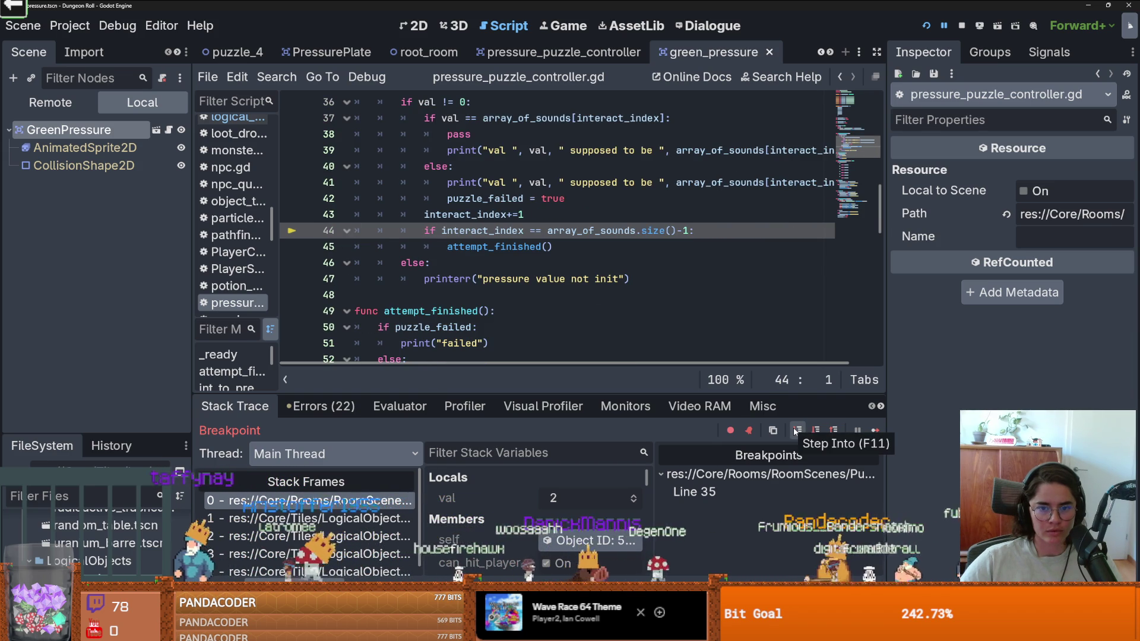
{"action": "left_click", "coordinate": [794, 431]}
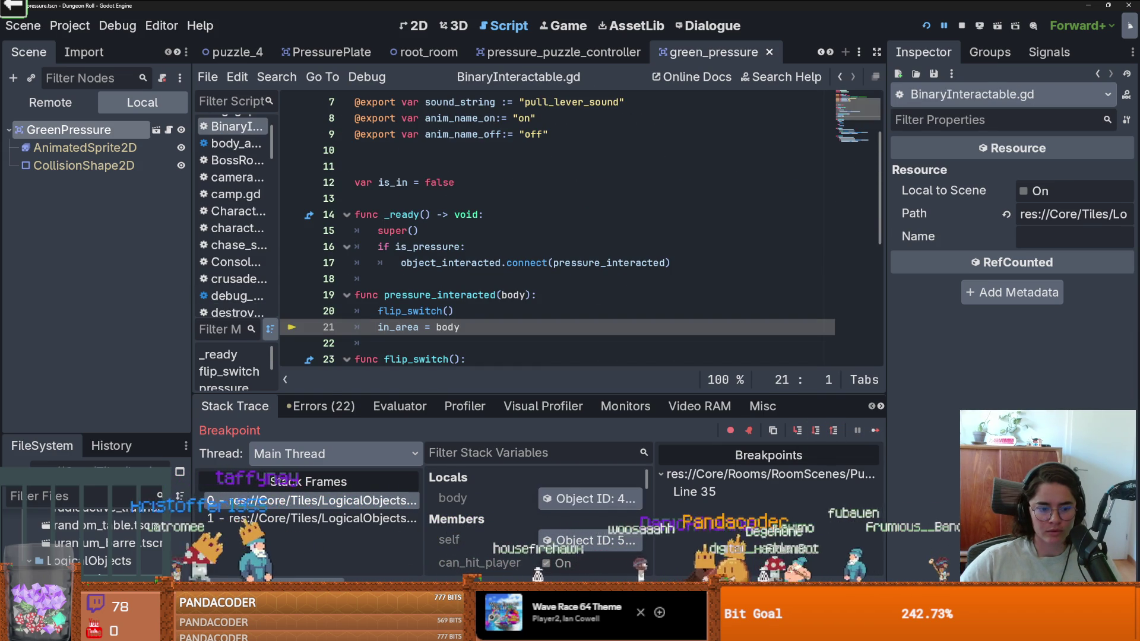
{"action": "left_click", "coordinate": [875, 432]}
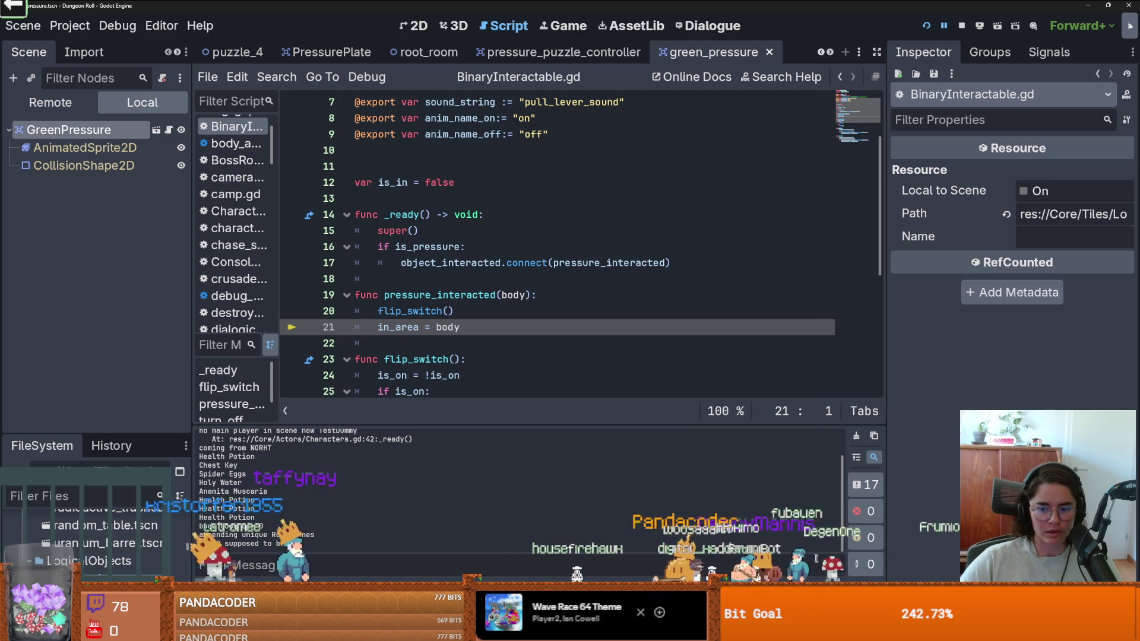
{"action": "left_click", "coordinate": [876, 430]}
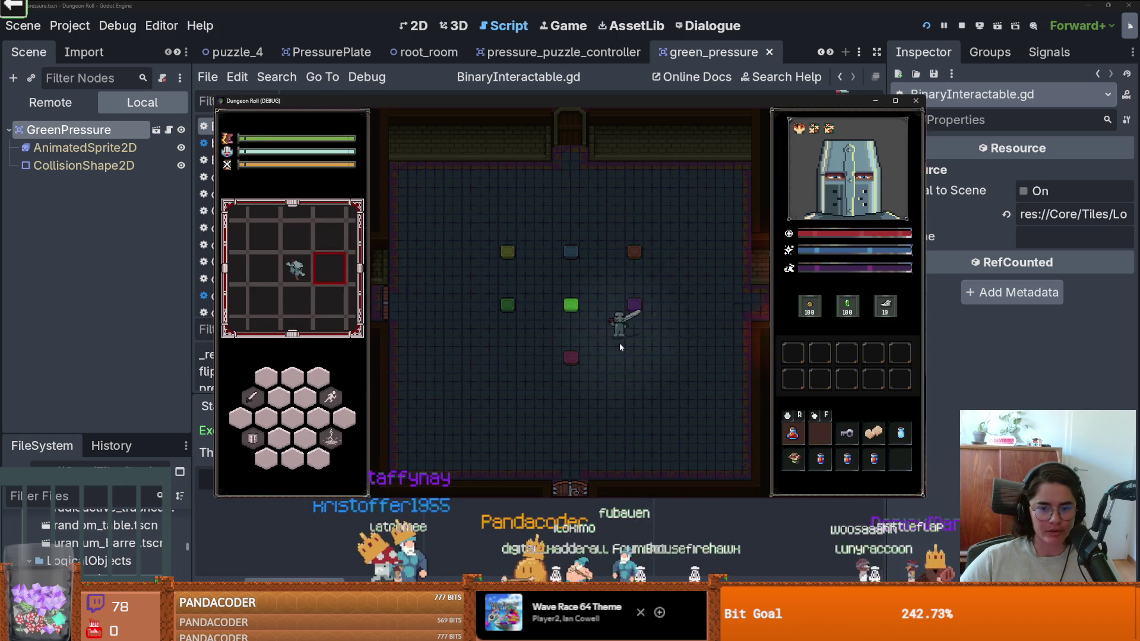
Step: Remove the line-35 breakpoint, resume the game, and check the output log
{"action": "key", "text": "F9"}
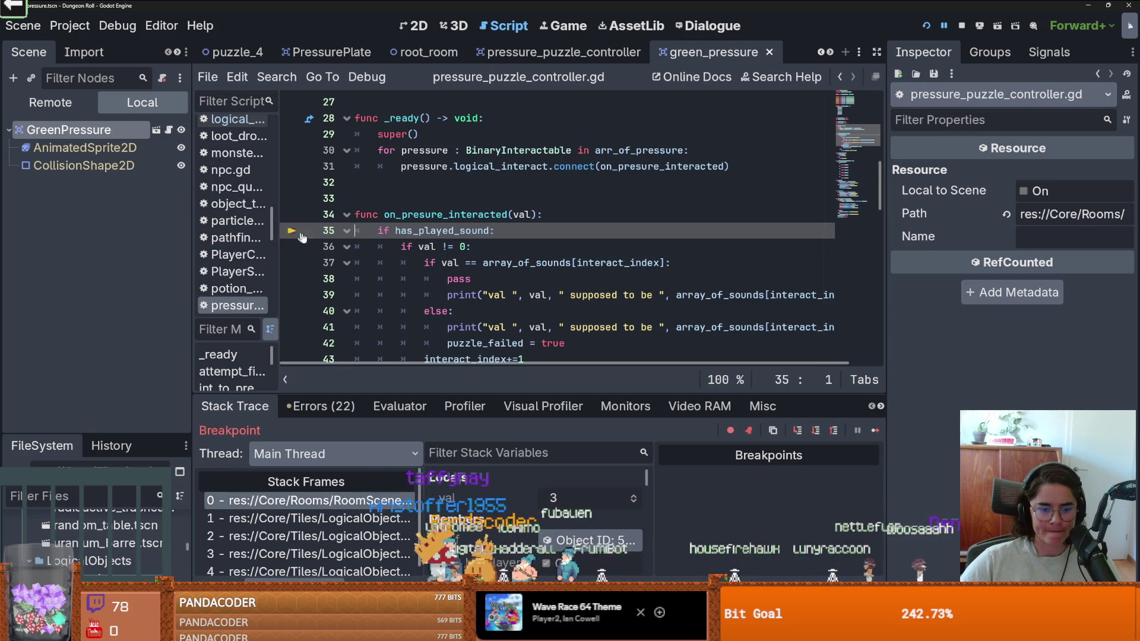
{"action": "left_click", "coordinate": [836, 431]}
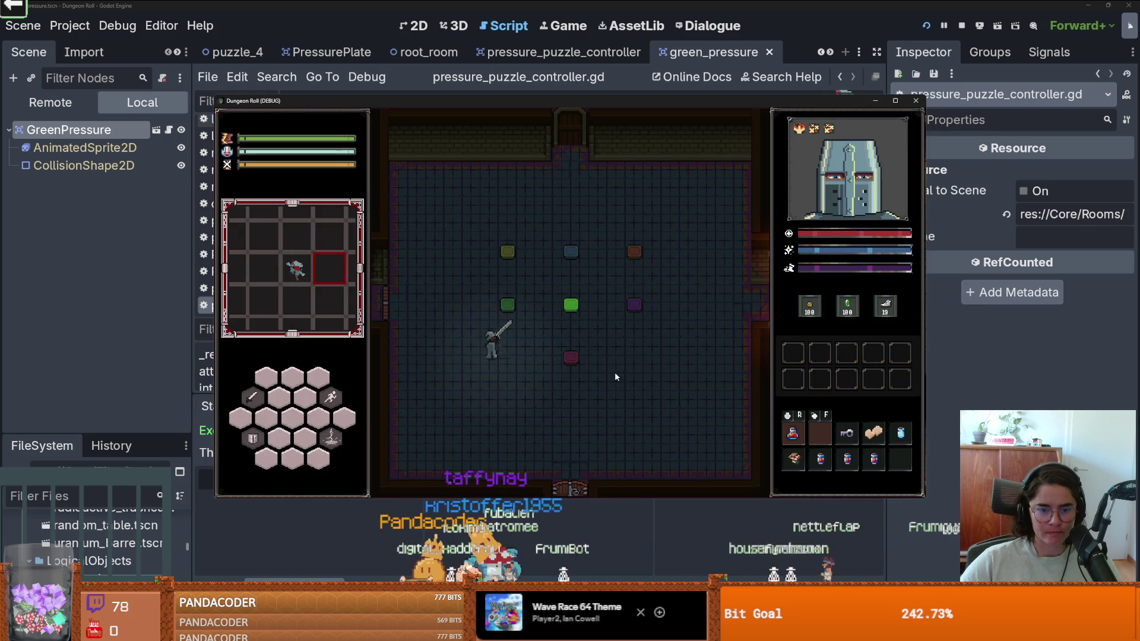
{"action": "left_click", "coordinate": [264, 554]}
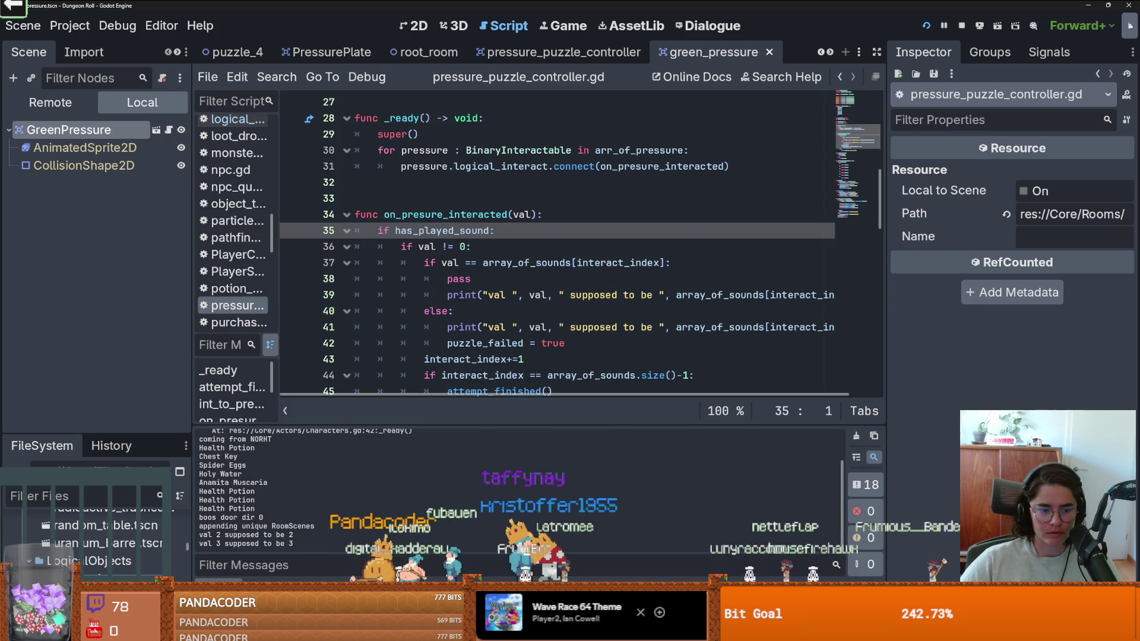
{"action": "key", "text": "alt+Tab"}
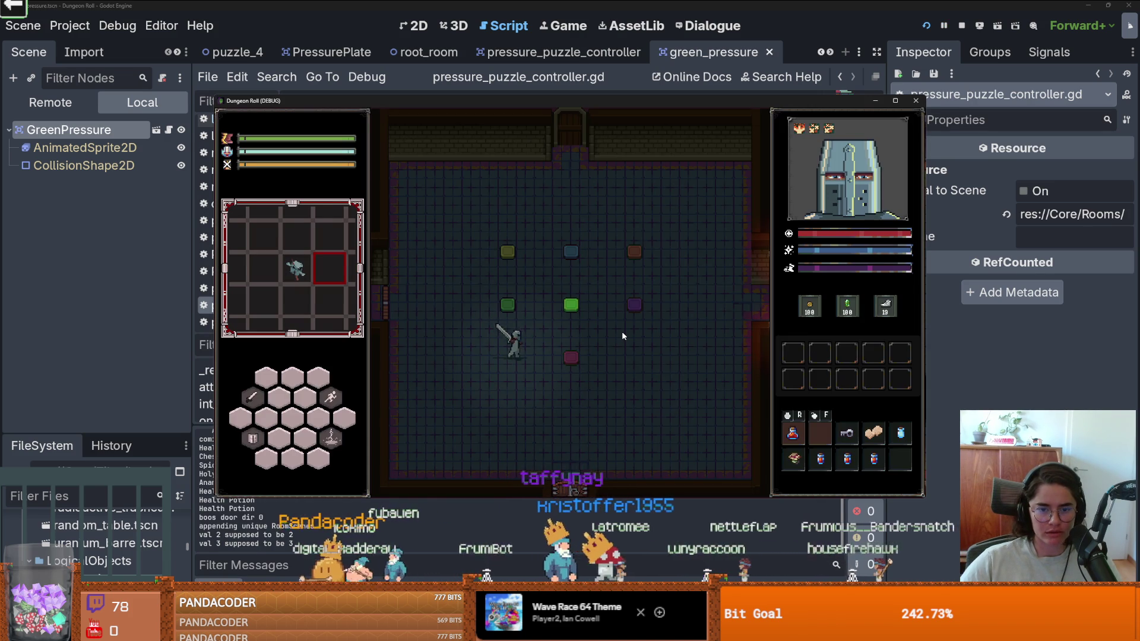
Step: Walk the knight over the orange, dark green and blue plates, then stop the game
{"action": "key", "text": "d"}
{"action": "key", "text": "w"}
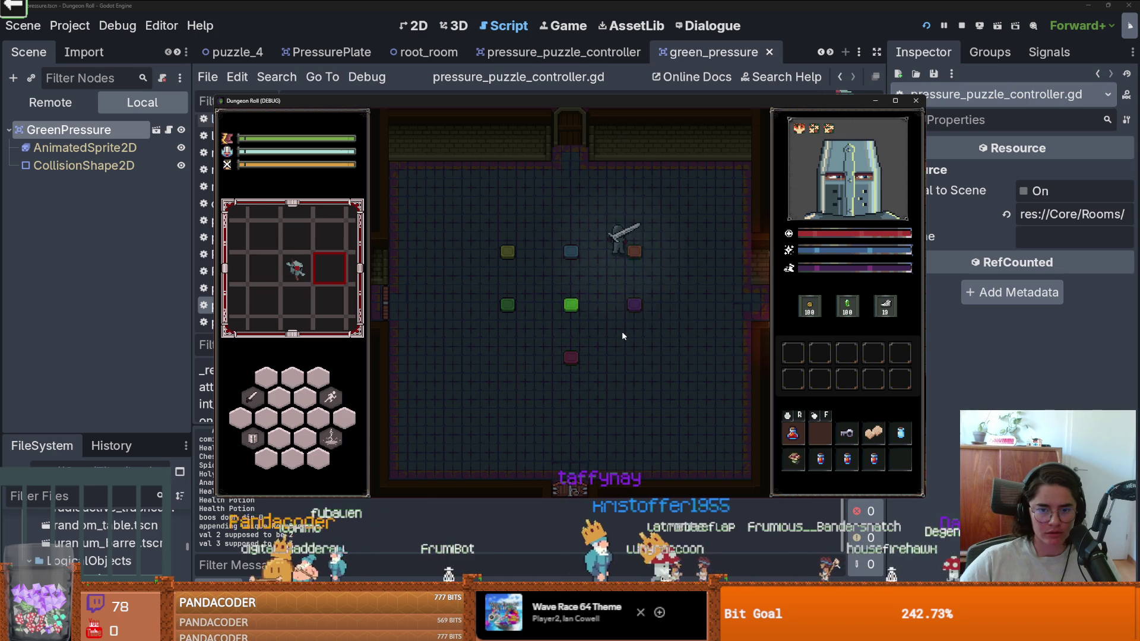
{"action": "key", "text": "s"}
{"action": "key", "text": "a"}
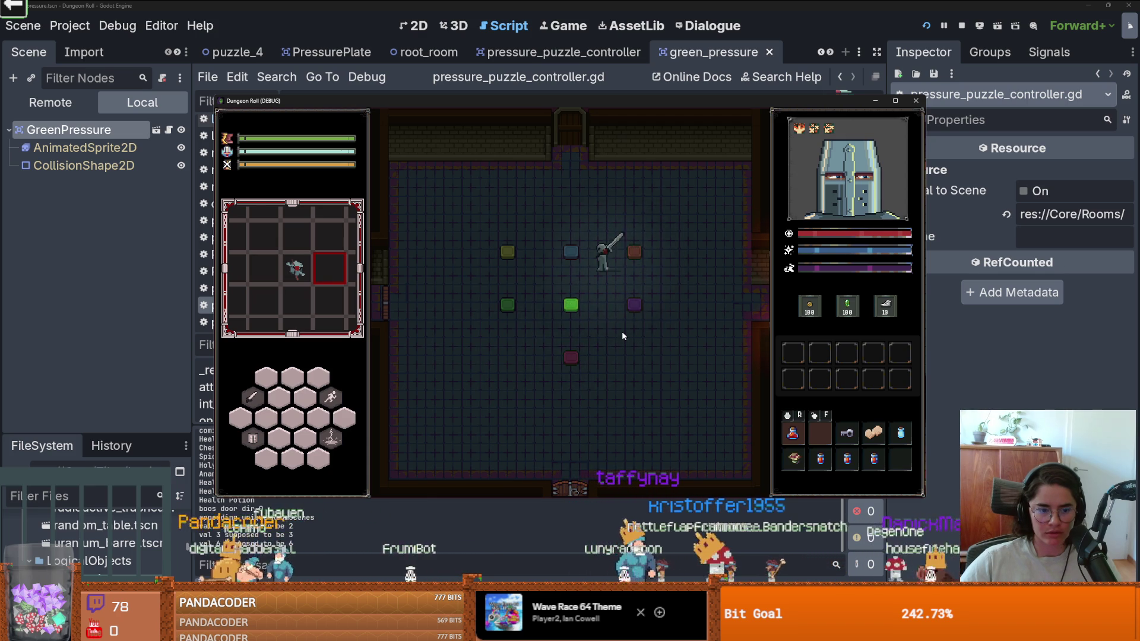
{"action": "key", "text": "a"}
{"action": "key", "text": "s"}
{"action": "key", "text": "a"}
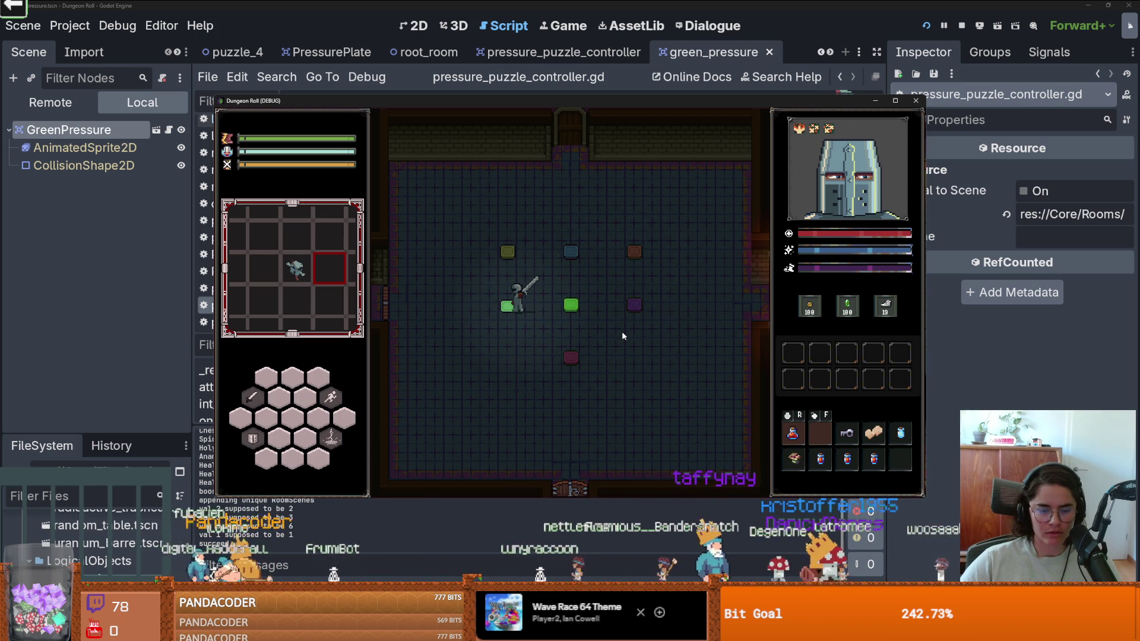
{"action": "key", "text": "w"}
{"action": "key", "text": "d"}
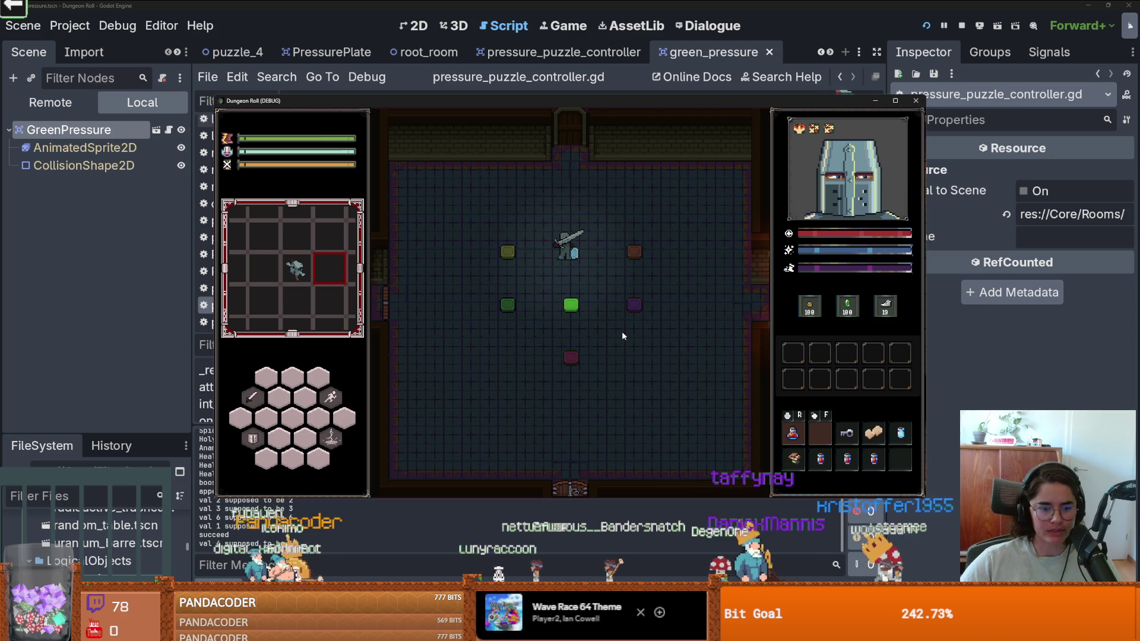
{"action": "left_click", "coordinate": [915, 100]}
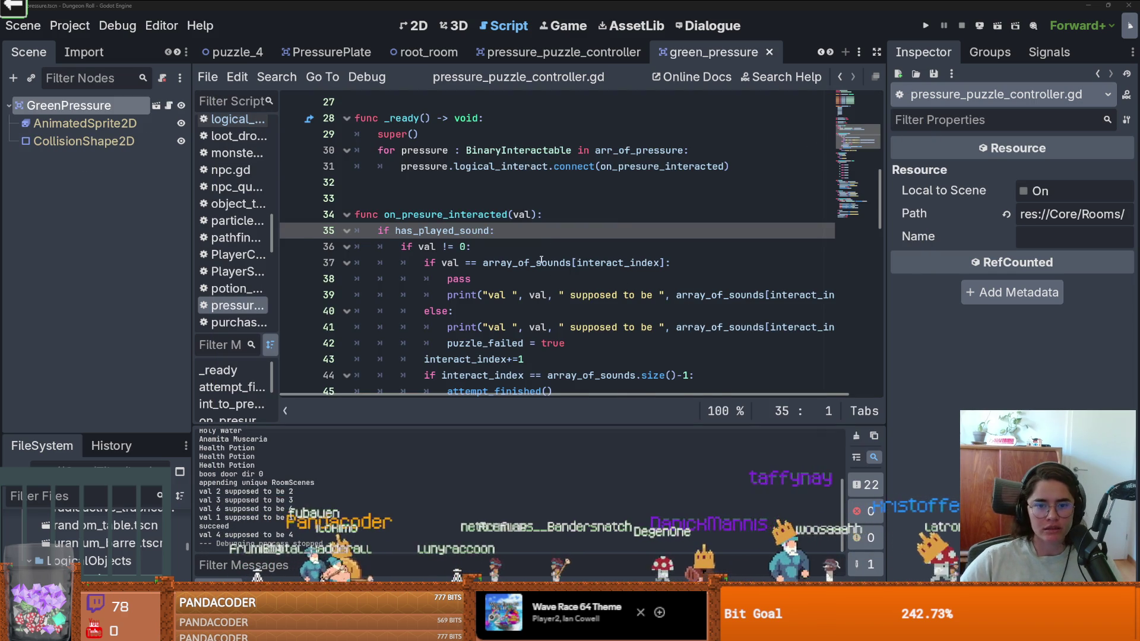
Step: Delete "-1" after size() on line 44, save, and test-run the game
{"action": "scroll", "coordinate": [625, 284], "scroll_direction": "down", "scroll_amount": 1}
{"action": "scroll", "coordinate": [625, 283], "scroll_direction": "down", "scroll_amount": 2}
{"action": "left_click", "coordinate": [680, 278]}
{"action": "key", "text": "BackSpace"}
{"action": "key", "text": "ctrl+s"}
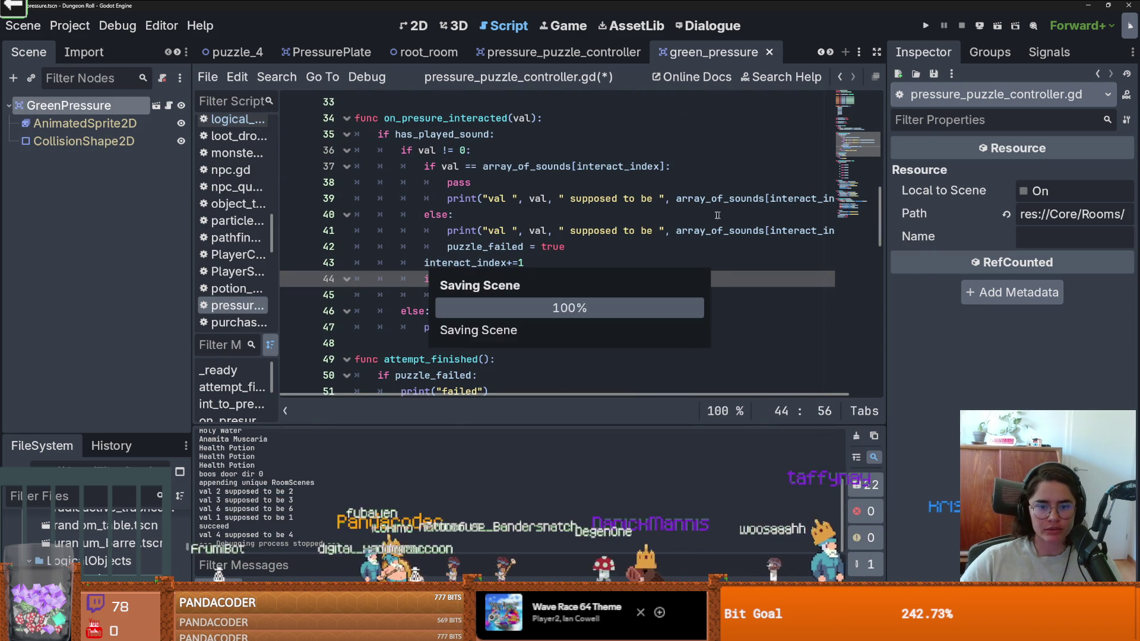
{"action": "key", "text": "BackSpace"}
{"action": "key", "text": "ctrl+s"}
{"action": "scroll", "coordinate": [581, 248], "scroll_direction": "up", "scroll_amount": 3}
{"action": "left_click", "coordinate": [924, 26]}
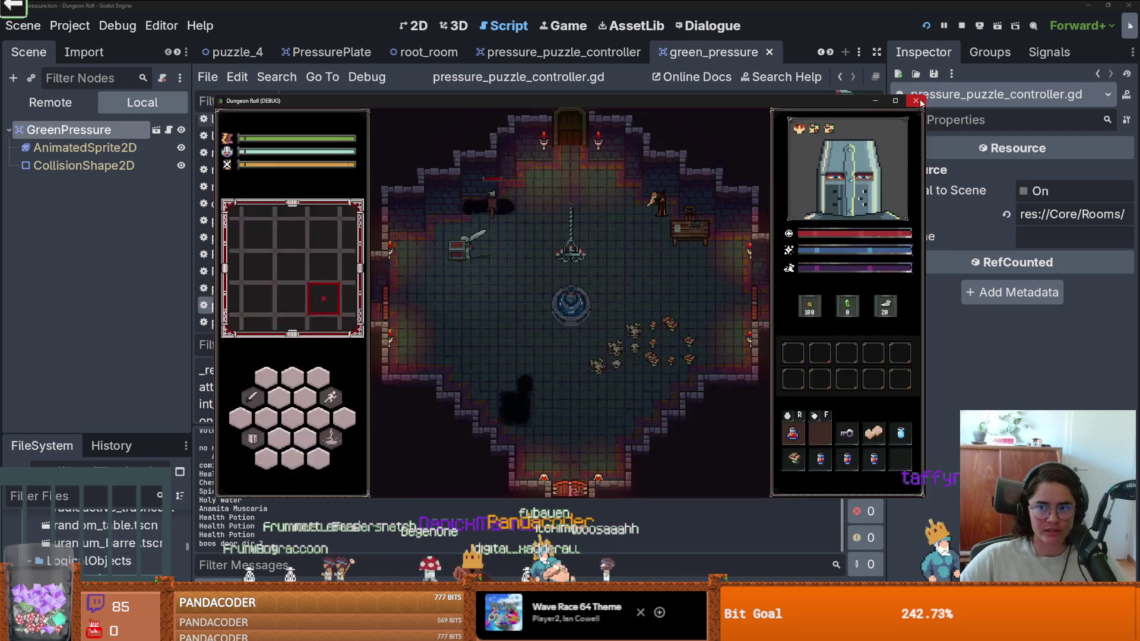
{"action": "left_click", "coordinate": [916, 100]}
Step: Change both create_timer(1.0) calls on lines 89 and 91 to 0.3
{"action": "scroll", "coordinate": [594, 276], "scroll_direction": "down", "scroll_amount": 8}
{"action": "scroll", "coordinate": [594, 276], "scroll_direction": "down", "scroll_amount": 5}
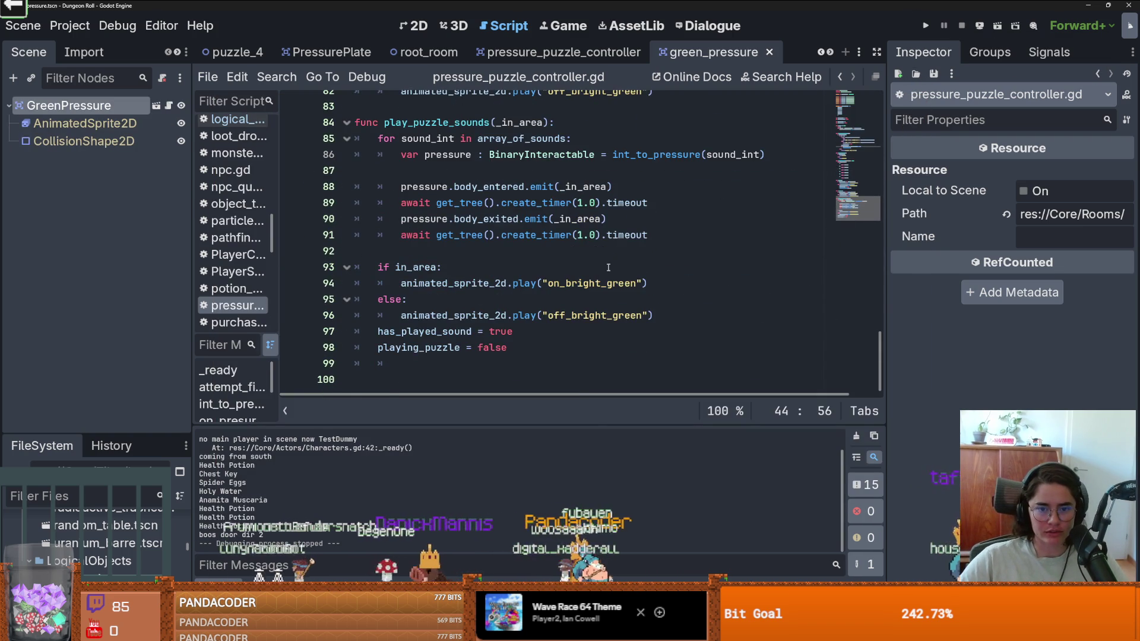
{"action": "double_click", "coordinate": [592, 203]}
{"action": "type", "text": "0"}
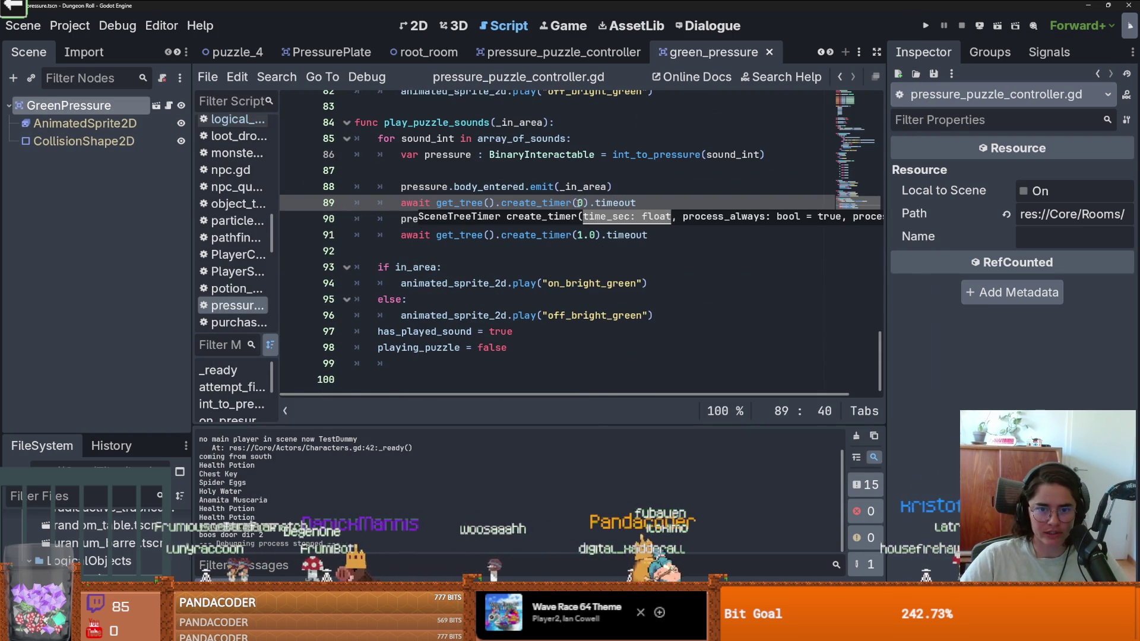
{"action": "left_click", "coordinate": [592, 202]}
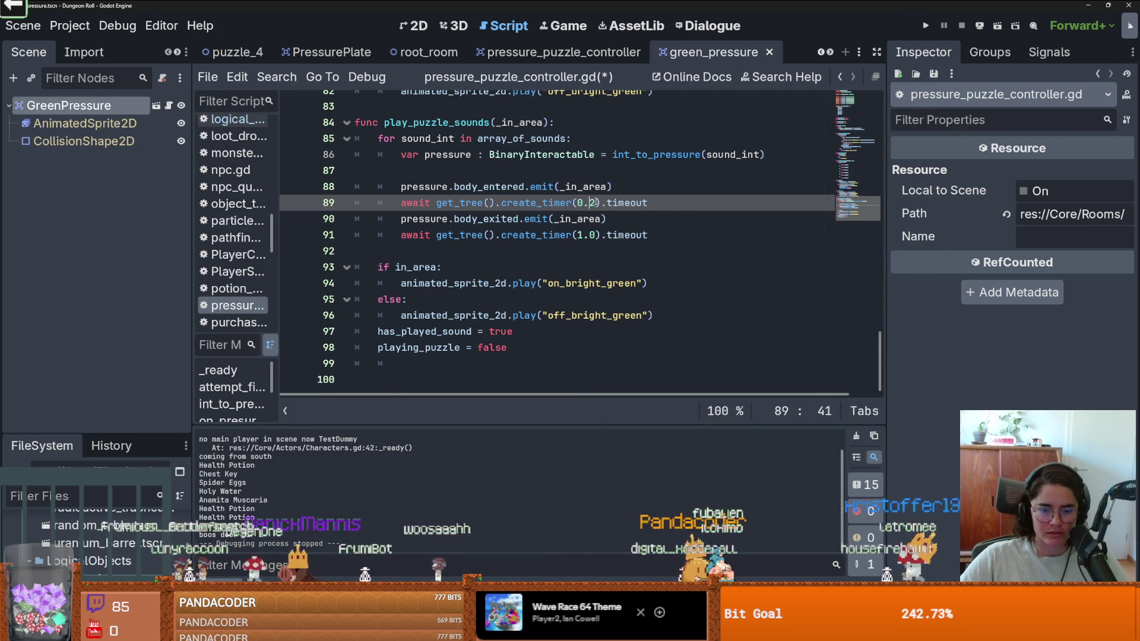
{"action": "type", "text": "3"}
{"action": "key", "text": "ctrl+c"}
{"action": "key", "text": "Down"}
{"action": "key", "text": "Down"}
{"action": "key", "text": "shift+Right"}
{"action": "key", "text": "shift+Right"}
{"action": "key", "text": "shift+Right"}
{"action": "key", "text": "ctrl+v"}
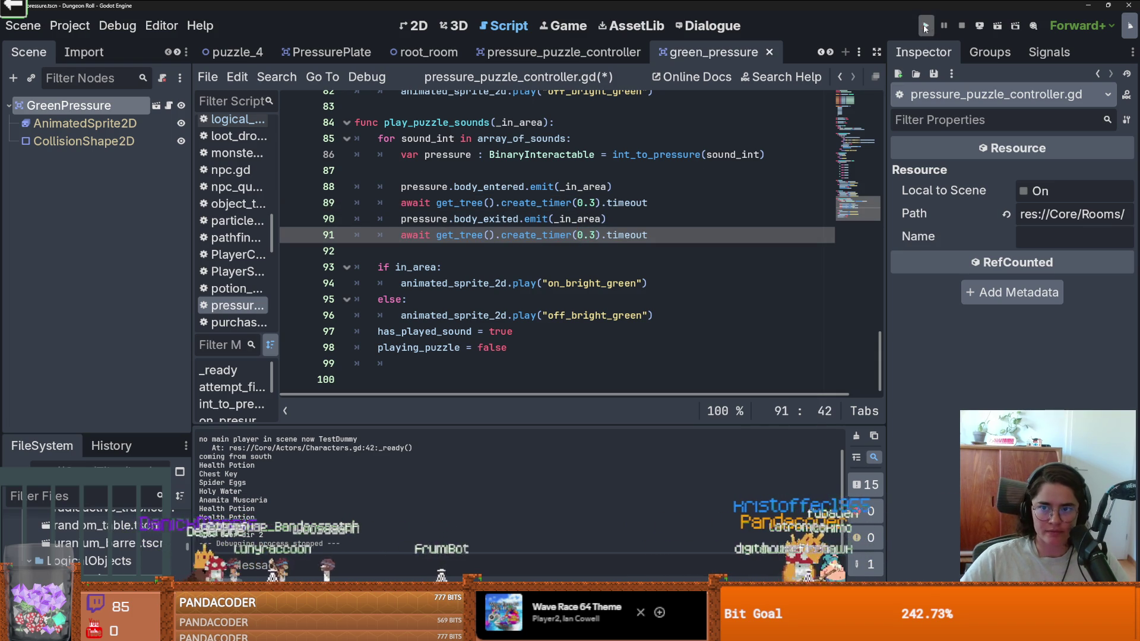
{"action": "left_click", "coordinate": [926, 26]}
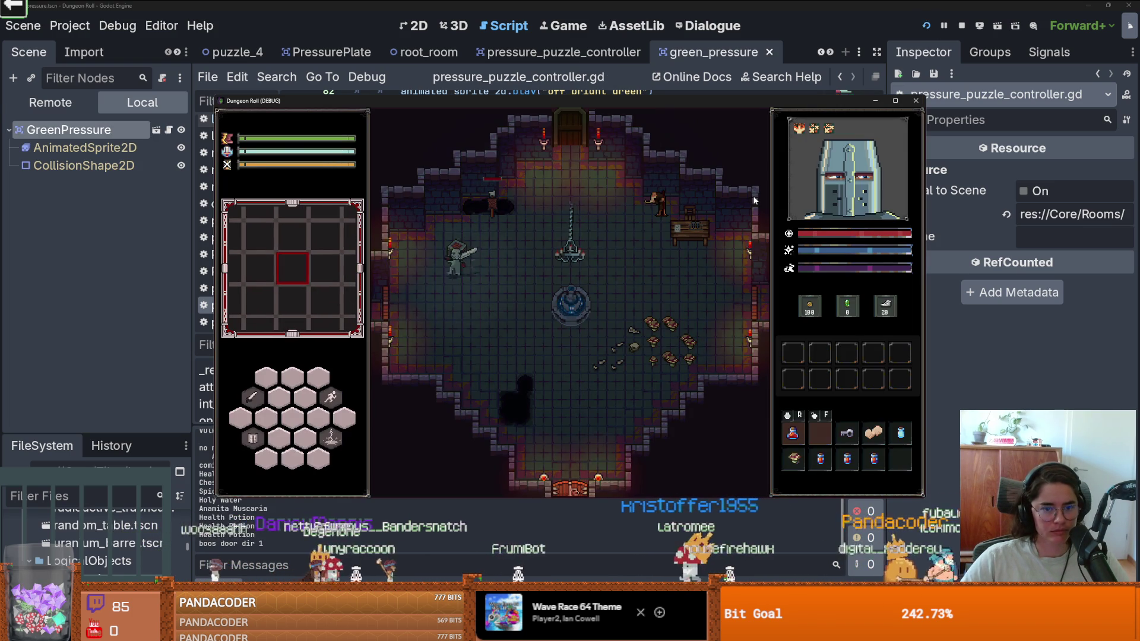
Step: Pick a creature card and walk the knight across the top-right, left-middle and top-centre plates
{"action": "left_click", "coordinate": [532, 308]}
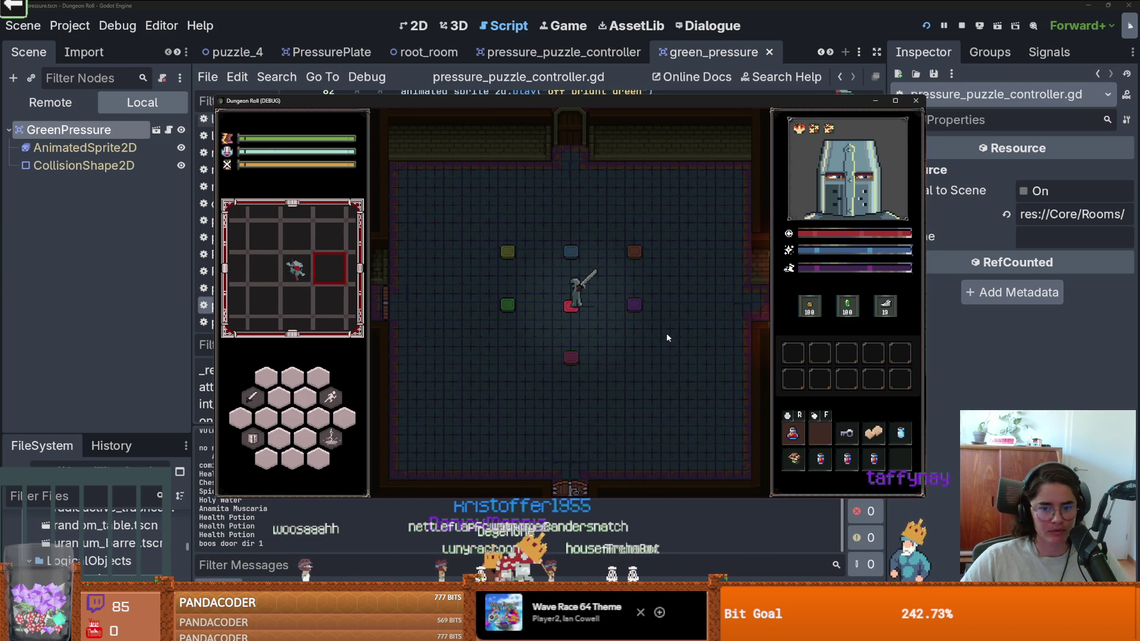
{"action": "key", "text": "d"}
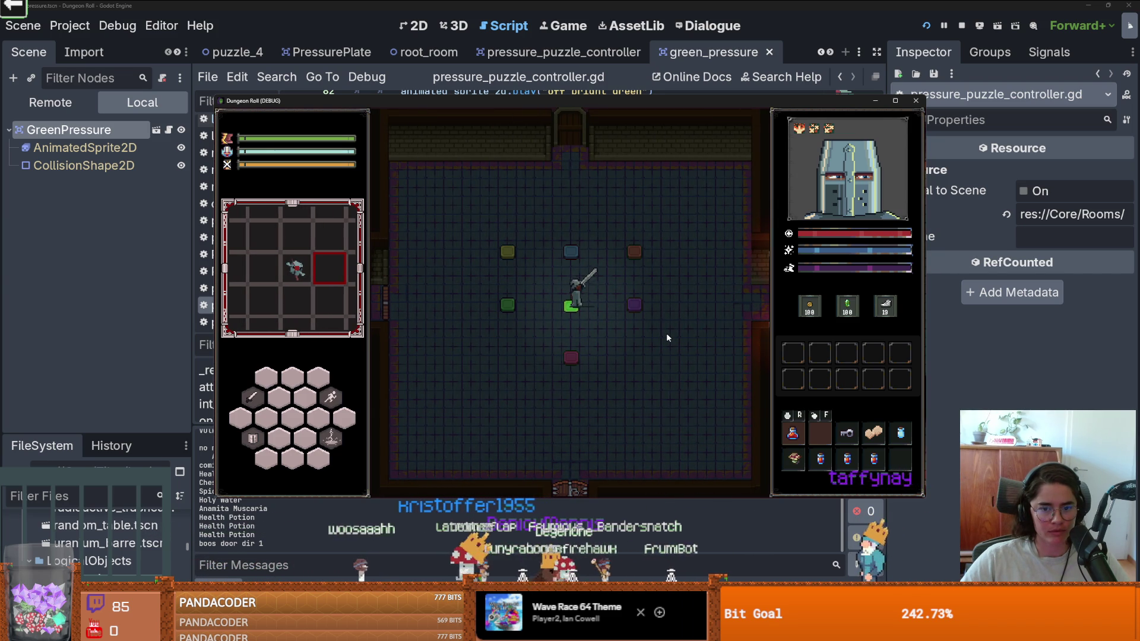
{"action": "key", "text": "w"}
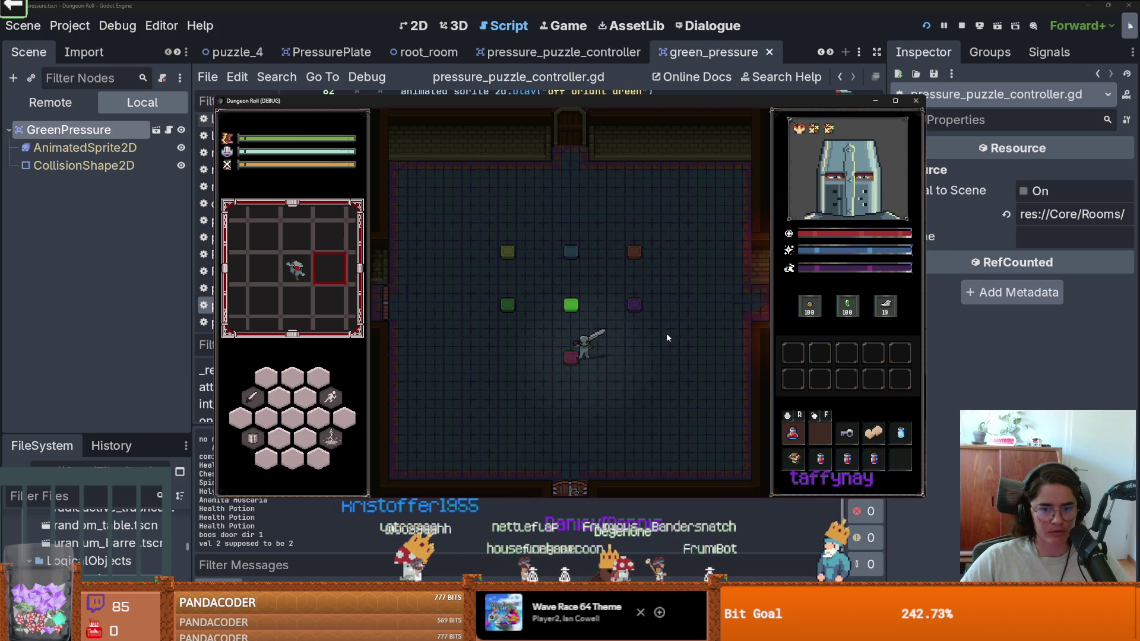
{"action": "key", "text": "a"}
{"action": "key", "text": "s"}
{"action": "key", "text": "w"}
{"action": "key", "text": "d"}
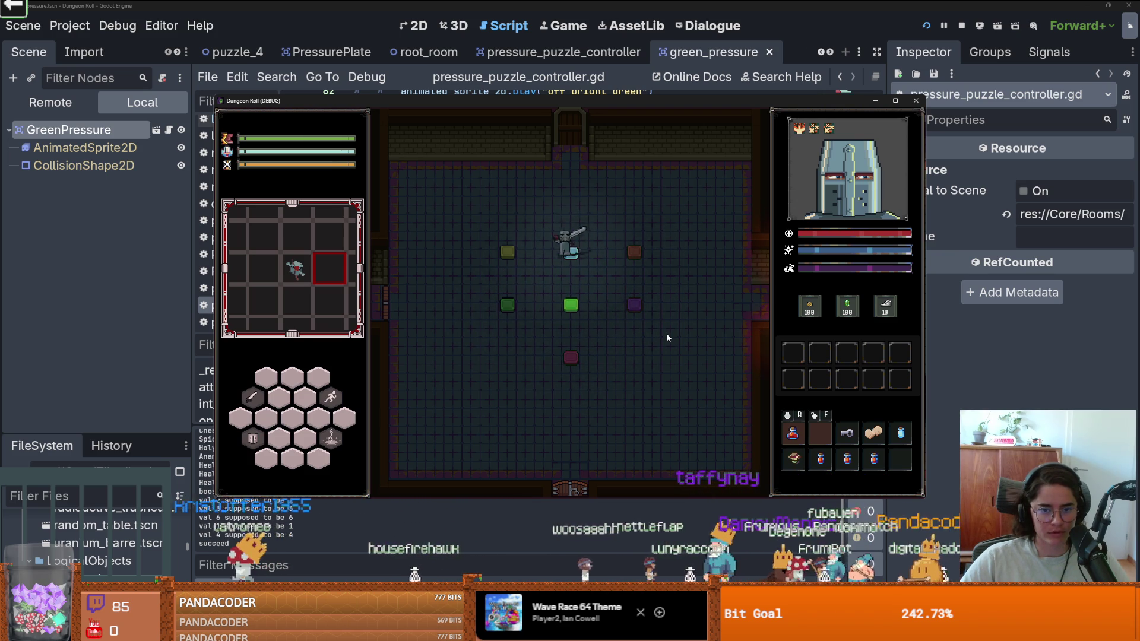
Step: Step the knight onto the centre plate, then review the has_played_sound check and attempt_finished call
{"action": "key", "text": "s"}
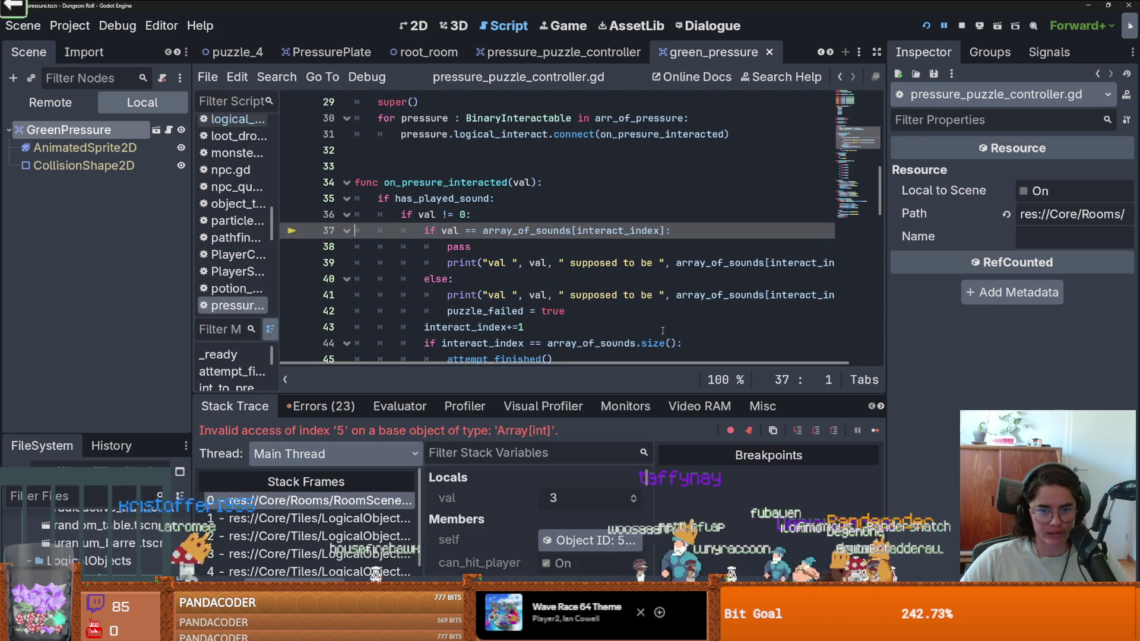
{"action": "left_click", "coordinate": [585, 307]}
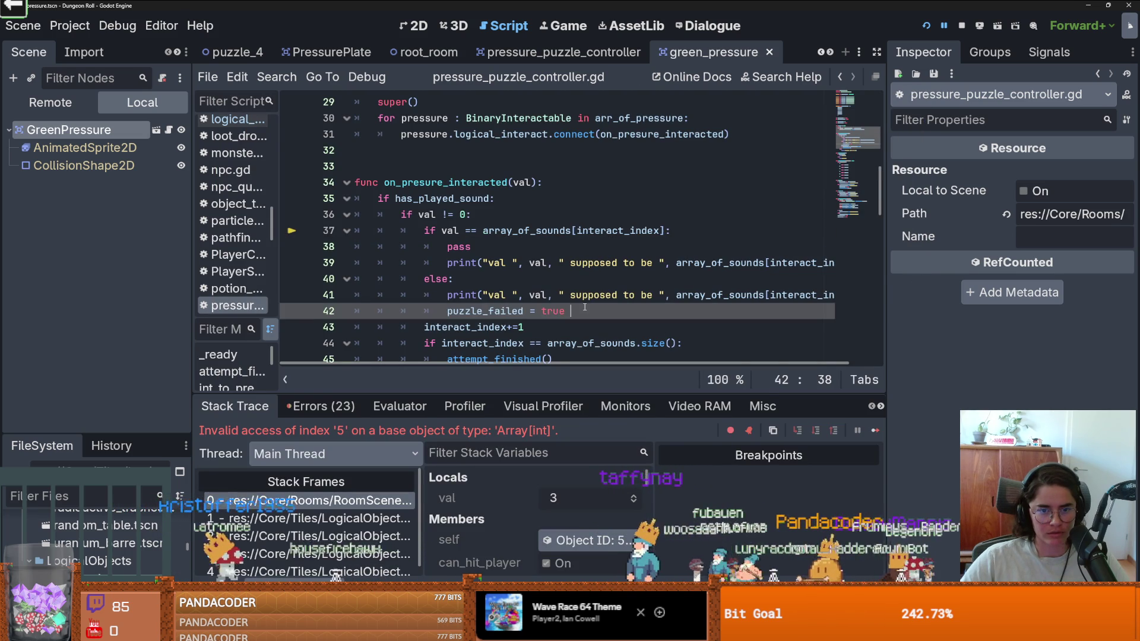
{"action": "scroll", "coordinate": [489, 248], "scroll_direction": "up", "scroll_amount": 1}
{"action": "left_click", "coordinate": [489, 249]}
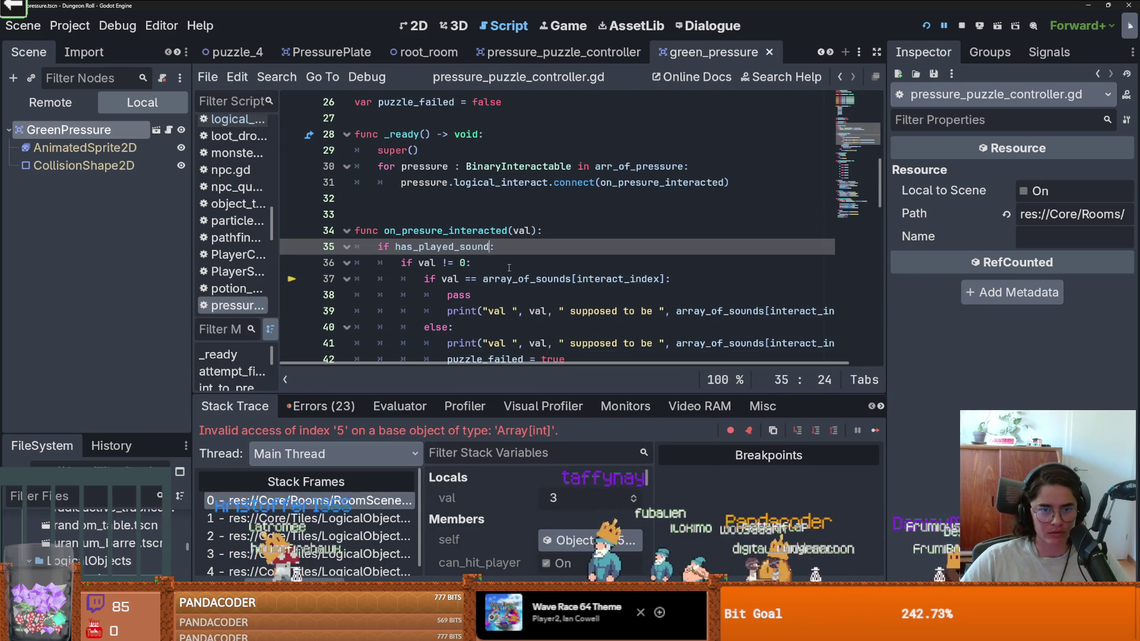
{"action": "scroll", "coordinate": [509, 268], "scroll_direction": "down", "scroll_amount": 1}
{"action": "left_click_drag", "start_coordinate": [535, 390], "coordinate": [535, 438]}
{"action": "scroll", "coordinate": [505, 356], "scroll_direction": "down", "scroll_amount": 1}
{"action": "double_click", "coordinate": [481, 313]}
{"action": "scroll", "coordinate": [481, 314], "scroll_direction": "down", "scroll_amount": 2}
{"action": "scroll", "coordinate": [481, 315], "scroll_direction": "up", "scroll_amount": 3}
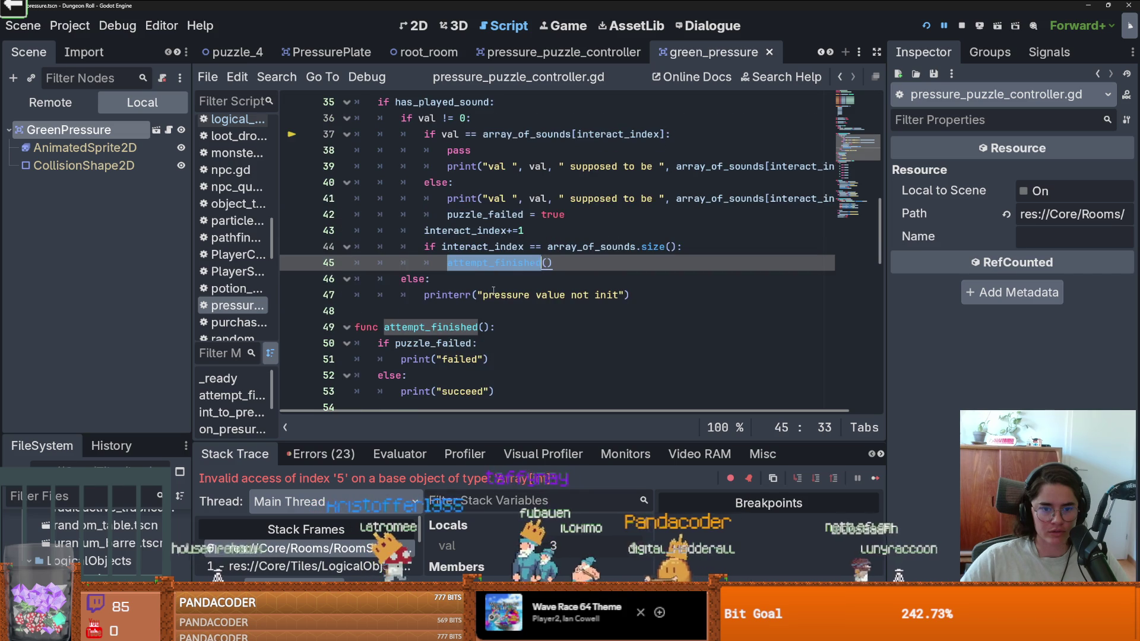
{"action": "scroll", "coordinate": [493, 285], "scroll_direction": "up", "scroll_amount": 4}
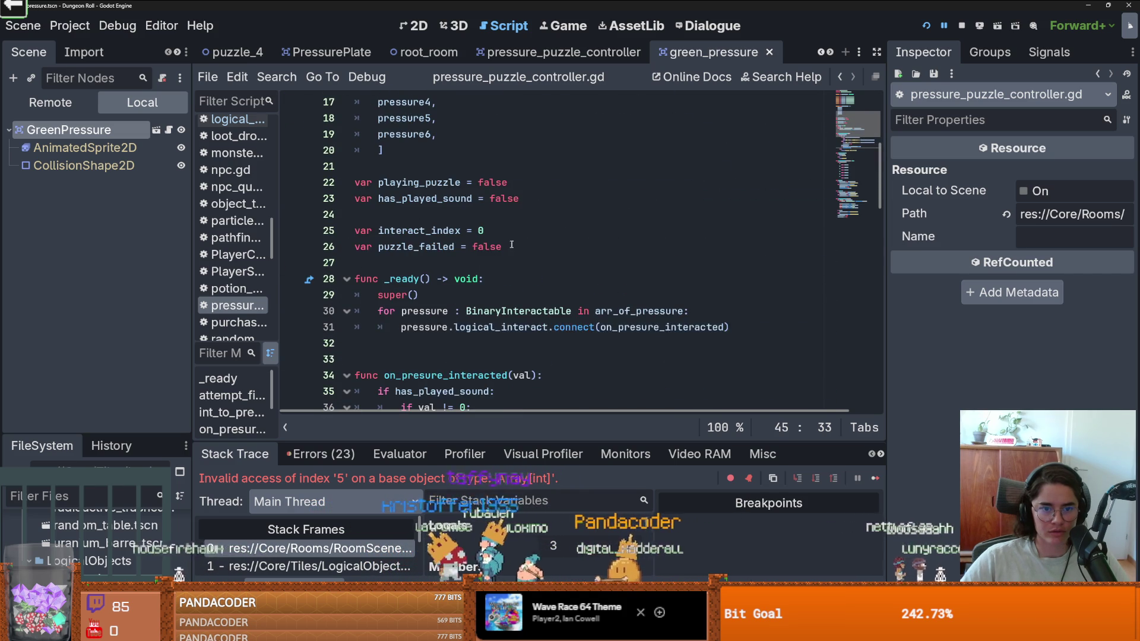
Step: Declare a new 'finished' variable below puzzle_failed
{"action": "left_click", "coordinate": [513, 248]}
{"action": "key", "text": "Return"}
{"action": "key", "text": "Return"}
{"action": "type", "text": "var fi"}
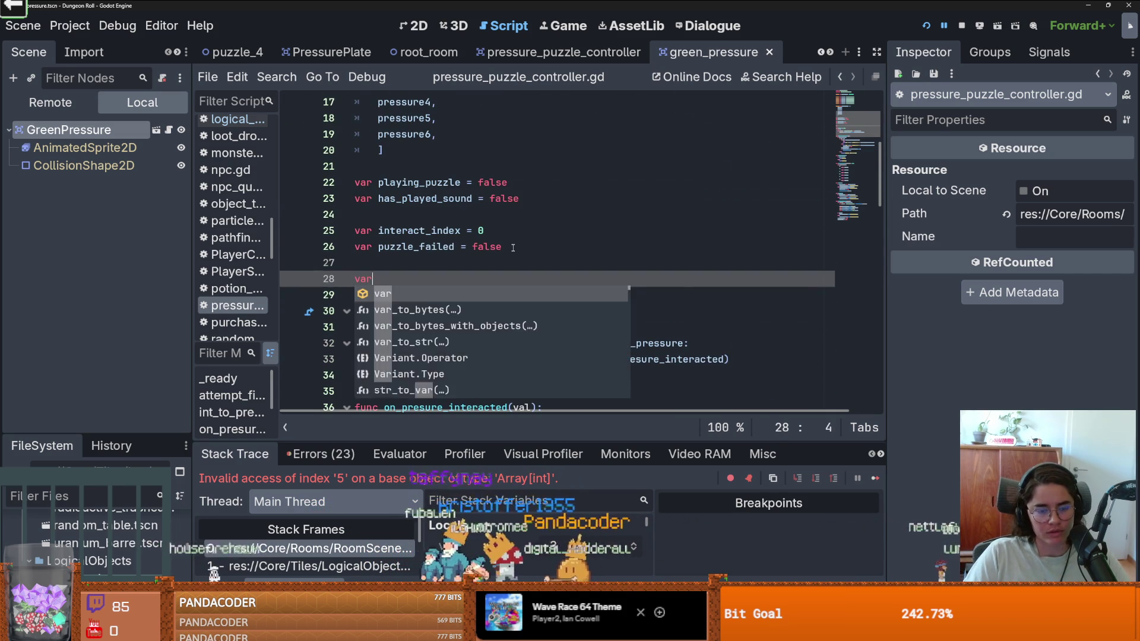
{"action": "type", "text": "niseh"}
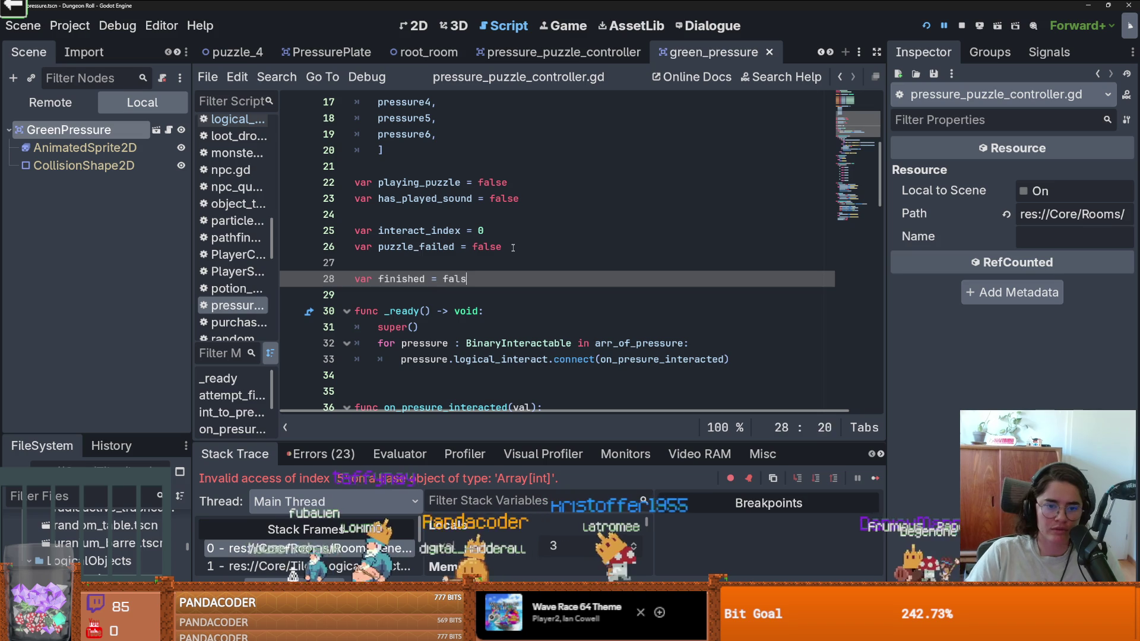
{"action": "left_click", "coordinate": [426, 278]}
{"action": "scroll", "coordinate": [482, 319], "scroll_direction": "down", "scroll_amount": 10}
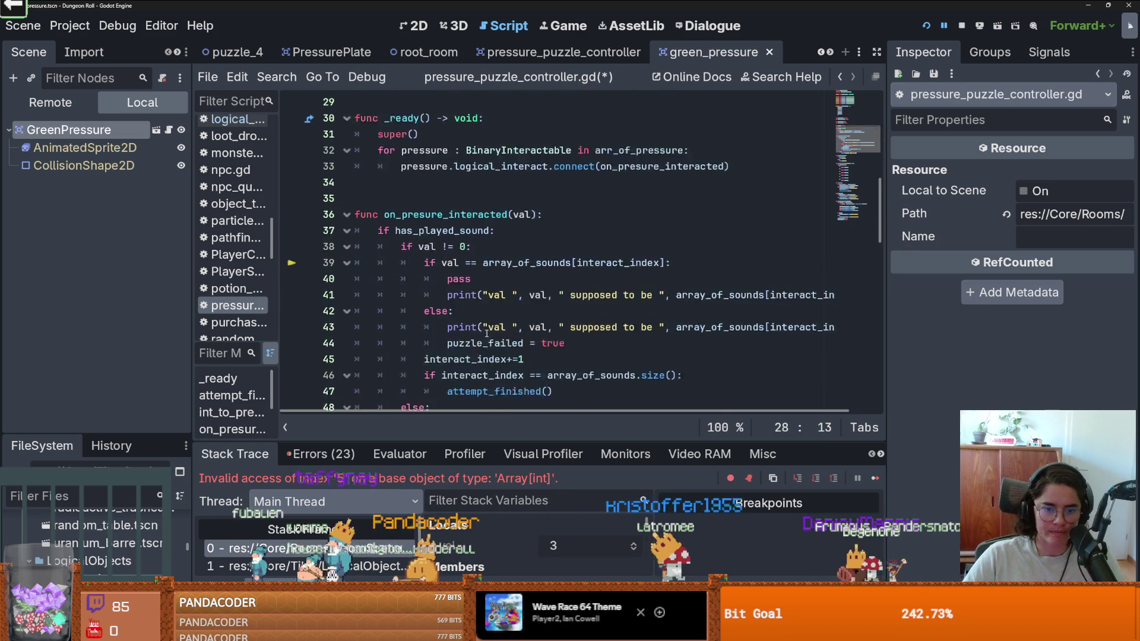
{"action": "scroll", "coordinate": [483, 319], "scroll_direction": "up", "scroll_amount": 1}
Step: Add 'finished = true' to attempt_finished, append '!finished' to line 37, and run the game
{"action": "left_click", "coordinate": [510, 214]}
{"action": "key", "text": "Return"}
{"action": "type", "text": "finished = "}
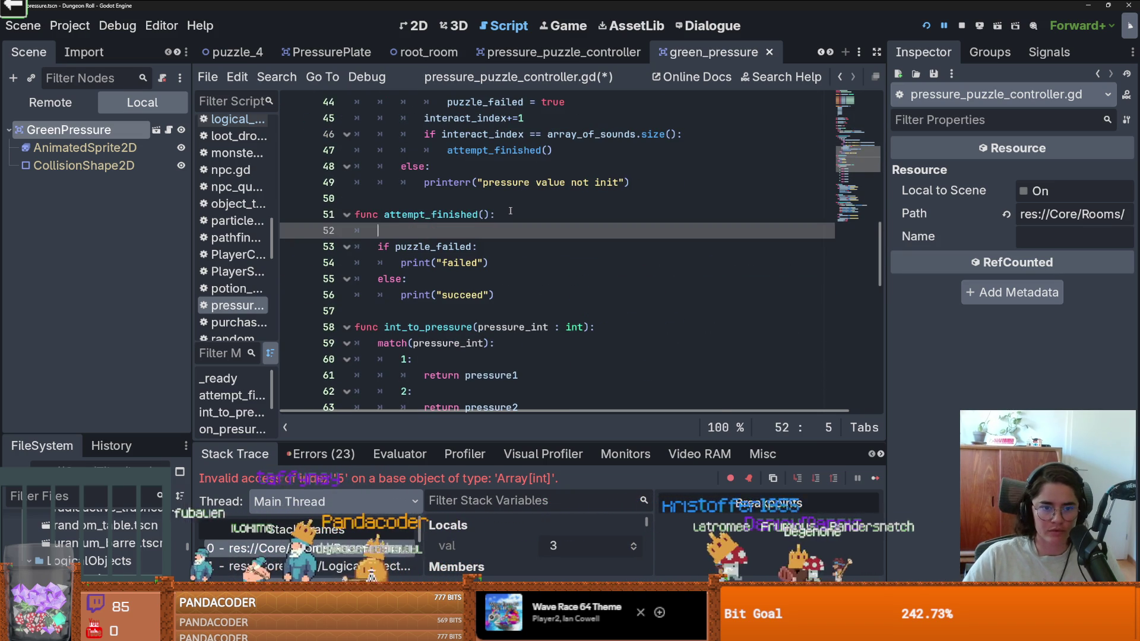
{"action": "type", "text": "true"}
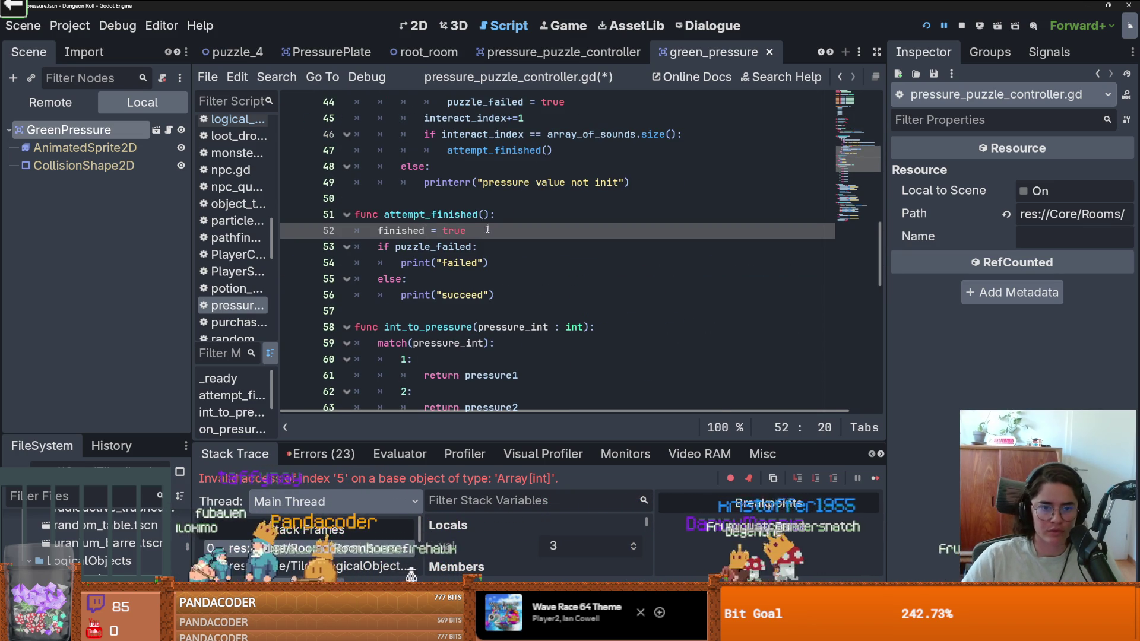
{"action": "scroll", "coordinate": [498, 199], "scroll_direction": "up", "scroll_amount": 4}
{"action": "left_click", "coordinate": [491, 183]}
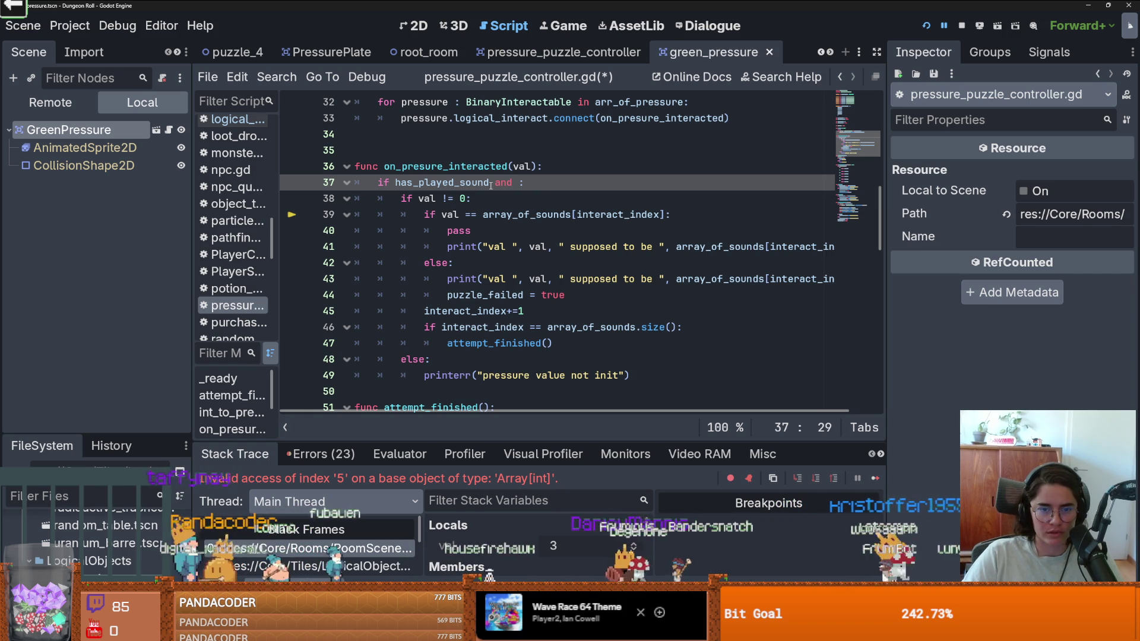
{"action": "type", "text": "!finished"}
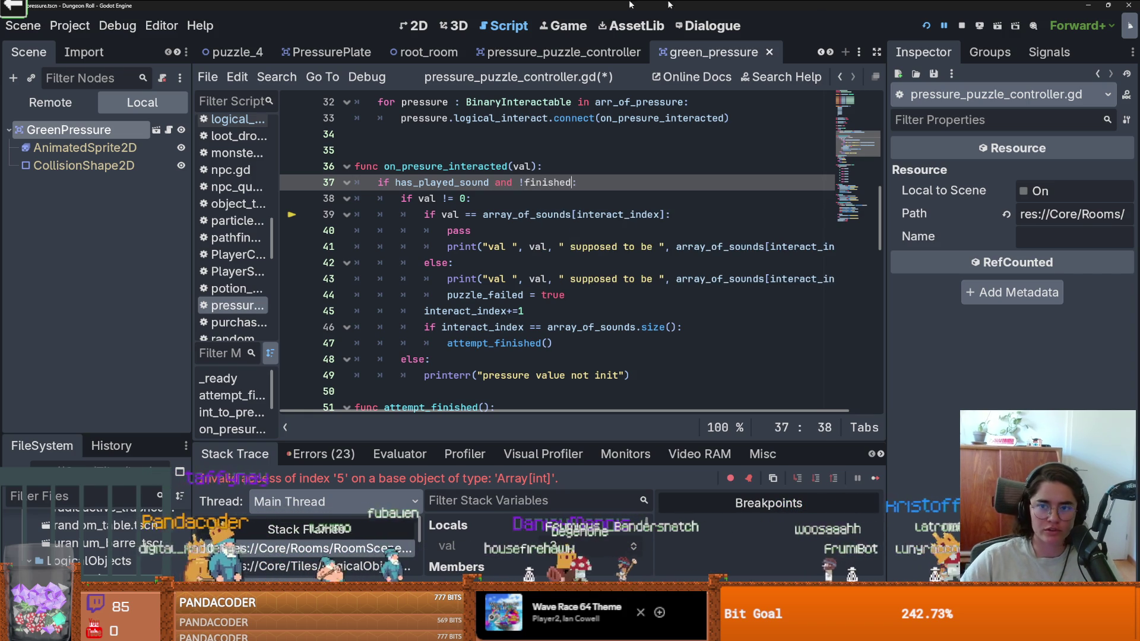
{"action": "left_click", "coordinate": [927, 26]}
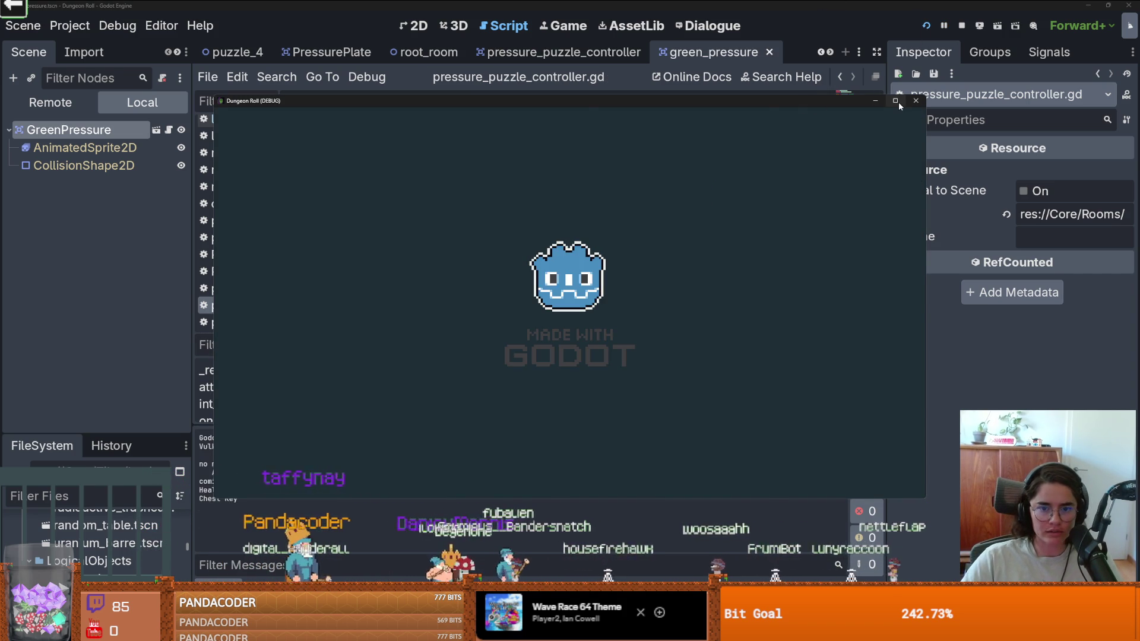
Step: Walk the player on and off the centre and purple plates, ending down-left
{"action": "key", "text": "a"}
{"action": "key", "text": "a"}
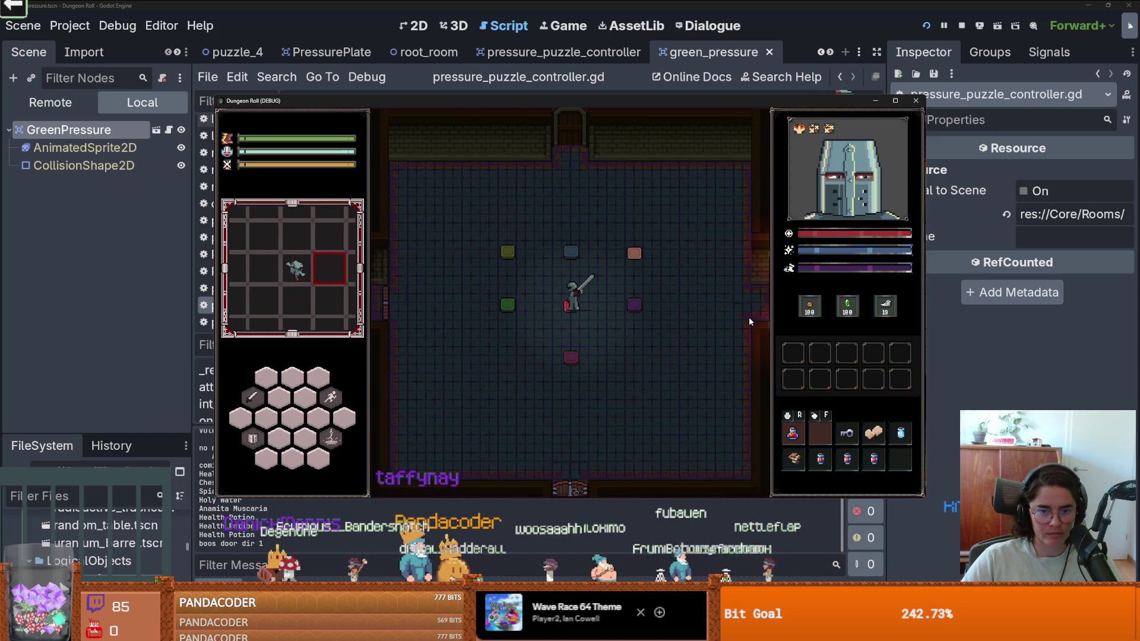
{"action": "key", "text": "d"}
{"action": "key", "text": "a"}
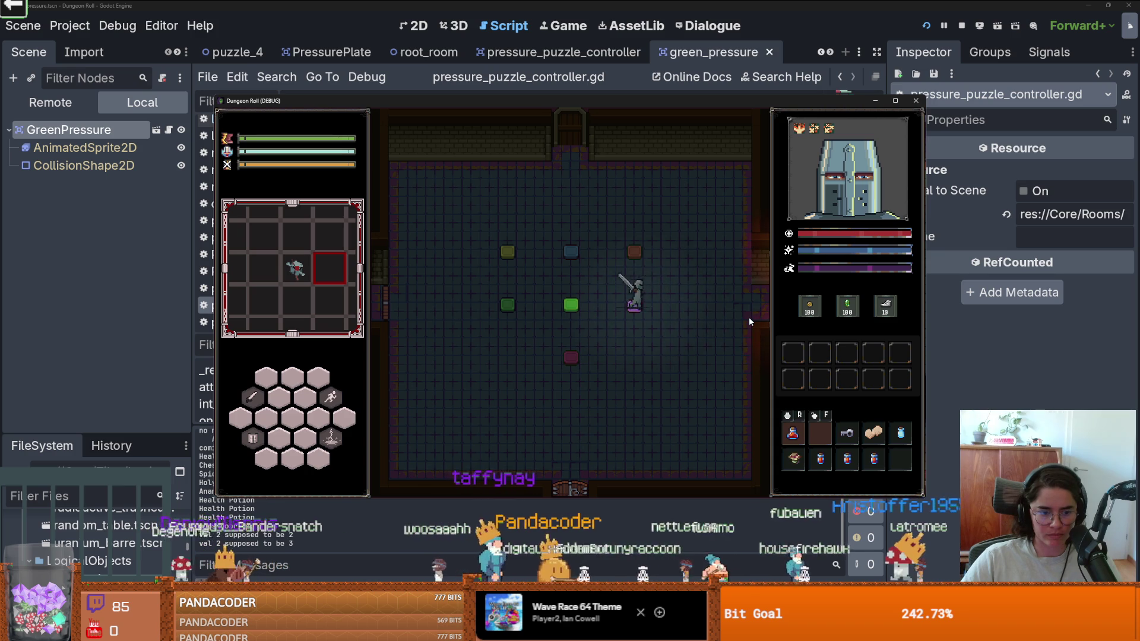
{"action": "key", "text": "d"}
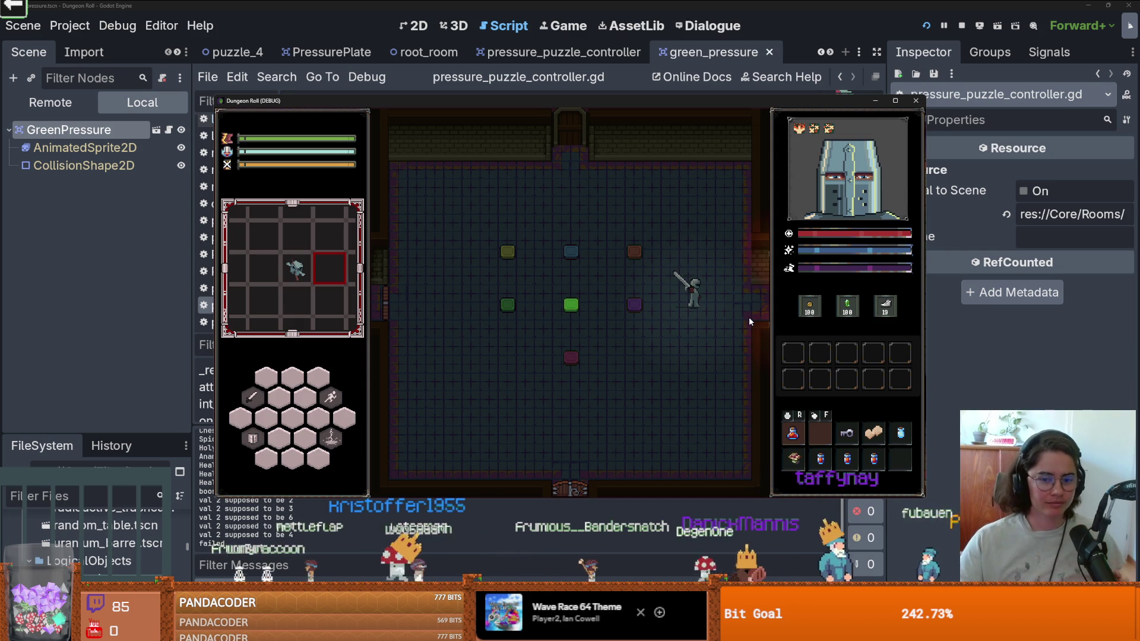
{"action": "key", "text": "a+s"}
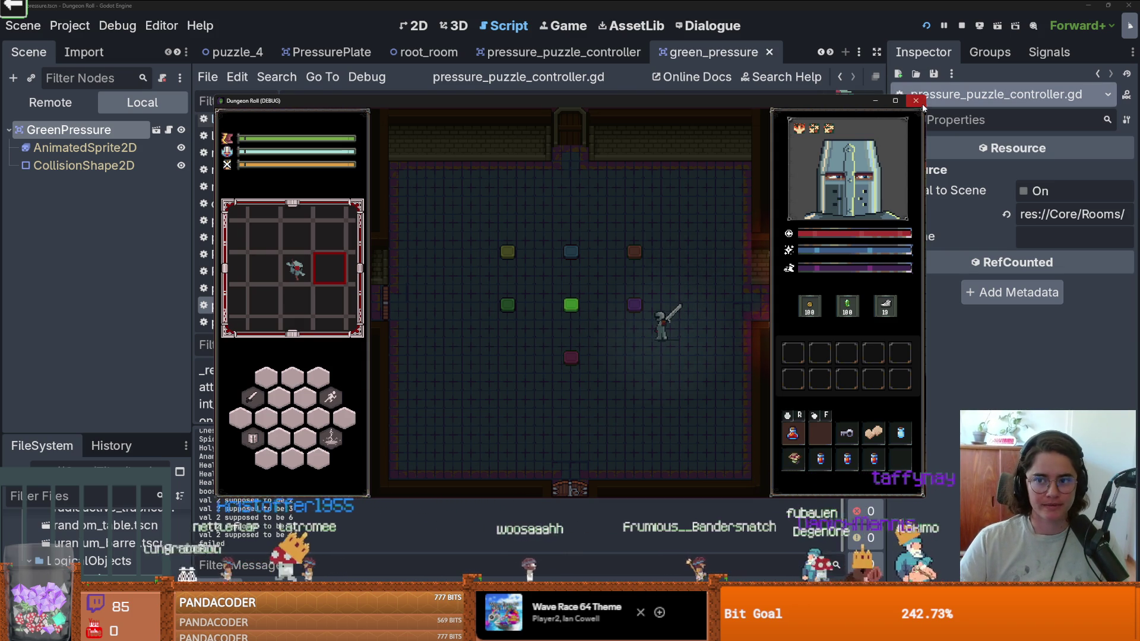
Step: Close the game window, save the scene, and enlarge the file tree
{"action": "left_click", "coordinate": [916, 101]}
{"action": "key", "text": "ctrl+s"}
{"action": "left_click_drag", "start_coordinate": [148, 377], "coordinate": [149, 107]}
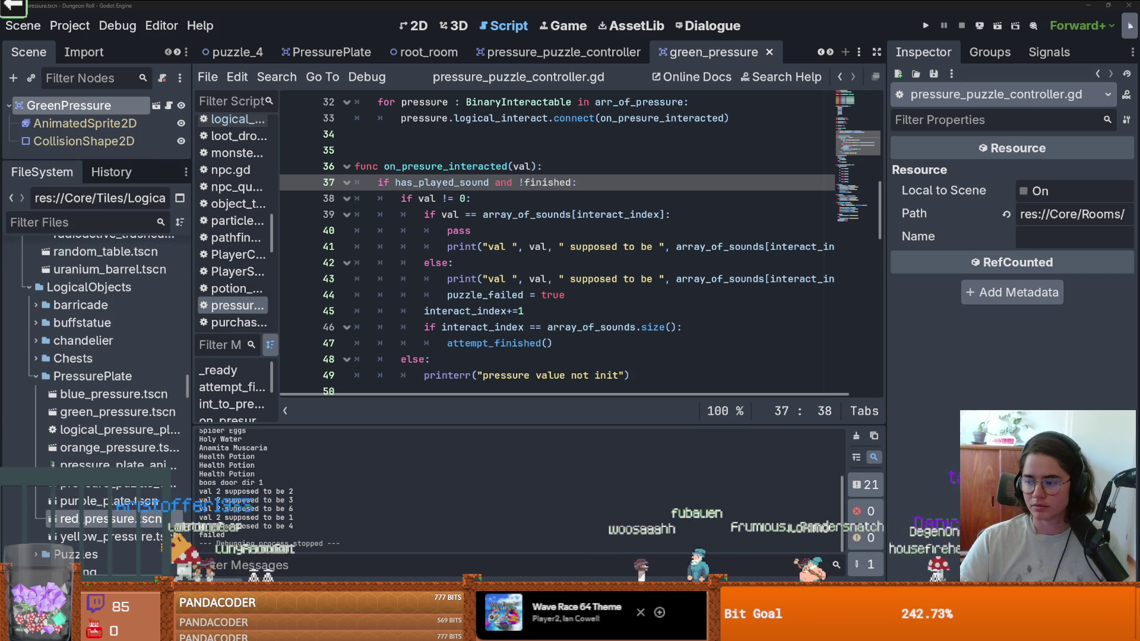
Step: Filter the FileSystem by 'puzzle' and open the puzzle_2 scene
{"action": "left_click", "coordinate": [98, 222]}
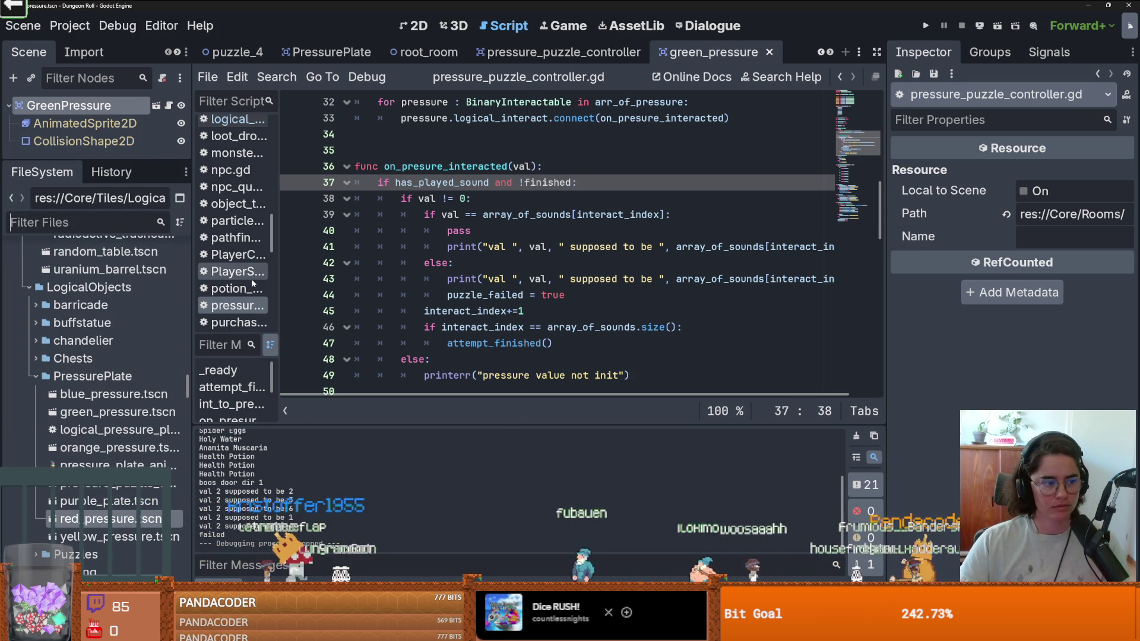
{"action": "type", "text": "puzzle"}
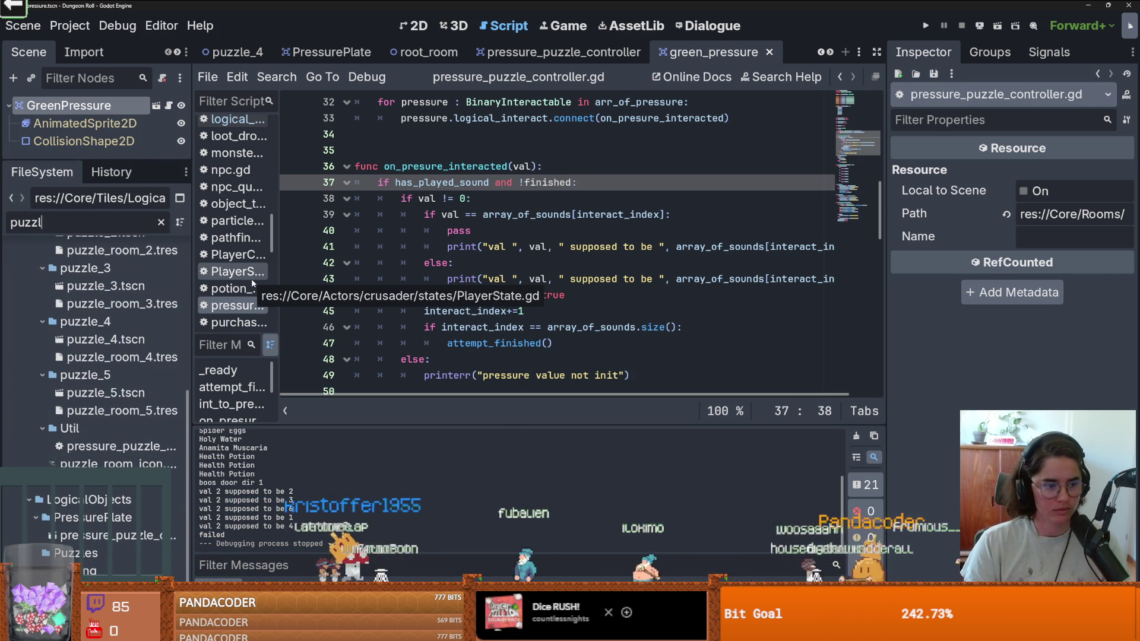
{"action": "double_click", "coordinate": [106, 321]}
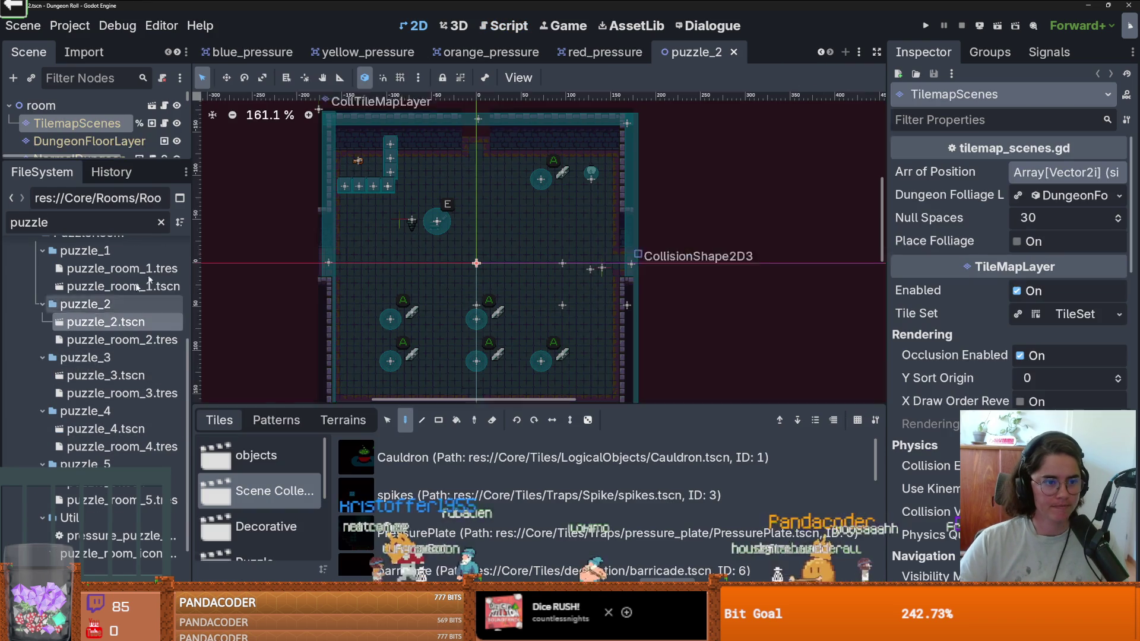
{"action": "mouse_move", "coordinate": [113, 159]}
{"action": "left_mouse_down"}
{"action": "mouse_move", "coordinate": [112, 259]}
{"action": "mouse_move", "coordinate": [54, 373]}
{"action": "left_mouse_up"}
{"action": "scroll", "coordinate": [440, 136], "scroll_direction": "down", "scroll_amount": 1}
{"action": "scroll", "coordinate": [450, 166], "scroll_direction": "up", "scroll_amount": 2}
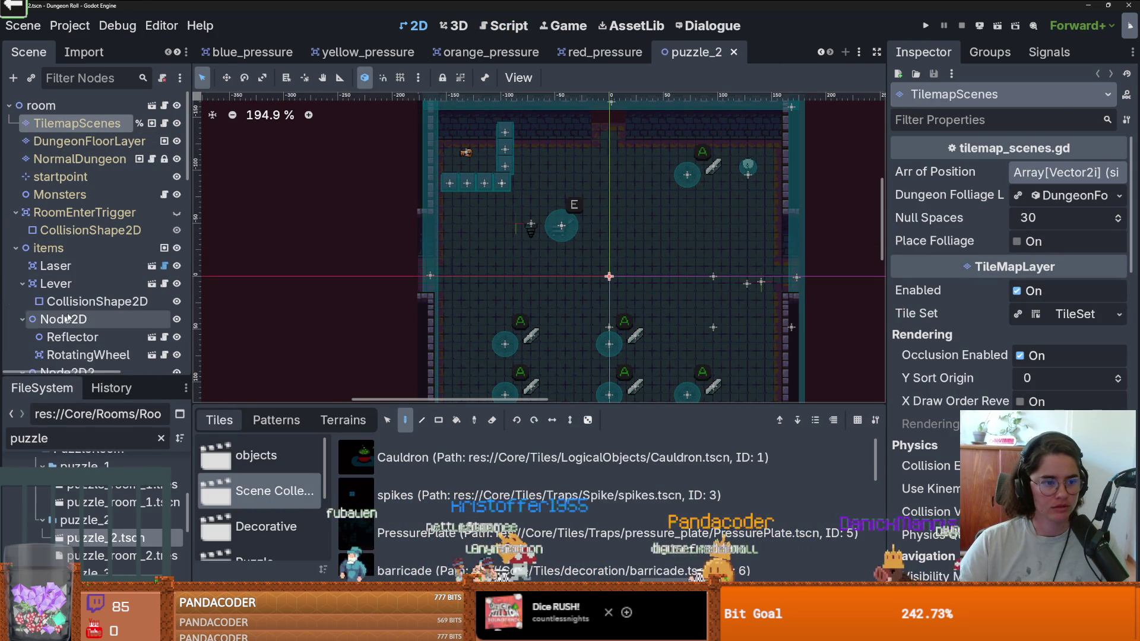
{"action": "scroll", "coordinate": [444, 185], "scroll_direction": "up", "scroll_amount": 2}
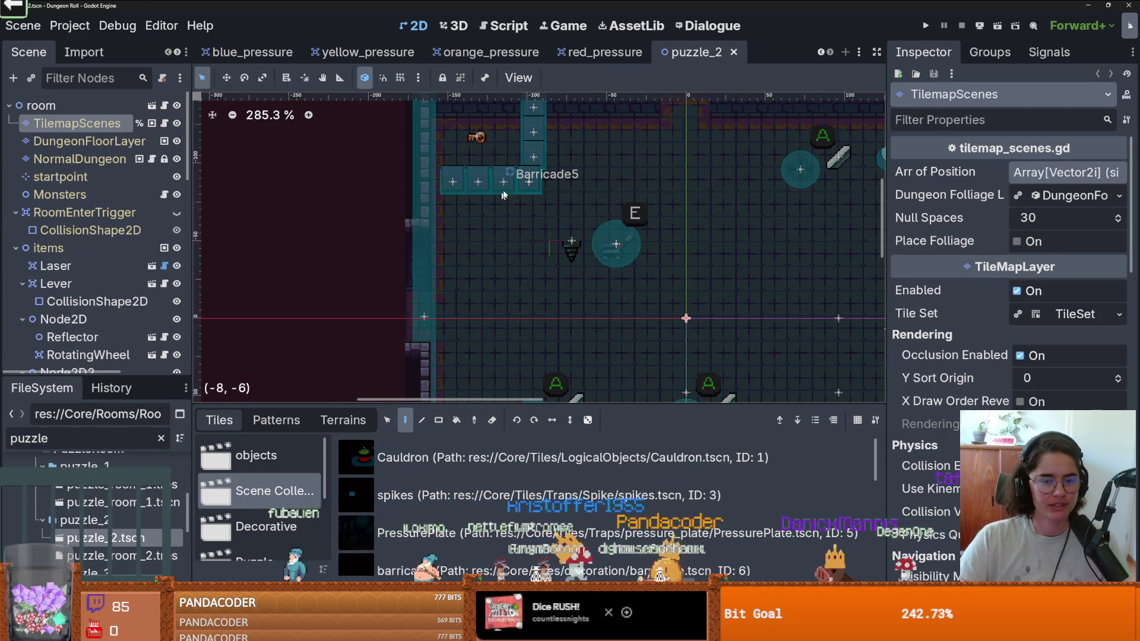
{"action": "scroll", "coordinate": [564, 266], "scroll_direction": "down", "scroll_amount": 1}
{"action": "scroll", "coordinate": [523, 148], "scroll_direction": "up", "scroll_amount": 1}
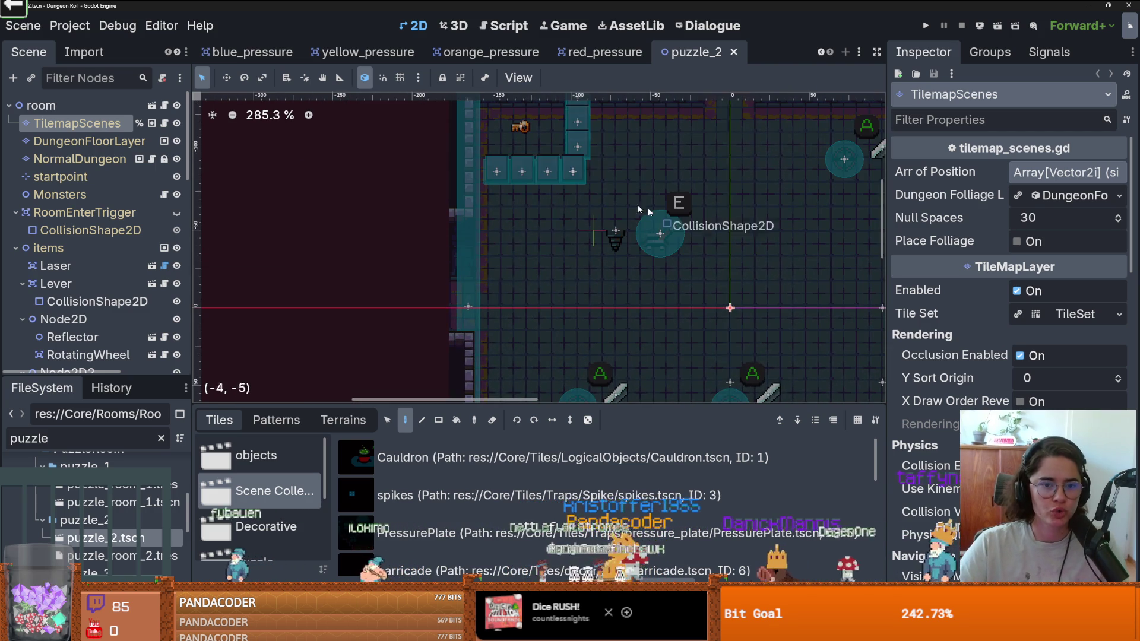
{"action": "scroll", "coordinate": [105, 328], "scroll_direction": "down", "scroll_amount": 3}
{"action": "scroll", "coordinate": [35, 238], "scroll_direction": "up", "scroll_amount": 1}
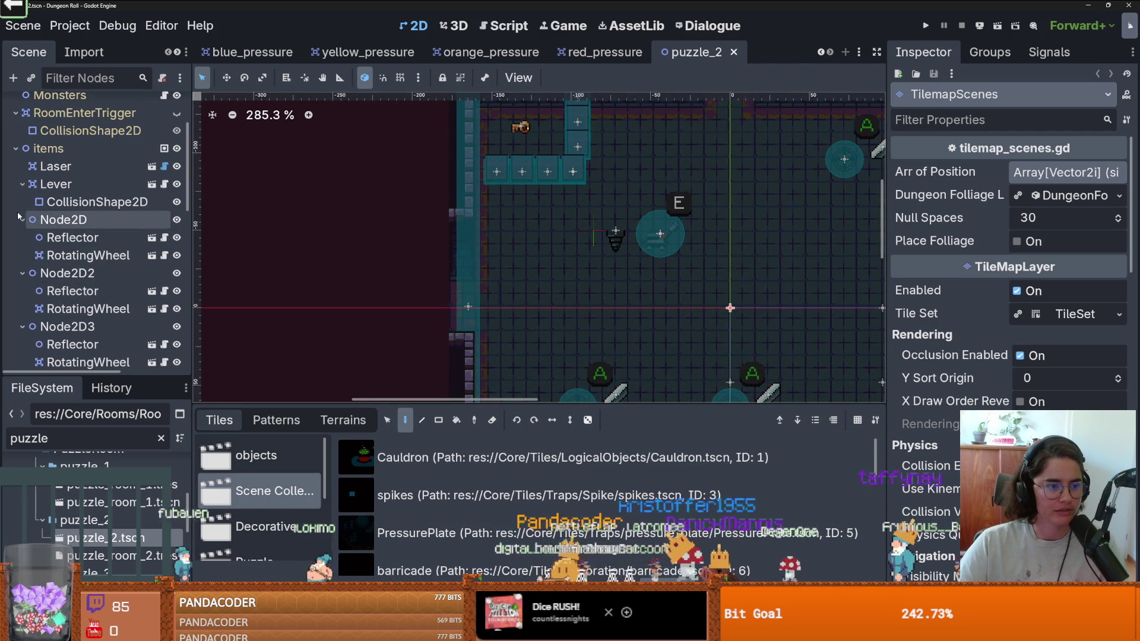
Step: Collapse the Lever and Node2D through Node2D7 nodes in the scene tree
{"action": "left_click", "coordinate": [23, 185]}
{"action": "left_click", "coordinate": [21, 203]}
{"action": "left_click", "coordinate": [22, 220]}
{"action": "left_click", "coordinate": [22, 238]}
{"action": "left_click", "coordinate": [22, 256]}
{"action": "scroll", "coordinate": [39, 264], "scroll_direction": "down", "scroll_amount": 2}
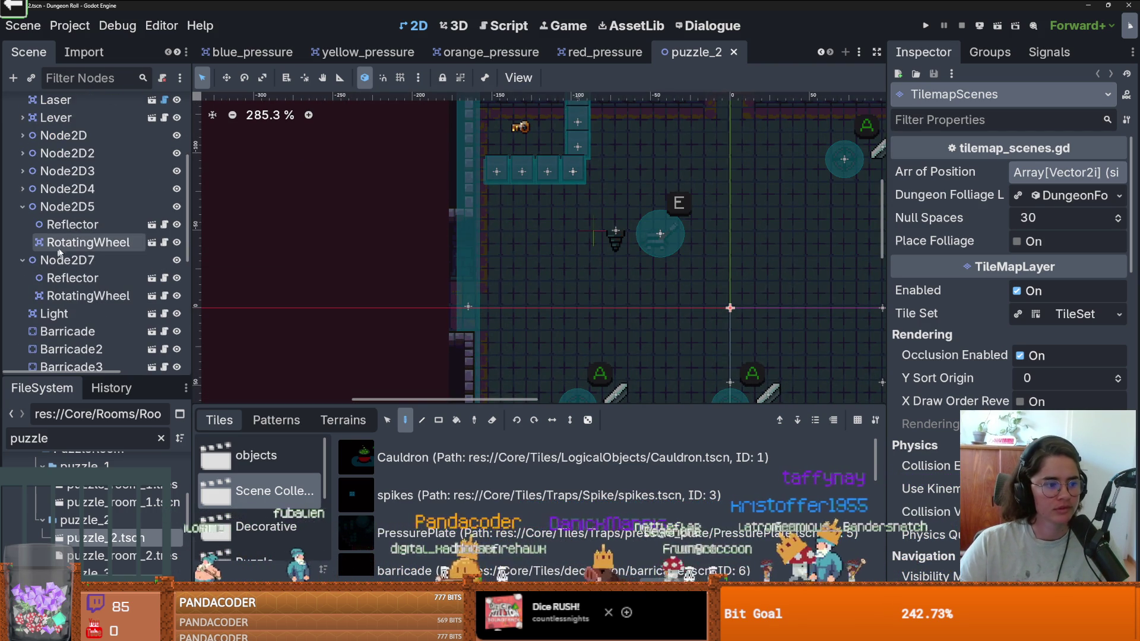
{"action": "left_click", "coordinate": [16, 208]}
{"action": "left_click", "coordinate": [22, 224]}
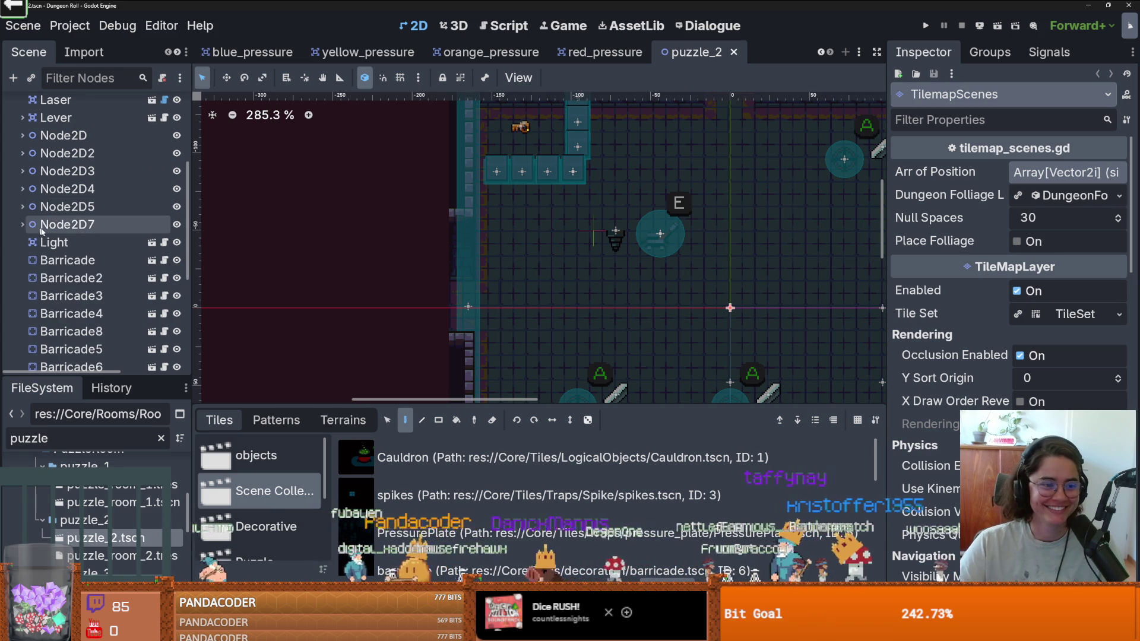
{"action": "scroll", "coordinate": [48, 238], "scroll_direction": "down", "scroll_amount": 1}
Step: Select all eight Barricade nodes, then view the orange_pressure scene
{"action": "left_click", "coordinate": [66, 193]}
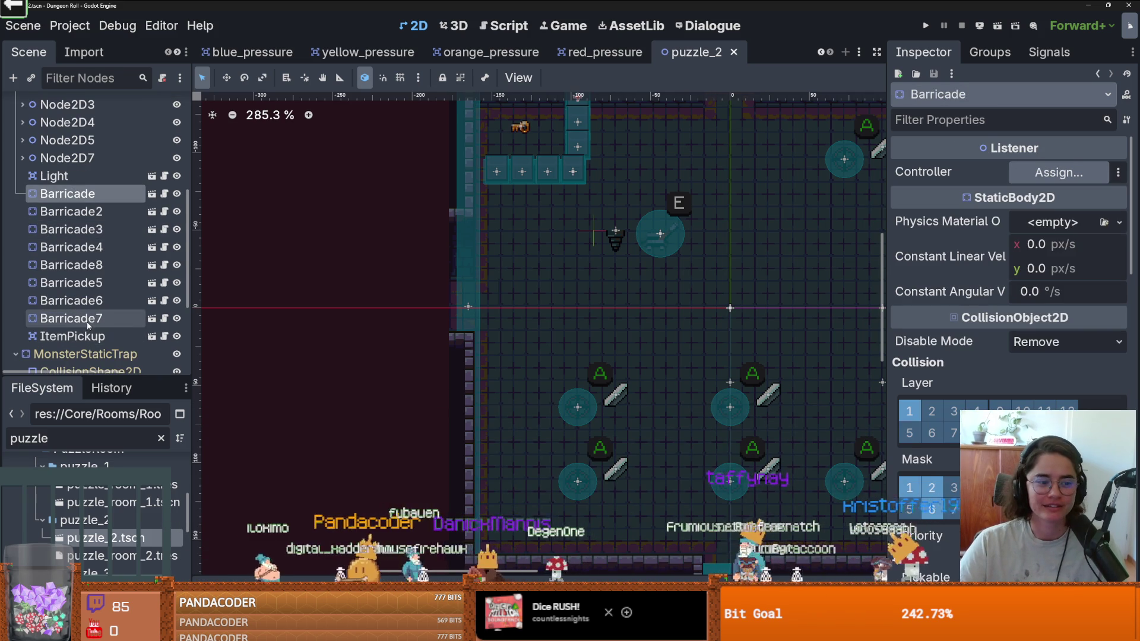
{"action": "left_click", "coordinate": [74, 318], "text": "shift"}
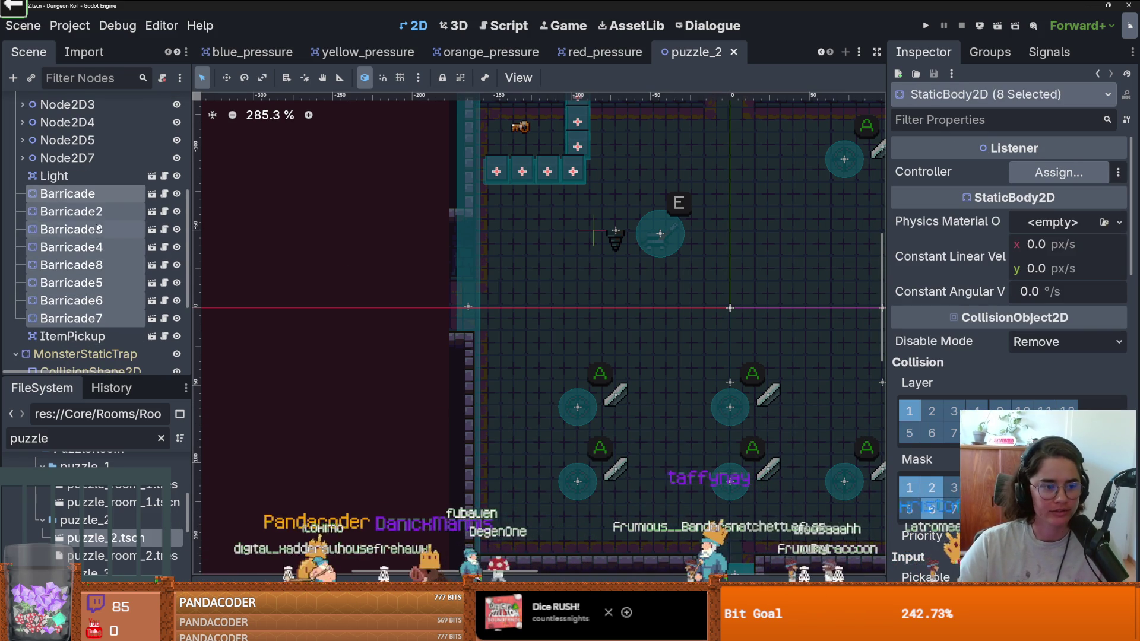
{"action": "scroll", "coordinate": [98, 229], "scroll_direction": "up", "scroll_amount": 2}
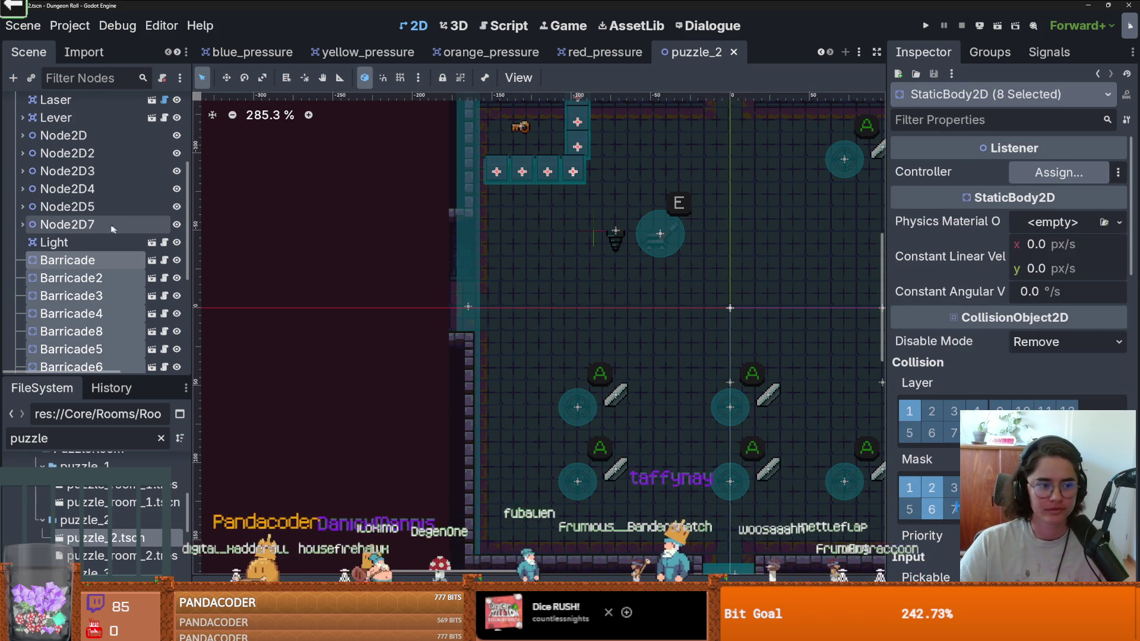
{"action": "scroll", "coordinate": [115, 228], "scroll_direction": "up", "scroll_amount": 2}
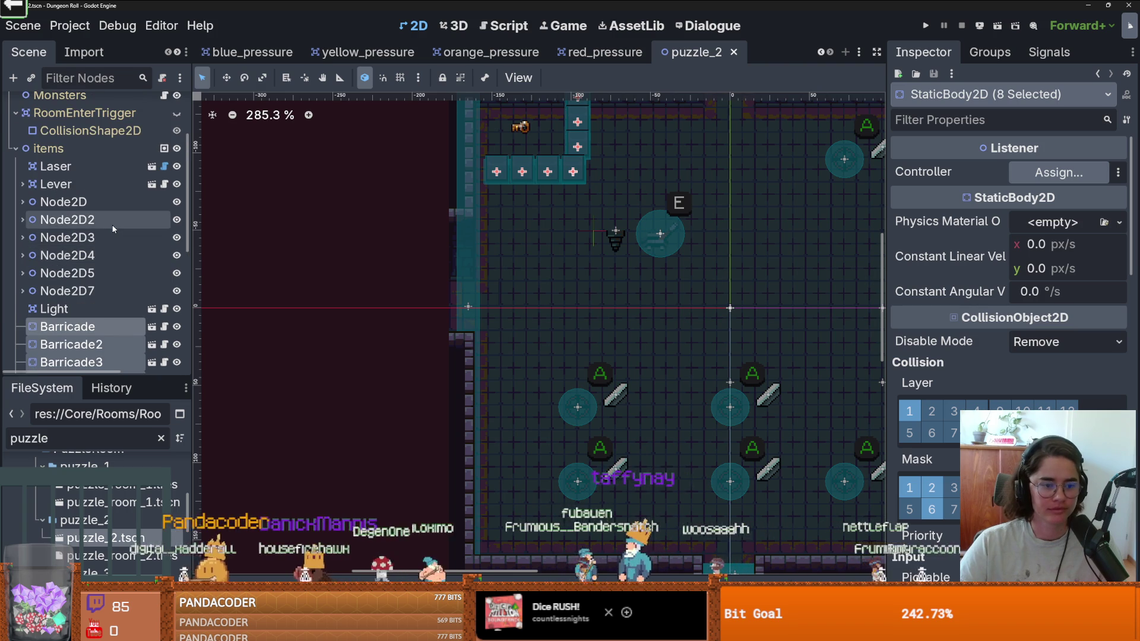
{"action": "left_click", "coordinate": [617, 52]}
{"action": "left_click", "coordinate": [487, 53]}
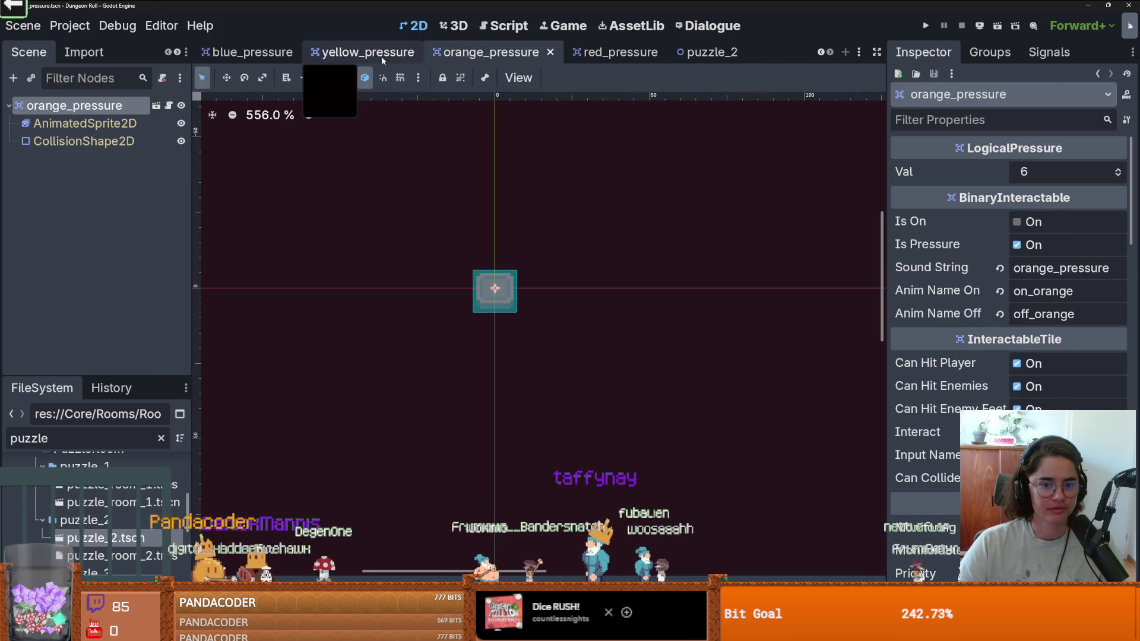
Step: Show the pressure_puzzle_controller scene, briefly checking PressurePlate, and pan the canvas to inspect it
{"action": "scroll", "coordinate": [821, 53], "scroll_direction": "up", "scroll_amount": 7}
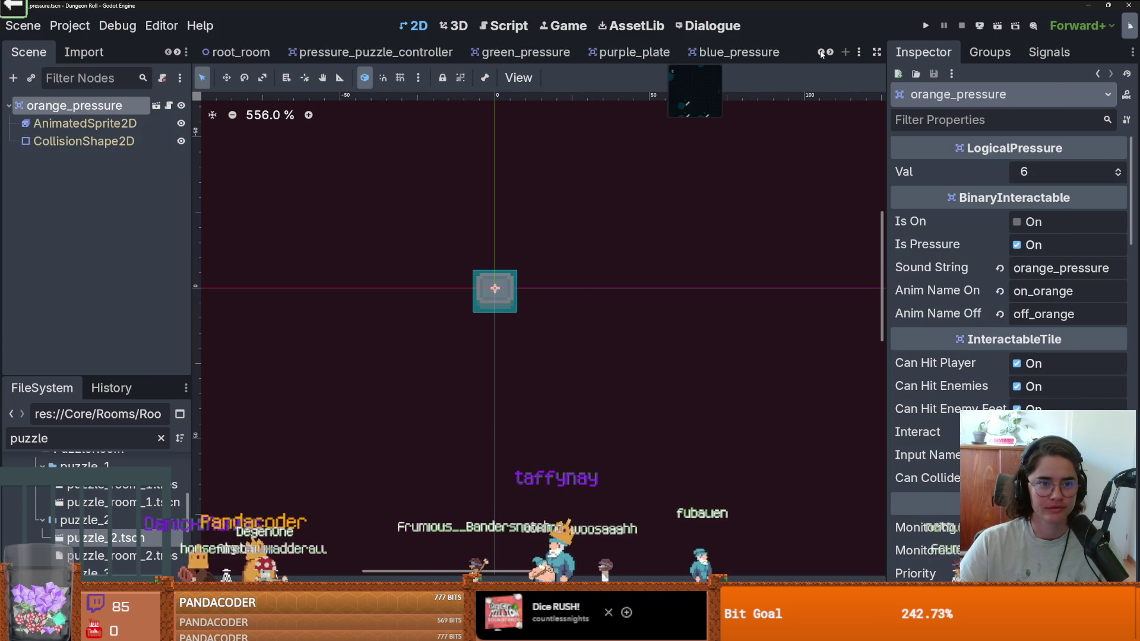
{"action": "left_click", "coordinate": [558, 52]}
{"action": "scroll", "coordinate": [364, 236], "scroll_direction": "up", "scroll_amount": 1}
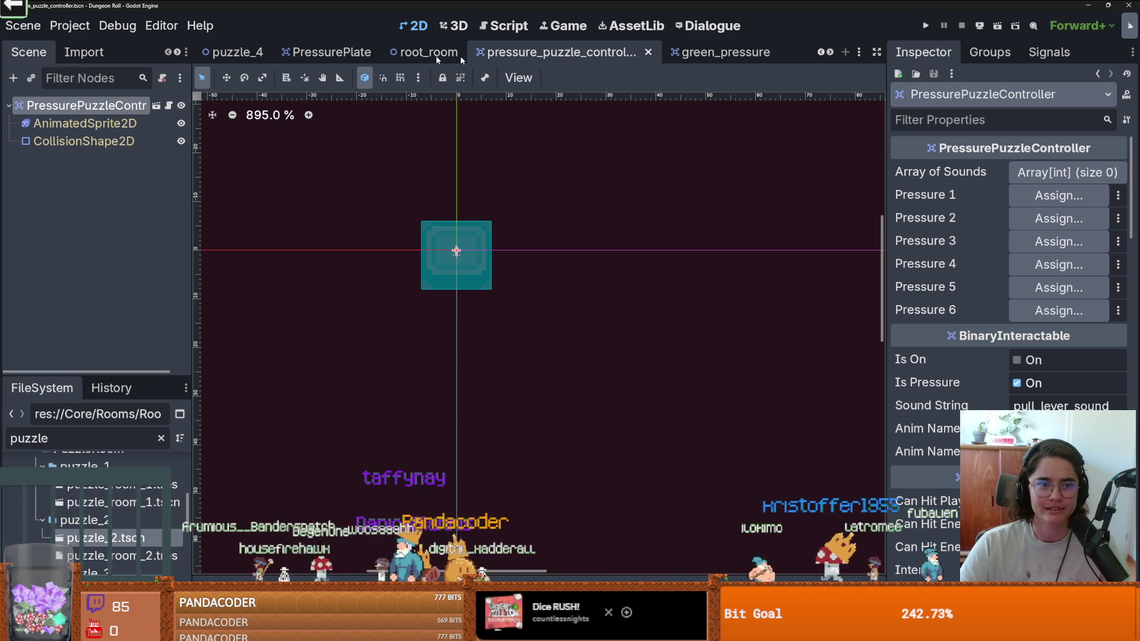
{"action": "left_click", "coordinate": [327, 54]}
{"action": "left_click", "coordinate": [537, 58]}
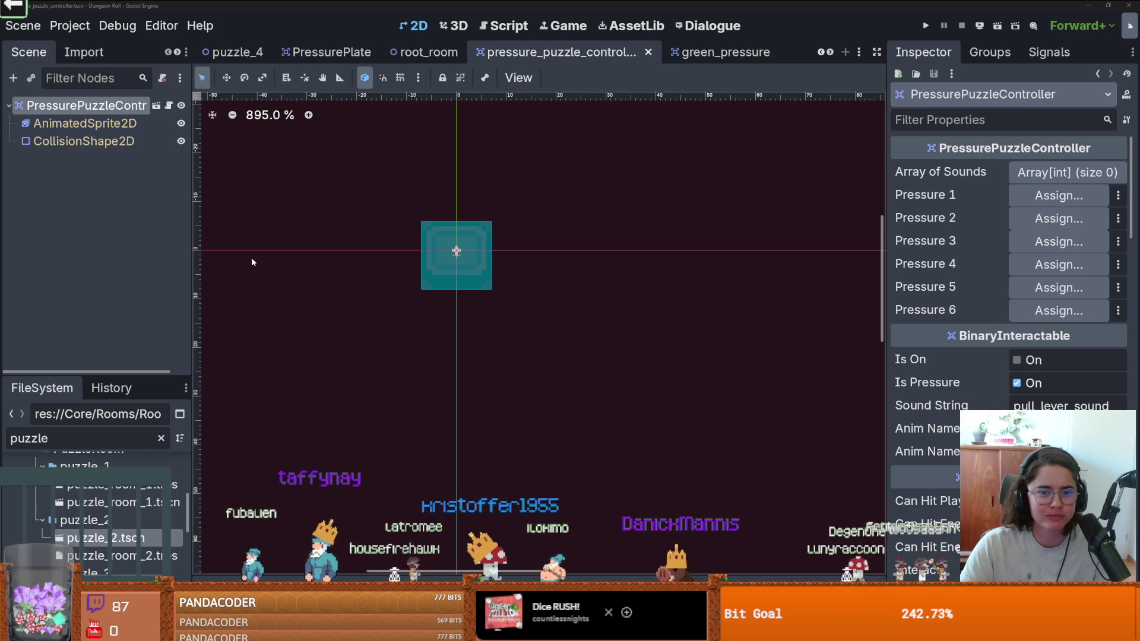
{"action": "left_click_drag", "start_coordinate": [348, 323], "coordinate": [382, 326]}
Step: Save, then open the puzzle_room_1 scene and its room generation script
{"action": "key", "text": "ctrl+s"}
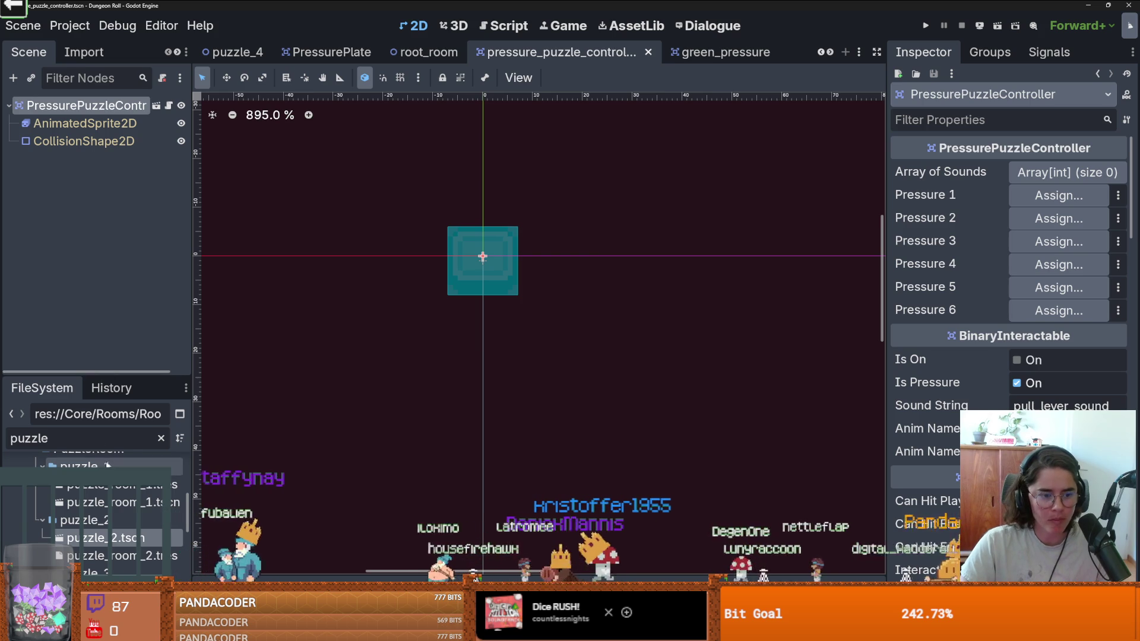
{"action": "double_click", "coordinate": [113, 502]}
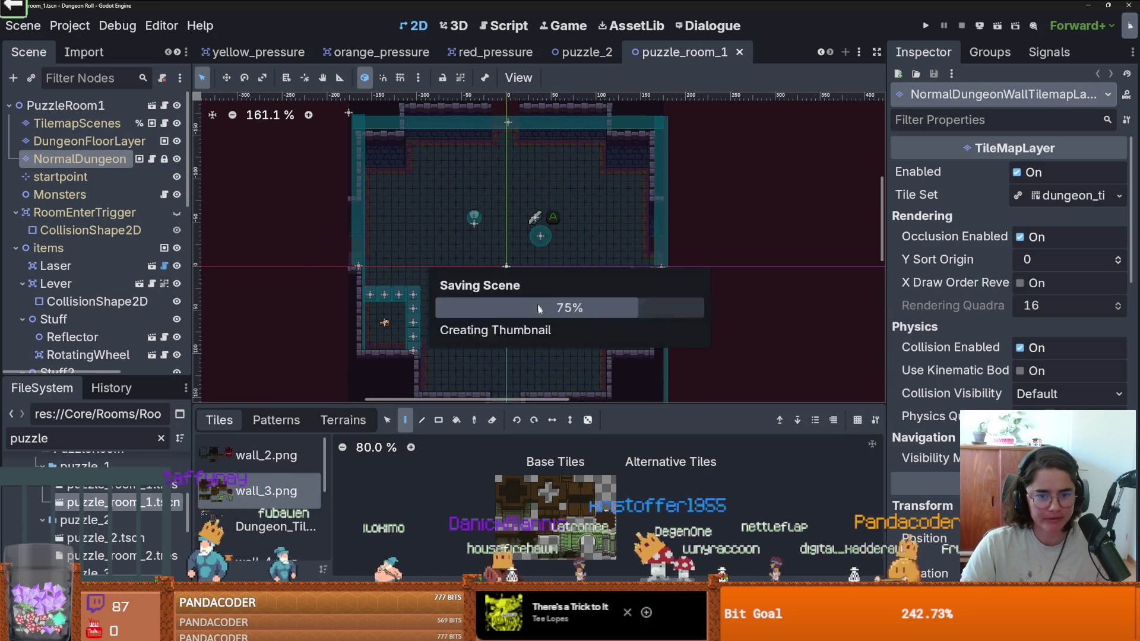
{"action": "left_click", "coordinate": [164, 105]}
{"action": "scroll", "coordinate": [520, 282], "scroll_direction": "up", "scroll_amount": 5}
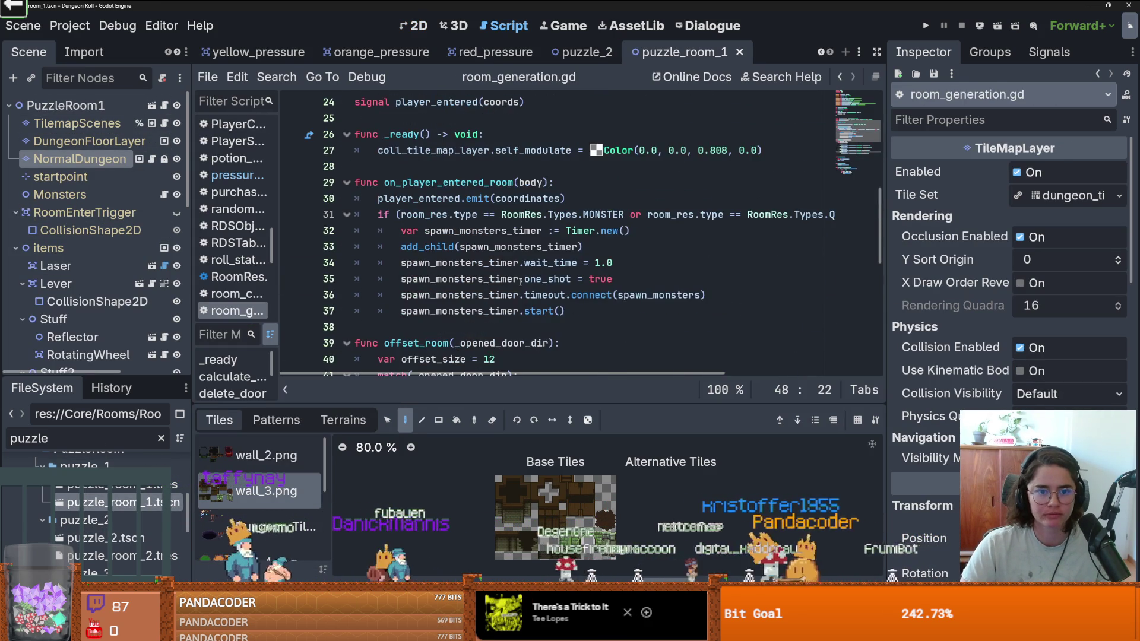
{"action": "scroll", "coordinate": [520, 282], "scroll_direction": "down", "scroll_amount": 1}
{"action": "scroll", "coordinate": [520, 282], "scroll_direction": "down", "scroll_amount": 7}
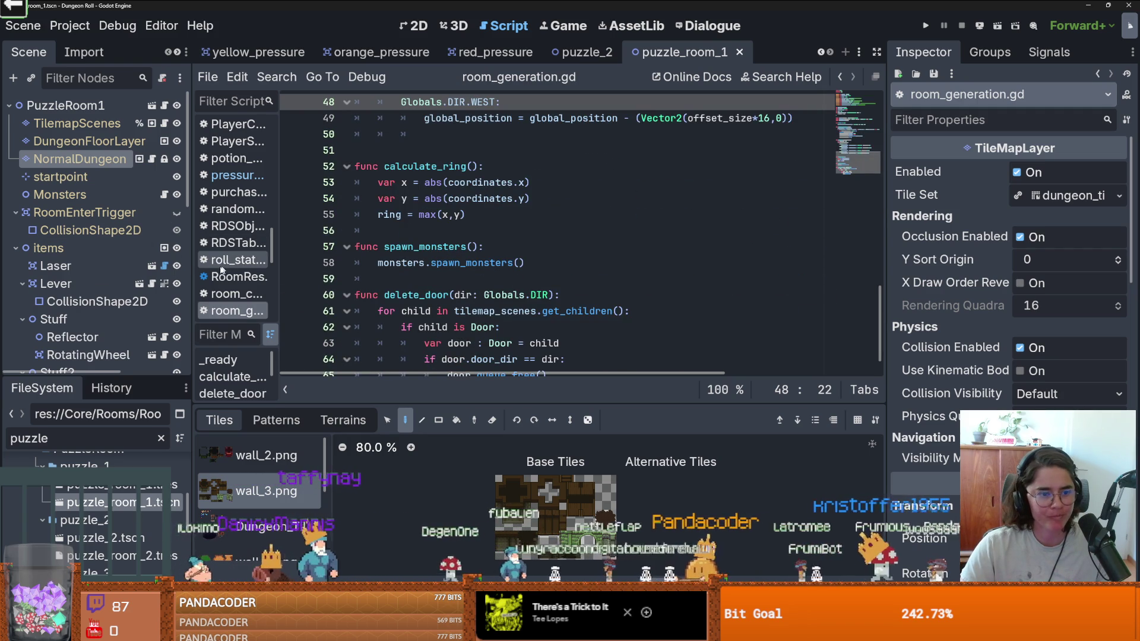
Step: Collapse RoomEnterTrigger, Lever, Stuff and Stuff2, then open the Light node's light.gd script
{"action": "left_click_drag", "start_coordinate": [95, 380], "coordinate": [95, 481]}
{"action": "scroll", "coordinate": [89, 368], "scroll_direction": "down", "scroll_amount": 5}
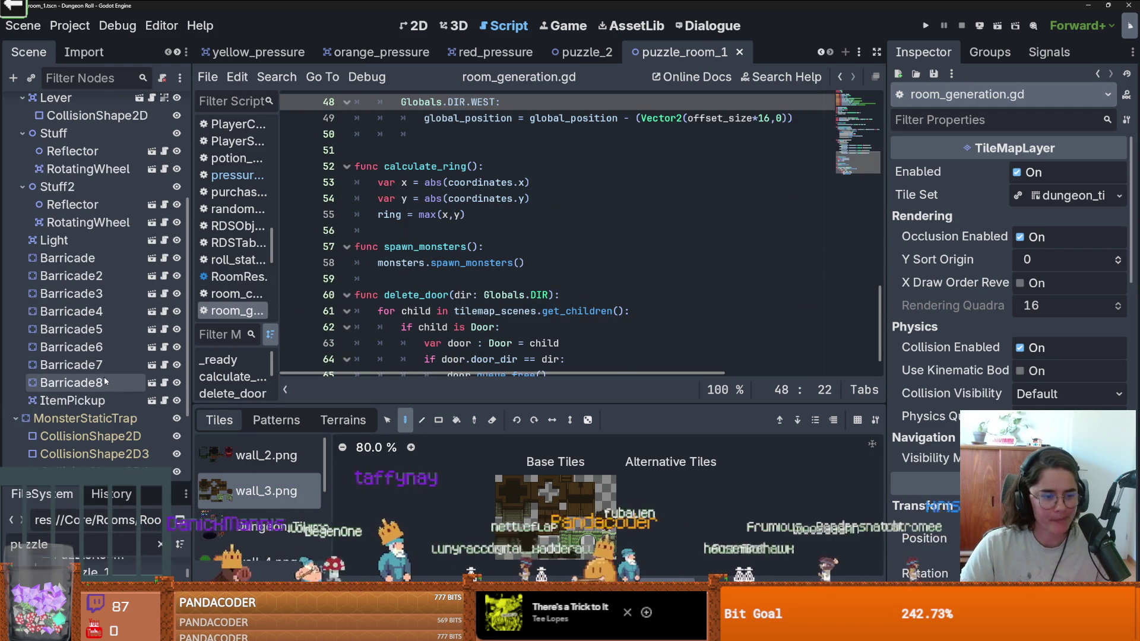
{"action": "scroll", "coordinate": [95, 380], "scroll_direction": "down", "scroll_amount": 3}
{"action": "scroll", "coordinate": [98, 380], "scroll_direction": "up", "scroll_amount": 6}
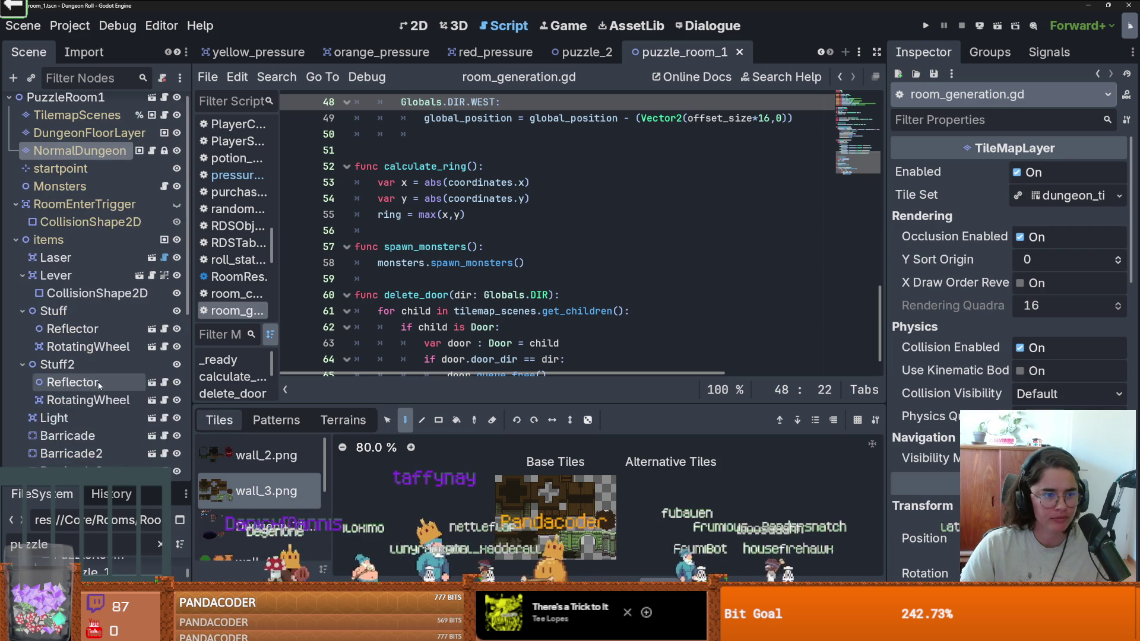
{"action": "left_click", "coordinate": [15, 212]}
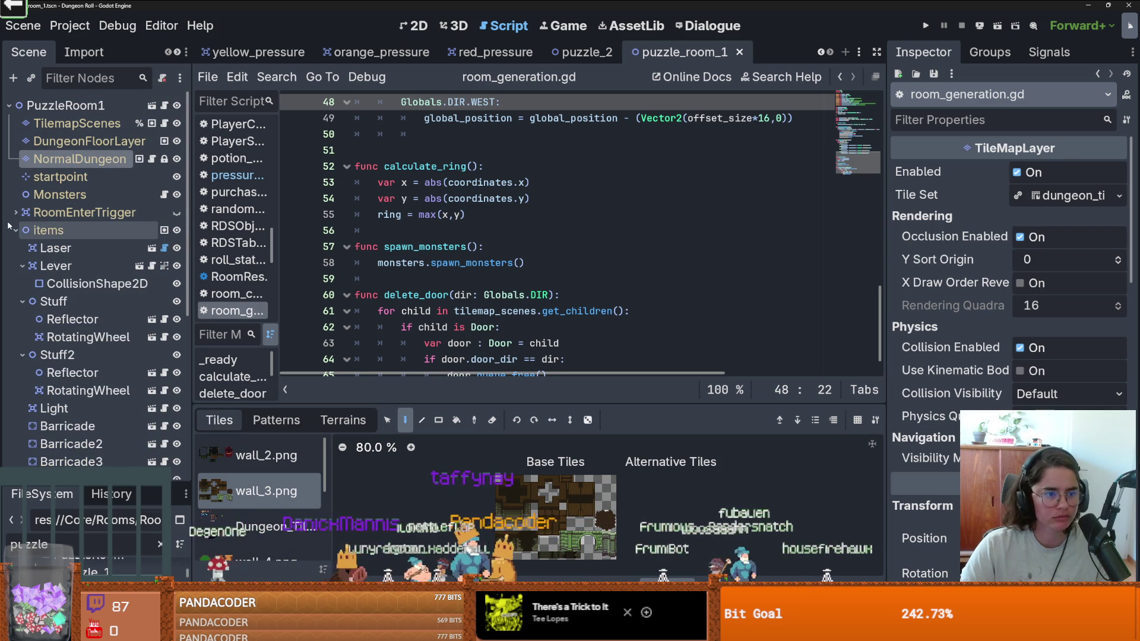
{"action": "left_click", "coordinate": [23, 266]}
{"action": "left_click", "coordinate": [23, 284]}
{"action": "left_click", "coordinate": [23, 302]}
{"action": "scroll", "coordinate": [59, 332], "scroll_direction": "down", "scroll_amount": 2}
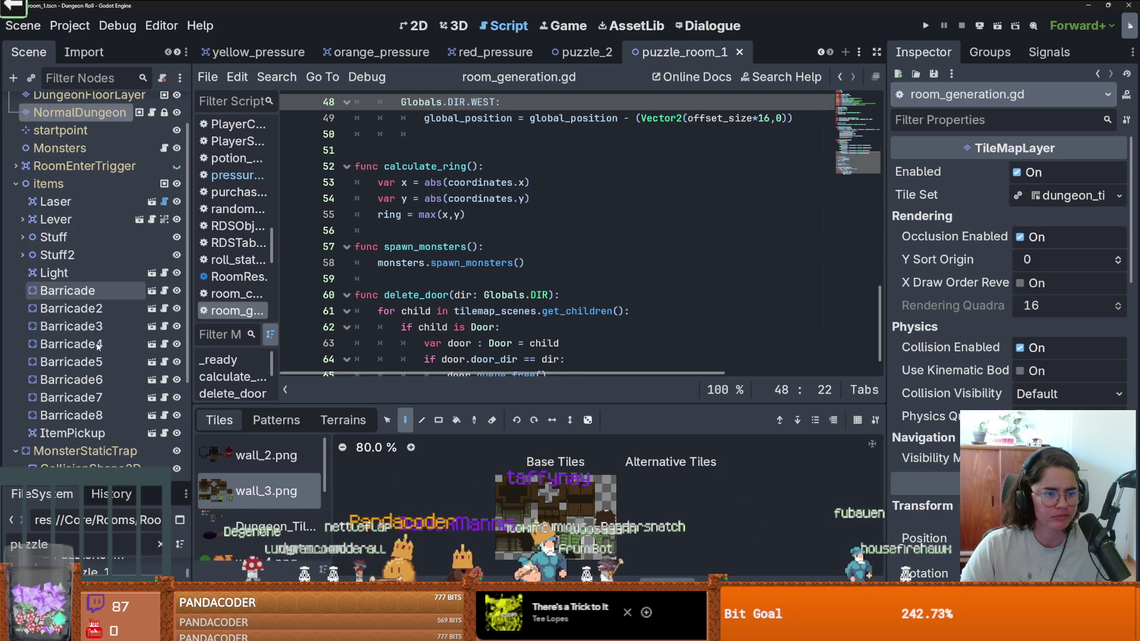
{"action": "left_click", "coordinate": [164, 273]}
Step: Select the barricade-lowering loop on lines 31–33 of light.gd, rechecking the Light node
{"action": "scroll", "coordinate": [504, 279], "scroll_direction": "down", "scroll_amount": 5}
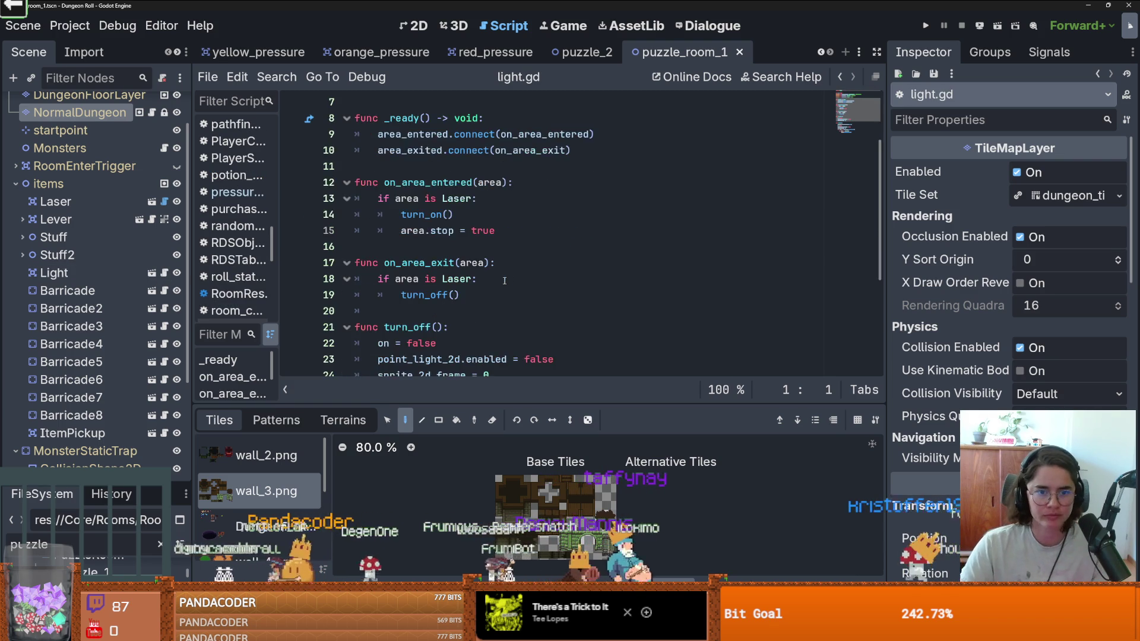
{"action": "scroll", "coordinate": [396, 263], "scroll_direction": "down", "scroll_amount": 1}
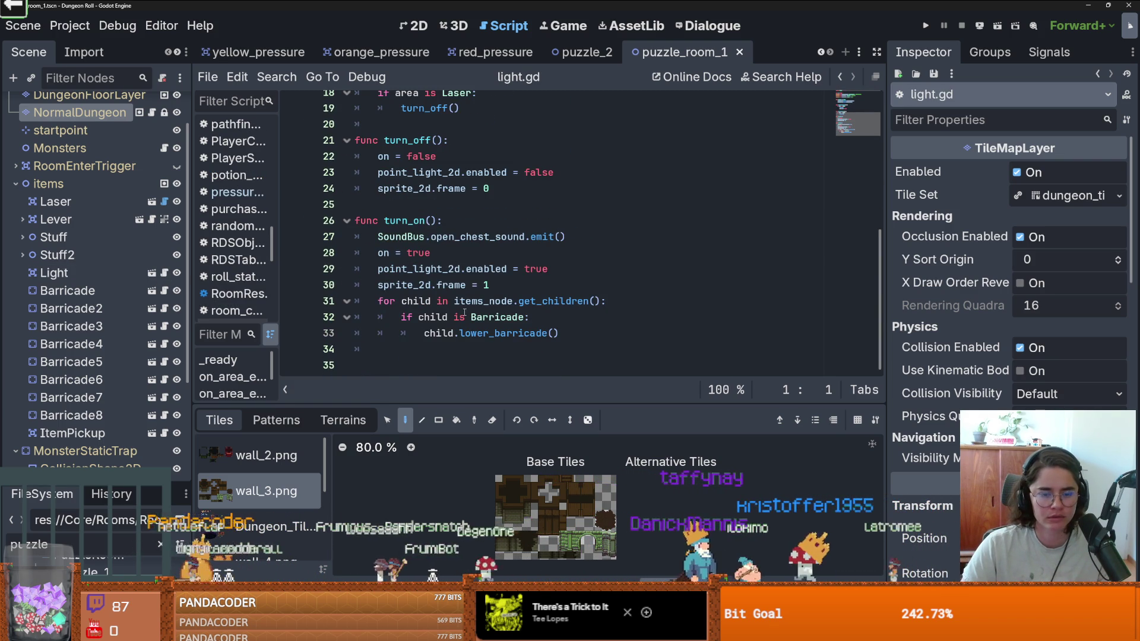
{"action": "left_click", "coordinate": [379, 301]}
{"action": "left_click_drag", "start_coordinate": [564, 334], "coordinate": [379, 301]}
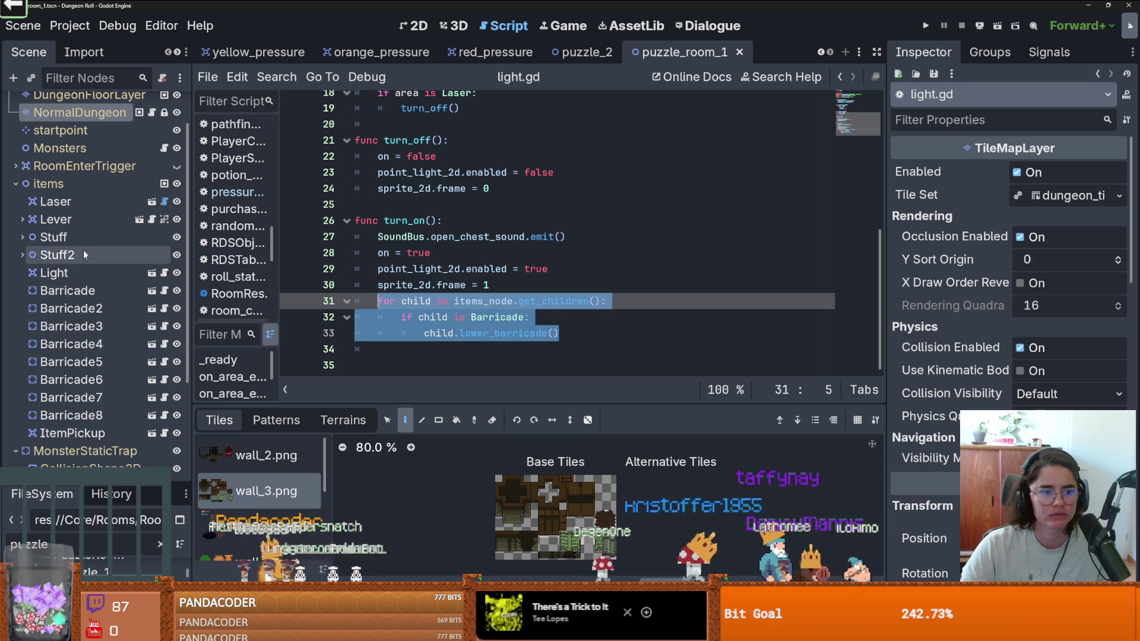
{"action": "left_click", "coordinate": [88, 272]}
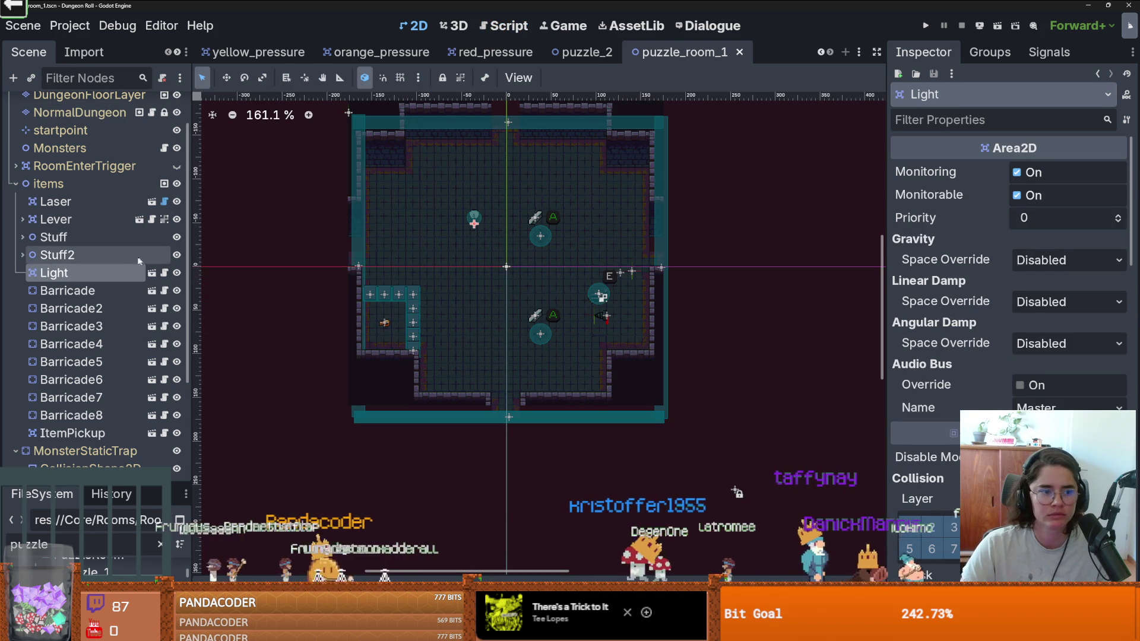
{"action": "left_click", "coordinate": [164, 274]}
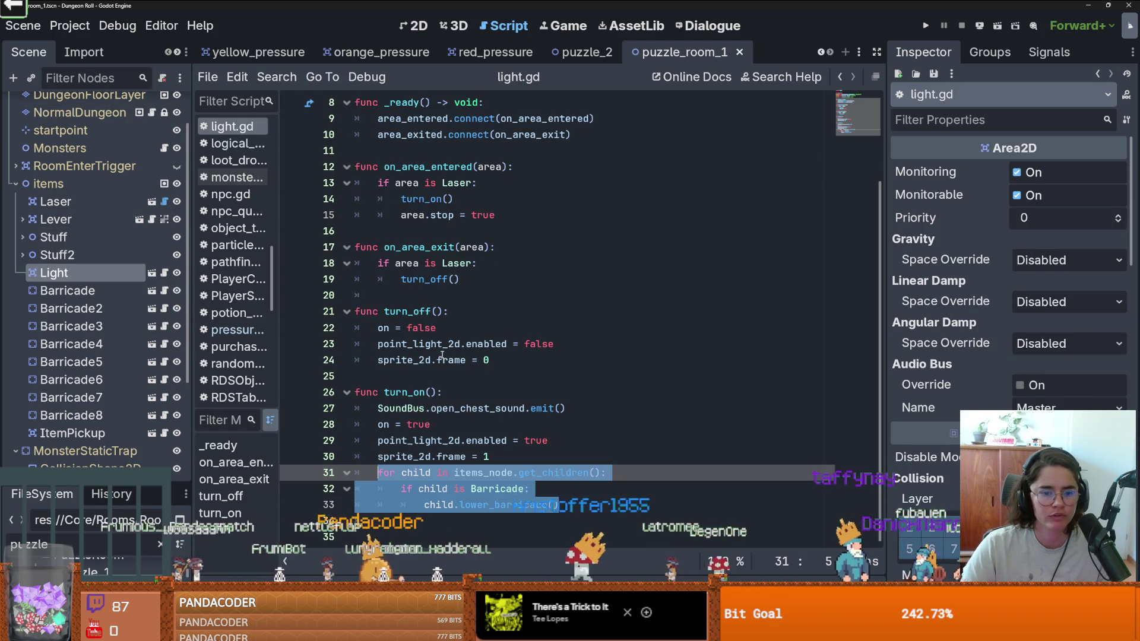
{"action": "left_click_drag", "start_coordinate": [558, 504], "coordinate": [355, 473]}
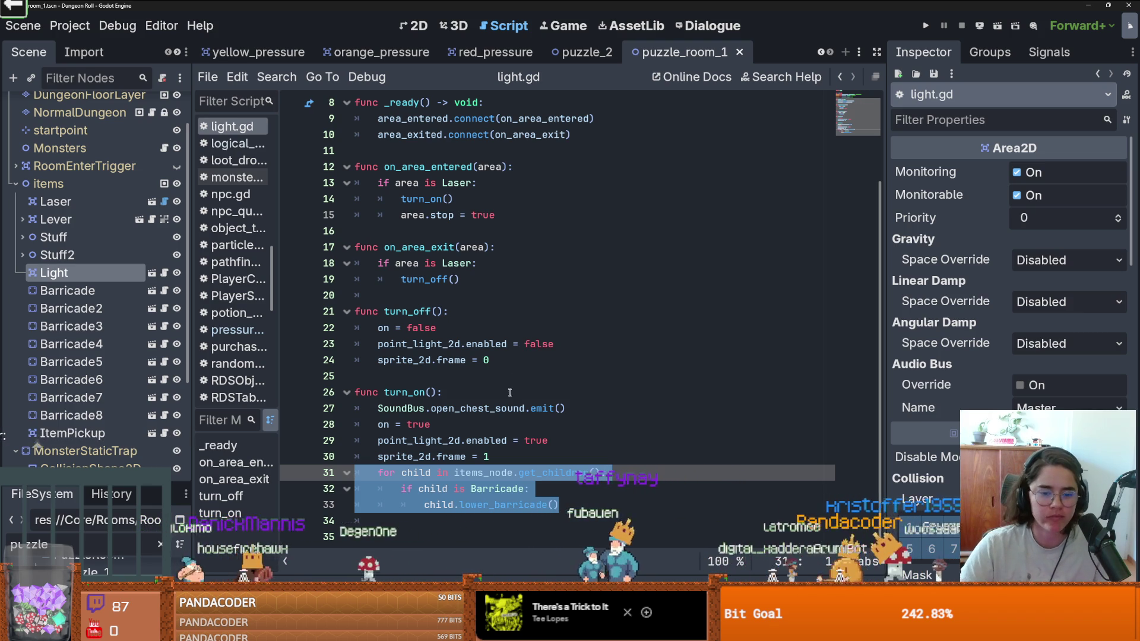
Step: Move the caret up to empty line 11, then switch to the browser's 'flemish people' results
{"action": "left_click", "coordinate": [387, 408]}
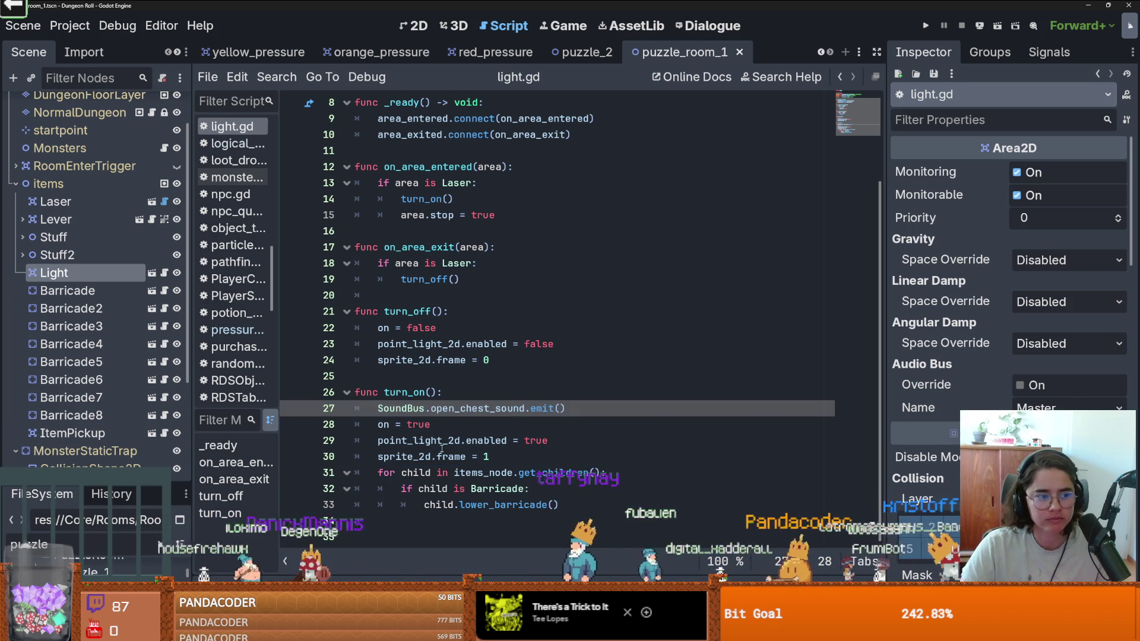
{"action": "scroll", "coordinate": [410, 442], "scroll_direction": "up", "scroll_amount": 3}
{"action": "left_click", "coordinate": [410, 424]}
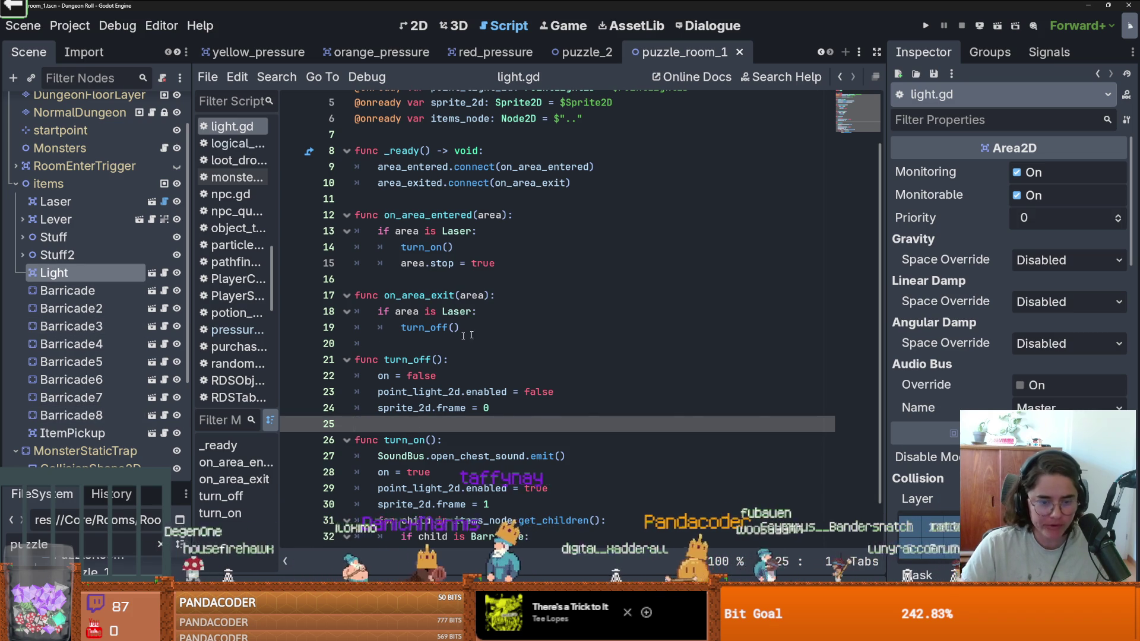
{"action": "scroll", "coordinate": [423, 215], "scroll_direction": "up", "scroll_amount": 2}
{"action": "left_click", "coordinate": [443, 262]}
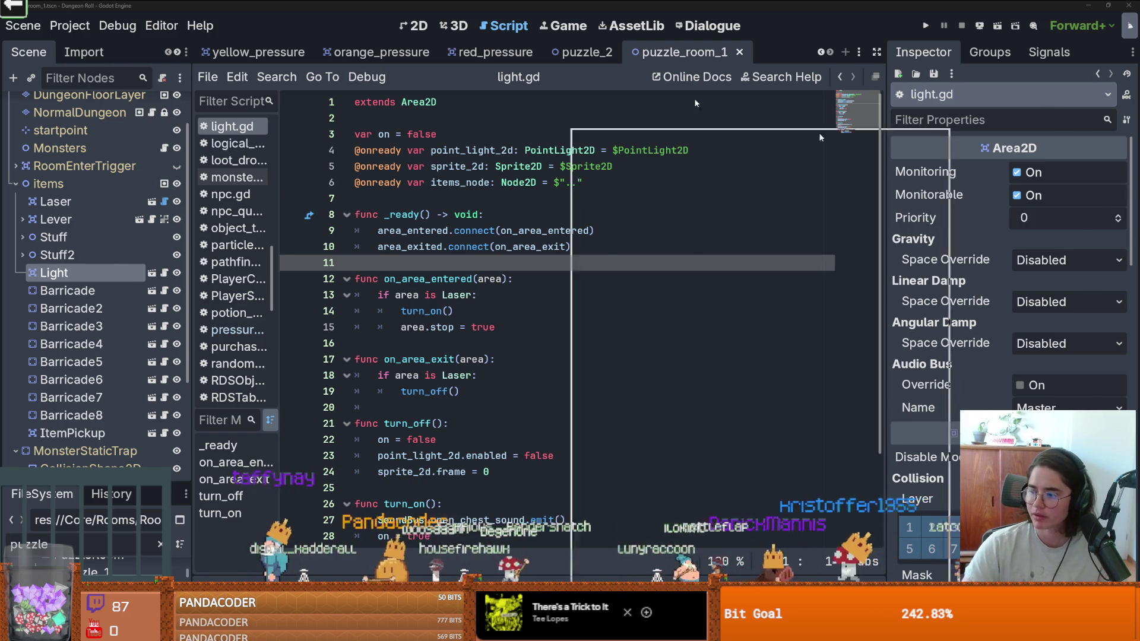
{"action": "key", "text": "alt+Tab"}
{"action": "scroll", "coordinate": [323, 349], "scroll_direction": "down", "scroll_amount": 2}
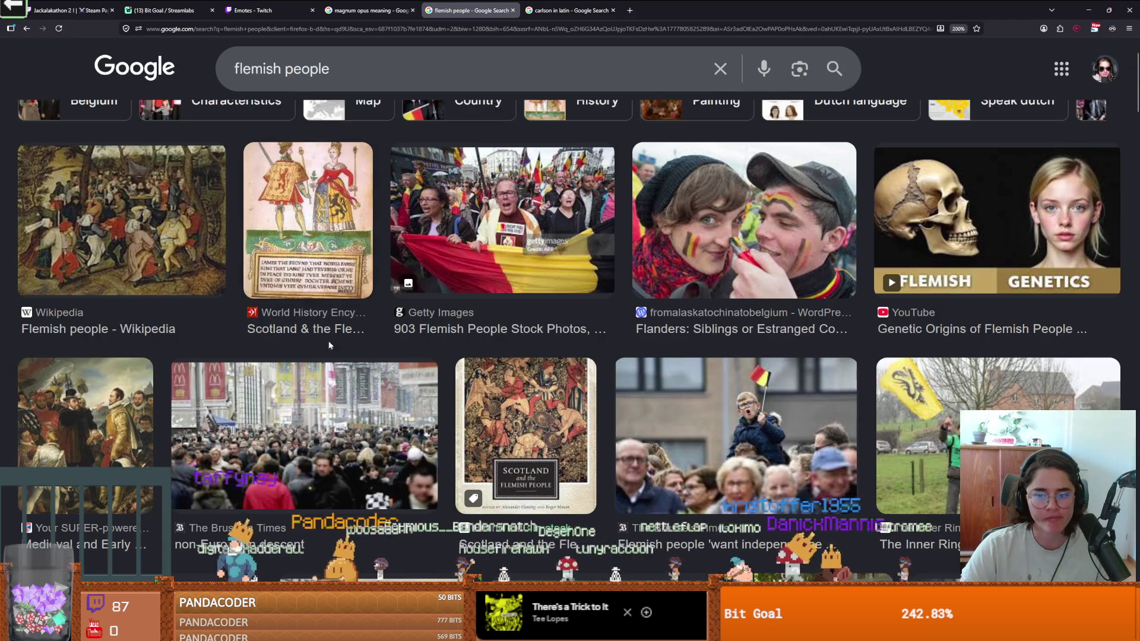
Step: Preview the medieval Flemish painting result, then return to light.gd in Godot and save
{"action": "scroll", "coordinate": [279, 330], "scroll_direction": "down", "scroll_amount": 2}
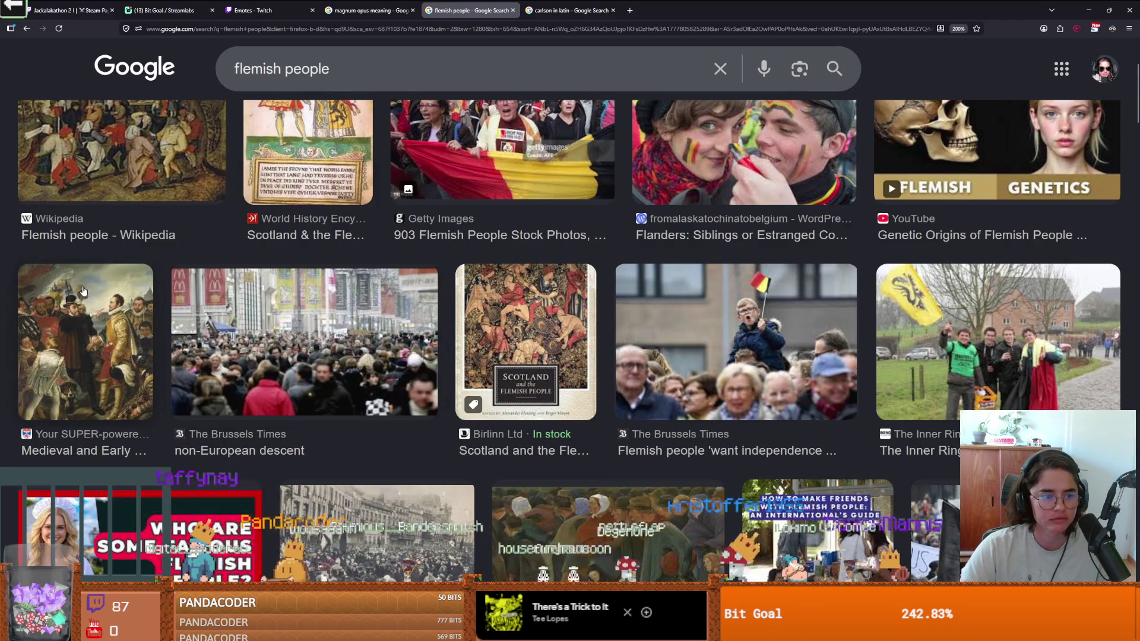
{"action": "left_click", "coordinate": [88, 292]}
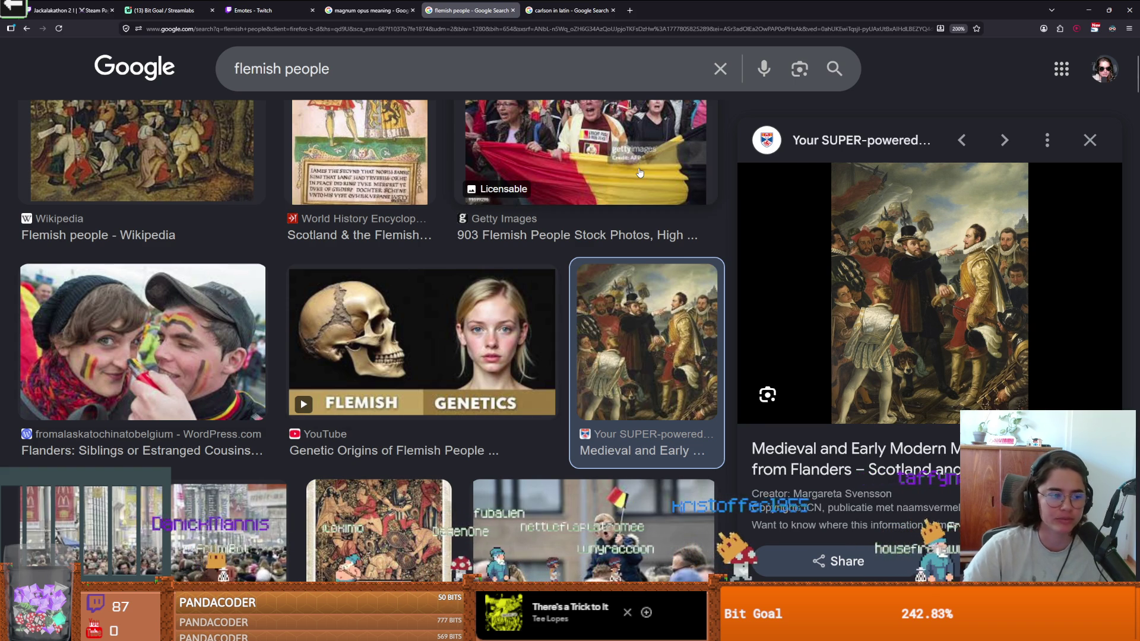
{"action": "key", "text": "alt+Tab"}
{"action": "left_click", "coordinate": [622, 280]}
{"action": "key", "text": "ctrl+s"}
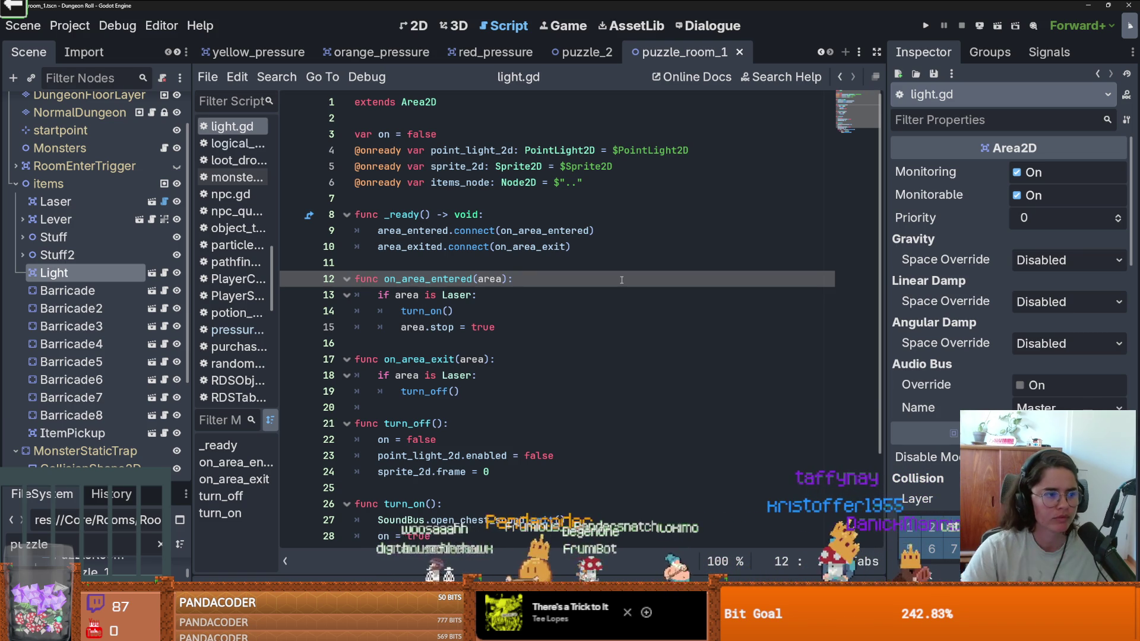
Step: Save puzzle_room_1 and widen the Scene dock
{"action": "key", "text": "ctrl+s"}
{"action": "left_click", "coordinate": [455, 276]}
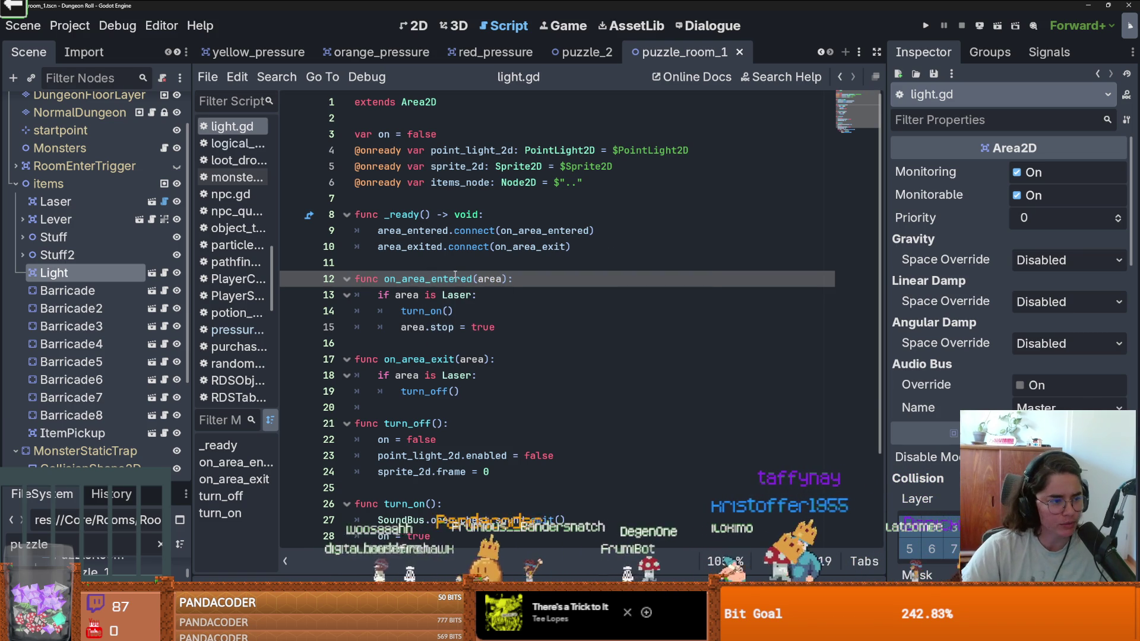
{"action": "key", "text": "ctrl+s"}
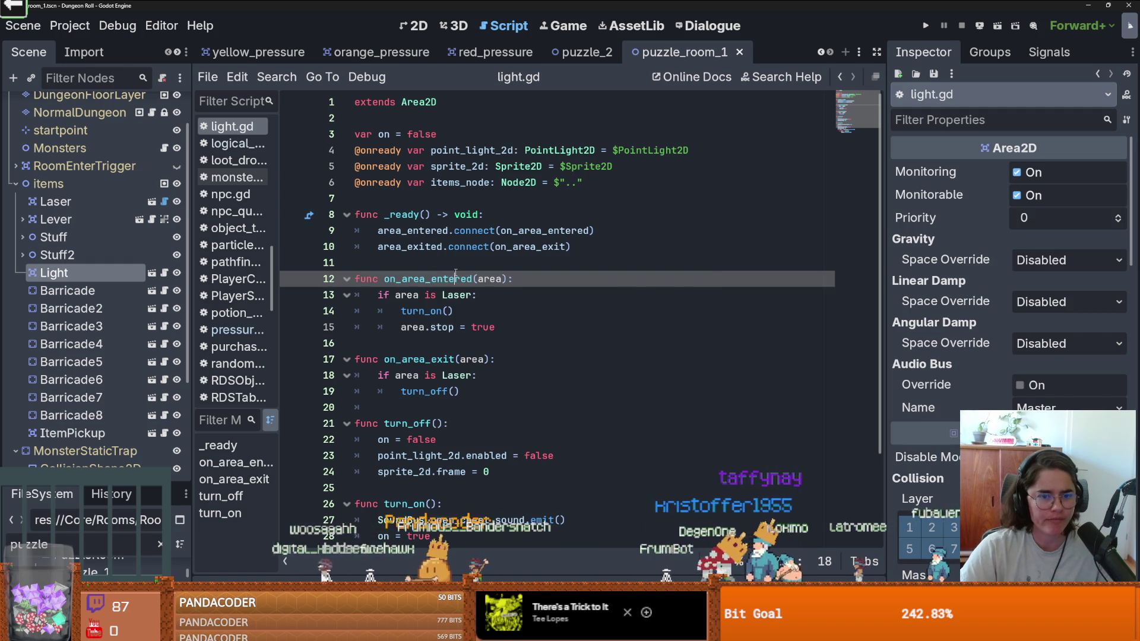
{"action": "left_click_drag", "start_coordinate": [193, 289], "coordinate": [231, 288]}
{"action": "key", "text": "ctrl+s"}
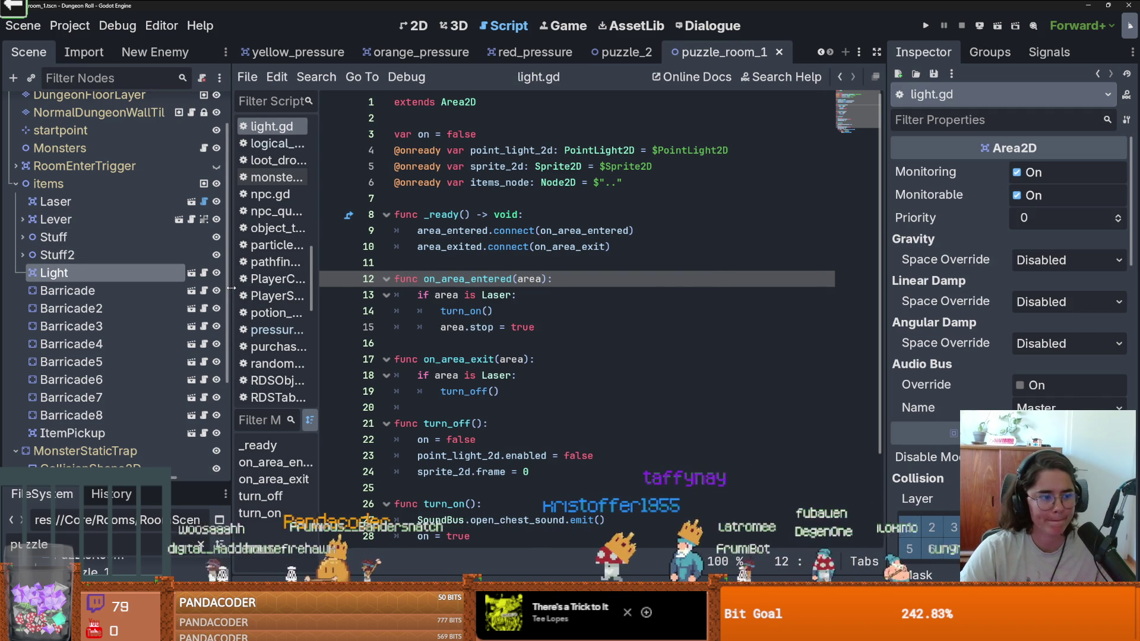
Step: Move around lines 11, 12 and 16 of light.gd, saving repeatedly and dismissing the Signal.connect popup
{"action": "left_click", "coordinate": [465, 255]}
{"action": "key", "text": "ctrl+s"}
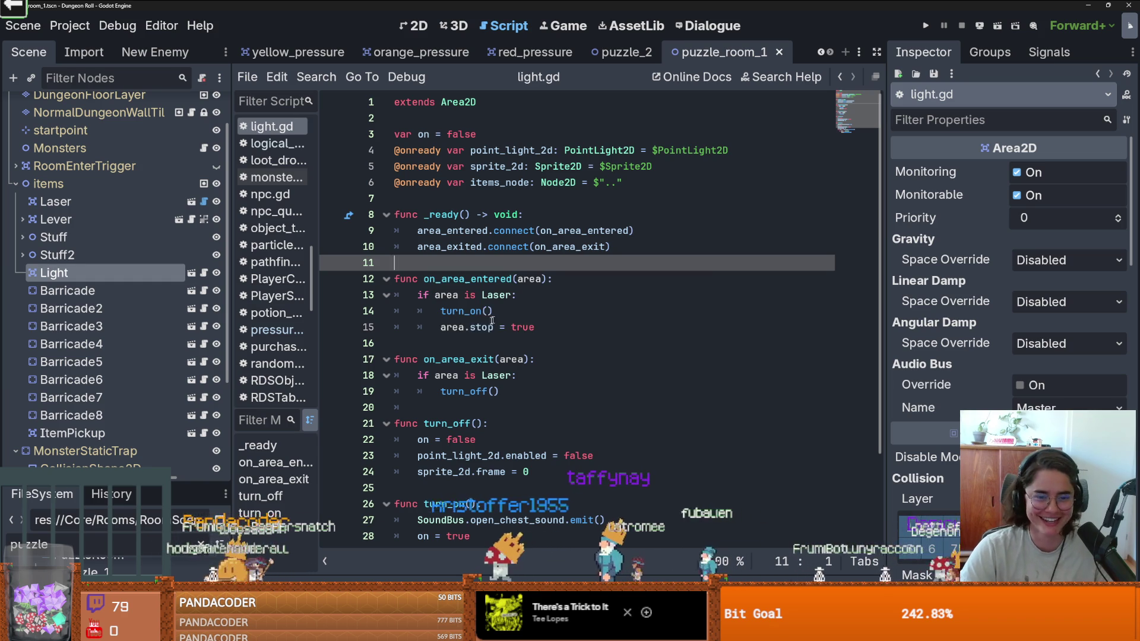
{"action": "left_click", "coordinate": [468, 343]}
{"action": "key", "text": "ctrl+s"}
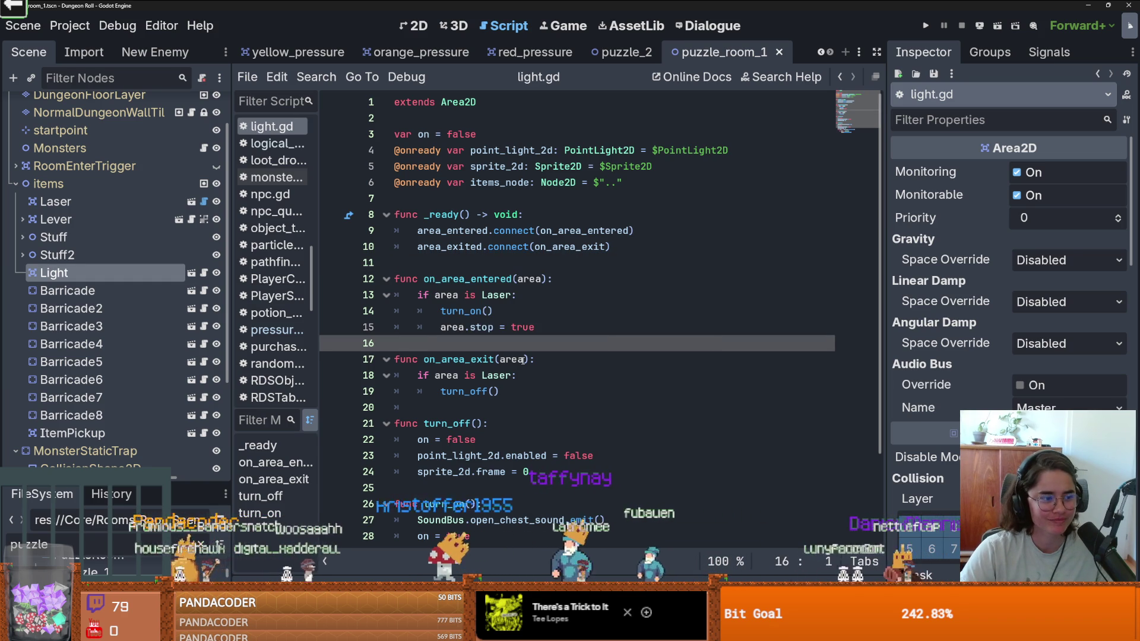
{"action": "left_click", "coordinate": [454, 266]}
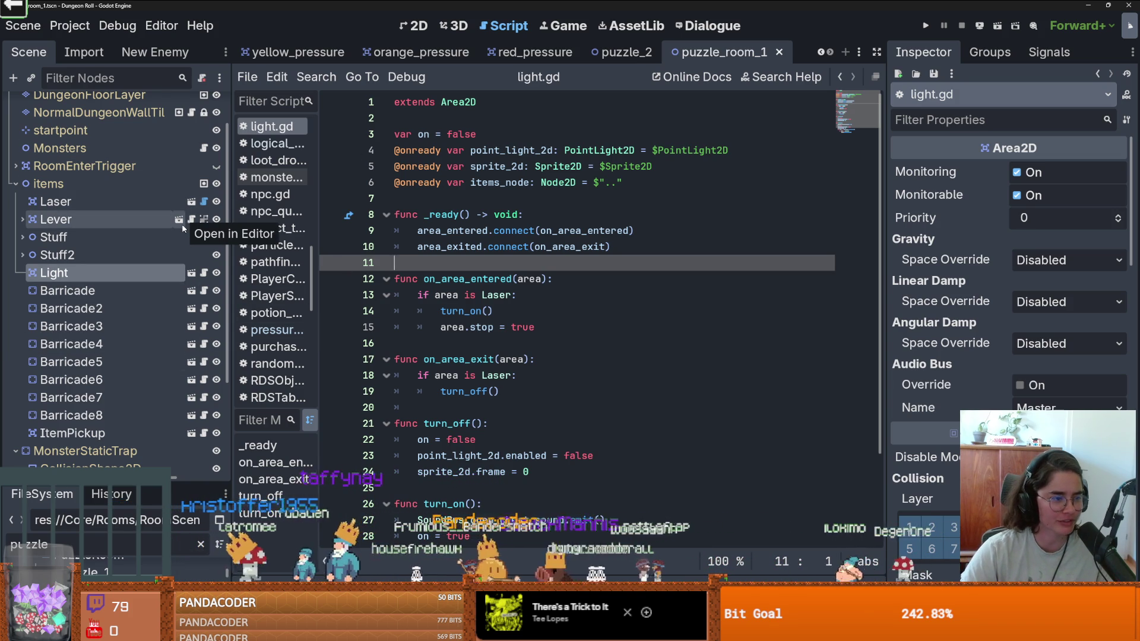
{"action": "left_click", "coordinate": [555, 278]}
{"action": "key", "text": "ctrl+s"}
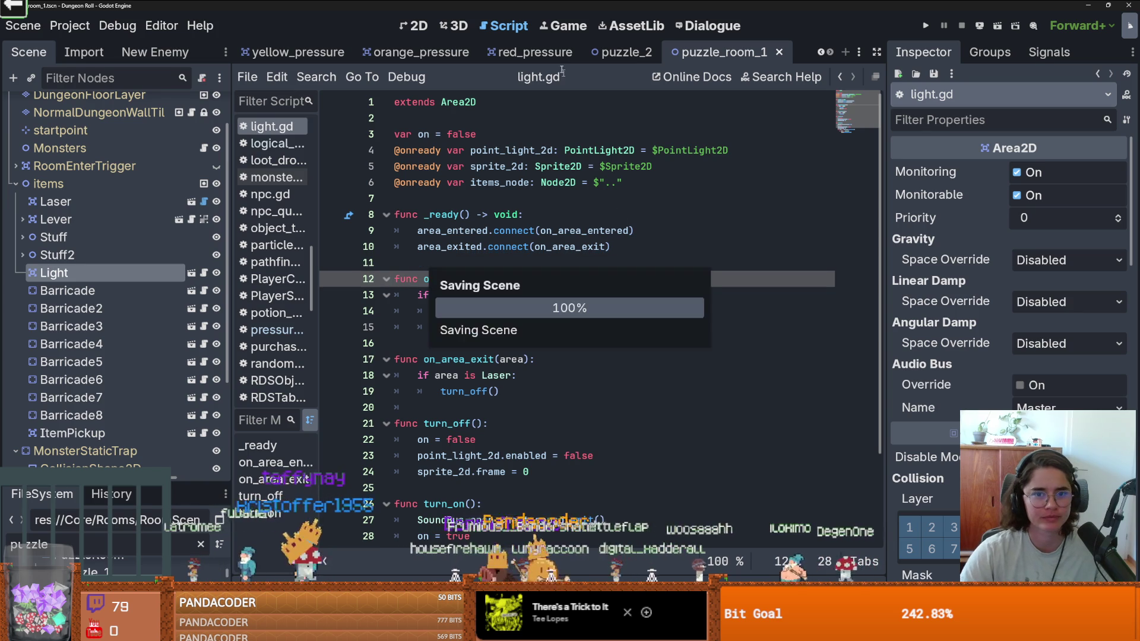
{"action": "mouse_move", "coordinate": [521, 235]}
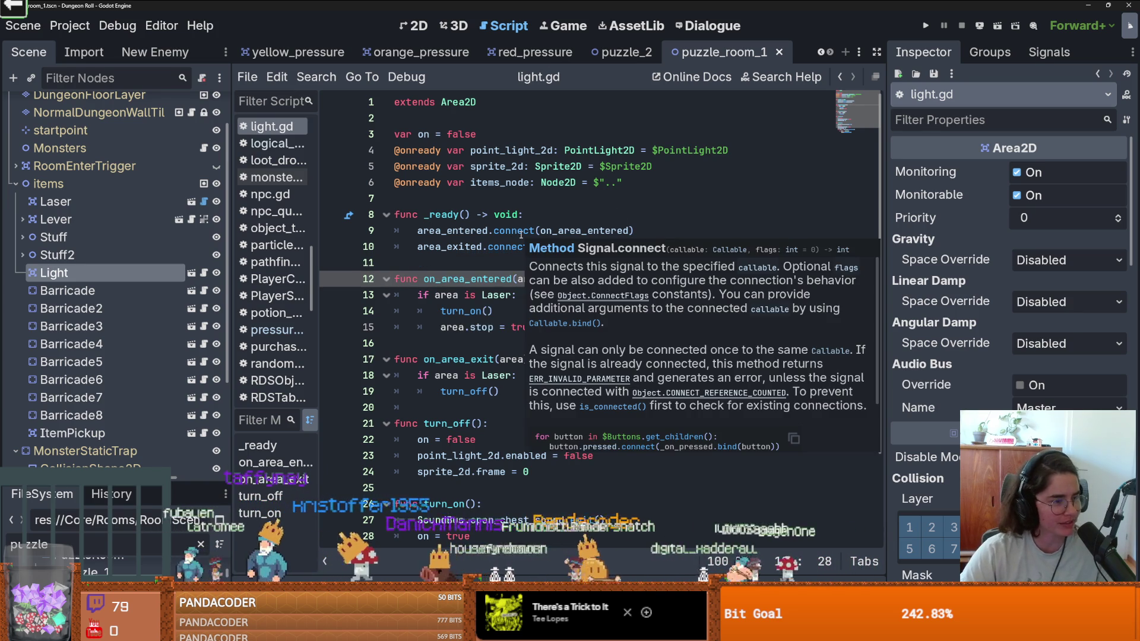
{"action": "left_click", "coordinate": [459, 246]}
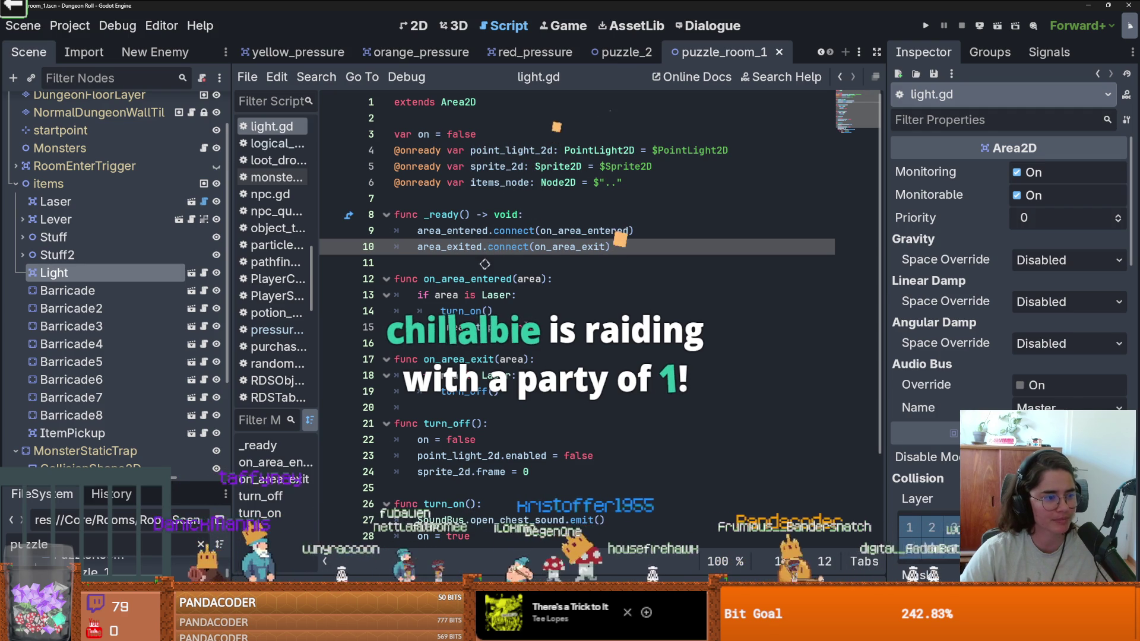
{"action": "left_click", "coordinate": [451, 265]}
{"action": "key", "text": "ctrl+s"}
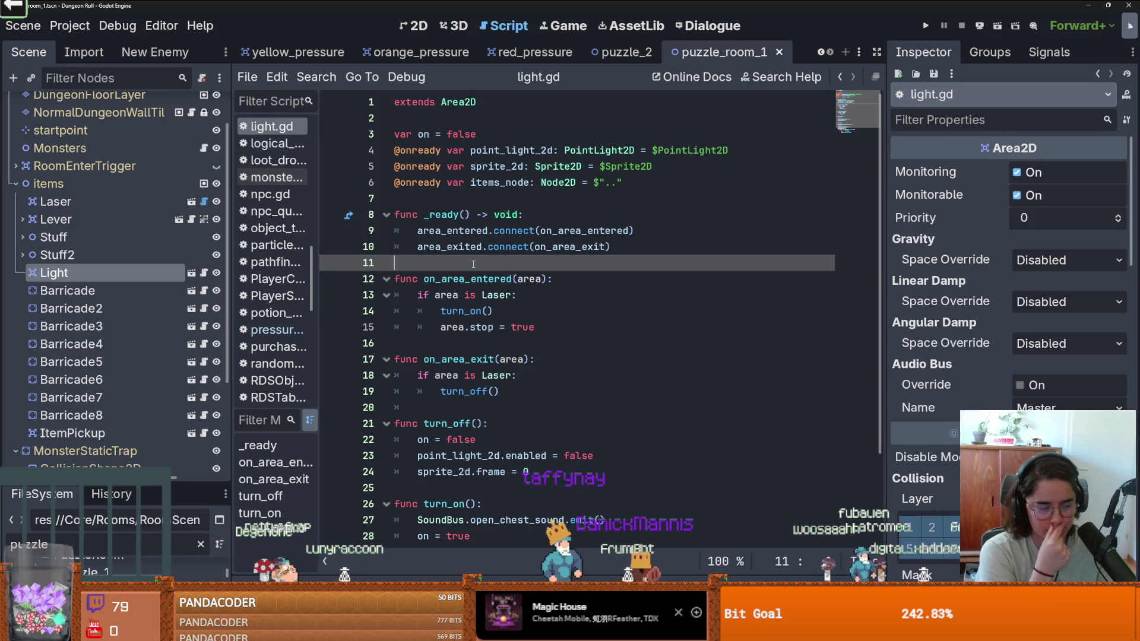
{"action": "key", "text": "ctrl+s"}
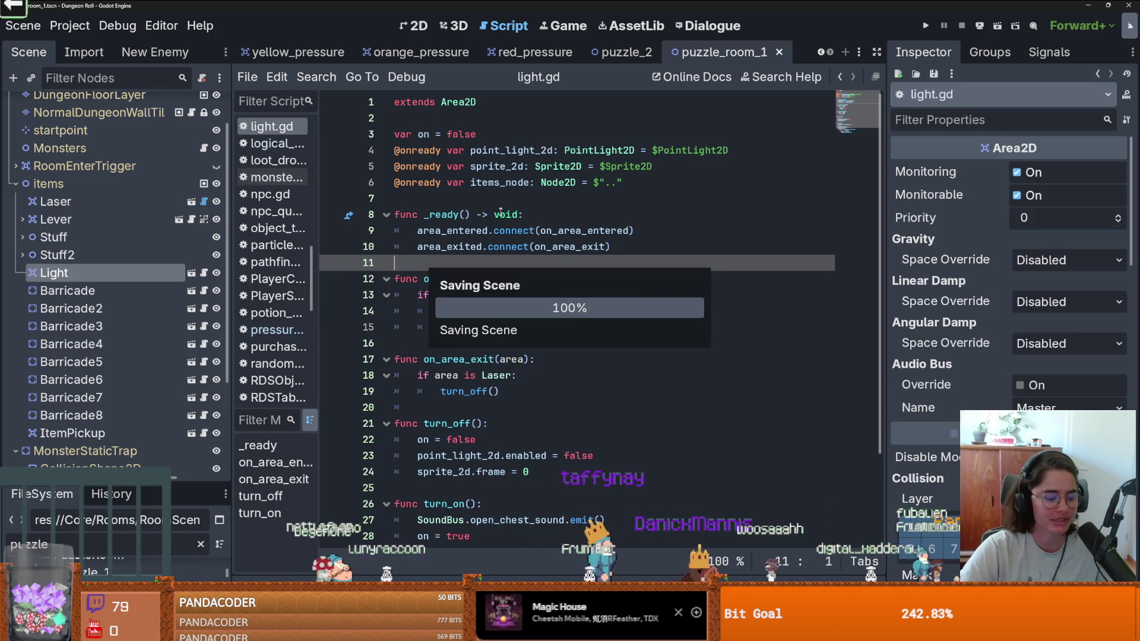
Step: Open the pressure_puzzle_controller scene and its script
{"action": "mouse_move", "coordinate": [499, 230]}
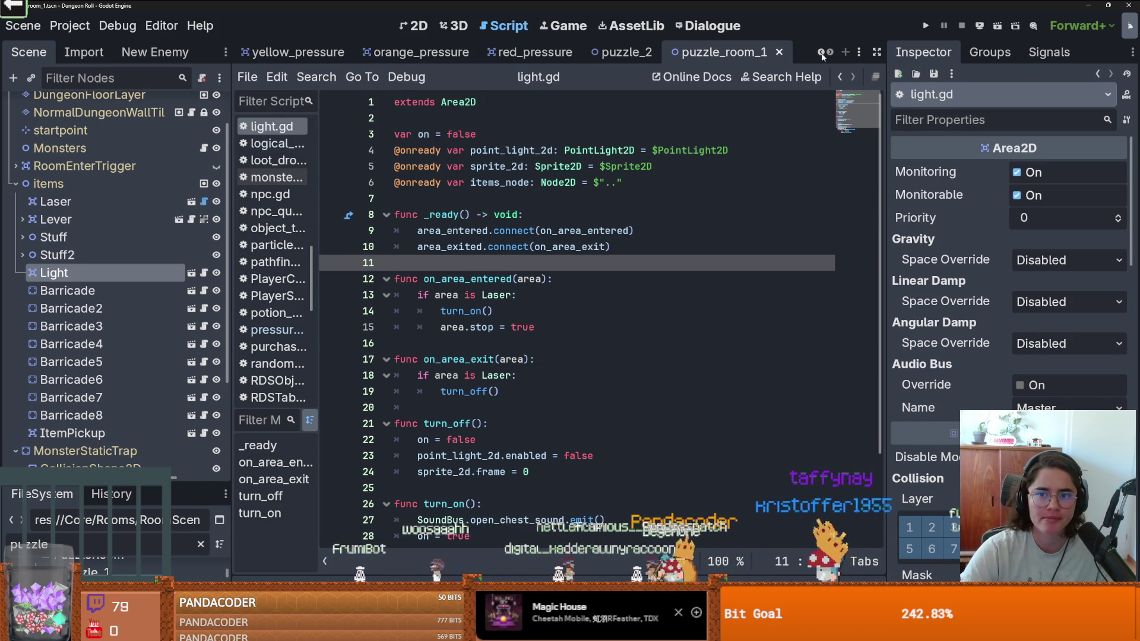
{"action": "scroll", "coordinate": [344, 55], "scroll_direction": "up", "scroll_amount": 4}
{"action": "left_click", "coordinate": [378, 55]}
{"action": "scroll", "coordinate": [511, 305], "scroll_direction": "down", "scroll_amount": 3}
{"action": "scroll", "coordinate": [511, 304], "scroll_direction": "up", "scroll_amount": 5}
{"action": "scroll", "coordinate": [516, 303], "scroll_direction": "down", "scroll_amount": 6}
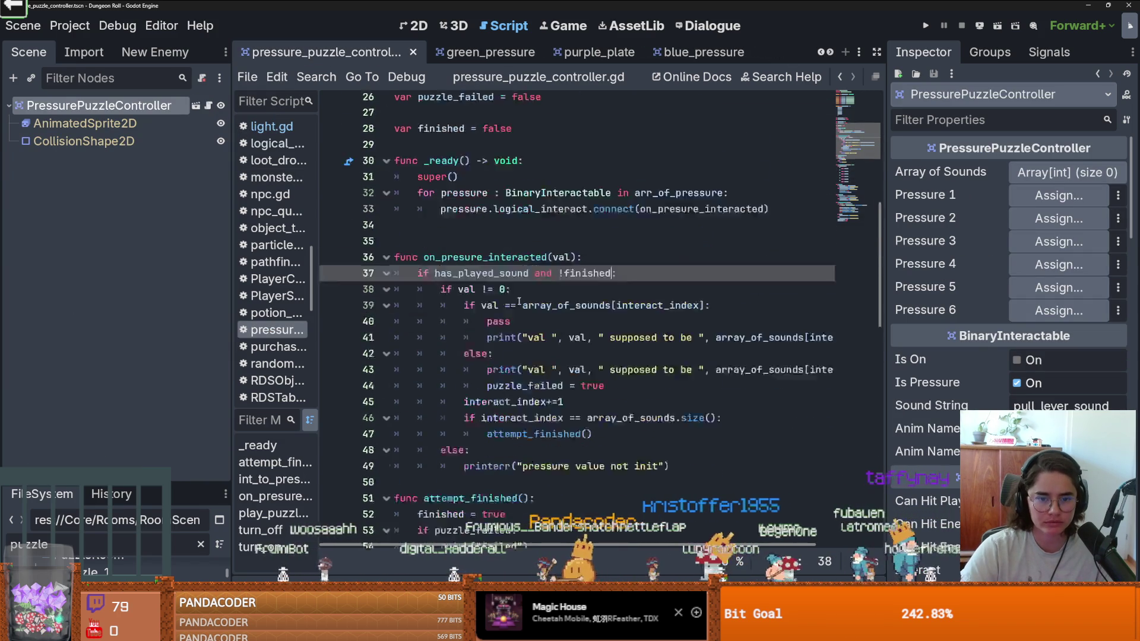
{"action": "left_click", "coordinate": [547, 339]}
{"action": "key", "text": "Return"}
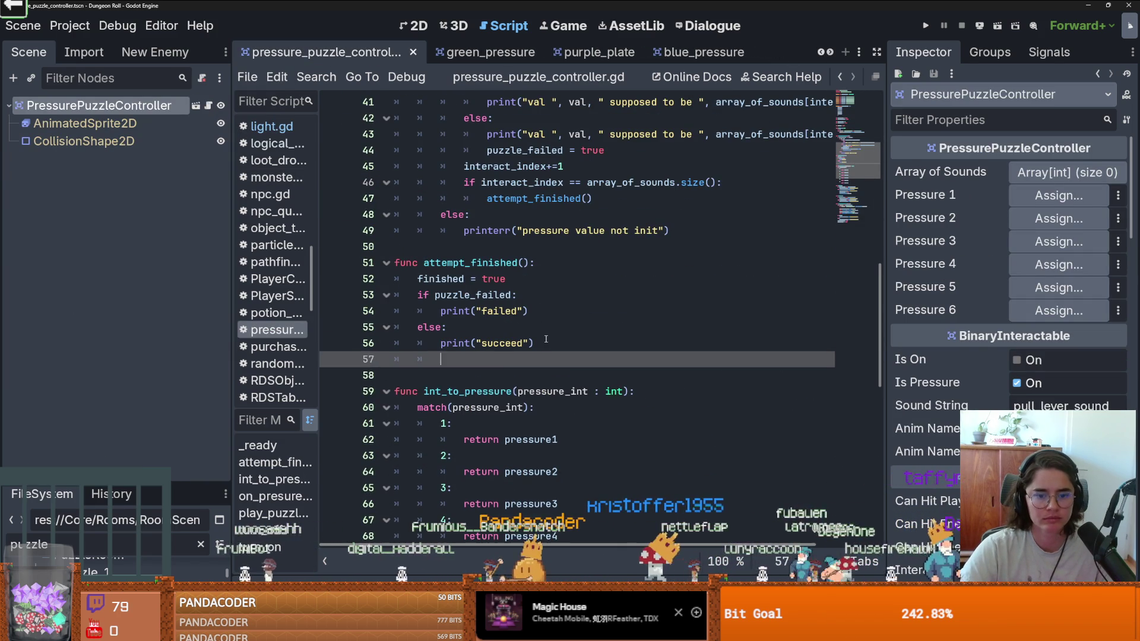
{"action": "type", "text": "for child in items_node.get_children(): \t\tif child is Barricade: \t\t\tchild.lower_barricade()"}
{"action": "left_click", "coordinate": [463, 359]}
{"action": "key", "text": "shift+Tab"}
{"action": "left_click_drag", "start_coordinate": [442, 375], "coordinate": [600, 391]}
{"action": "key", "text": "Tab"}
{"action": "left_click", "coordinate": [532, 375]}
{"action": "key", "text": "ctrl+s"}
{"action": "scroll", "coordinate": [484, 346], "scroll_direction": "down", "scroll_amount": 2}
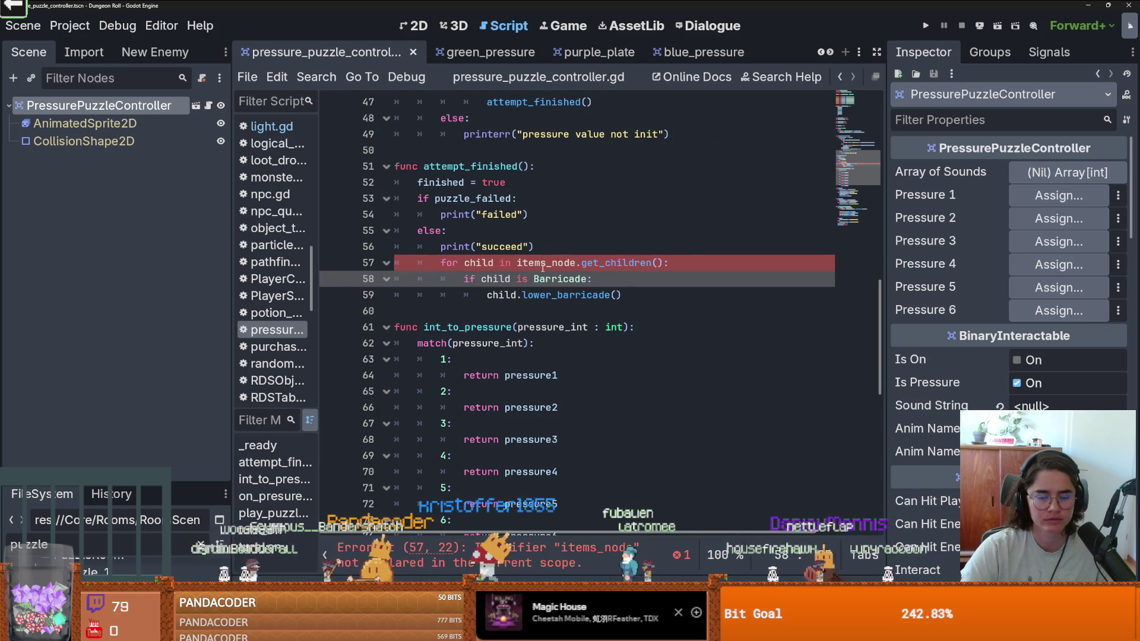
{"action": "scroll", "coordinate": [542, 275], "scroll_direction": "up", "scroll_amount": 15}
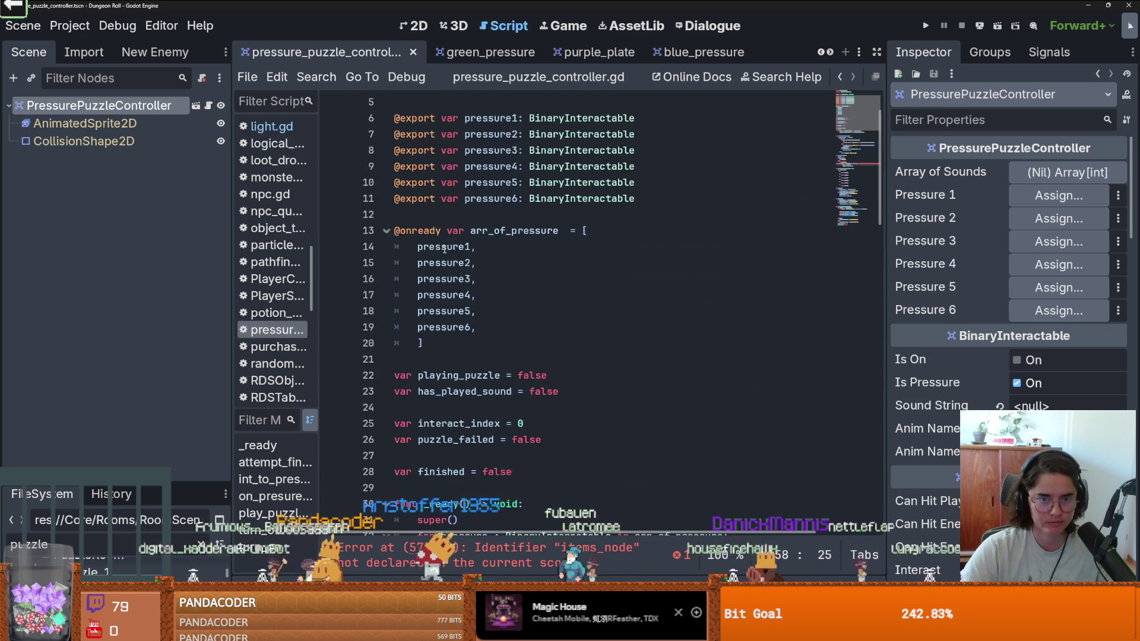
{"action": "mouse_move", "coordinate": [422, 176]}
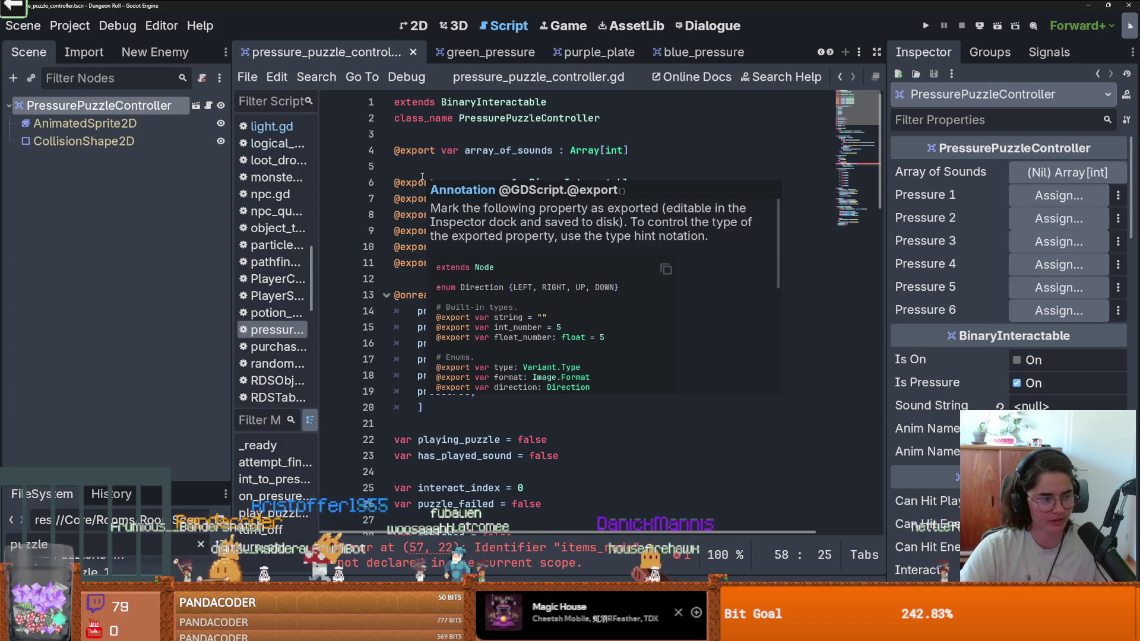
{"action": "left_click", "coordinate": [436, 170]}
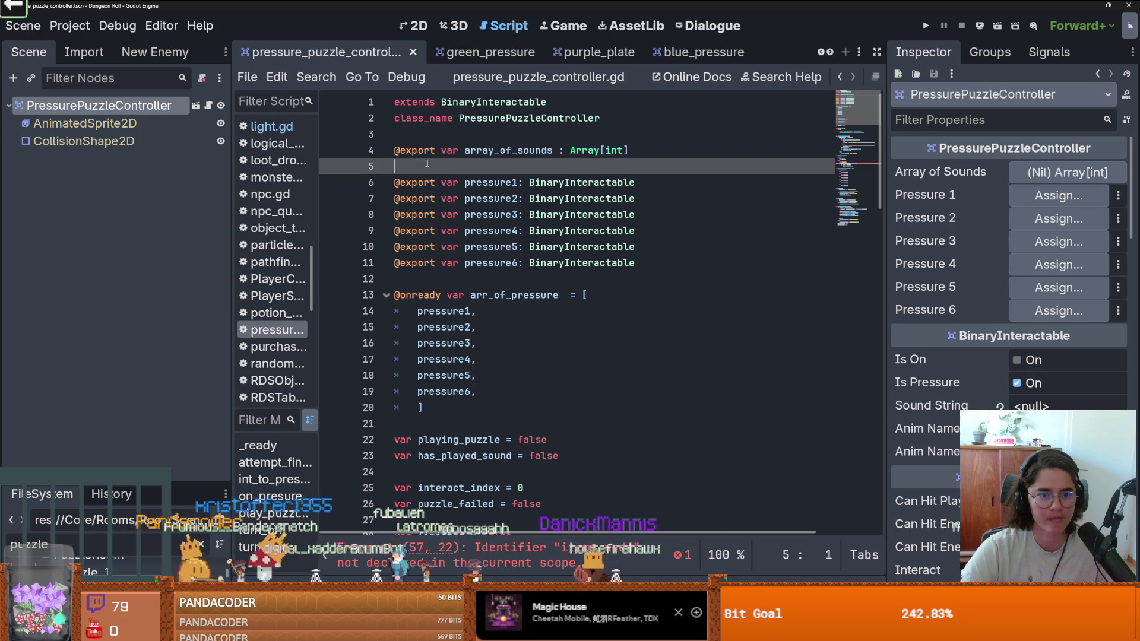
{"action": "key", "text": "Return"}
{"action": "key", "text": "Return"}
{"action": "key", "text": "Up"}
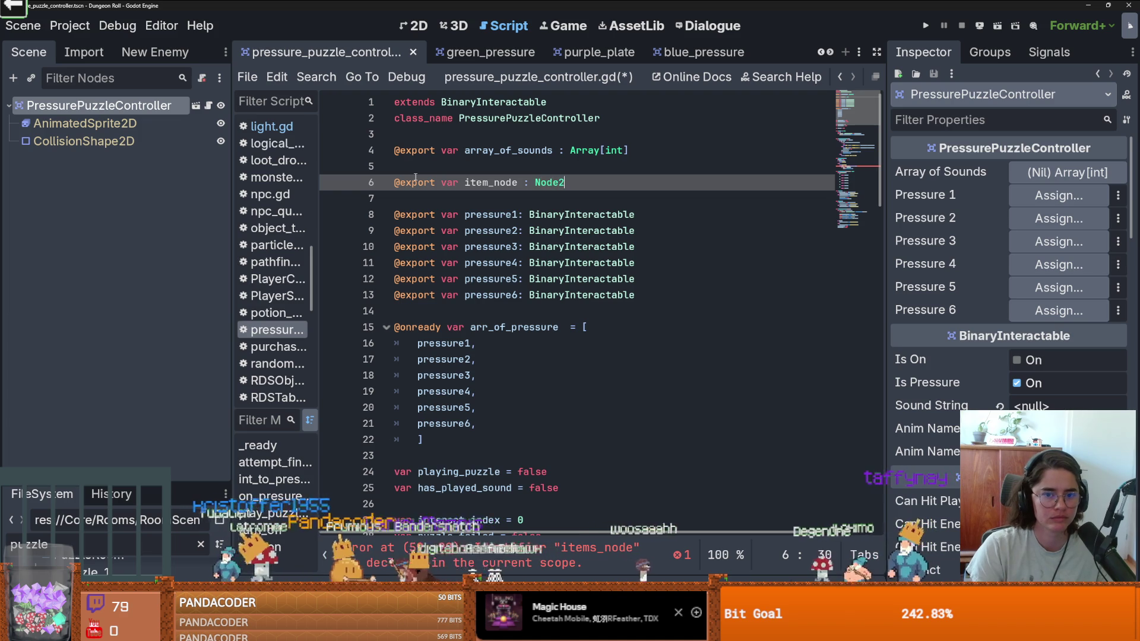
{"action": "type", "text": "D"}
{"action": "key", "text": "ctrl+s"}
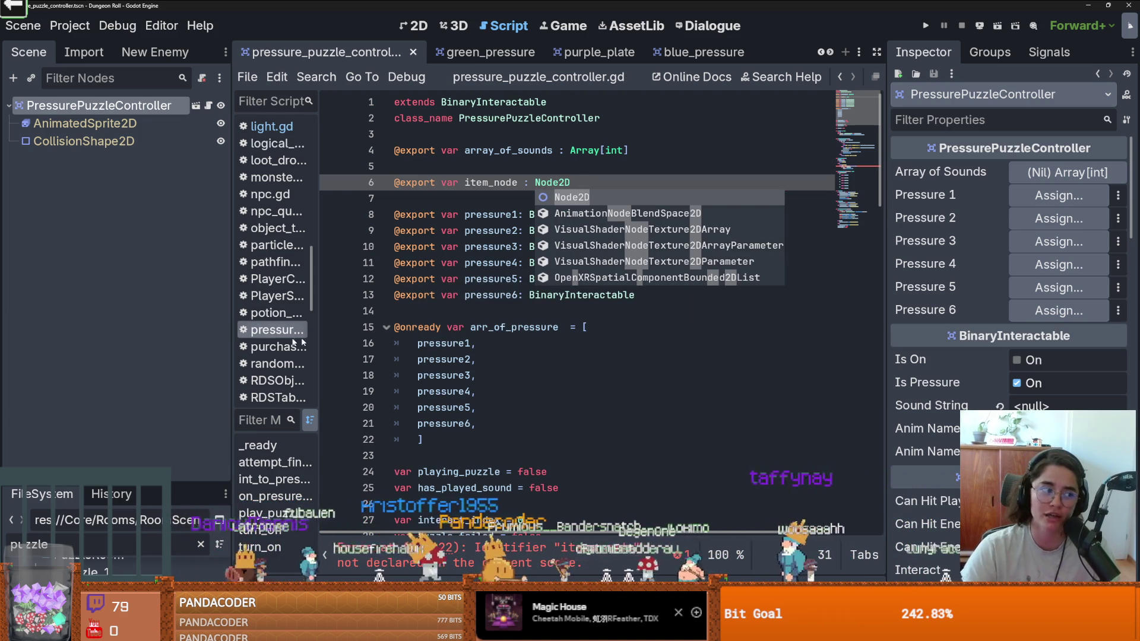
{"action": "left_click", "coordinate": [515, 202]}
{"action": "key", "text": "ctrl+s"}
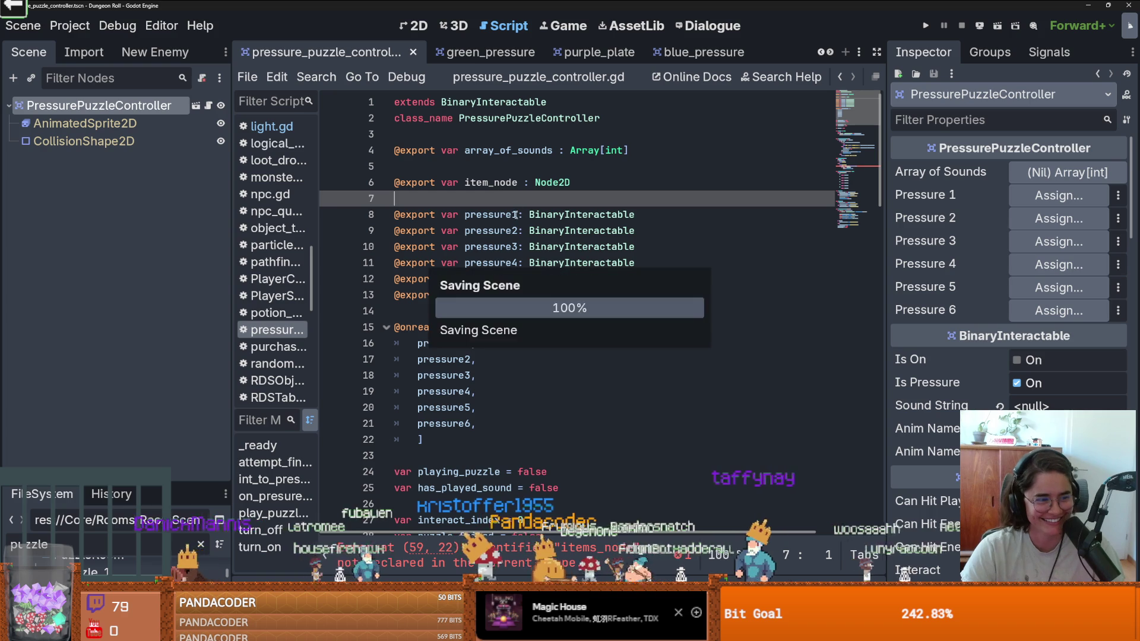
Step: Rename the misnamed item_node declaration to items_node to match the loop, then save
{"action": "scroll", "coordinate": [569, 368], "scroll_direction": "down", "scroll_amount": 11}
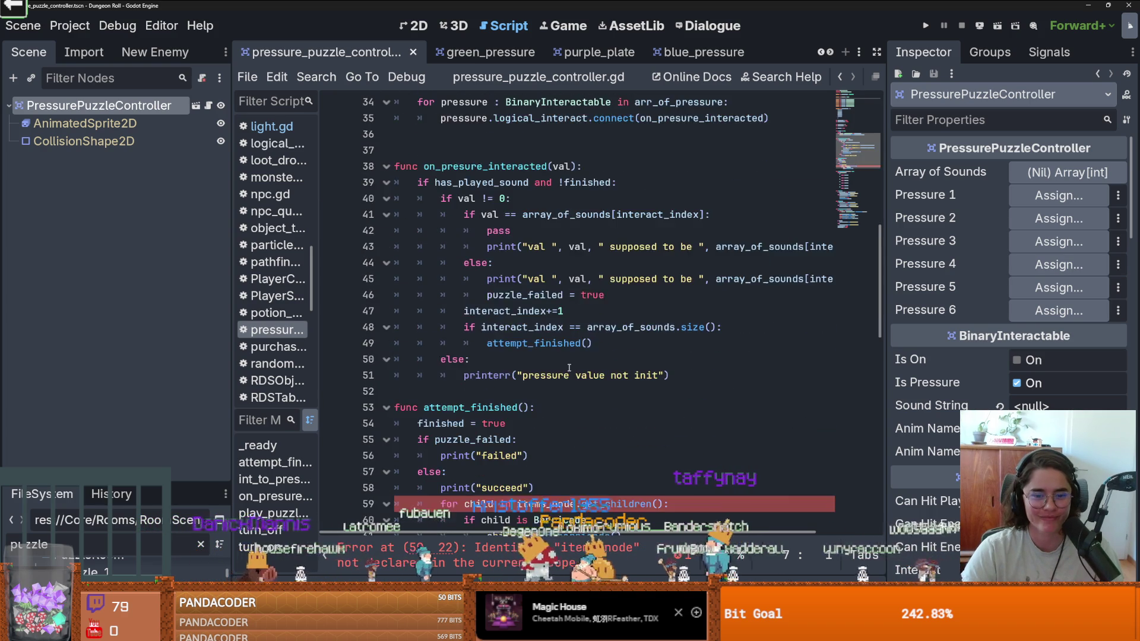
{"action": "scroll", "coordinate": [569, 369], "scroll_direction": "down", "scroll_amount": 2}
{"action": "left_click", "coordinate": [542, 407]}
{"action": "double_click", "coordinate": [542, 407]}
{"action": "key", "text": "ctrl+c"}
{"action": "scroll", "coordinate": [523, 297], "scroll_direction": "up", "scroll_amount": 13}
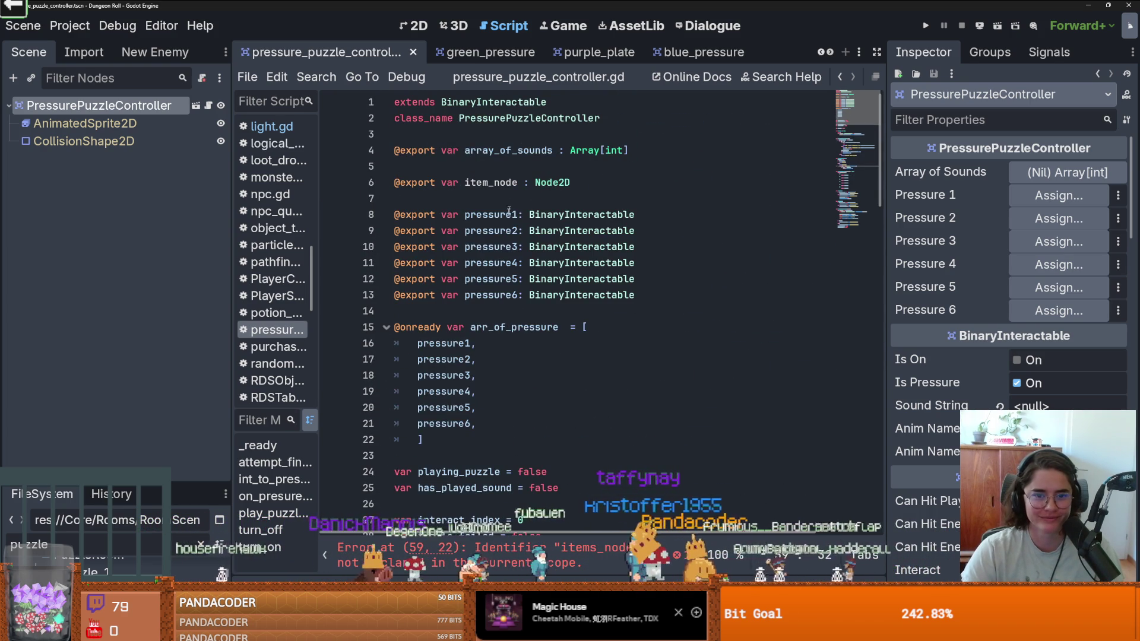
{"action": "double_click", "coordinate": [491, 182]}
{"action": "key", "text": "ctrl+v"}
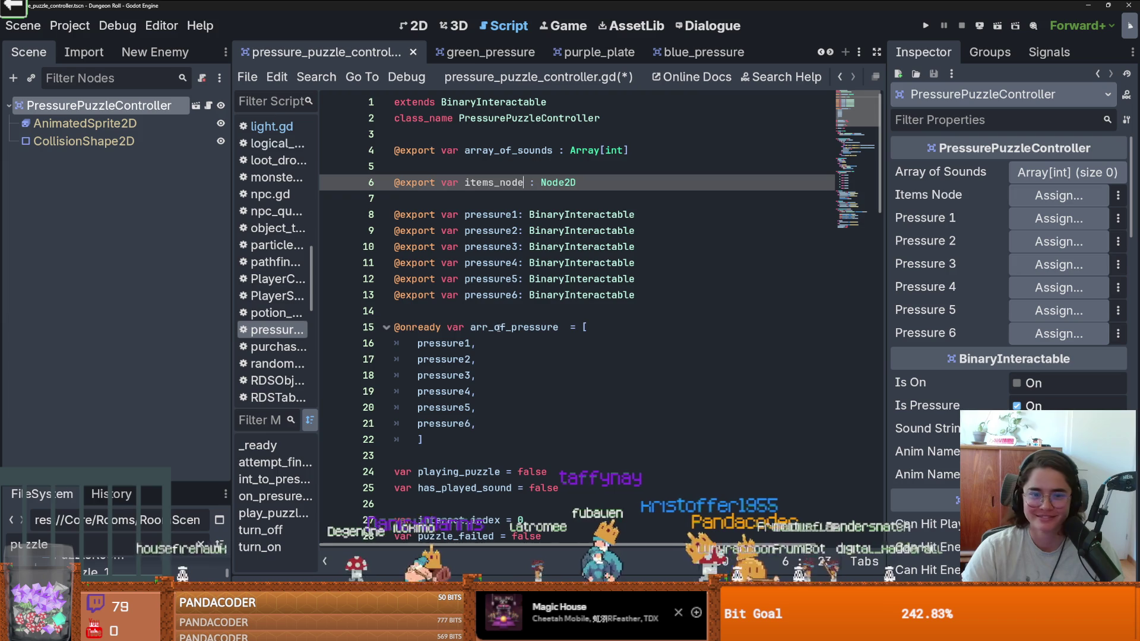
{"action": "left_click", "coordinate": [500, 328]}
{"action": "key", "text": "ctrl+s"}
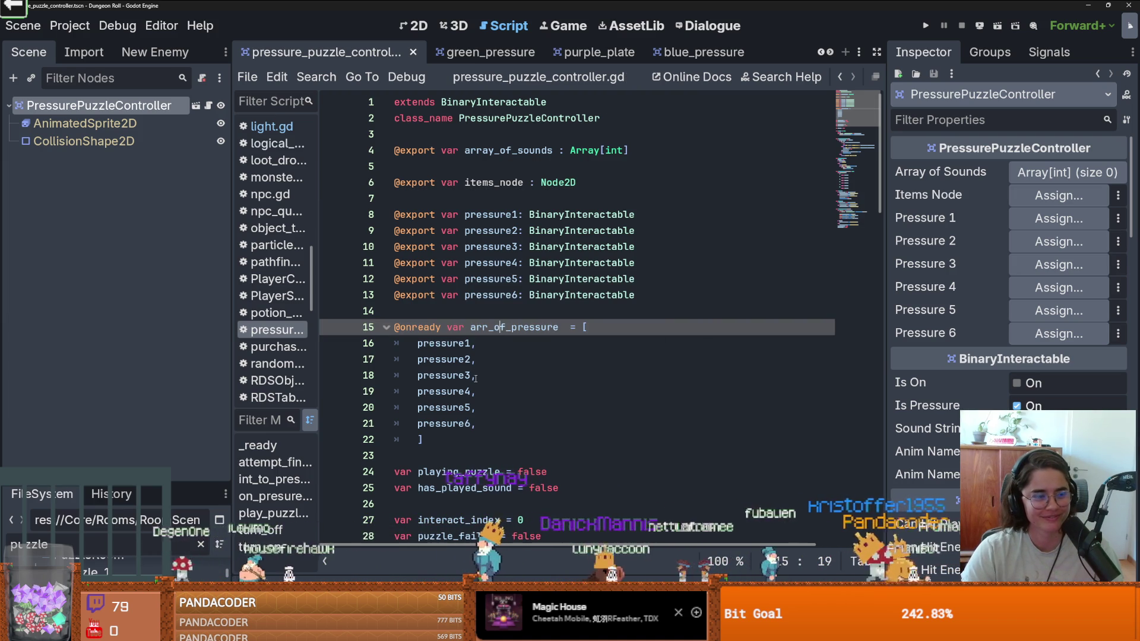
{"action": "key", "text": "ctrl+s"}
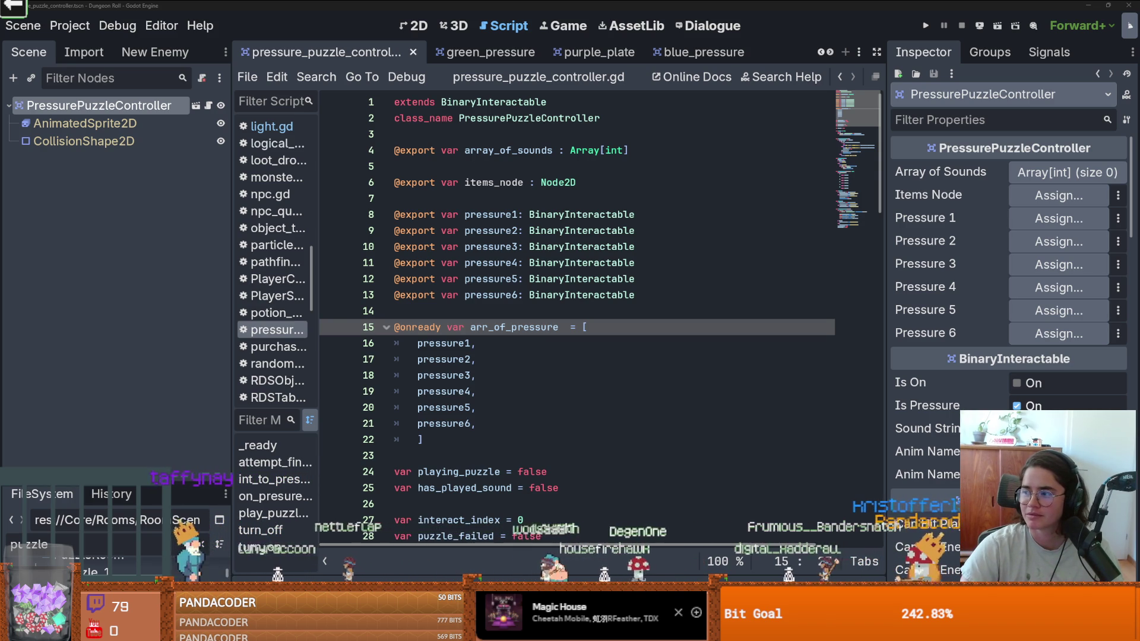
{"action": "left_click", "coordinate": [605, 196]}
{"action": "key", "text": "ctrl+s"}
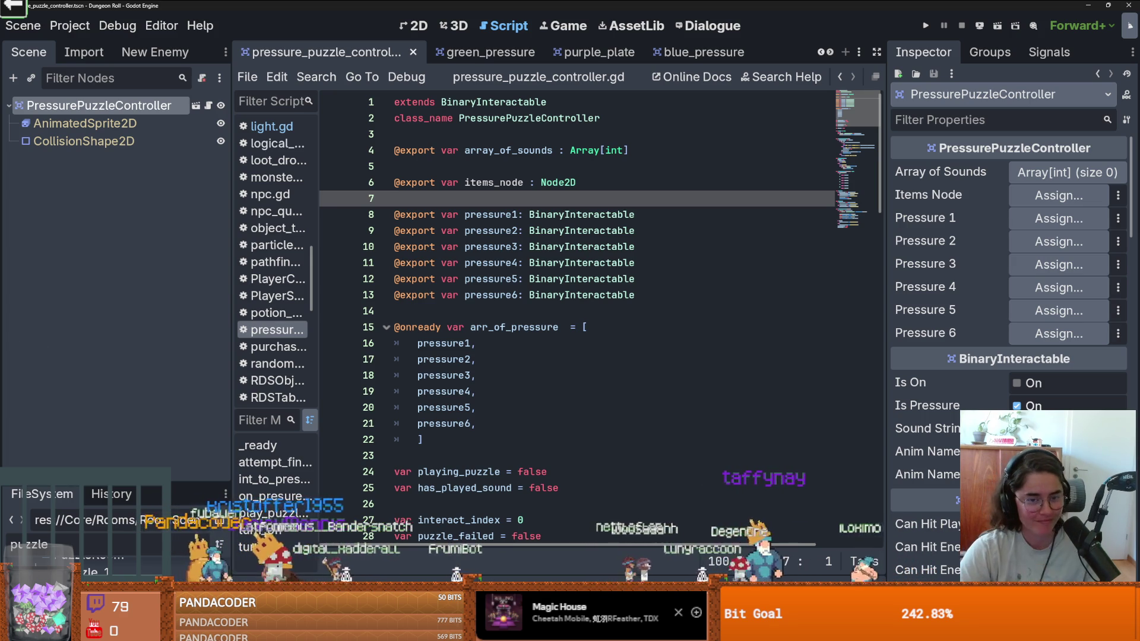
{"action": "left_click", "coordinate": [446, 309]}
{"action": "key", "text": "ctrl+s"}
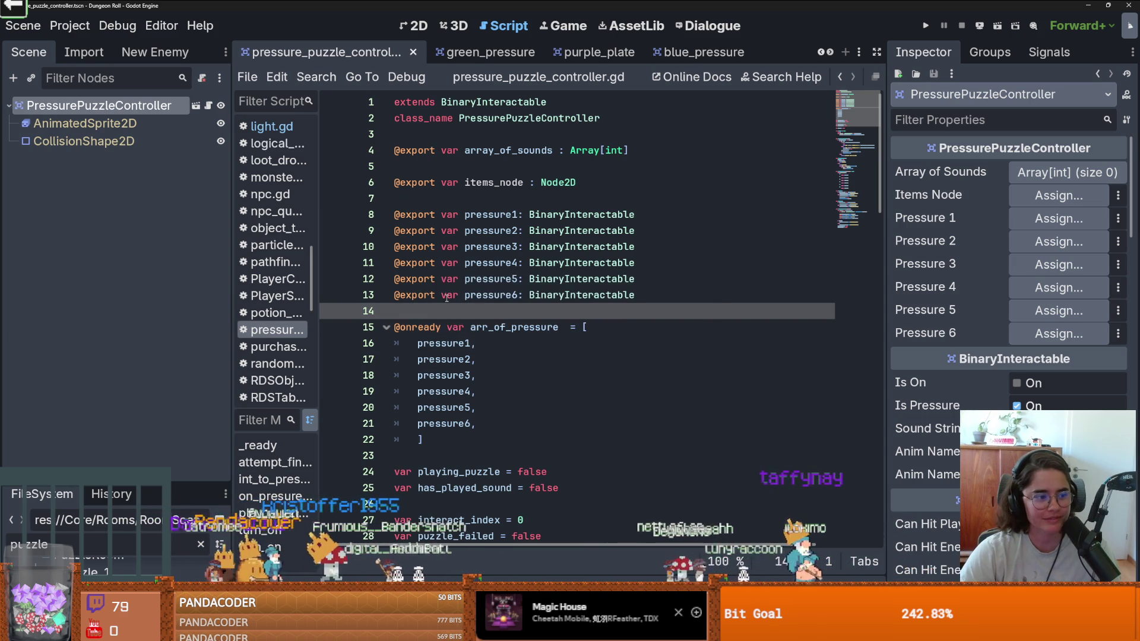
{"action": "scroll", "coordinate": [458, 308], "scroll_direction": "down", "scroll_amount": 1}
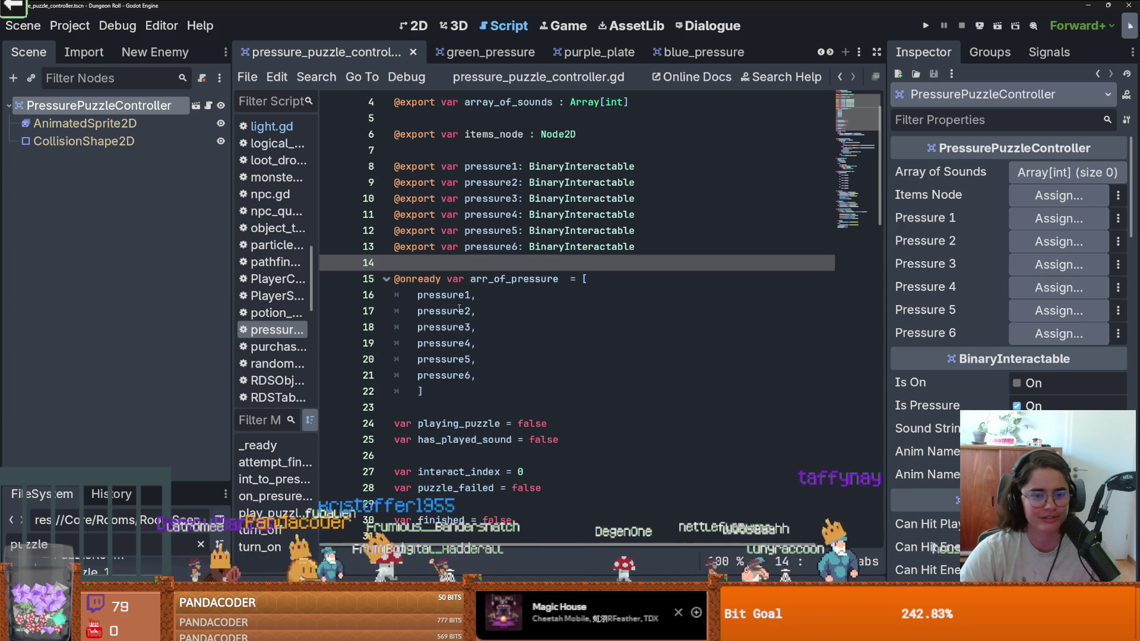
{"action": "left_click", "coordinate": [544, 347]}
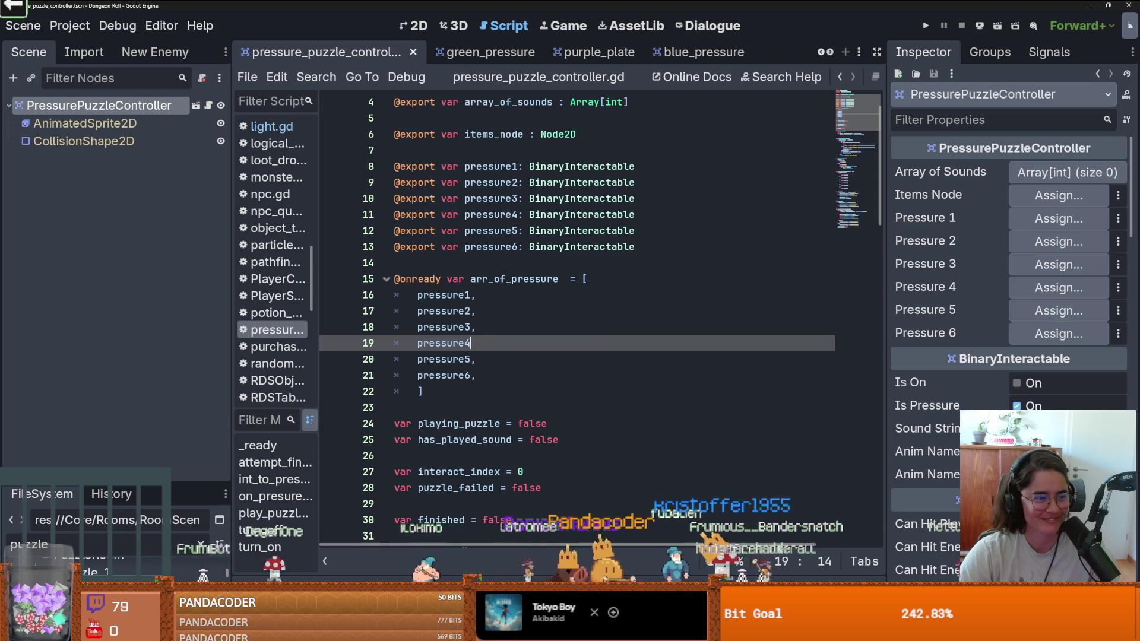
{"action": "key", "text": "ctrl+s"}
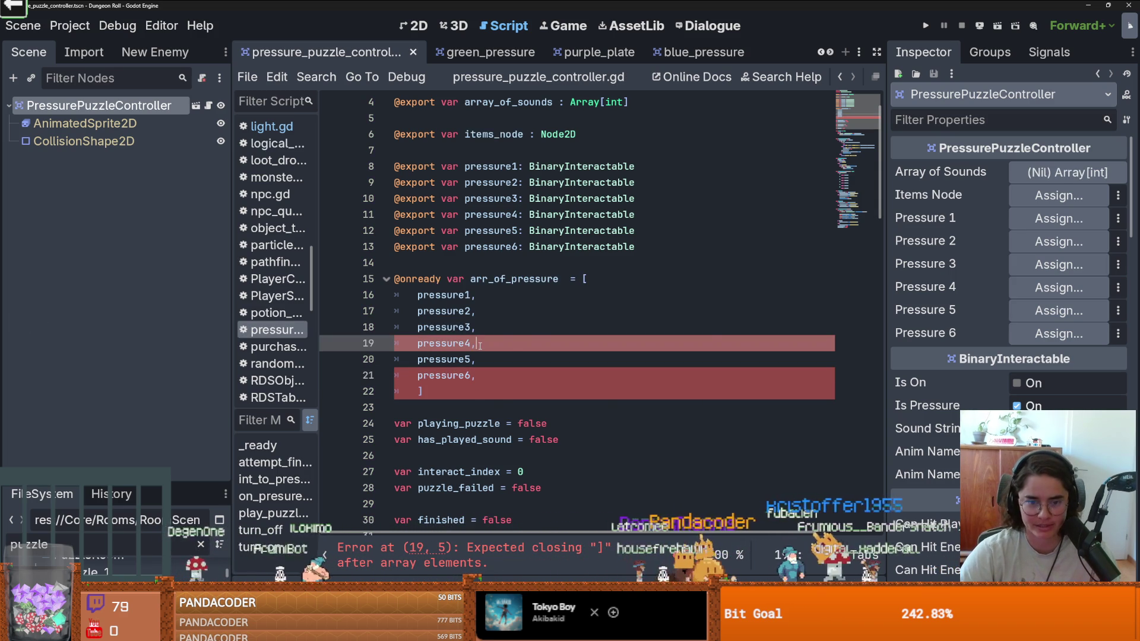
{"action": "key", "text": "ctrl+s"}
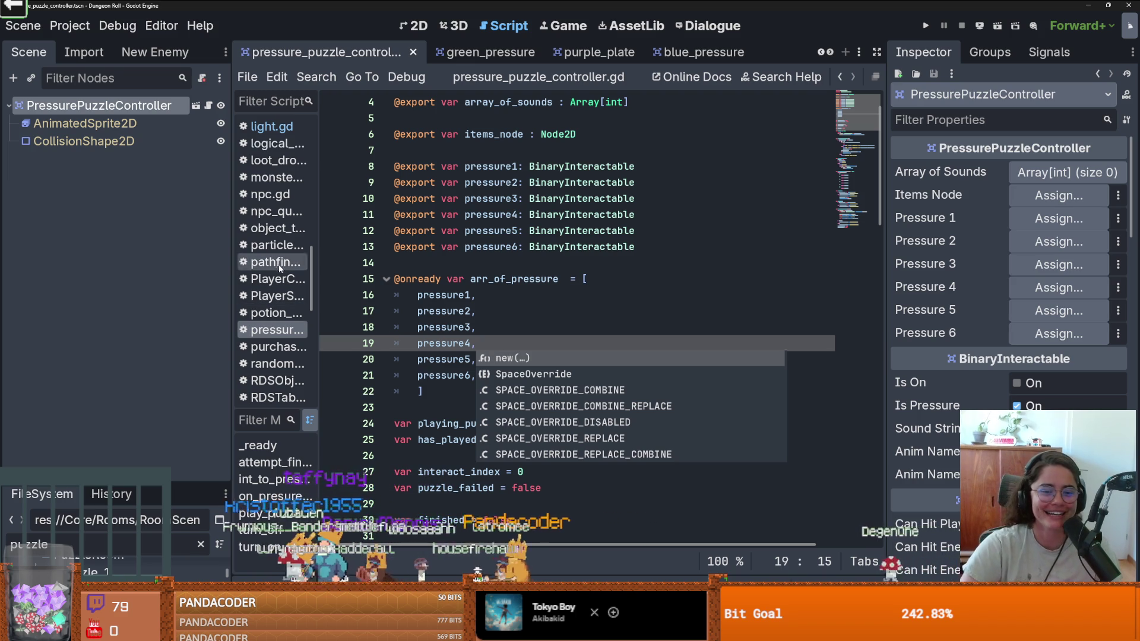
{"action": "key", "text": "Left"}
{"action": "key", "text": "ctrl+s"}
{"action": "scroll", "coordinate": [447, 390], "scroll_direction": "down", "scroll_amount": 6}
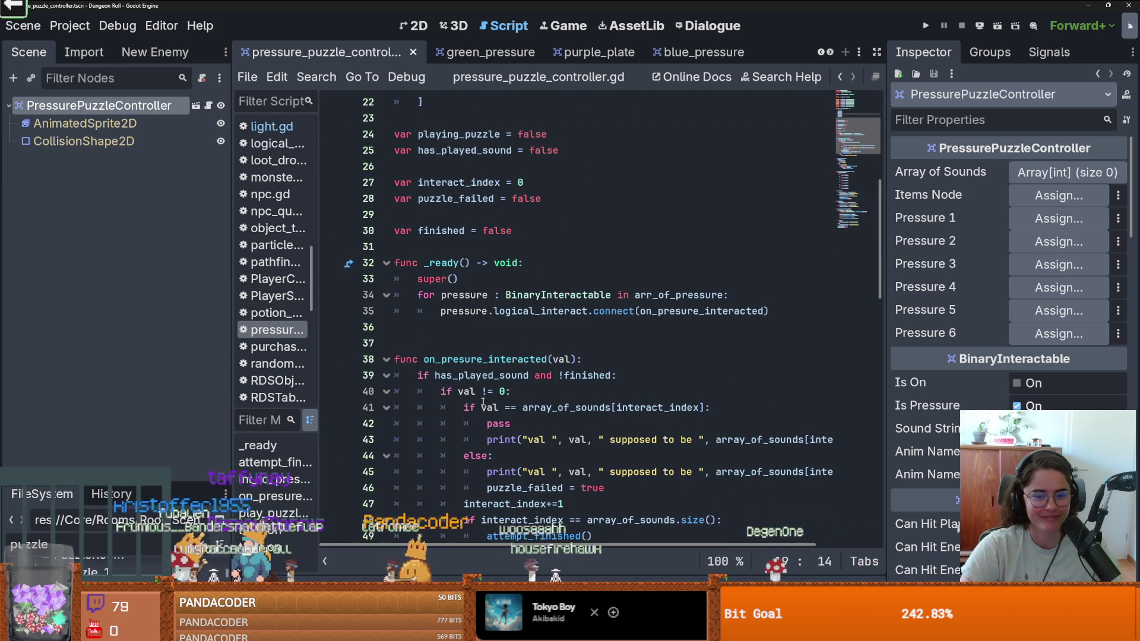
{"action": "scroll", "coordinate": [478, 397], "scroll_direction": "down", "scroll_amount": 1}
{"action": "key", "text": "ctrl+s"}
{"action": "left_click", "coordinate": [478, 295]}
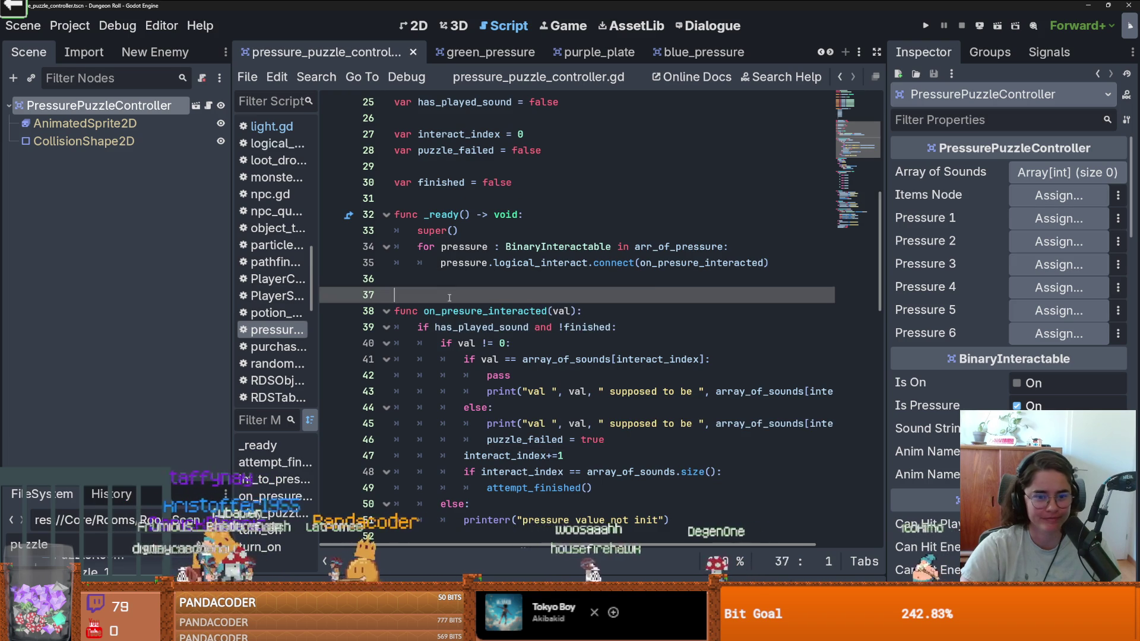
Step: Remove the extra blank line and call play_success() right after the barricade-lowering loop
{"action": "key", "text": "BackSpace"}
{"action": "key", "text": "ctrl+s"}
{"action": "scroll", "coordinate": [505, 359], "scroll_direction": "down", "scroll_amount": 1}
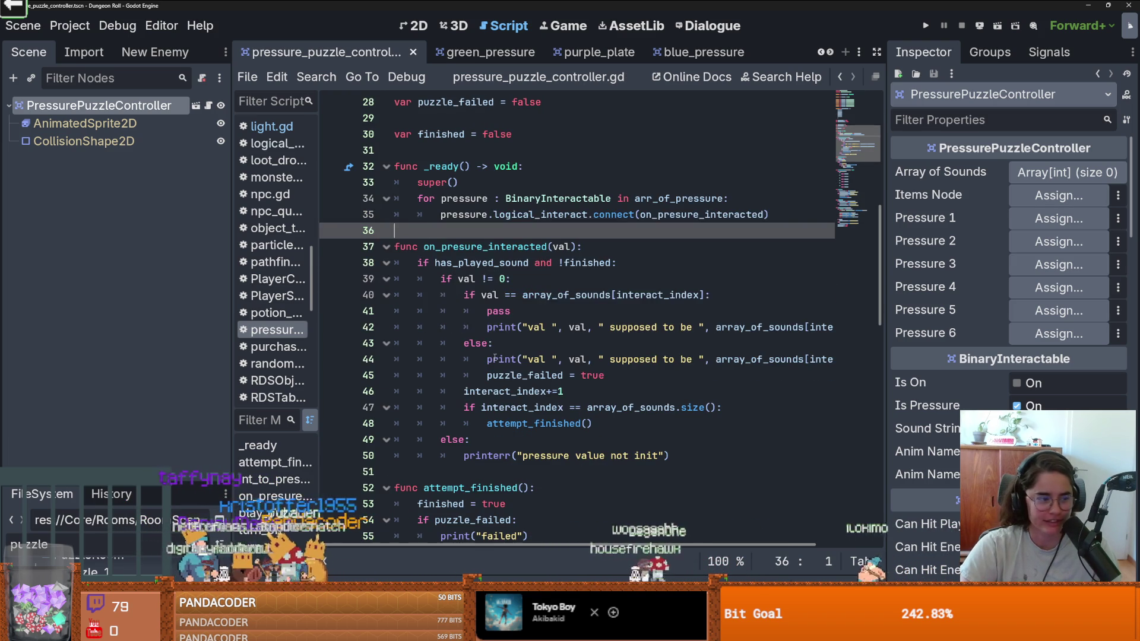
{"action": "scroll", "coordinate": [517, 374], "scroll_direction": "down", "scroll_amount": 1}
{"action": "left_click", "coordinate": [510, 392]}
{"action": "scroll", "coordinate": [510, 394], "scroll_direction": "up", "scroll_amount": 3}
{"action": "scroll", "coordinate": [510, 394], "scroll_direction": "down", "scroll_amount": 7}
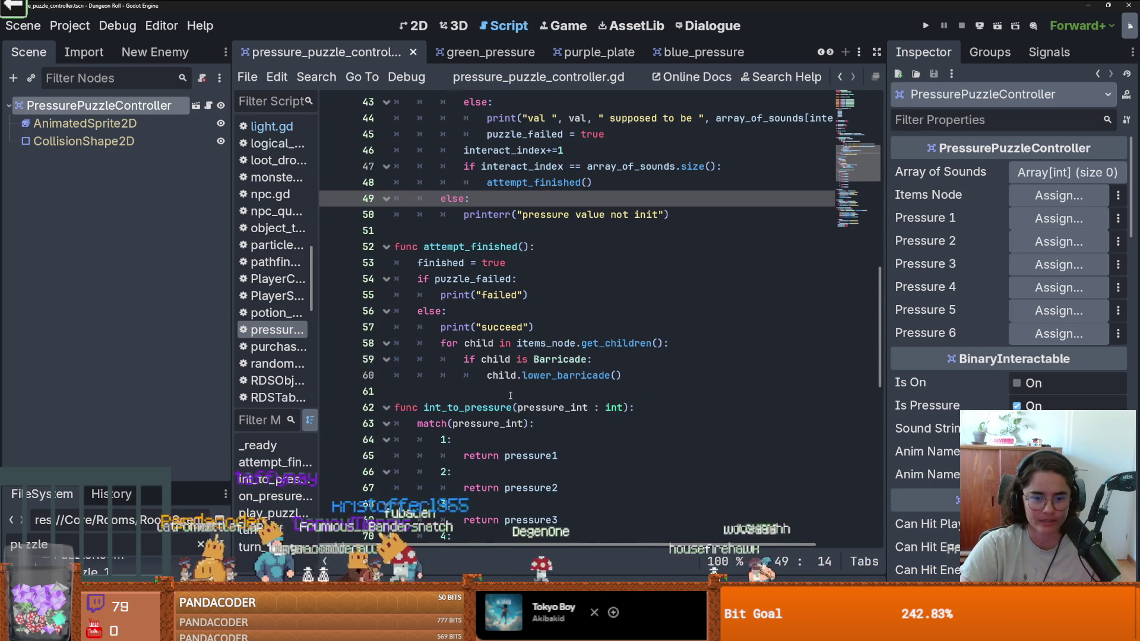
{"action": "left_click", "coordinate": [521, 359]}
{"action": "left_click", "coordinate": [642, 380]}
{"action": "key", "text": "Return"}
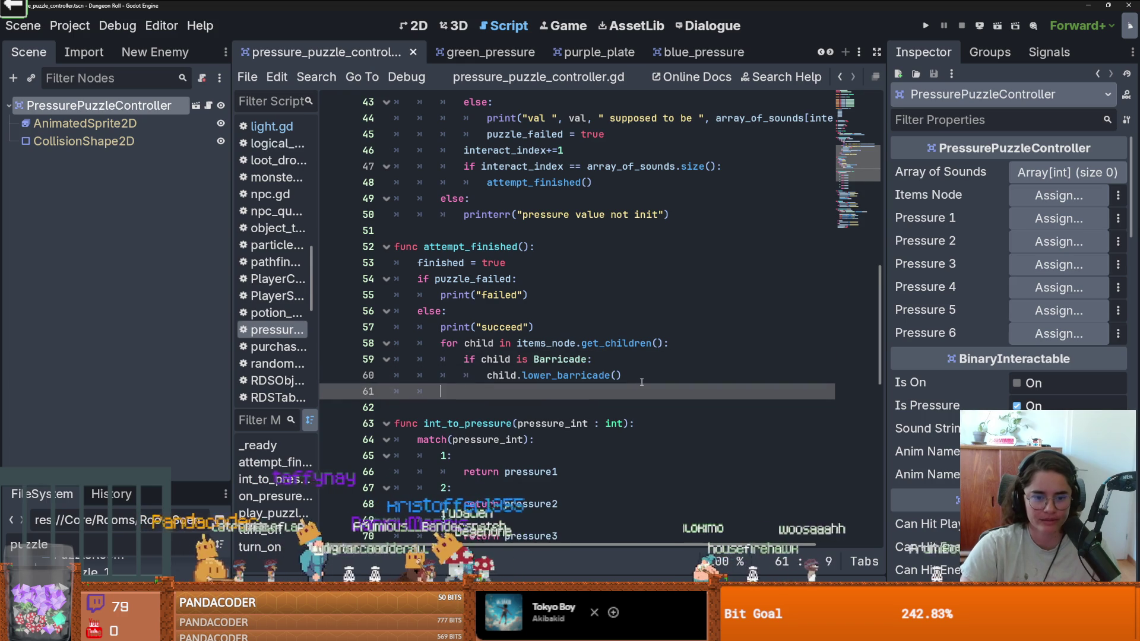
{"action": "type", "text": "lay("}
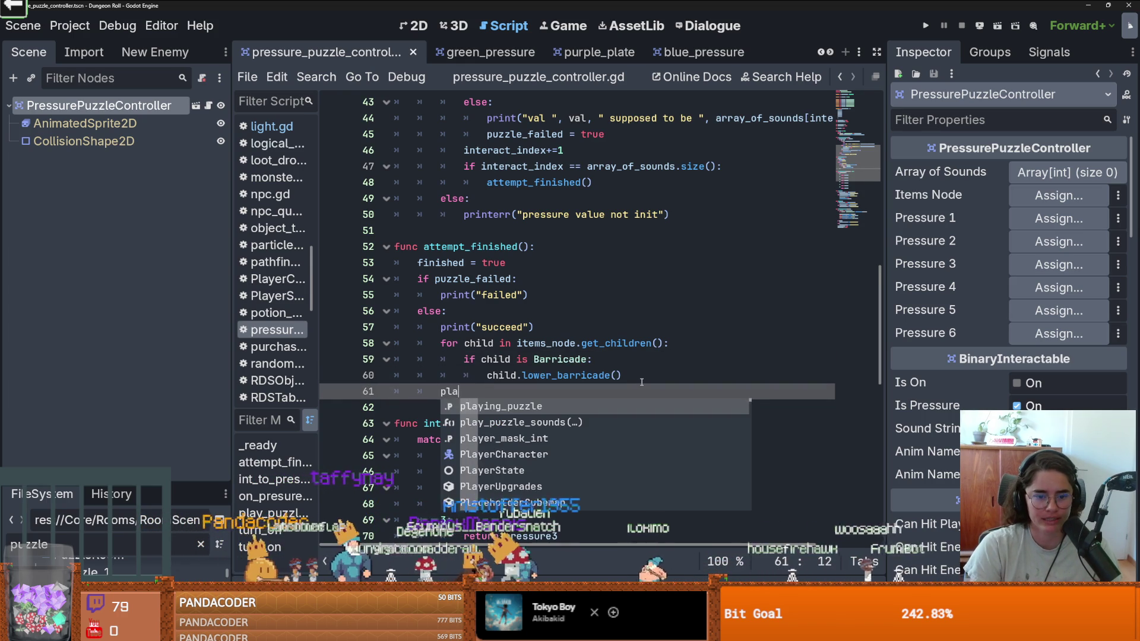
{"action": "type", "text": "succees_"}
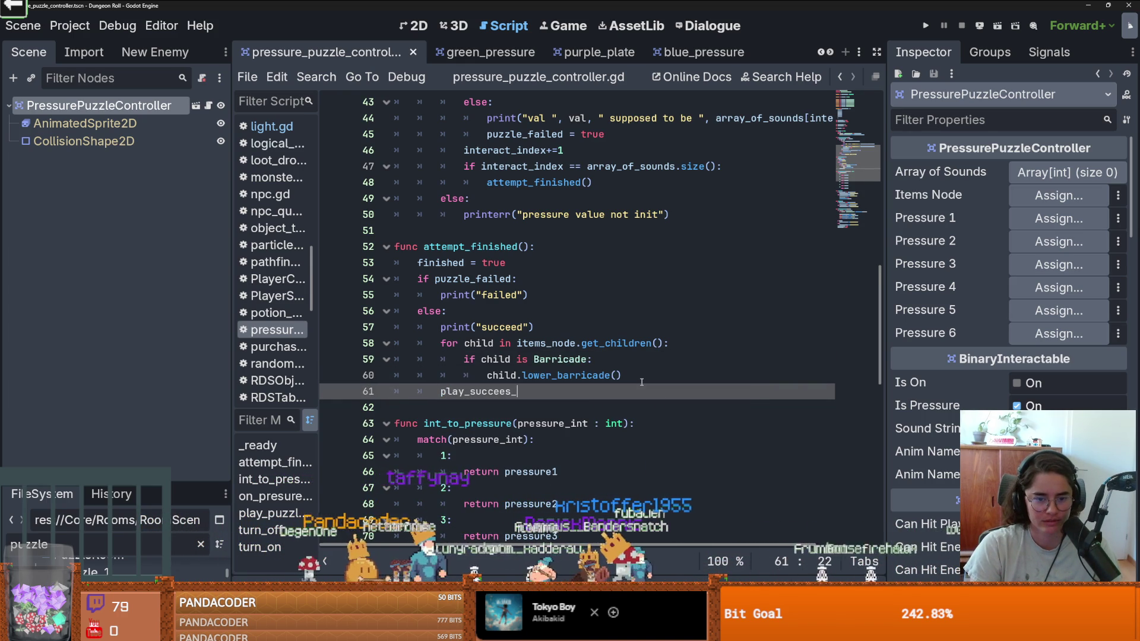
{"action": "key", "text": "BackSpace"}
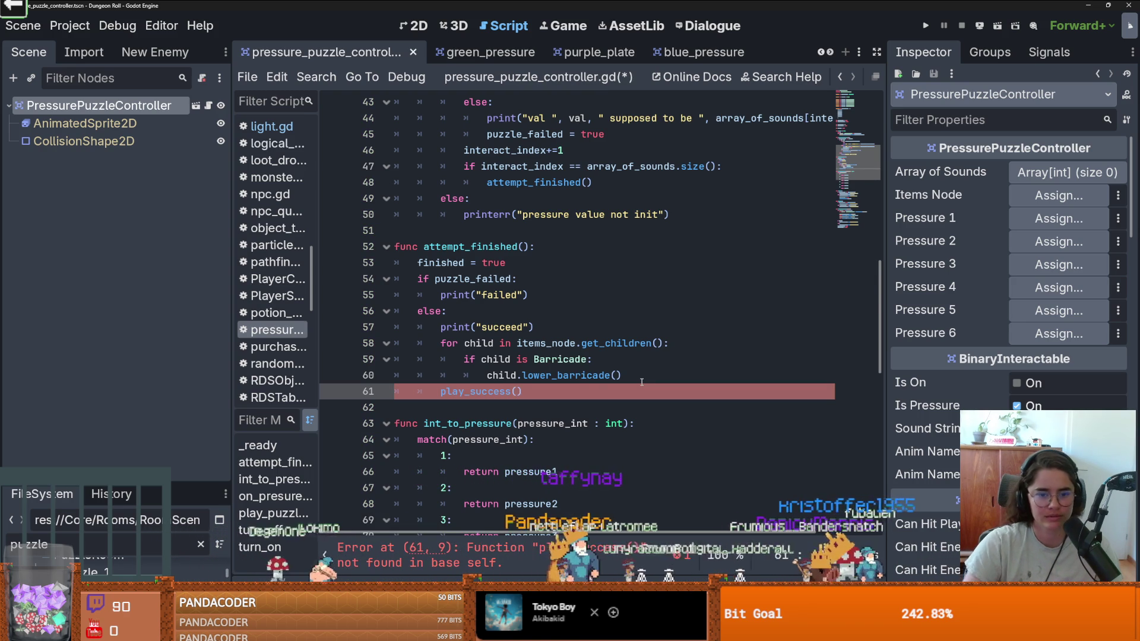
Step: Define an empty 'func play_success(): pass' function below the call
{"action": "left_click", "coordinate": [533, 392]}
{"action": "key", "text": "Return"}
{"action": "key", "text": "ctrl+v"}
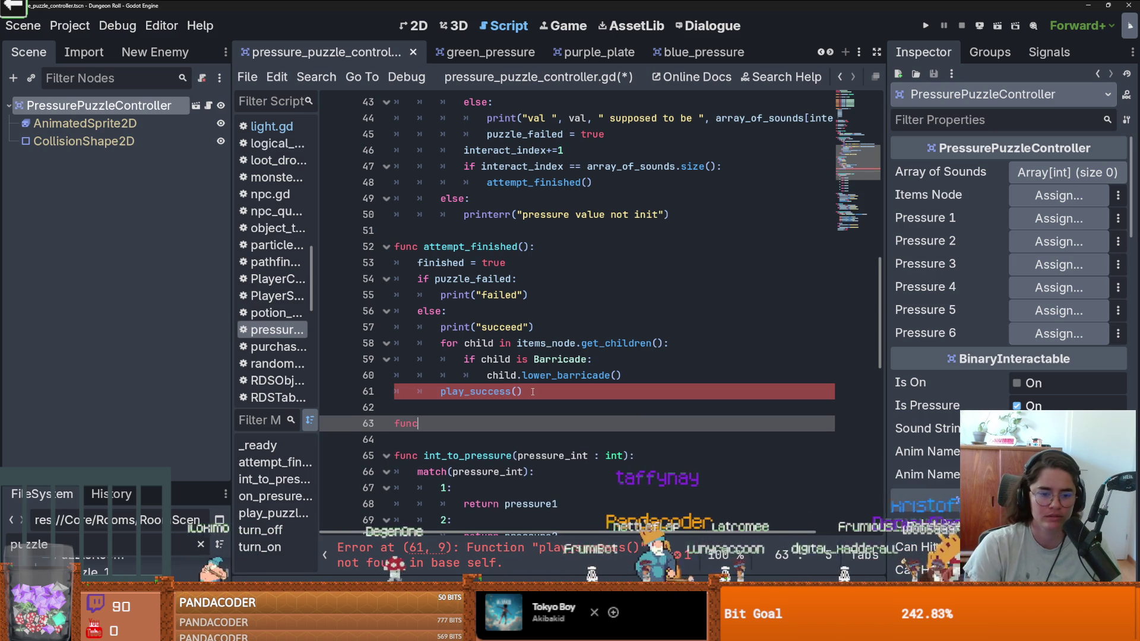
{"action": "type", "text": ":"}
{"action": "key", "text": "Return"}
{"action": "key", "text": "ctrl+s"}
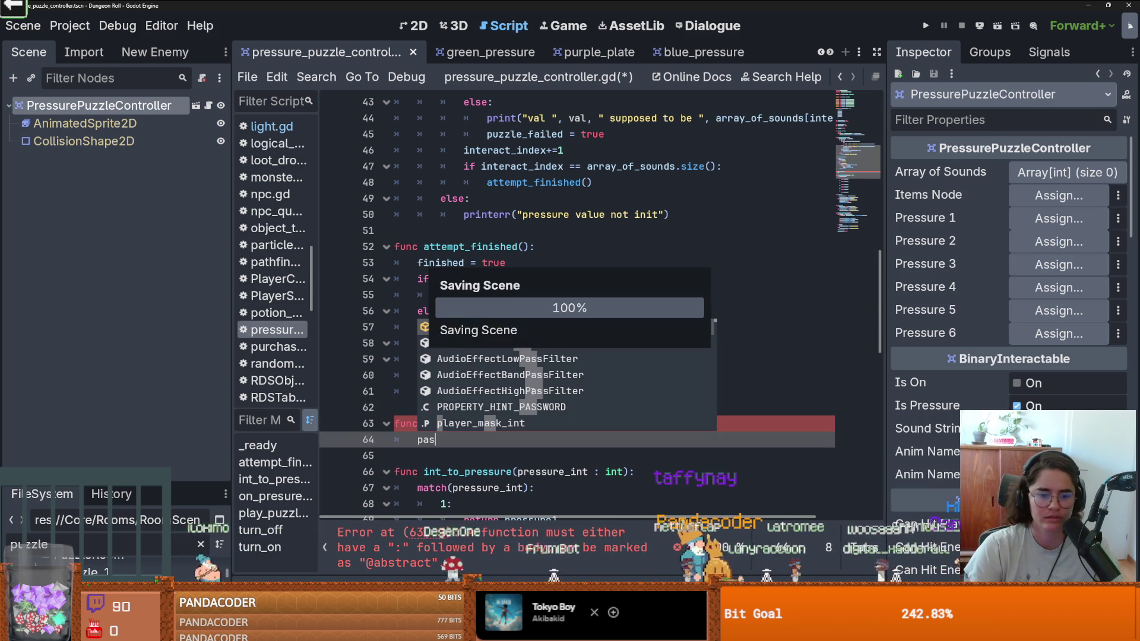
{"action": "type", "text": "pass"}
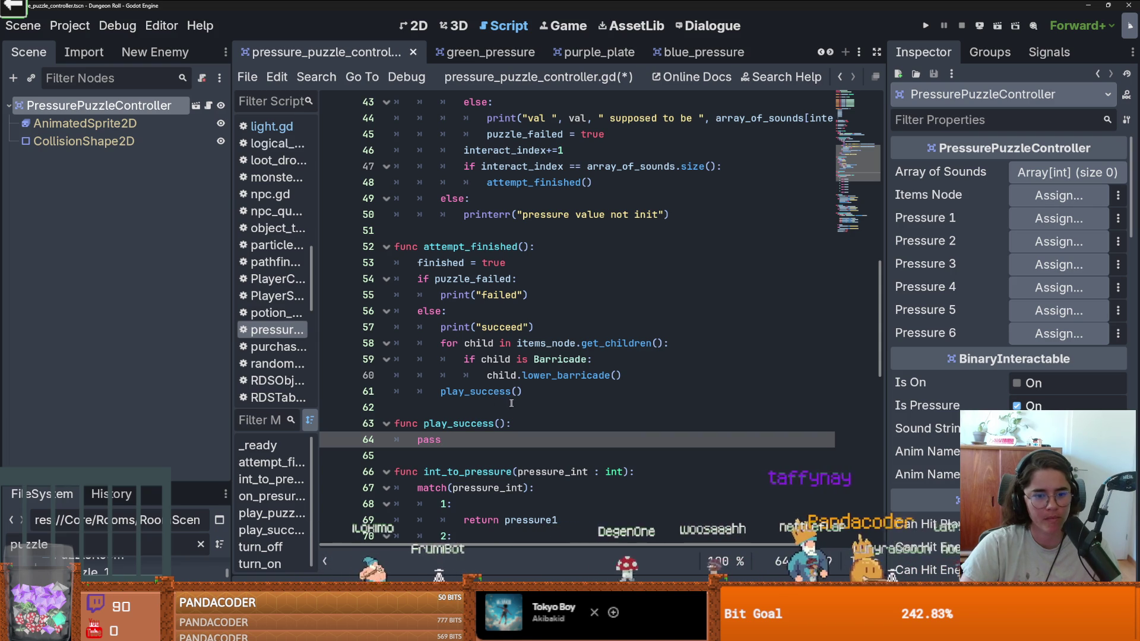
Step: Copy the play_success() call into the failure branch under print("failed")
{"action": "left_click", "coordinate": [532, 394]}
{"action": "key", "text": "shift+Home"}
{"action": "key", "text": "ctrl+c"}
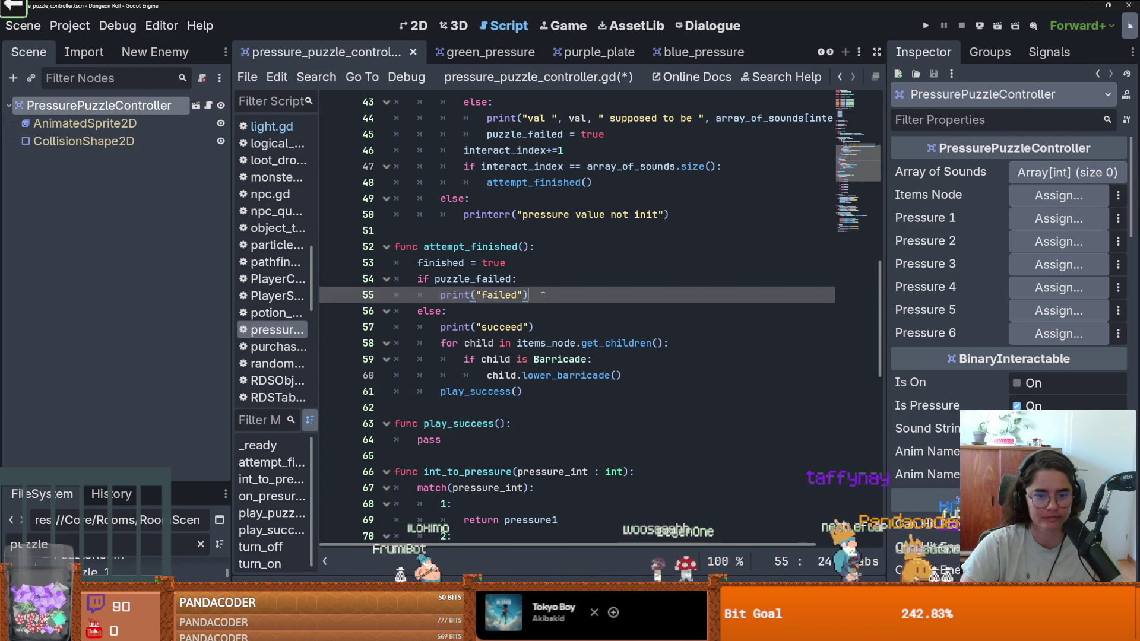
{"action": "left_click", "coordinate": [531, 295]}
{"action": "key", "text": "Return"}
{"action": "key", "text": "ctrl+v"}
{"action": "left_click_drag", "start_coordinate": [511, 311], "coordinate": [475, 314]}
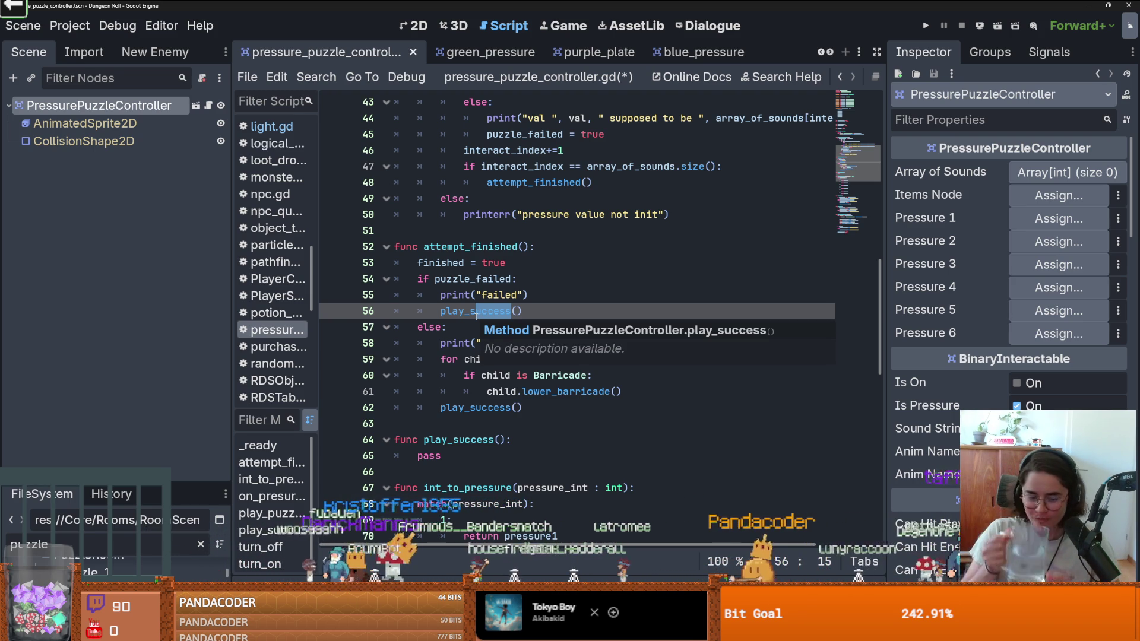
Step: Change the failure-branch call on line 56 to play_failure()
{"action": "left_click", "coordinate": [518, 295]}
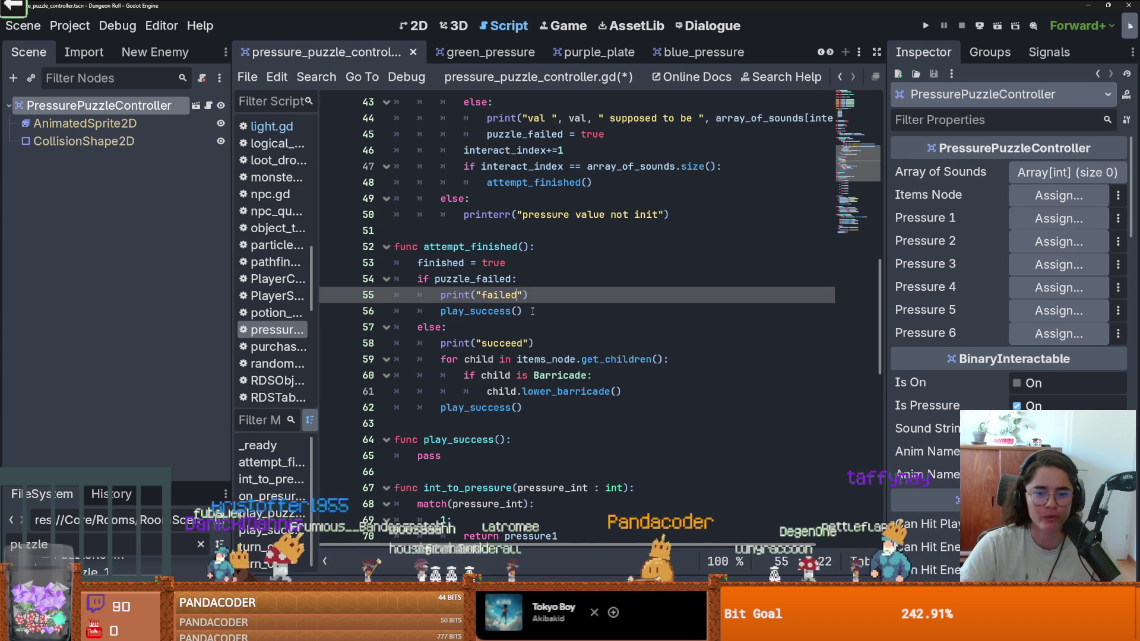
{"action": "left_click_drag", "start_coordinate": [509, 313], "coordinate": [477, 313]}
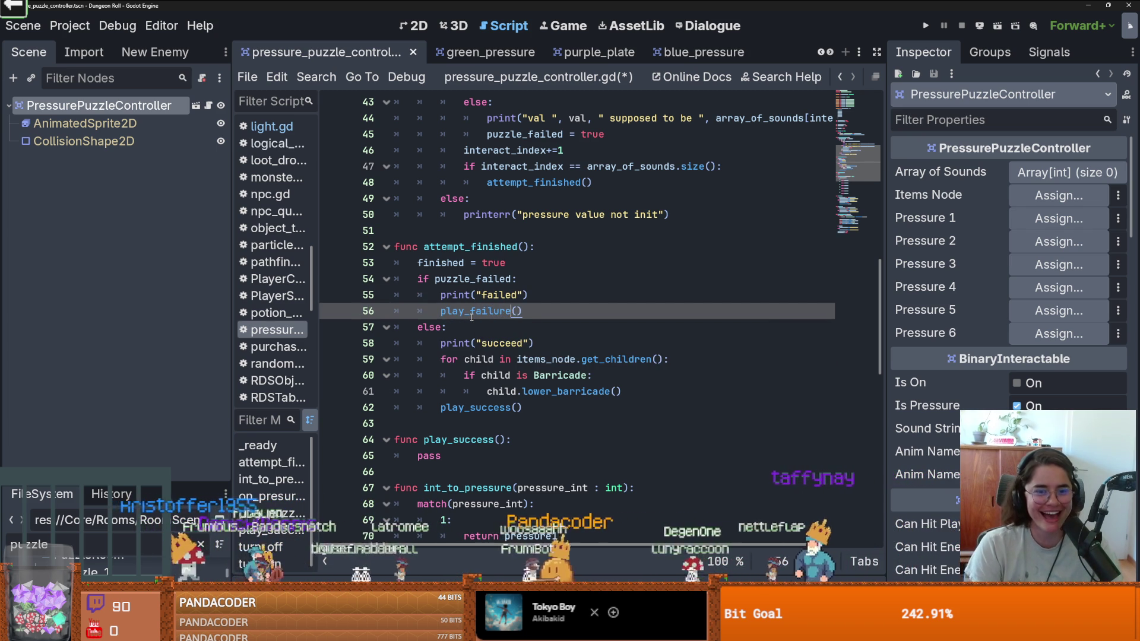
{"action": "left_click_drag", "start_coordinate": [523, 311], "coordinate": [438, 313]}
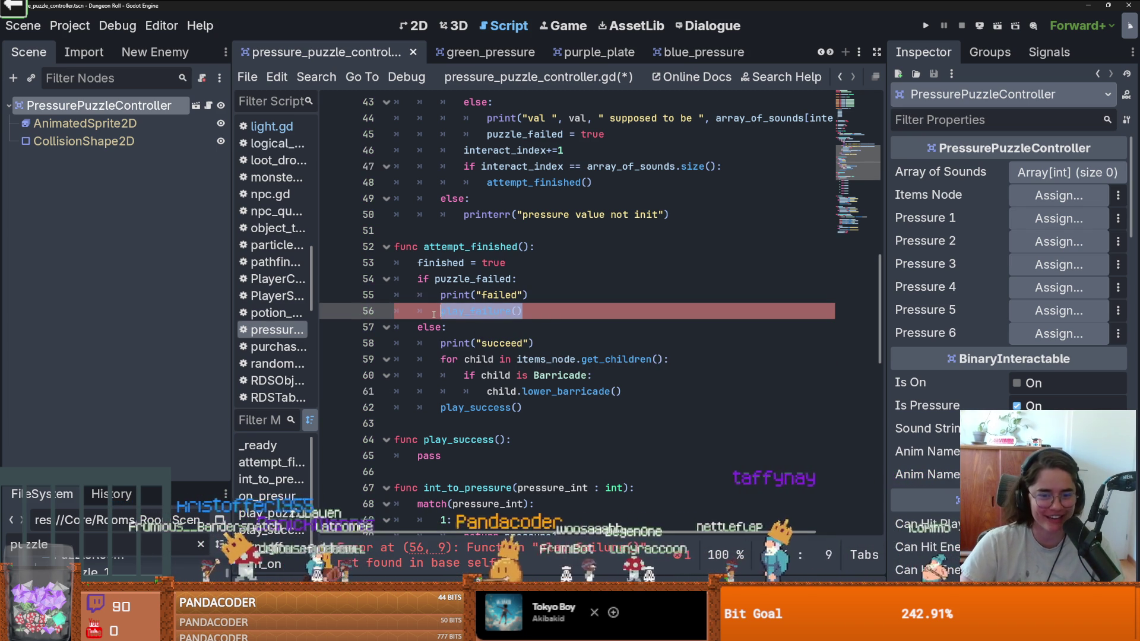
Step: Add an empty 'func play_failure(): pass' function and save the script
{"action": "scroll", "coordinate": [513, 329], "scroll_direction": "down", "scroll_amount": 2}
{"action": "left_click", "coordinate": [411, 327]}
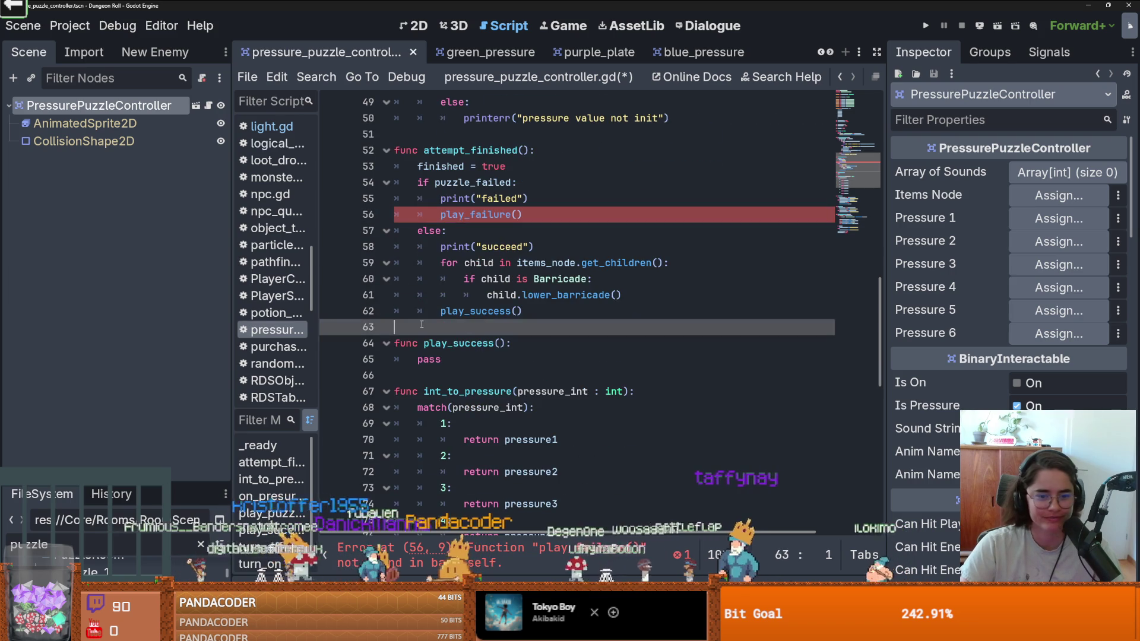
{"action": "key", "text": "Return"}
{"action": "key", "text": "Return"}
{"action": "left_click", "coordinate": [411, 337]}
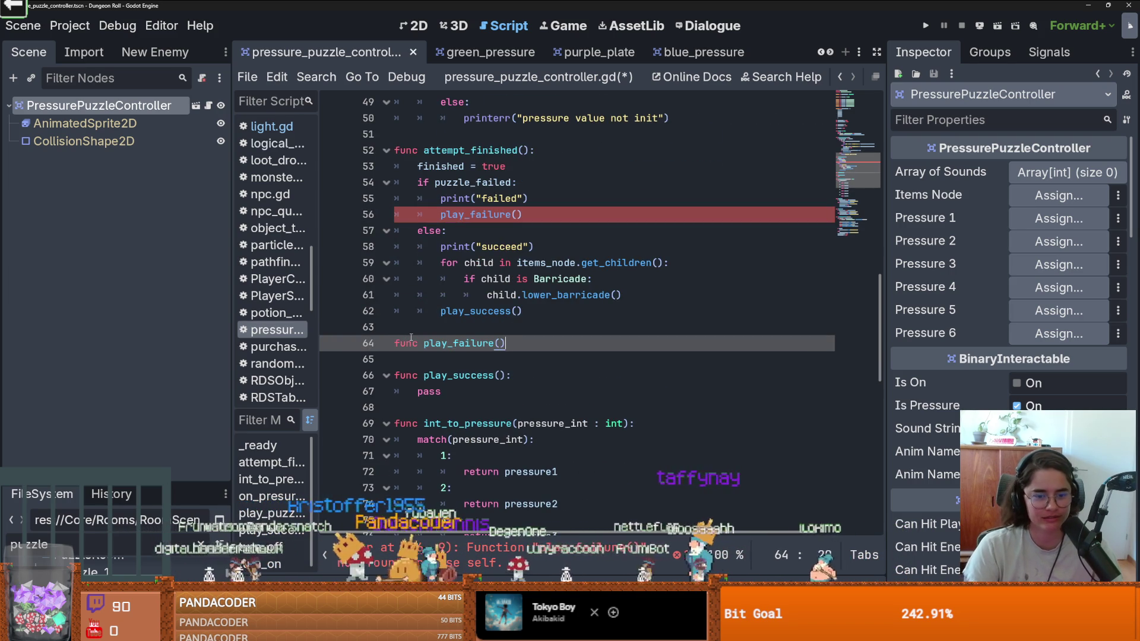
{"action": "key", "text": "Return"}
{"action": "type", "text": "pass"}
{"action": "key", "text": "ctrl+s"}
Step: Delete the print("failed") and print("succeed") debug lines
{"action": "key", "text": "Up"}
{"action": "key", "text": "Up"}
{"action": "scroll", "coordinate": [503, 351], "scroll_direction": "up", "scroll_amount": 2}
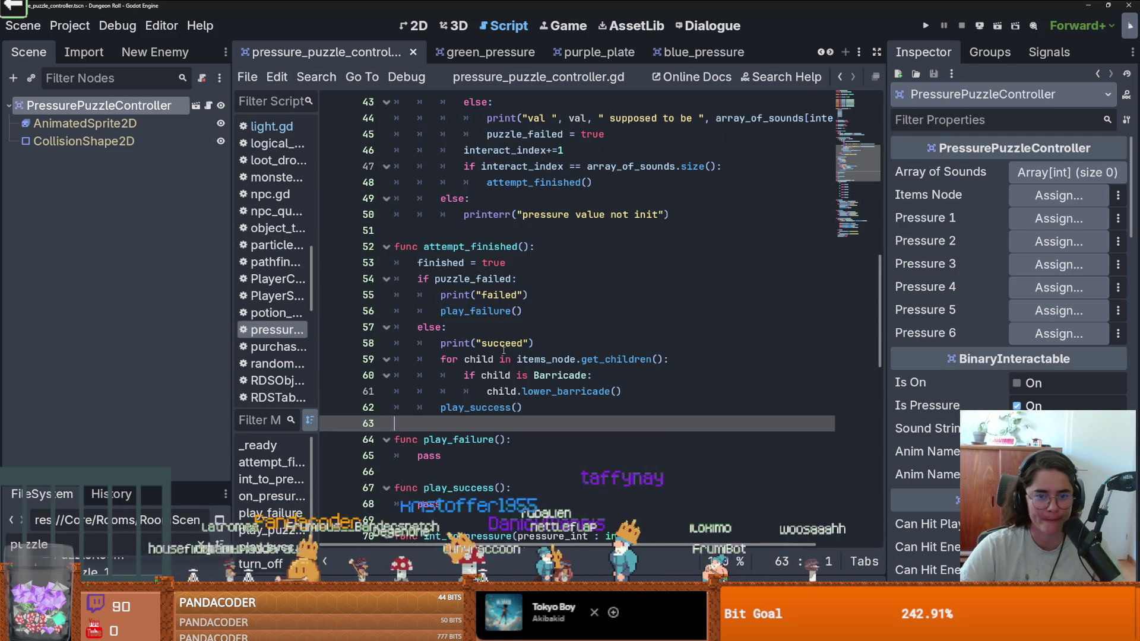
{"action": "triple_click", "coordinate": [554, 294]}
{"action": "key", "text": "BackSpace"}
{"action": "left_click_drag", "start_coordinate": [533, 327], "coordinate": [370, 328]}
{"action": "key", "text": "BackSpace"}
{"action": "key", "text": "BackSpace"}
{"action": "scroll", "coordinate": [605, 399], "scroll_direction": "down", "scroll_amount": 10}
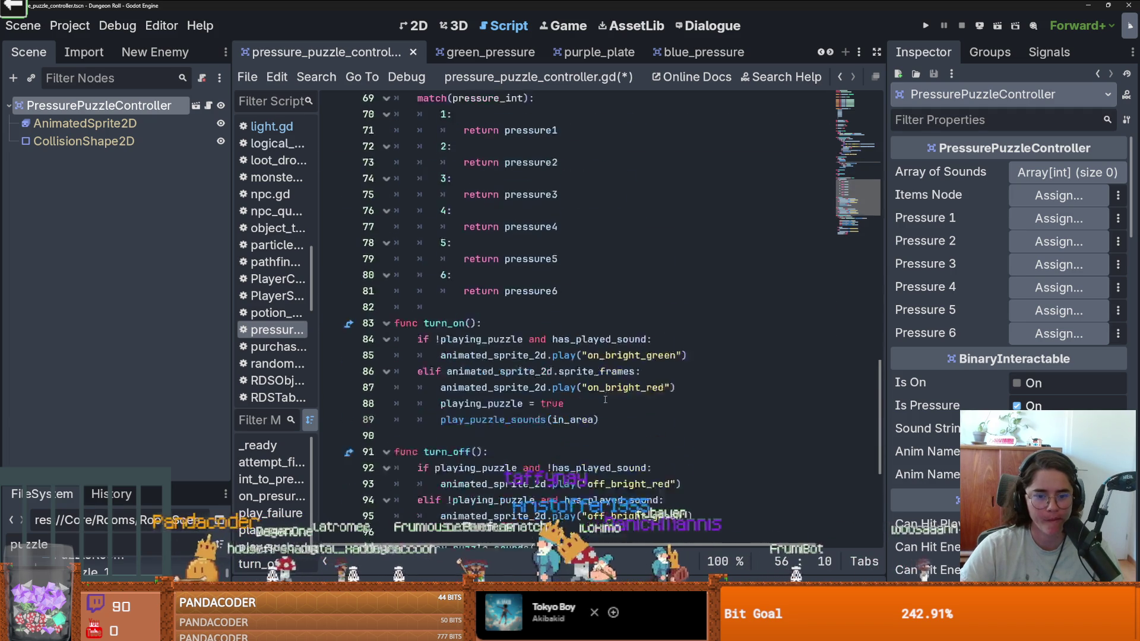
{"action": "scroll", "coordinate": [605, 400], "scroll_direction": "up", "scroll_amount": 17}
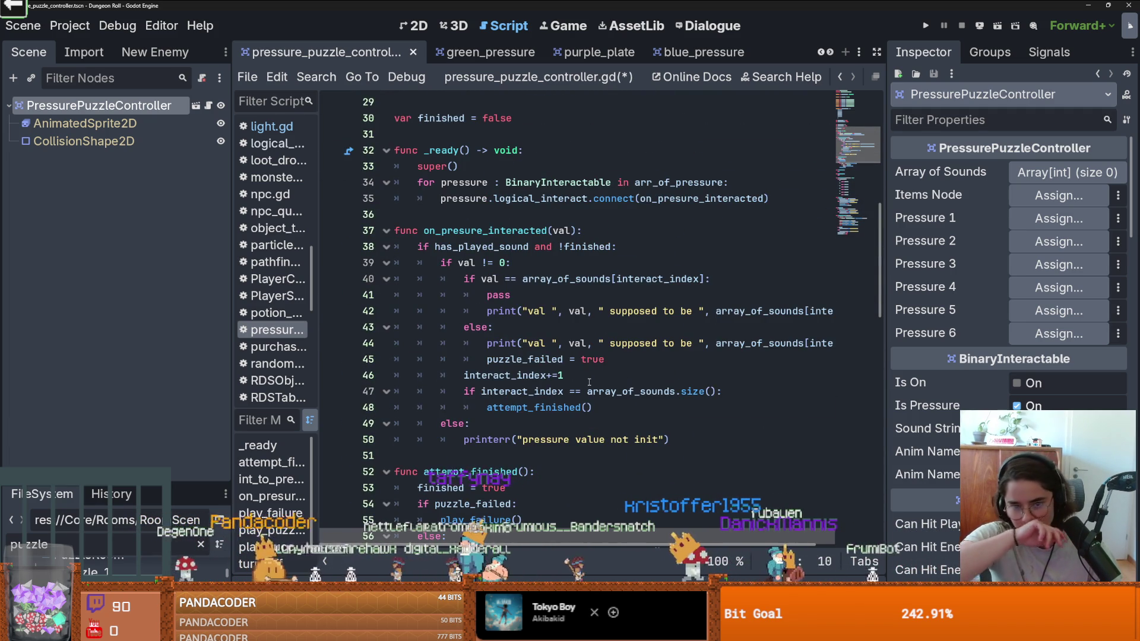
{"action": "left_click", "coordinate": [419, 27]}
Step: Preview the AnimatedSprite2D's off_orange, off_purple and off_red animations, leaving off_red selected
{"action": "left_click", "coordinate": [84, 123]}
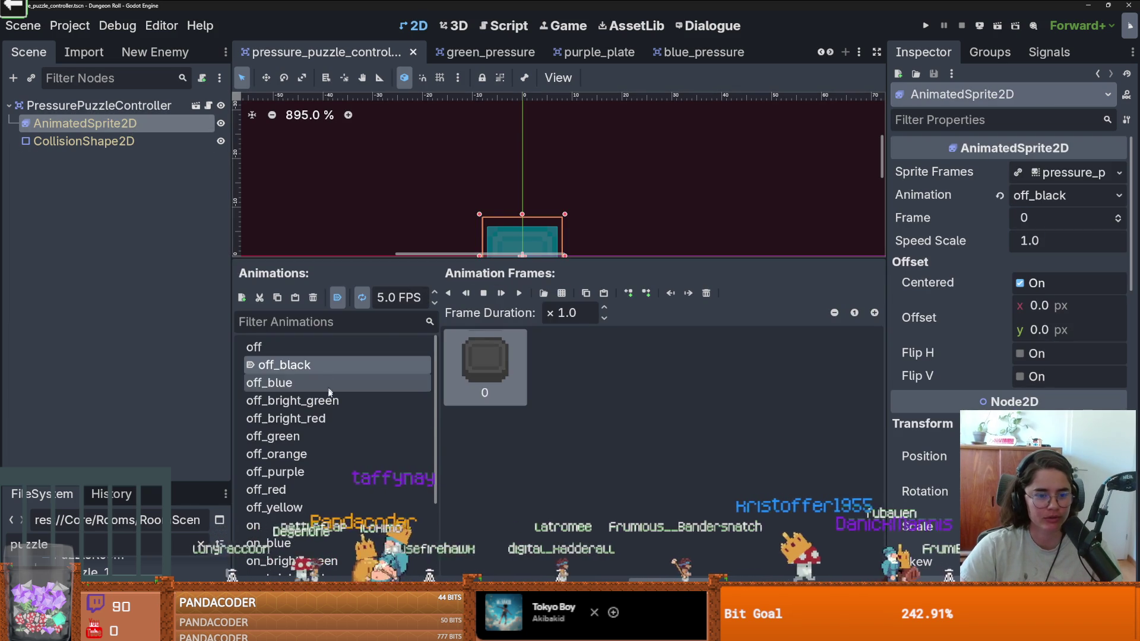
{"action": "scroll", "coordinate": [321, 415], "scroll_direction": "down", "scroll_amount": 3}
{"action": "scroll", "coordinate": [321, 406], "scroll_direction": "up", "scroll_amount": 2}
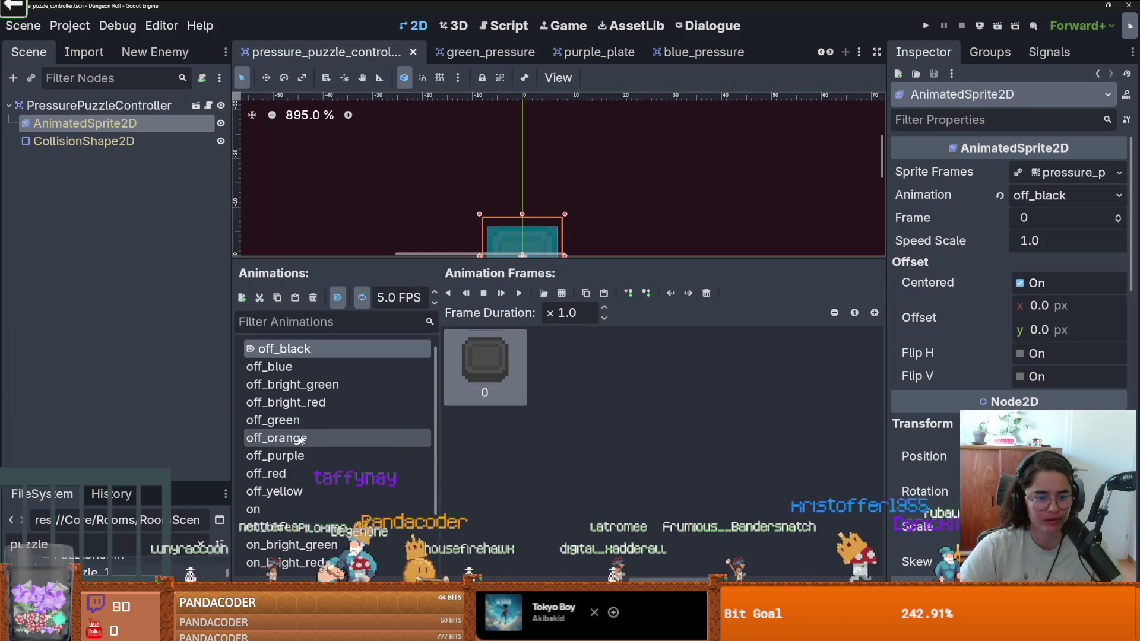
{"action": "left_click", "coordinate": [312, 455]}
{"action": "left_click", "coordinate": [312, 473]}
{"action": "left_click", "coordinate": [312, 439]}
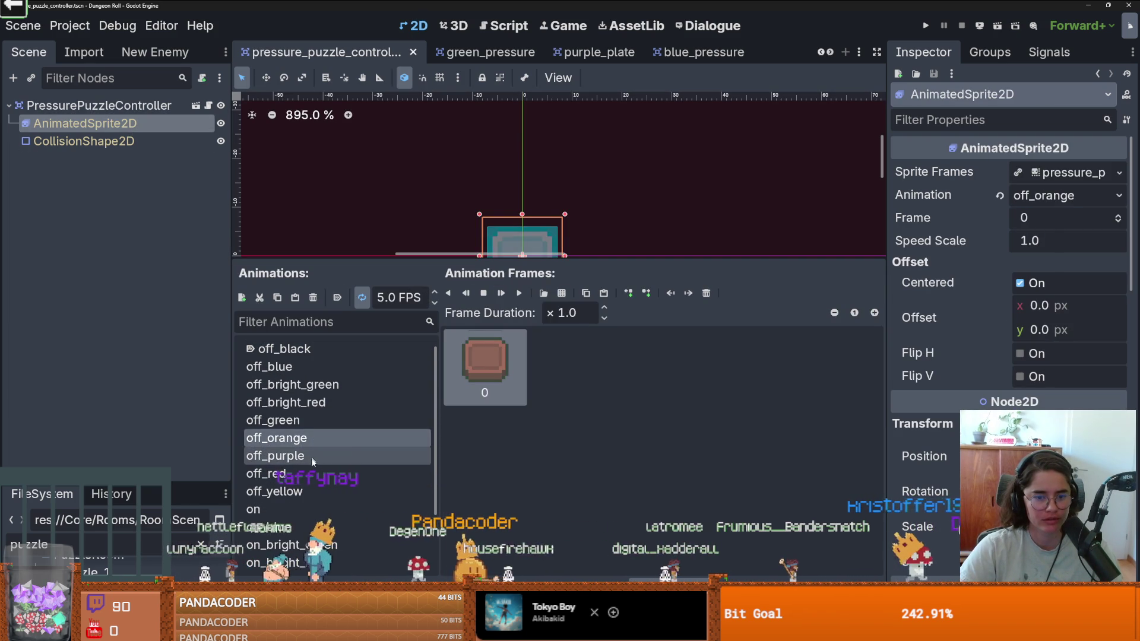
{"action": "left_click", "coordinate": [311, 456]}
{"action": "left_click", "coordinate": [312, 473]}
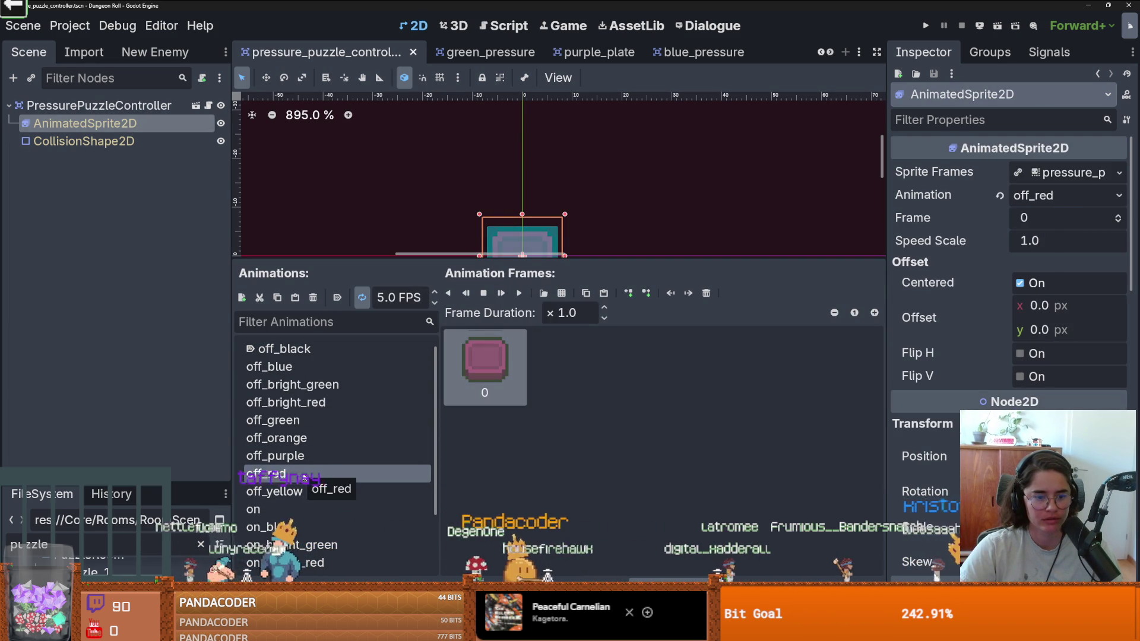
{"action": "left_click", "coordinate": [208, 105]}
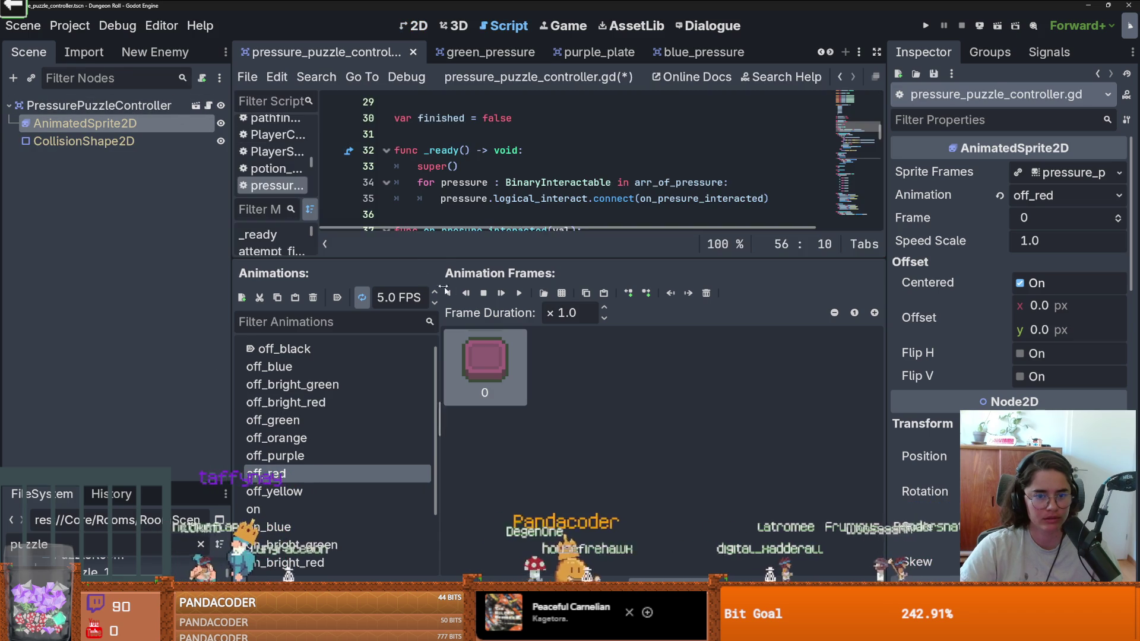
Step: Replace pass in play_failure with the start of an animated_sprite_2d.play(" call
{"action": "left_click_drag", "start_coordinate": [434, 257], "coordinate": [469, 421]}
{"action": "scroll", "coordinate": [492, 308], "scroll_direction": "down", "scroll_amount": 4}
{"action": "scroll", "coordinate": [510, 309], "scroll_direction": "up", "scroll_amount": 6}
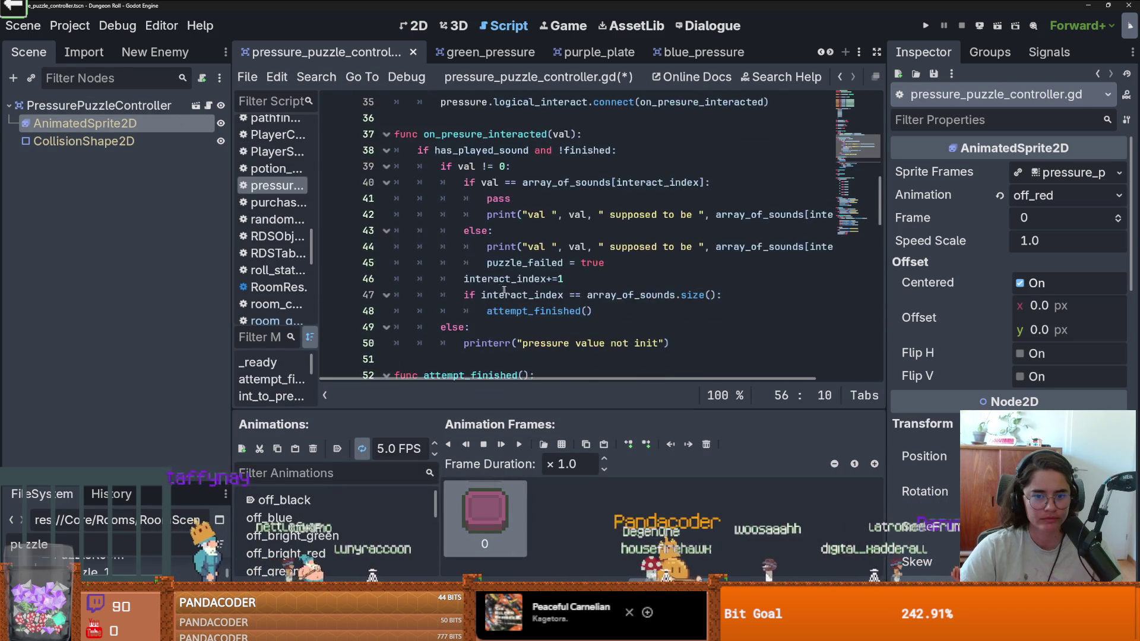
{"action": "scroll", "coordinate": [511, 288], "scroll_direction": "down", "scroll_amount": 4}
{"action": "scroll", "coordinate": [551, 255], "scroll_direction": "down", "scroll_amount": 6}
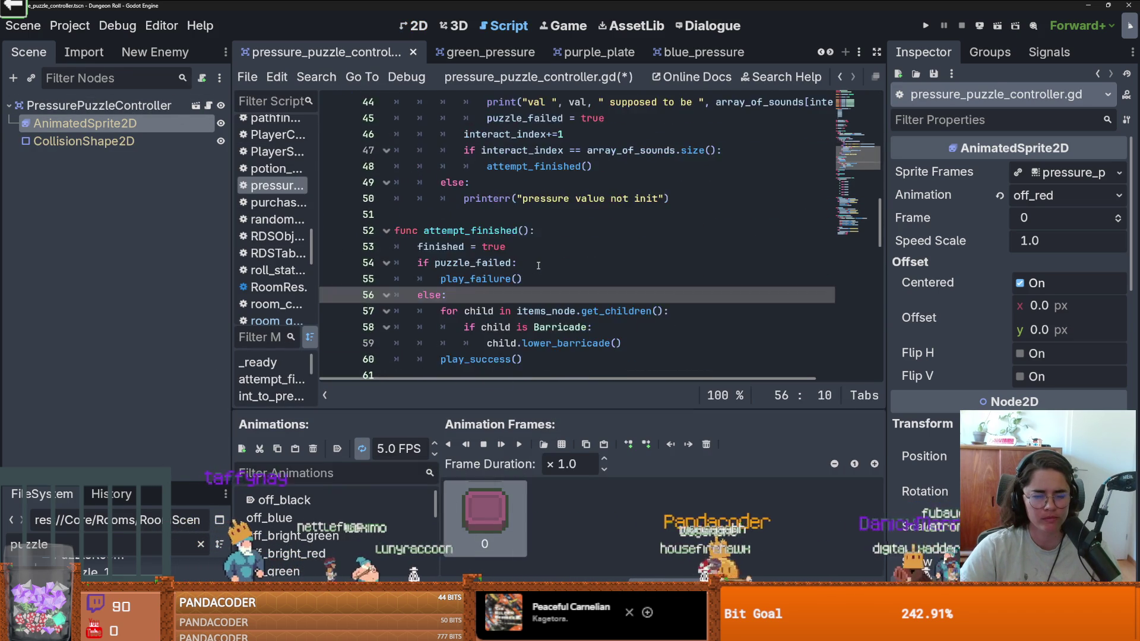
{"action": "scroll", "coordinate": [511, 241], "scroll_direction": "up", "scroll_amount": 2}
{"action": "scroll", "coordinate": [487, 300], "scroll_direction": "down", "scroll_amount": 2}
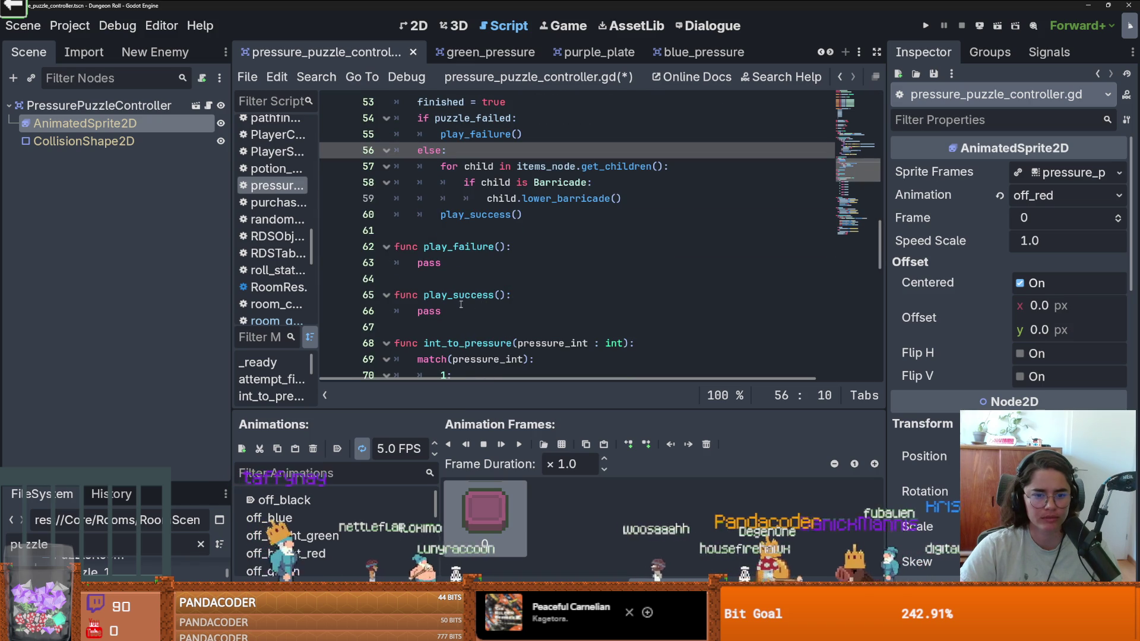
{"action": "double_click", "coordinate": [444, 263]}
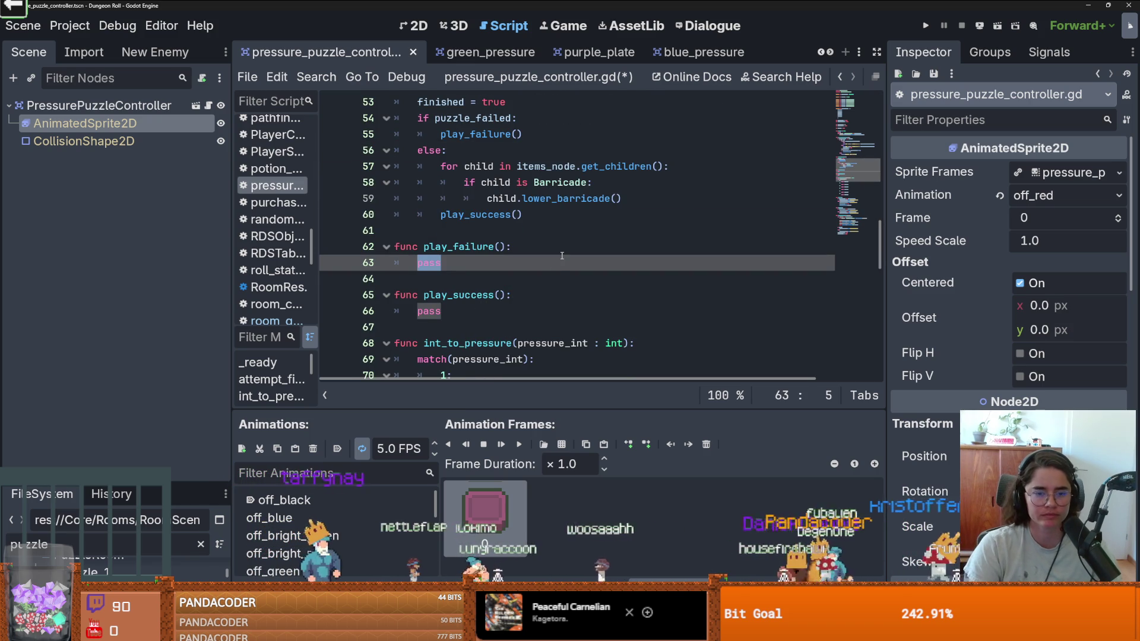
{"action": "type", "text": "animated_sprite_2d."}
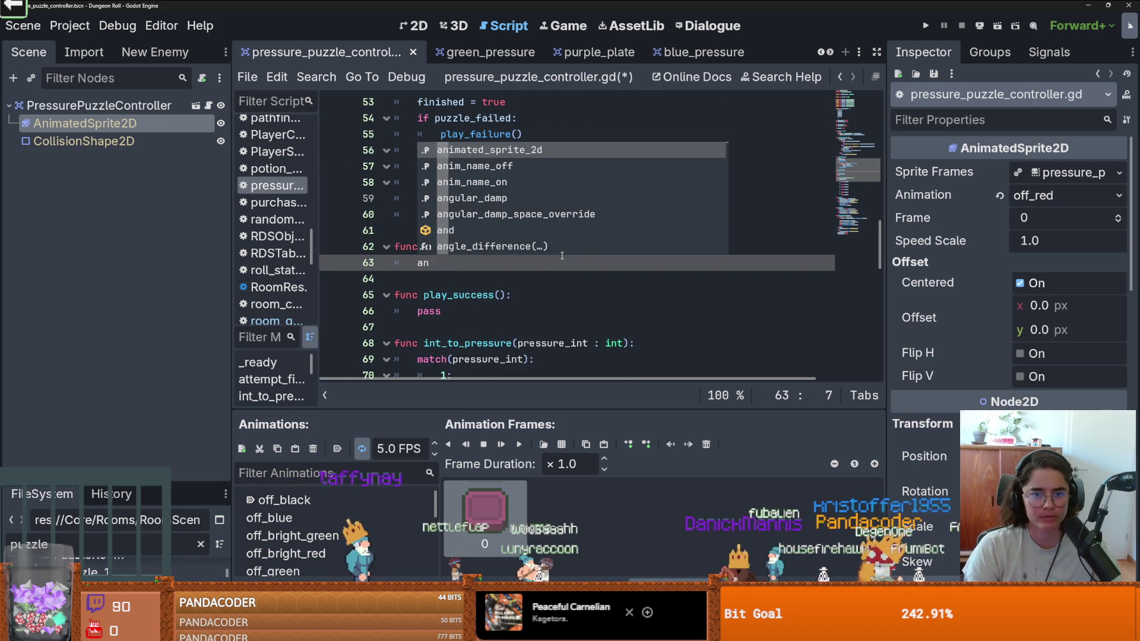
{"action": "type", "text": "p"}
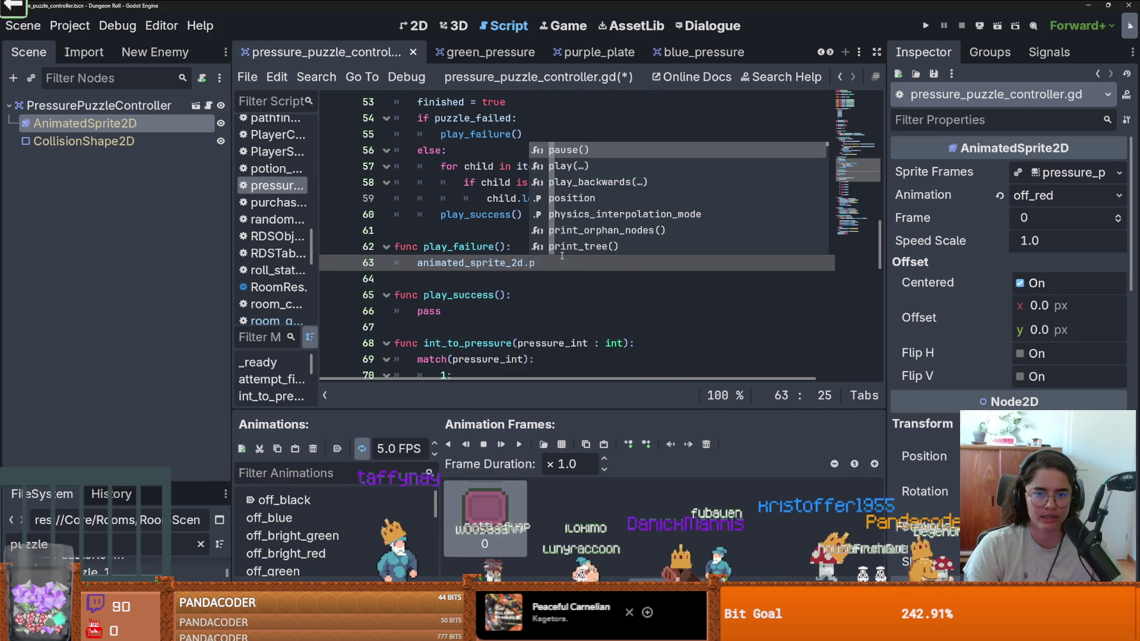
{"action": "key", "text": "Return"}
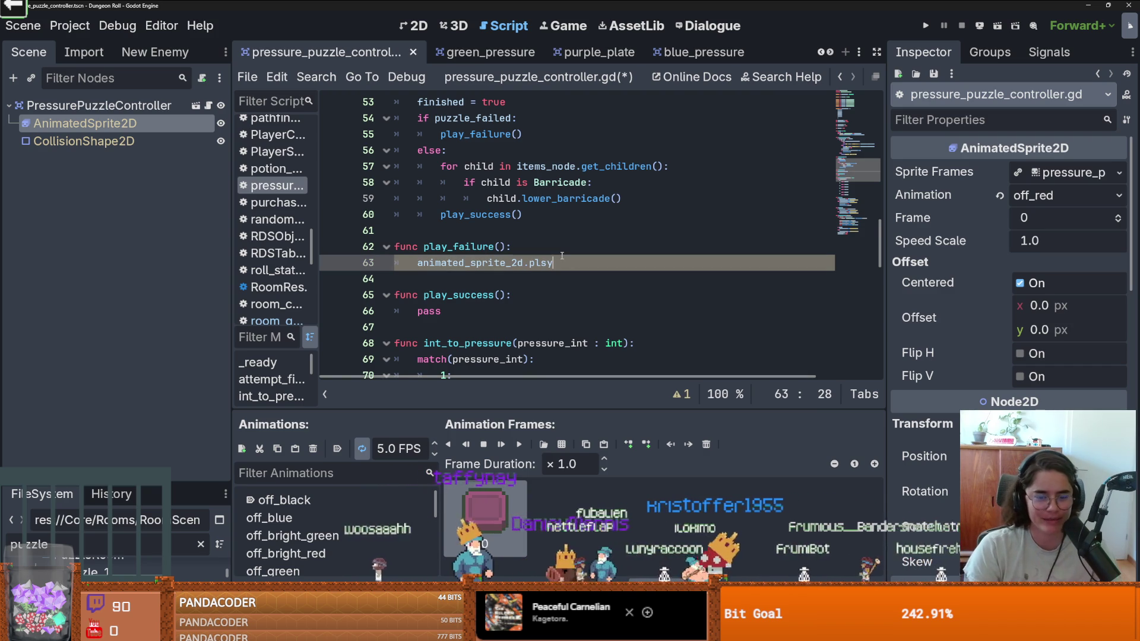
{"action": "type", "text": "(\""}
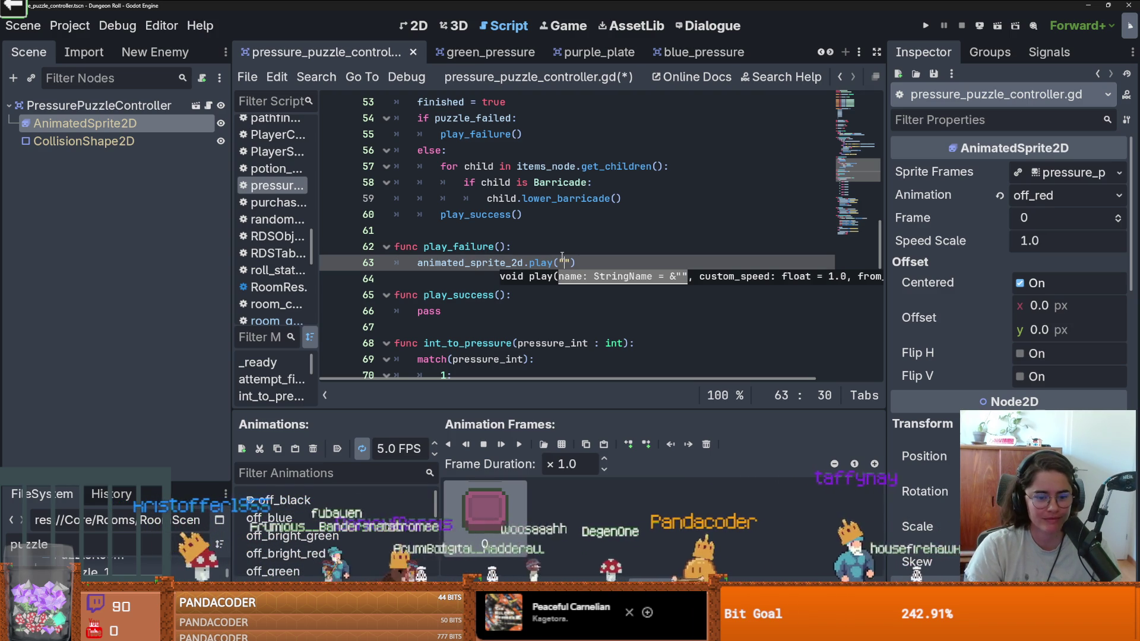
Step: Complete the animation name as "off_bright_red", checking it against the Animations list
{"action": "mouse_move", "coordinate": [446, 408]}
{"action": "left_mouse_down"}
{"action": "mouse_move", "coordinate": [446, 275]}
{"action": "mouse_move", "coordinate": [445, 346]}
{"action": "left_mouse_up"}
{"action": "scroll", "coordinate": [380, 470], "scroll_direction": "down", "scroll_amount": 3}
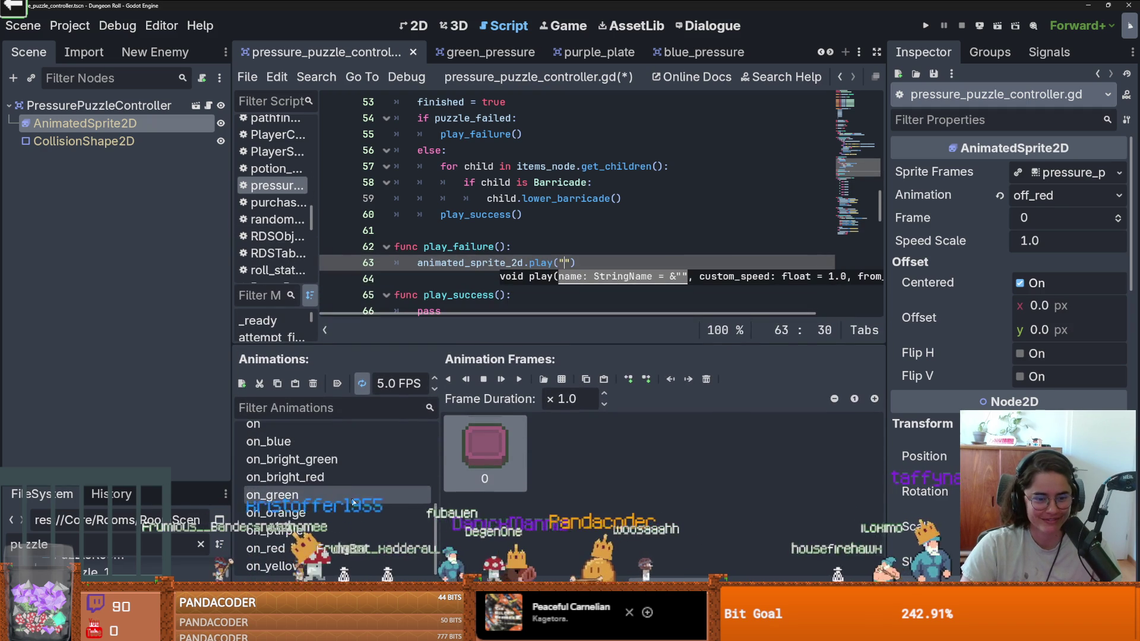
{"action": "type", "text": "bright"}
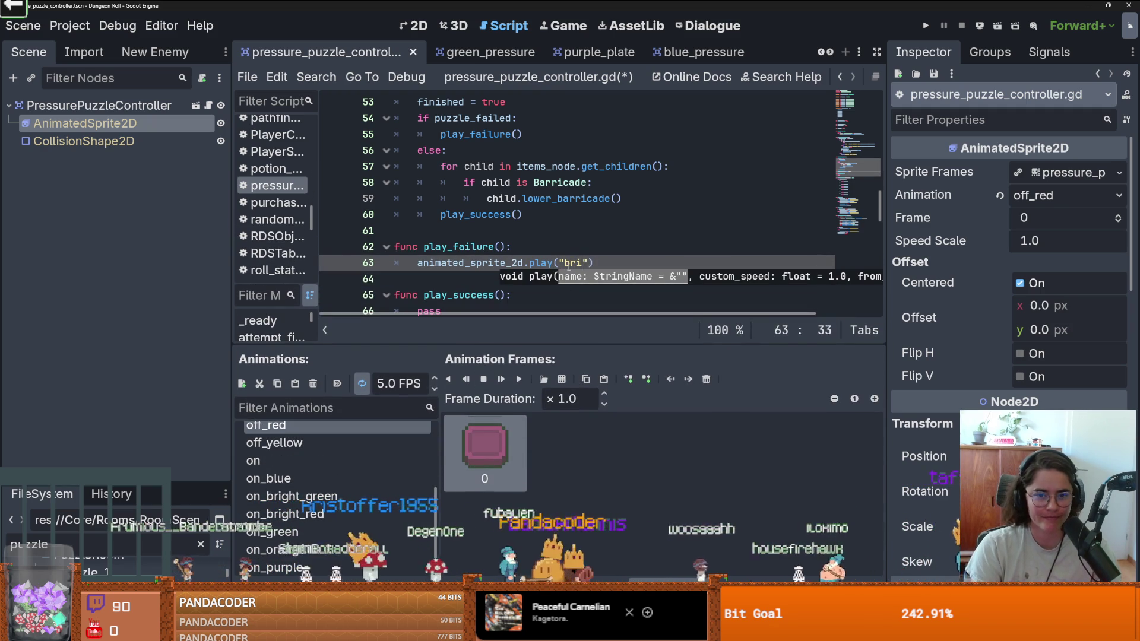
{"action": "key", "text": "BackSpace"}
{"action": "key", "text": "BackSpace"}
{"action": "key", "text": "BackSpace"}
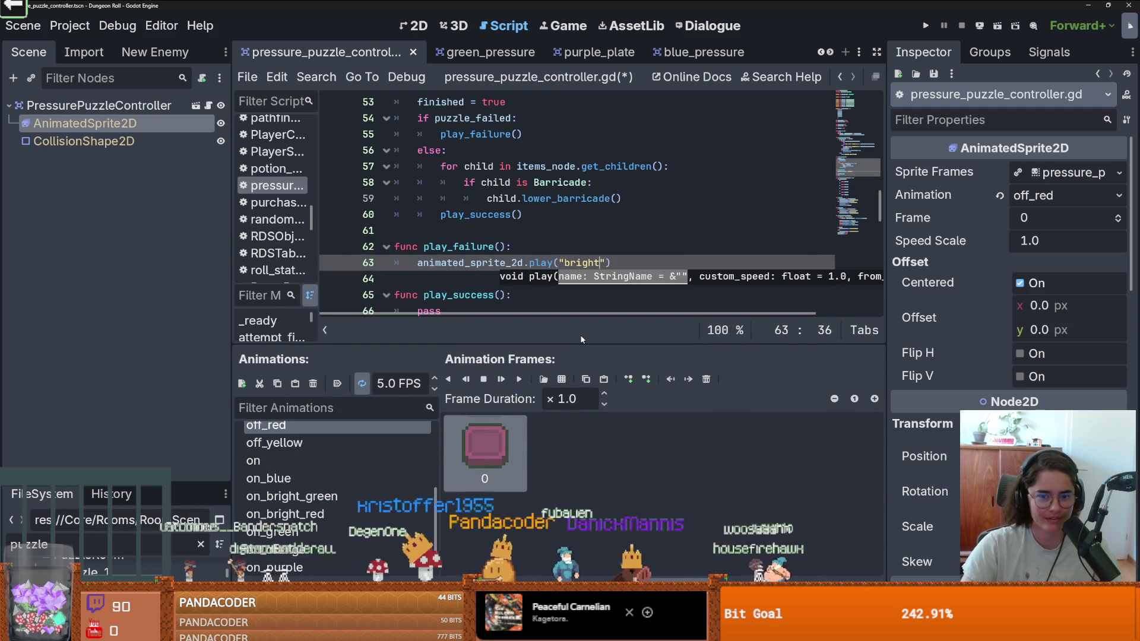
{"action": "key", "text": "BackSpace"}
{"action": "key", "text": "BackSpace"}
{"action": "key", "text": "BackSpace"}
{"action": "type", "text": "off_b"}
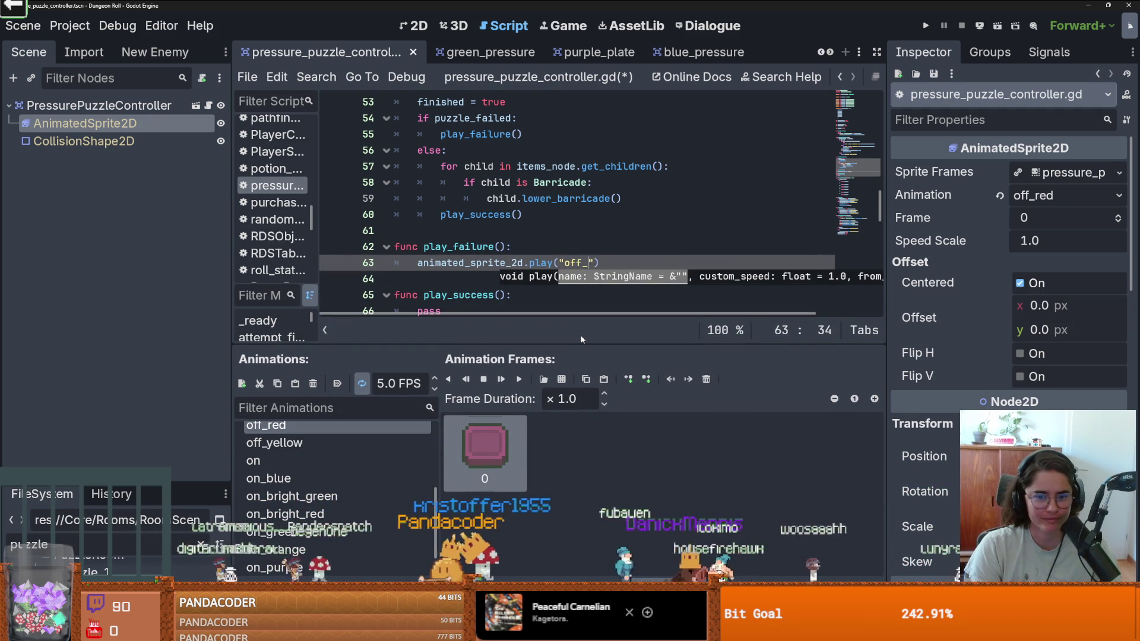
{"action": "scroll", "coordinate": [393, 499], "scroll_direction": "down", "scroll_amount": 1}
{"action": "scroll", "coordinate": [393, 499], "scroll_direction": "up", "scroll_amount": 4}
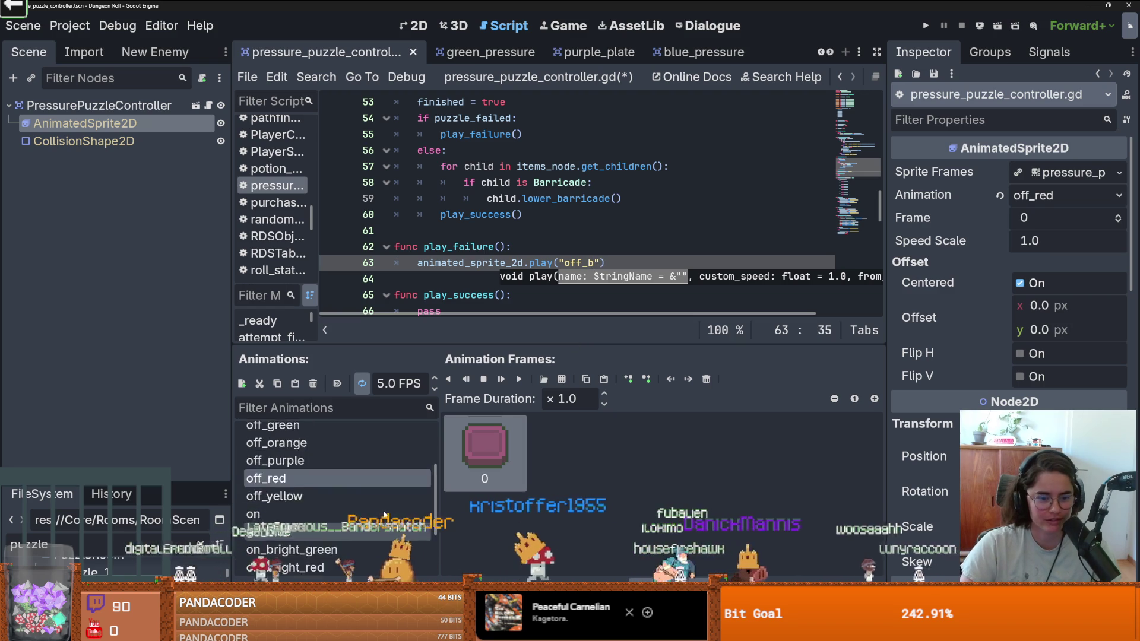
{"action": "double_click", "coordinate": [309, 504]}
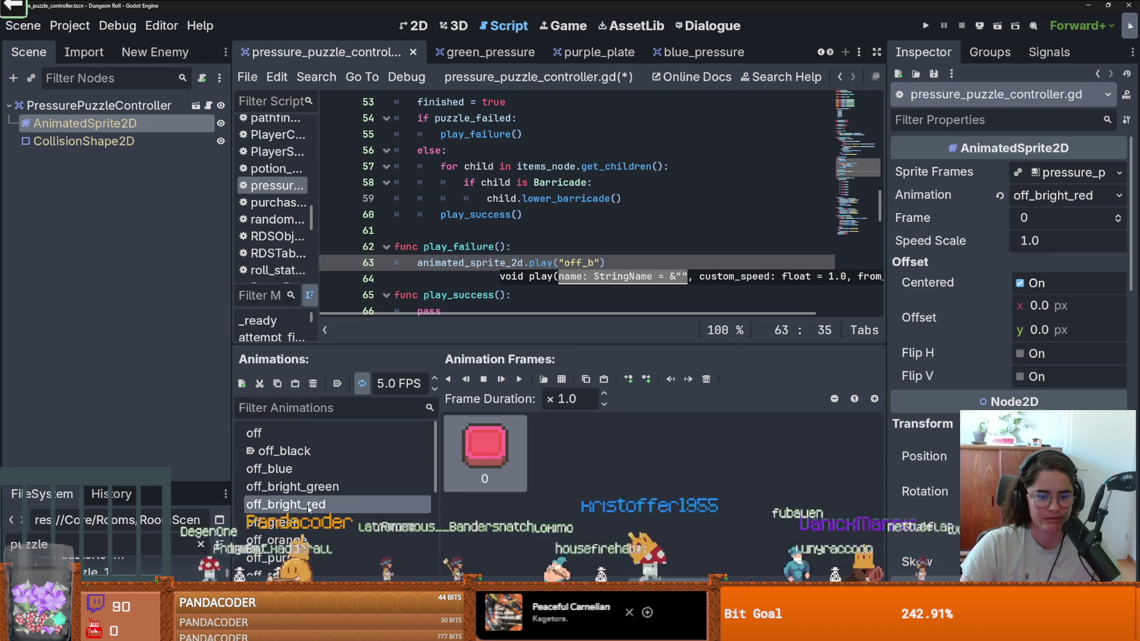
{"action": "type", "text": "right_red"}
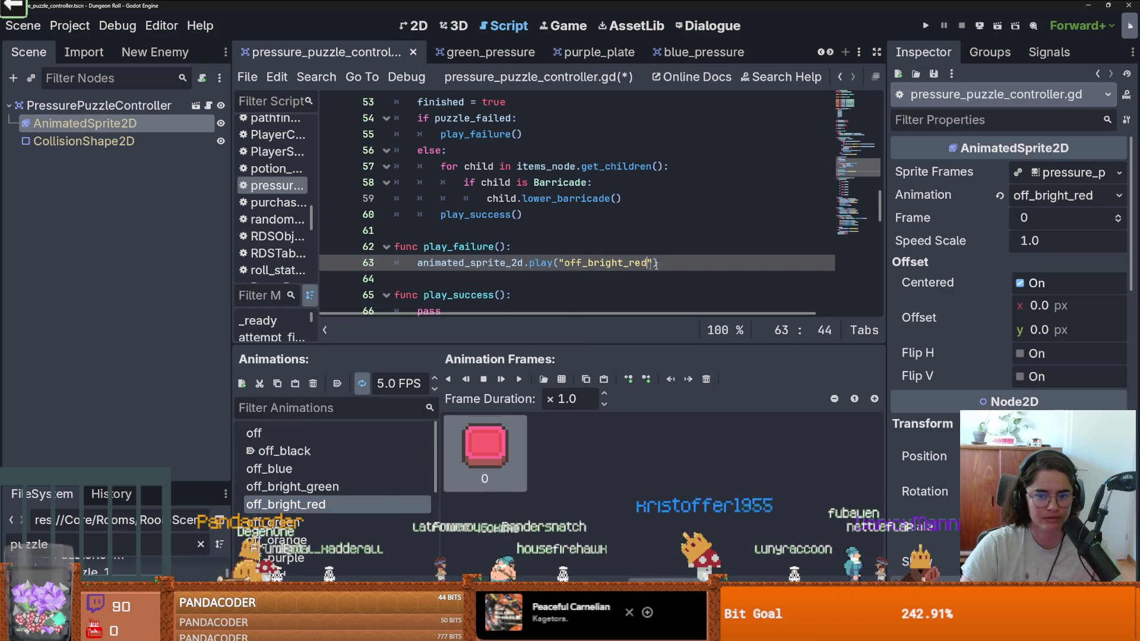
{"action": "left_click", "coordinate": [675, 262]}
{"action": "key", "text": "Return"}
{"action": "scroll", "coordinate": [633, 290], "scroll_direction": "down", "scroll_amount": 15}
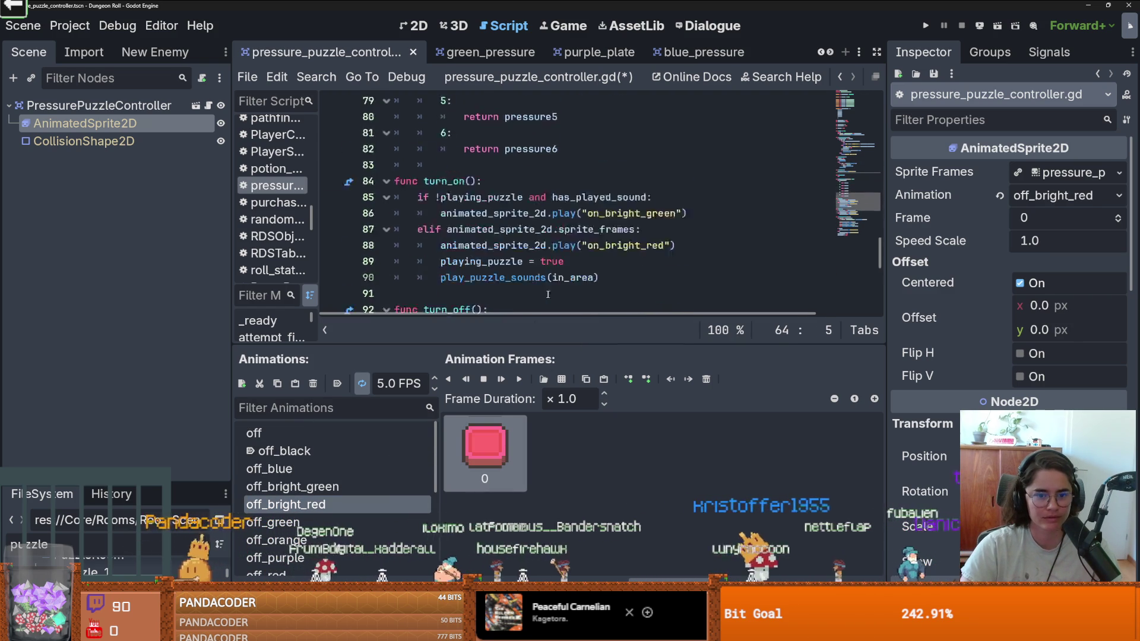
Step: Save pressure_puzzle_controller.gd with all pending changes
{"action": "scroll", "coordinate": [469, 270], "scroll_direction": "up", "scroll_amount": 8}
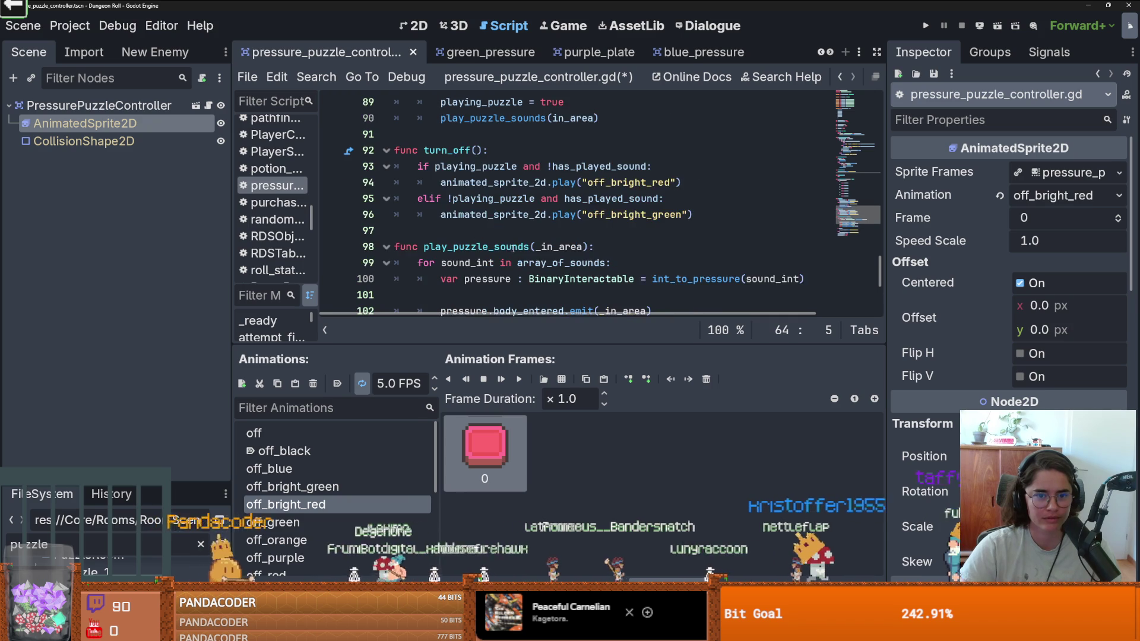
{"action": "scroll", "coordinate": [514, 248], "scroll_direction": "down", "scroll_amount": 8}
{"action": "left_click", "coordinate": [500, 215]}
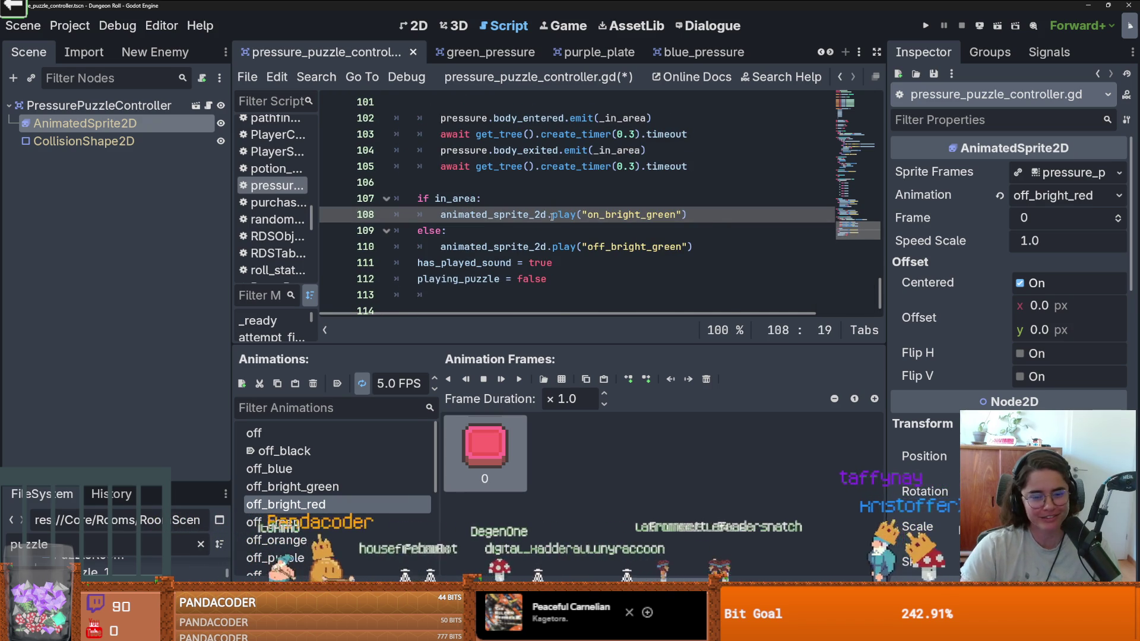
{"action": "mouse_move", "coordinate": [553, 217]}
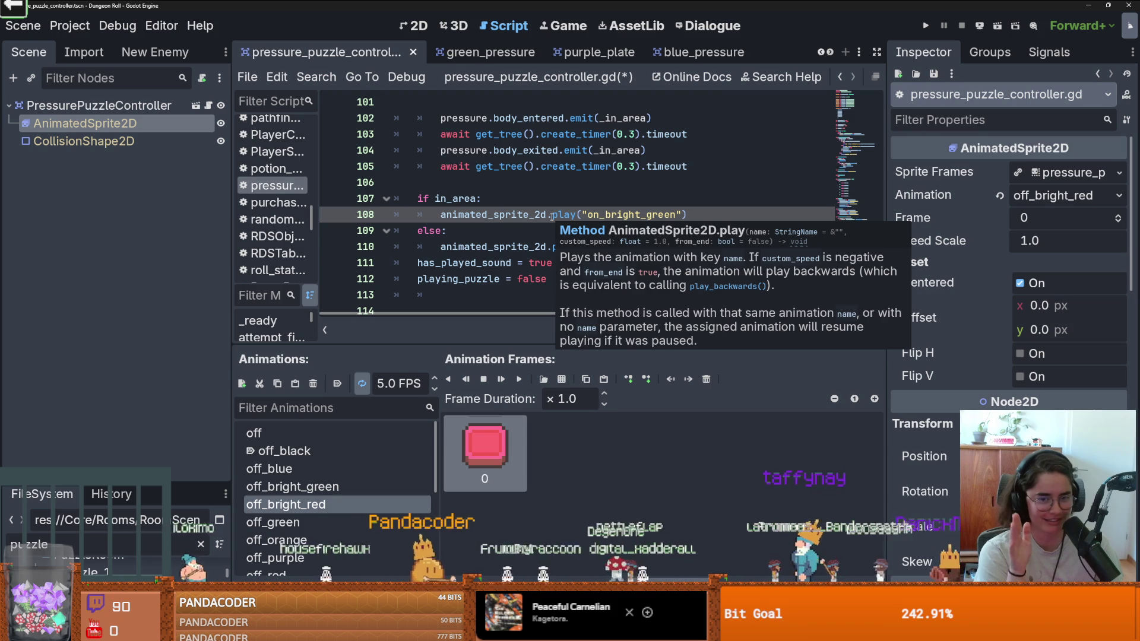
{"action": "key", "text": "ctrl+s"}
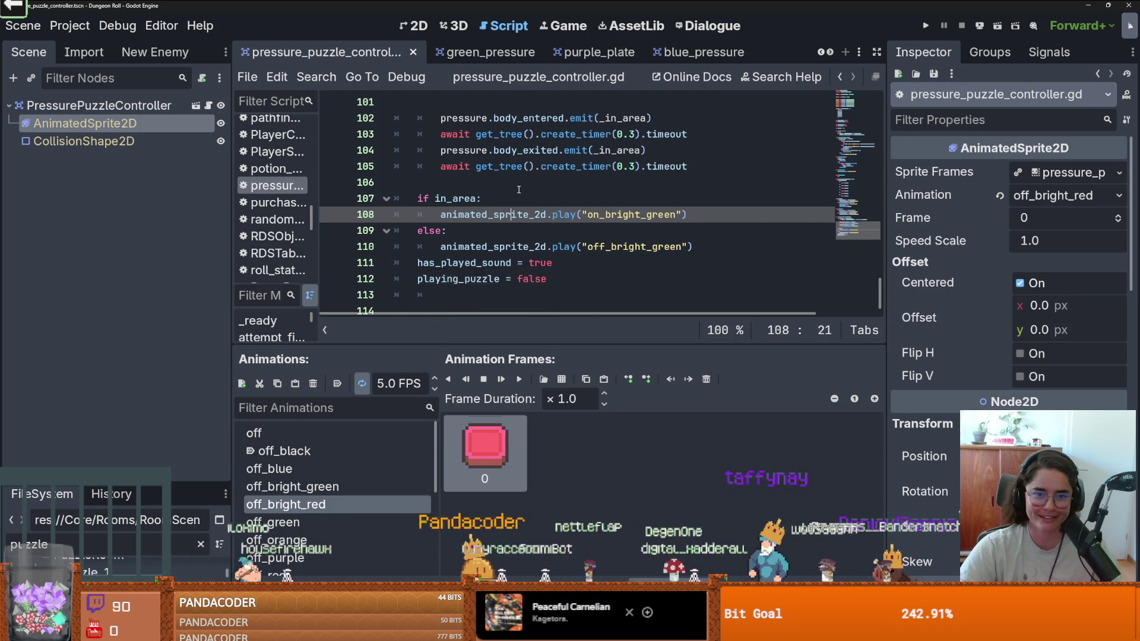
{"action": "scroll", "coordinate": [522, 191], "scroll_direction": "up", "scroll_amount": 1}
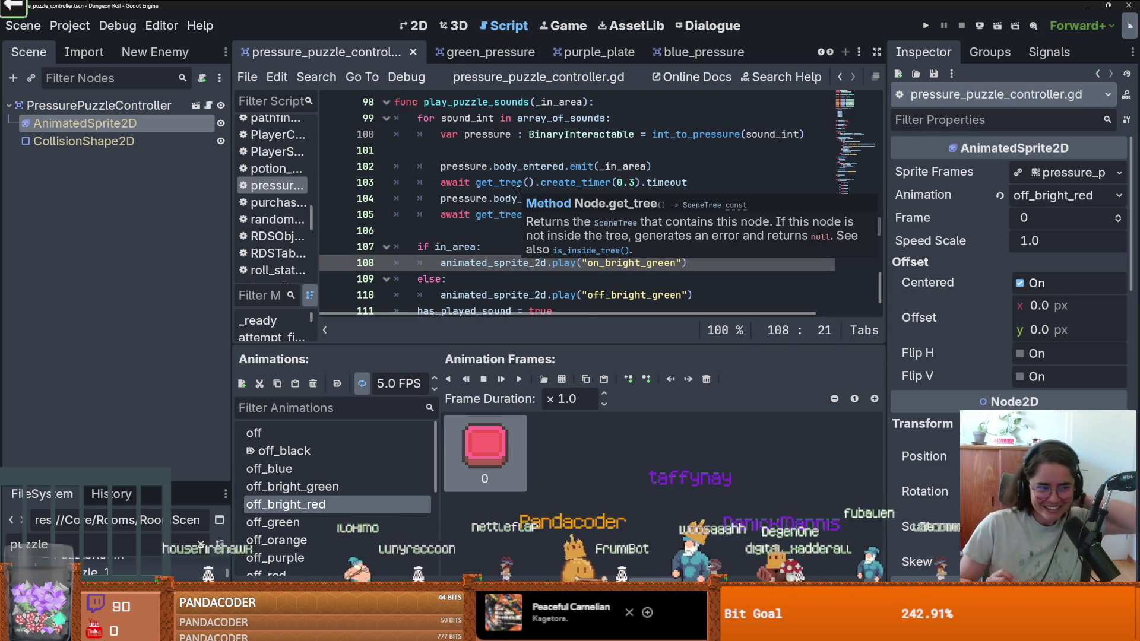
{"action": "left_click", "coordinate": [481, 215]}
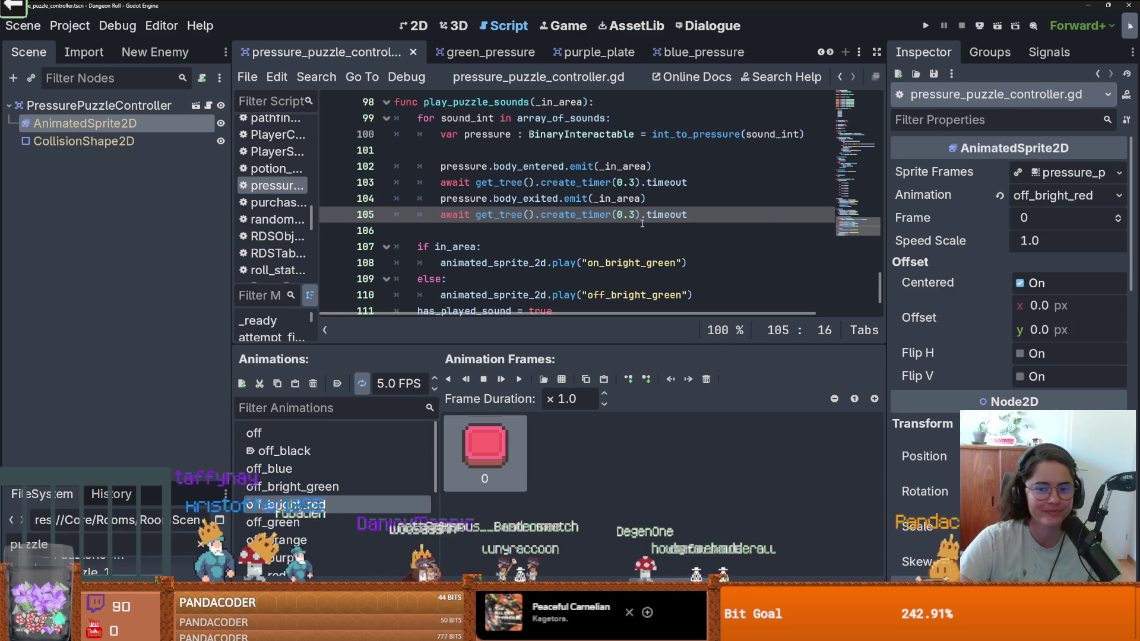
{"action": "key", "text": "ctrl+s"}
Step: Select the await create_timer(0.3) lines in play_puzzle_sounds, then return to play_failure
{"action": "left_click_drag", "start_coordinate": [687, 215], "coordinate": [440, 183]}
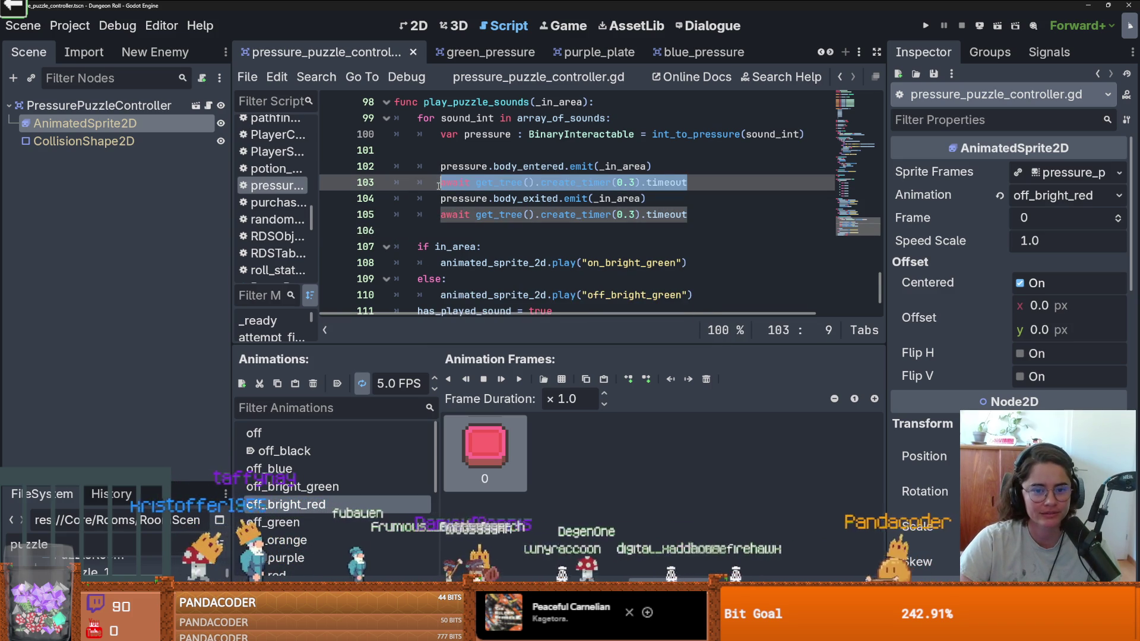
{"action": "scroll", "coordinate": [523, 239], "scroll_direction": "up", "scroll_amount": 14}
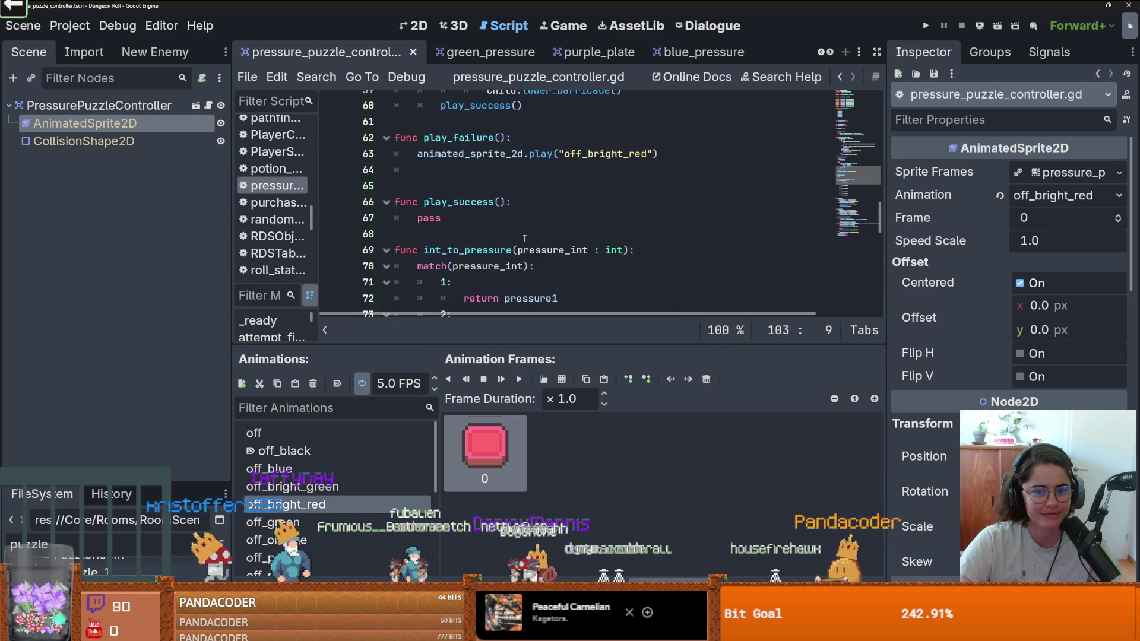
{"action": "scroll", "coordinate": [524, 239], "scroll_direction": "up", "scroll_amount": 1}
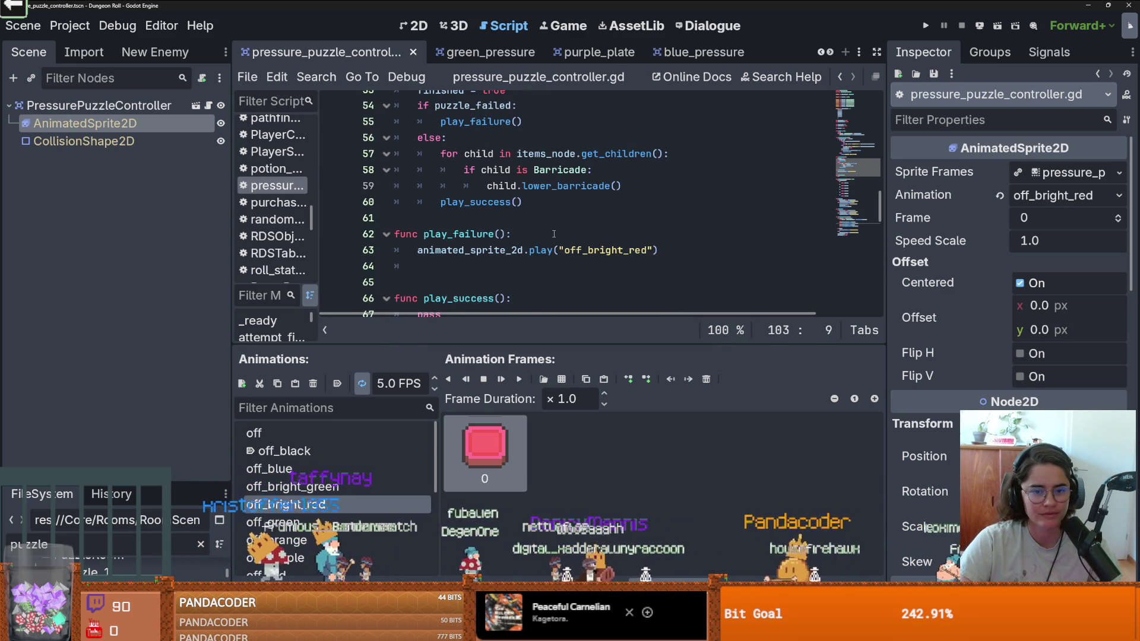
{"action": "scroll", "coordinate": [553, 234], "scroll_direction": "down", "scroll_amount": 1}
{"action": "scroll", "coordinate": [498, 217], "scroll_direction": "down", "scroll_amount": 1}
{"action": "scroll", "coordinate": [511, 202], "scroll_direction": "up", "scroll_amount": 1}
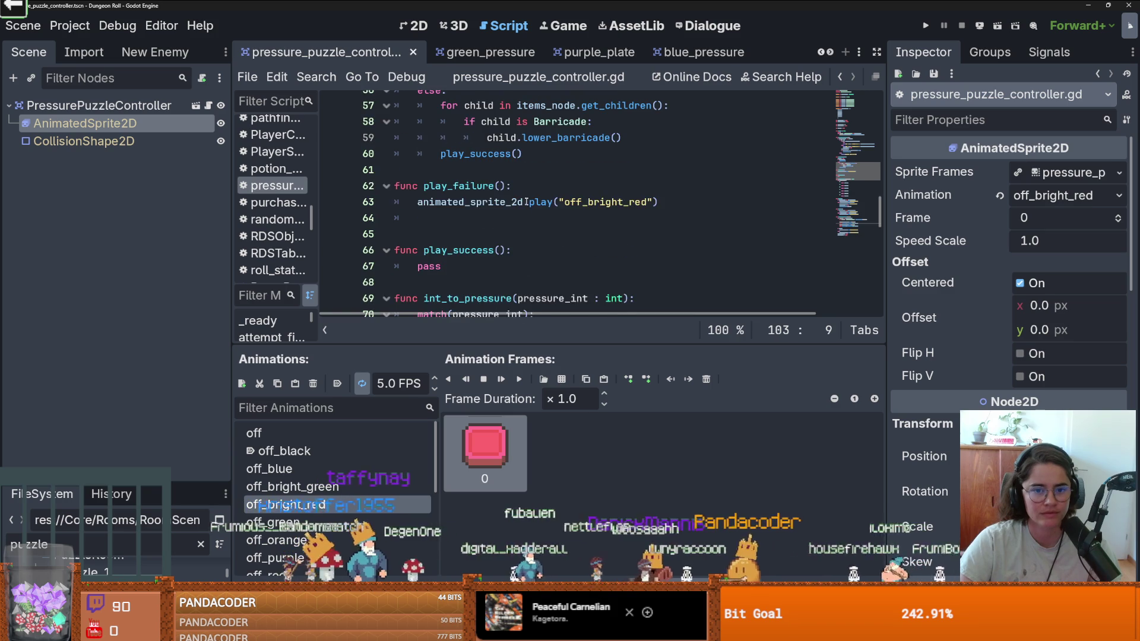
Step: Wrap the off_bright_red play call in a 'for i in range(3)' loop under 'if i%2 == 0'
{"action": "left_click", "coordinate": [531, 187]}
{"action": "key", "text": "Return"}
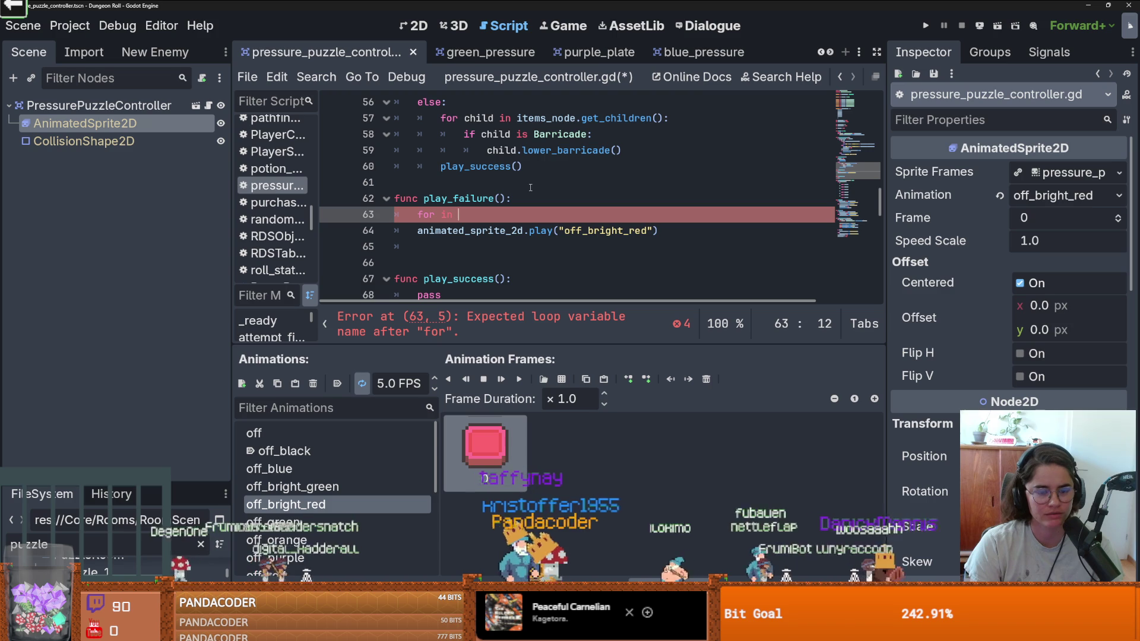
{"action": "type", "text": "i in"}
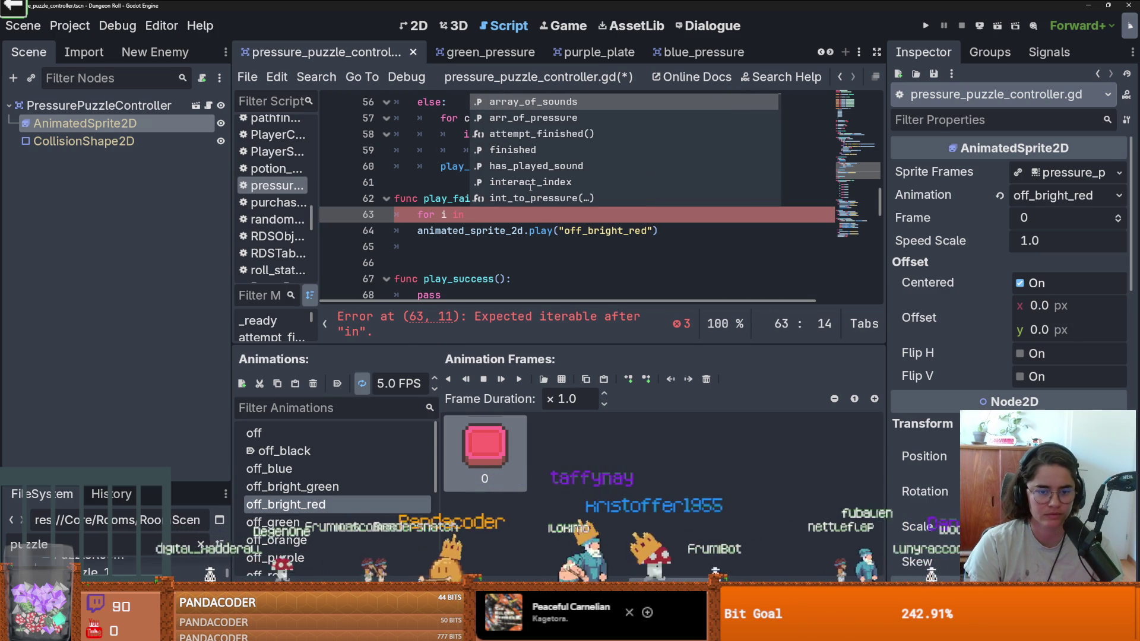
{"action": "type", "text": " range(3):"}
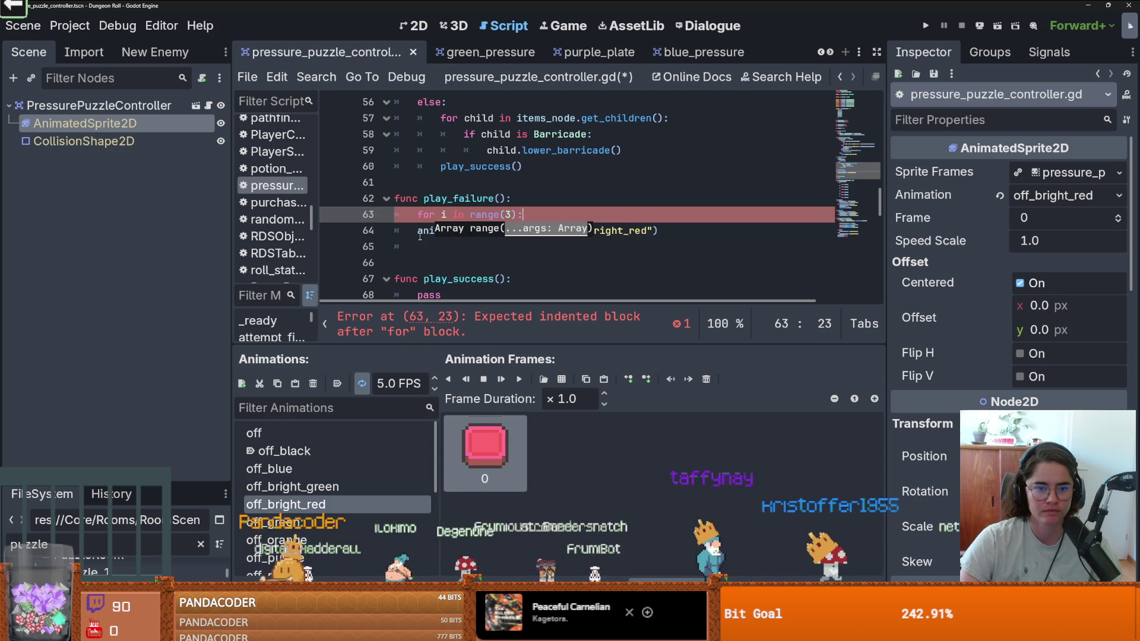
{"action": "left_click", "coordinate": [420, 237]}
{"action": "key", "text": "Tab"}
{"action": "left_click", "coordinate": [536, 216]}
{"action": "key", "text": "Return"}
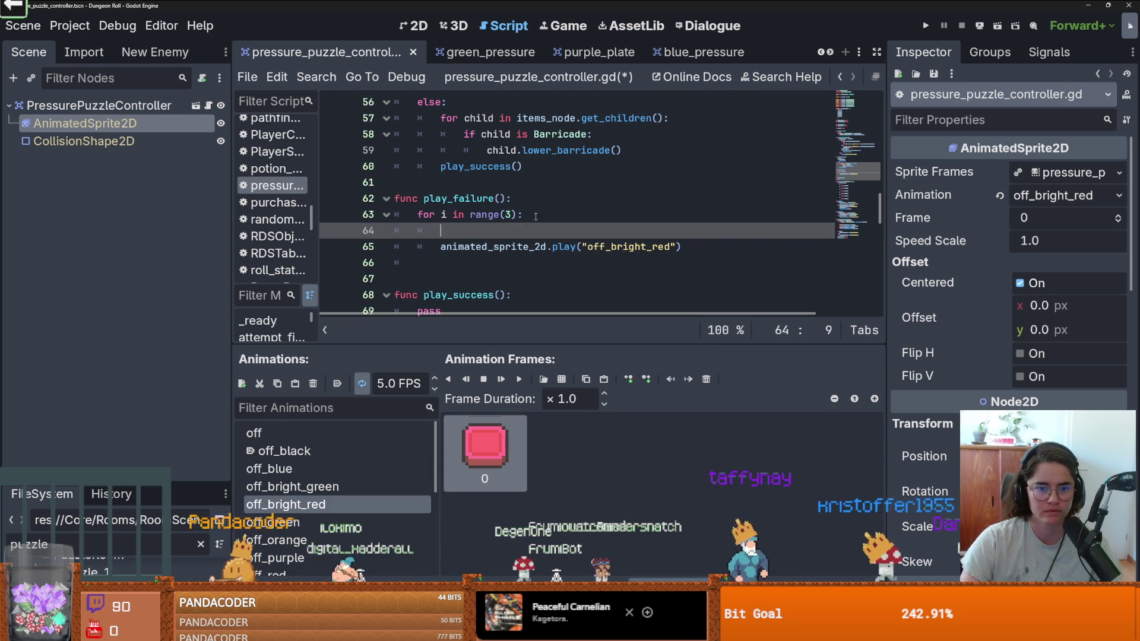
{"action": "type", "text": "%2 == 0"}
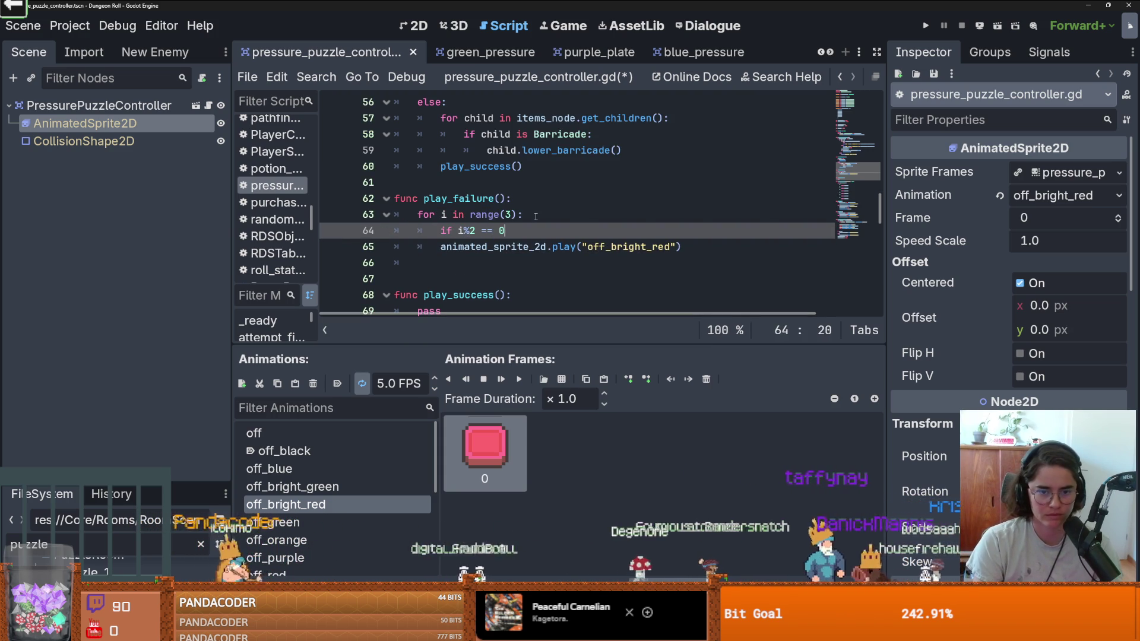
{"action": "left_click", "coordinate": [441, 246]}
{"action": "key", "text": "Tab"}
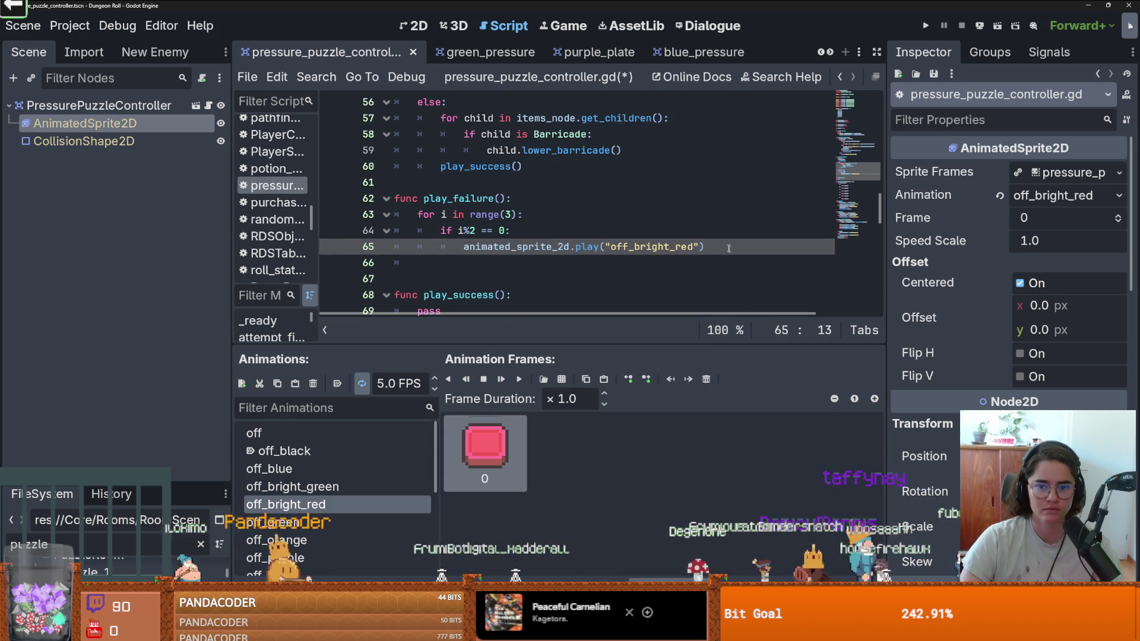
{"action": "left_click", "coordinate": [728, 247]}
{"action": "key", "text": "Return"}
{"action": "key", "text": "Return"}
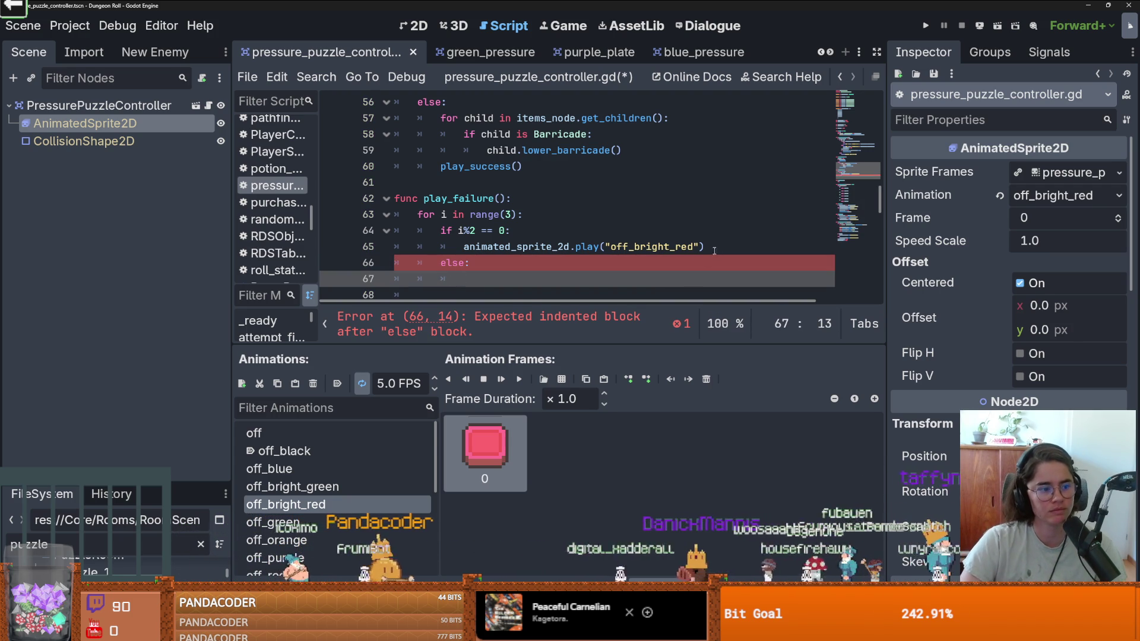
Step: Add an else branch that plays off_black, taking the name from the Animations list
{"action": "left_click", "coordinate": [716, 250]}
{"action": "scroll", "coordinate": [716, 250], "scroll_direction": "down", "scroll_amount": 2}
{"action": "left_click_drag", "start_coordinate": [707, 150], "coordinate": [464, 152]}
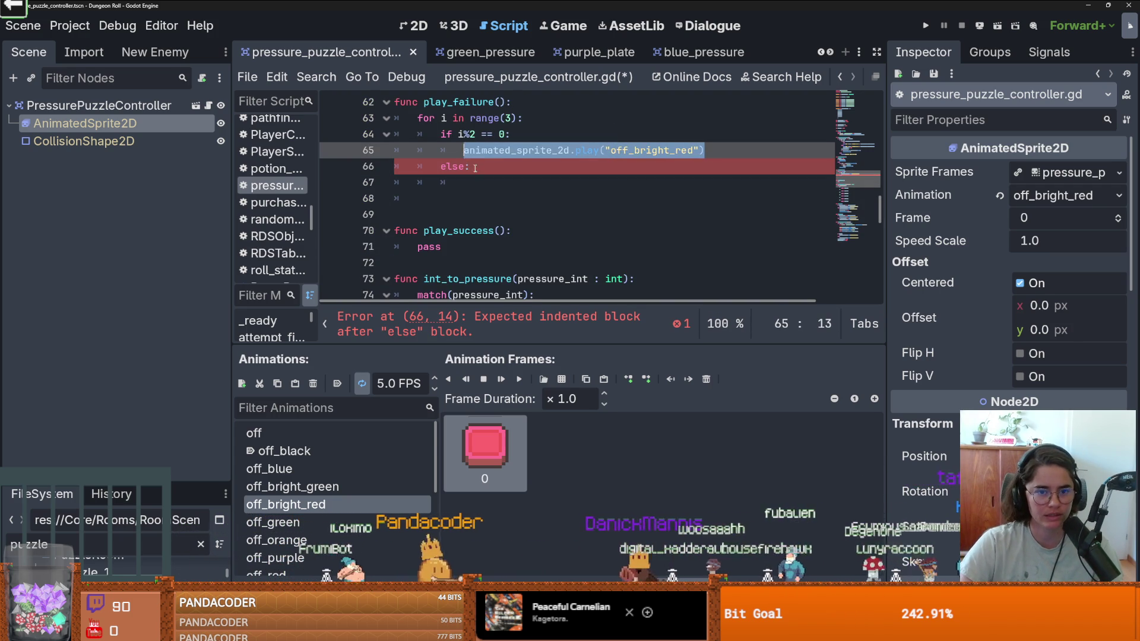
{"action": "key", "text": "ctrl+c"}
{"action": "left_click", "coordinate": [487, 182]}
{"action": "key", "text": "ctrl+v"}
{"action": "scroll", "coordinate": [524, 233], "scroll_direction": "up", "scroll_amount": 1}
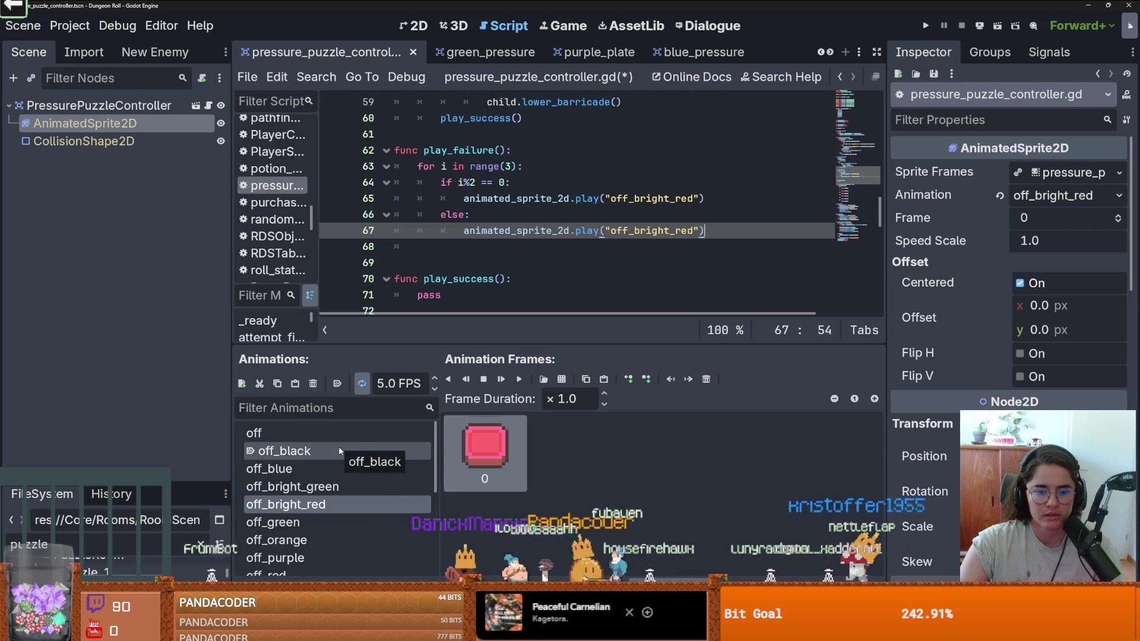
{"action": "left_click", "coordinate": [395, 451]}
{"action": "left_click", "coordinate": [321, 450]}
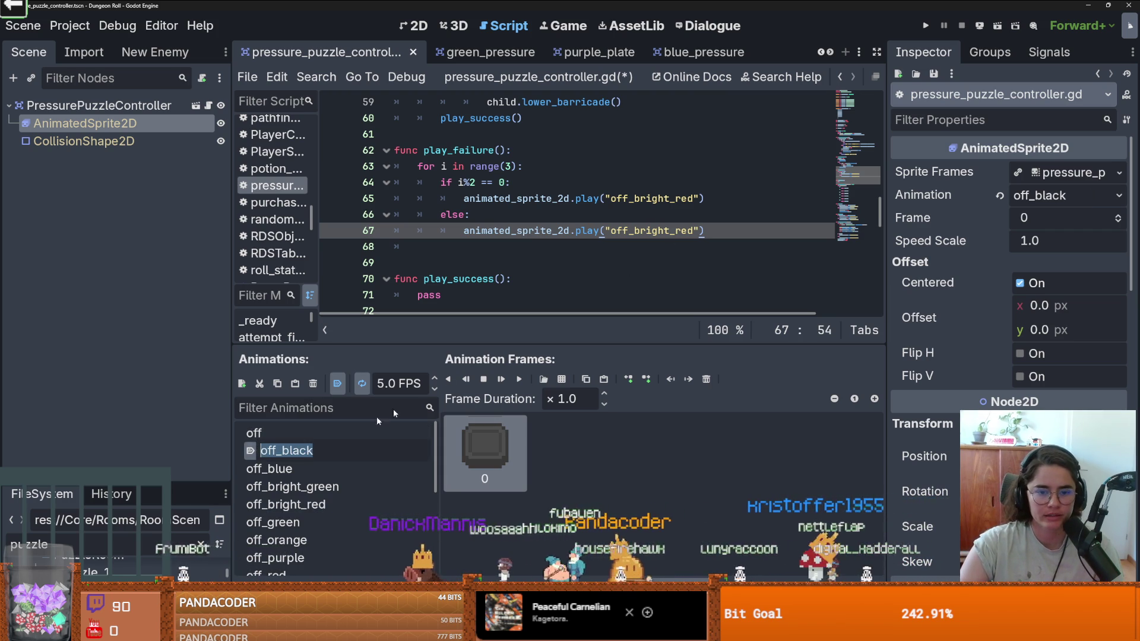
{"action": "double_click", "coordinate": [669, 232]}
{"action": "key", "text": "ctrl+v"}
{"action": "left_click", "coordinate": [441, 231]}
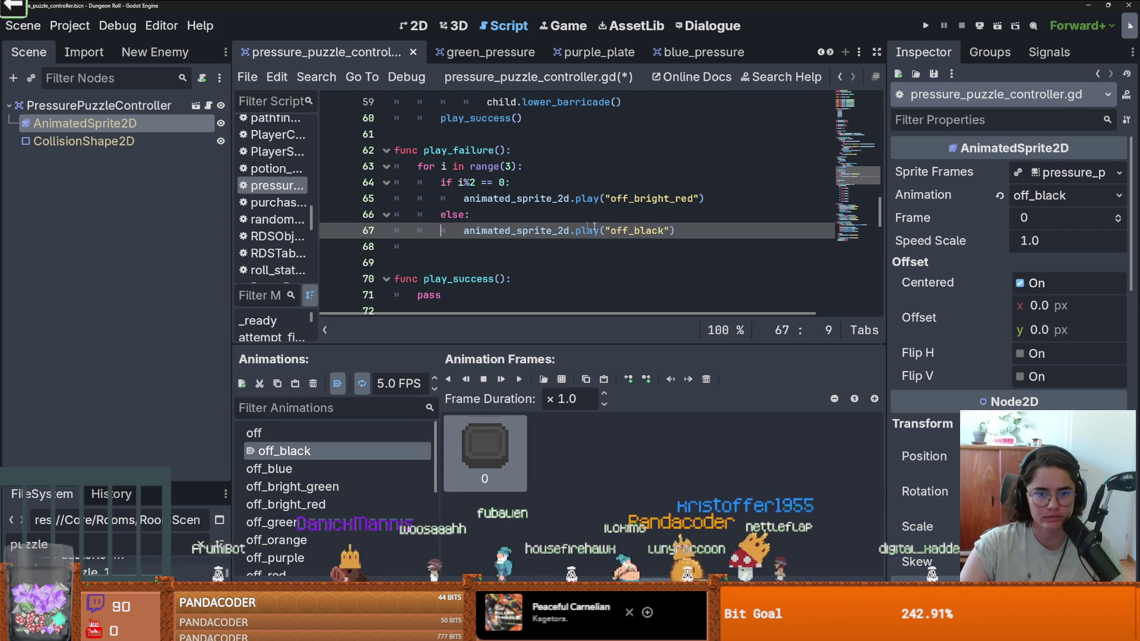
Step: Copy the whole play_failure loop
{"action": "left_click_drag", "start_coordinate": [688, 230], "coordinate": [420, 170]}
{"action": "key", "text": "ctrl+c"}
{"action": "scroll", "coordinate": [456, 237], "scroll_direction": "down", "scroll_amount": 2}
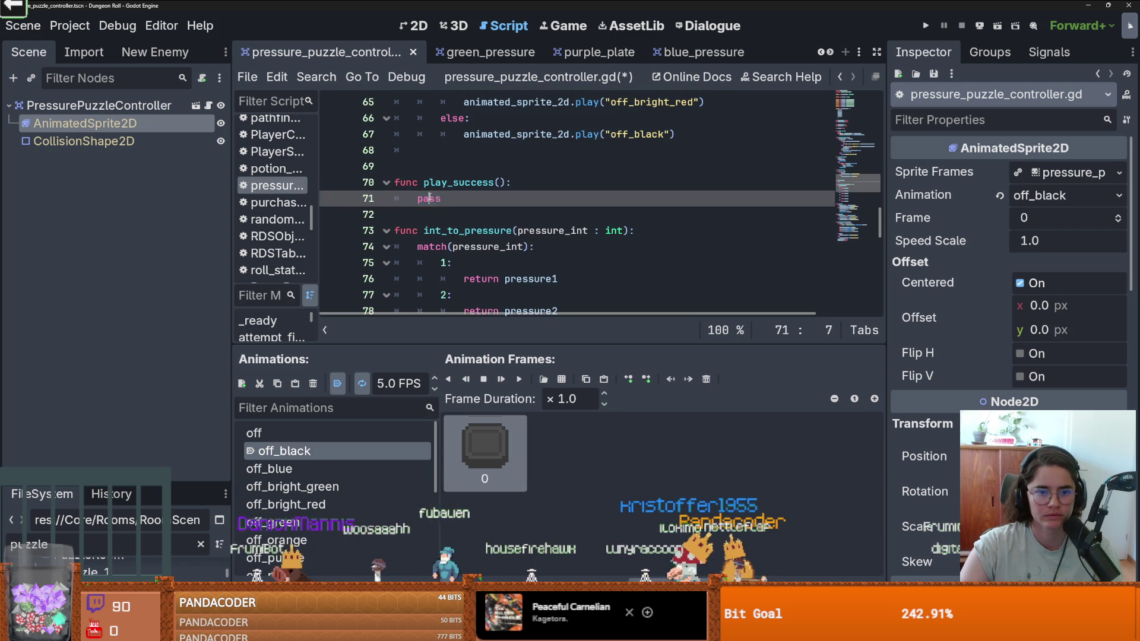
Step: Replace pass in play_success with the pasted three-pass off_bright_red/off_black loop
{"action": "double_click", "coordinate": [428, 198]}
{"action": "key", "text": "ctrl+v"}
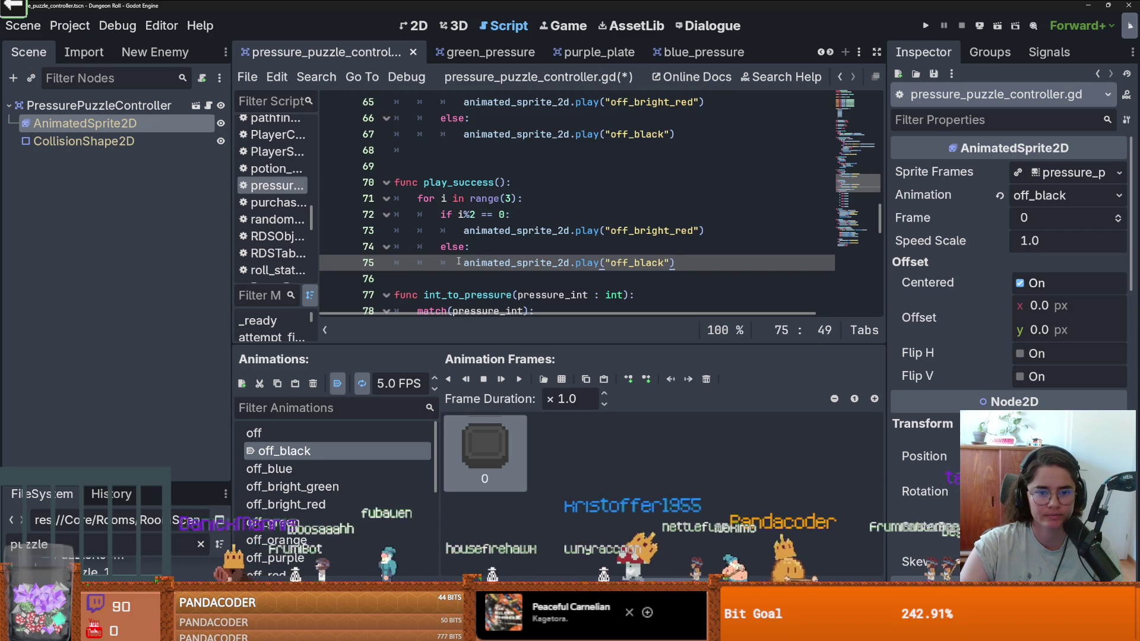
{"action": "scroll", "coordinate": [466, 246], "scroll_direction": "up", "scroll_amount": 5}
{"action": "scroll", "coordinate": [546, 253], "scroll_direction": "down", "scroll_amount": 10}
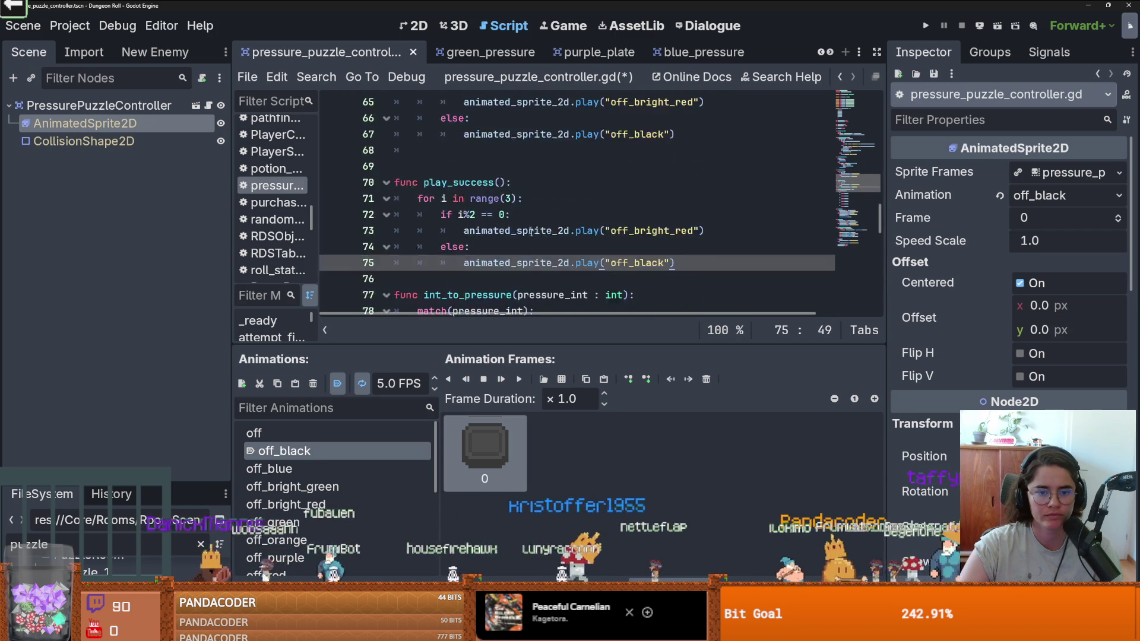
{"action": "scroll", "coordinate": [547, 252], "scroll_direction": "down", "scroll_amount": 9}
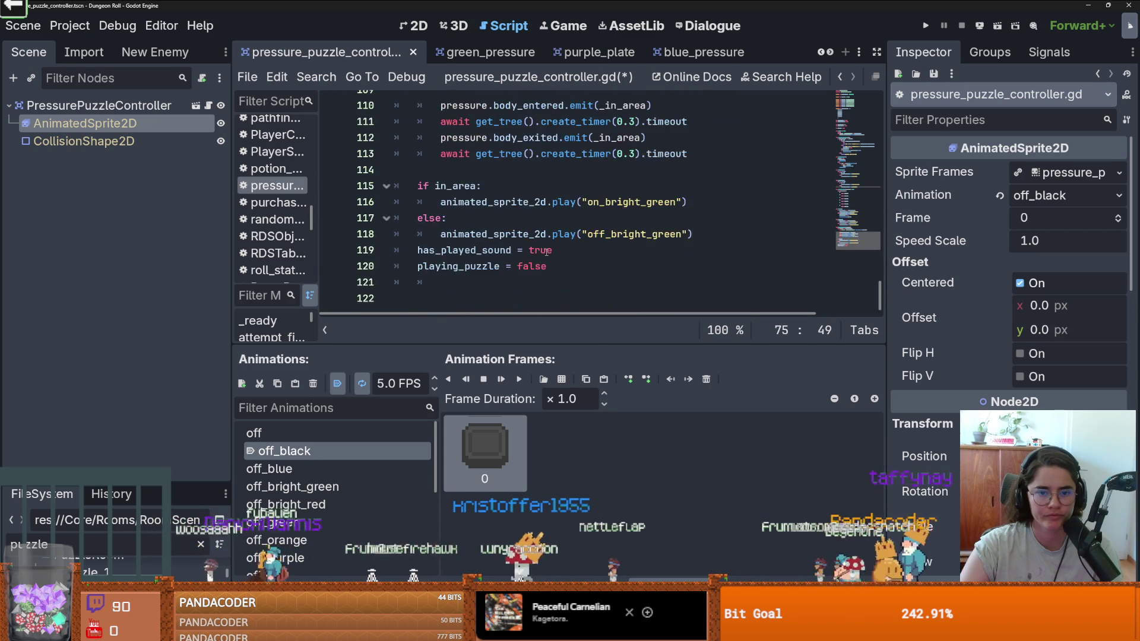
Step: Select the await timer line at line 111, then place the cursor after the off_black line
{"action": "left_click_drag", "start_coordinate": [689, 170], "coordinate": [441, 170]}
{"action": "scroll", "coordinate": [499, 233], "scroll_direction": "up", "scroll_amount": 12}
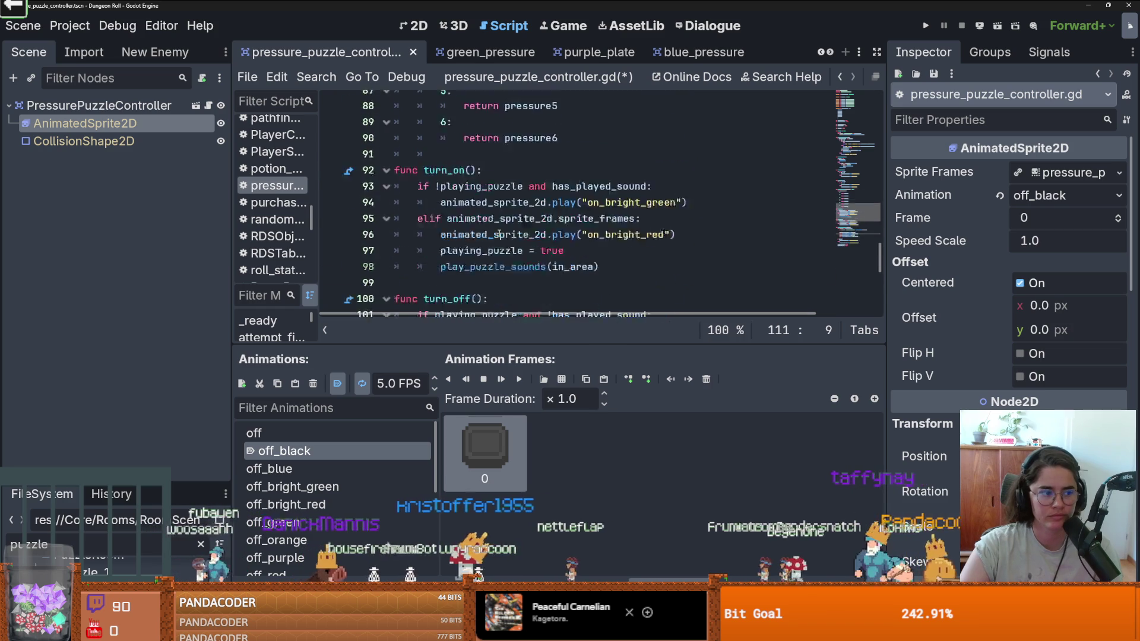
{"action": "scroll", "coordinate": [498, 233], "scroll_direction": "up", "scroll_amount": 4}
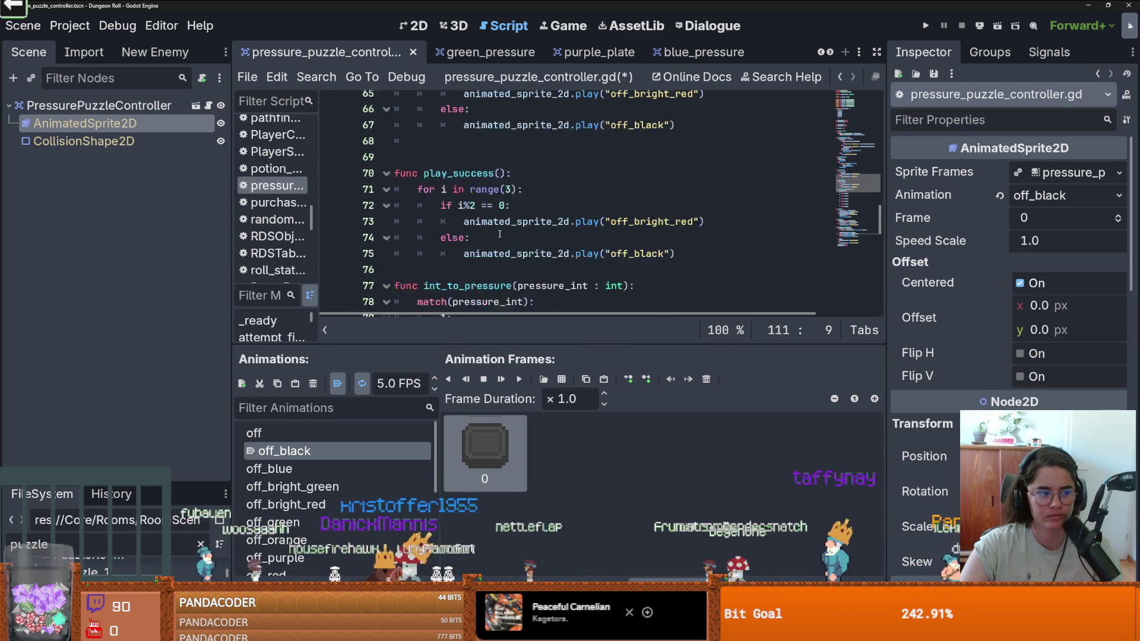
{"action": "scroll", "coordinate": [500, 234], "scroll_direction": "down", "scroll_amount": 3}
{"action": "scroll", "coordinate": [501, 234], "scroll_direction": "up", "scroll_amount": 3}
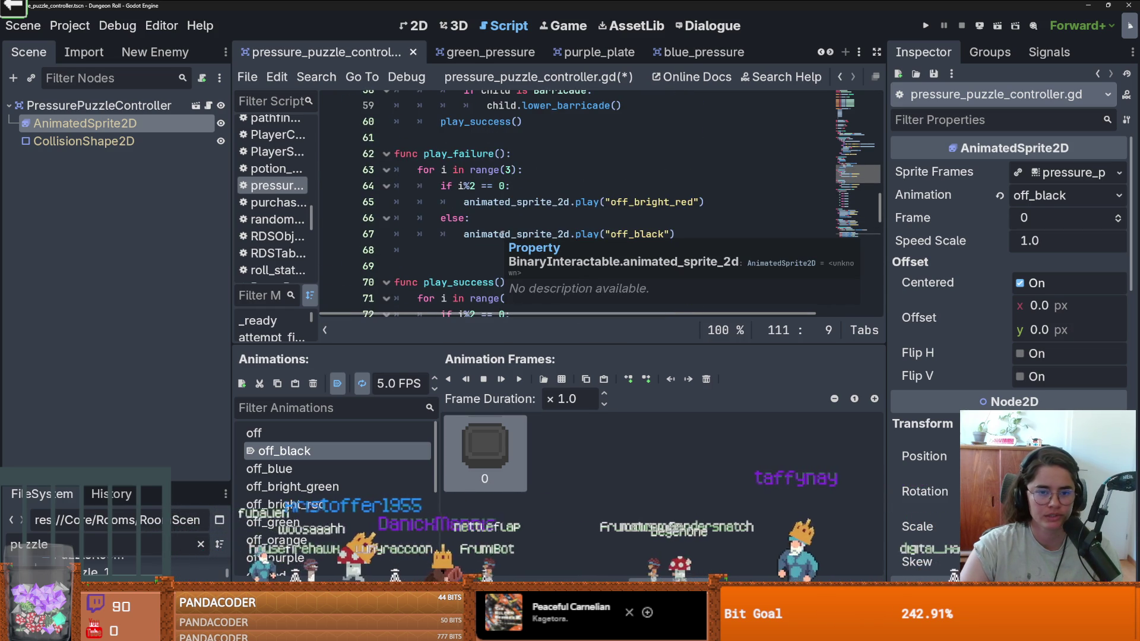
{"action": "left_click", "coordinate": [687, 233]}
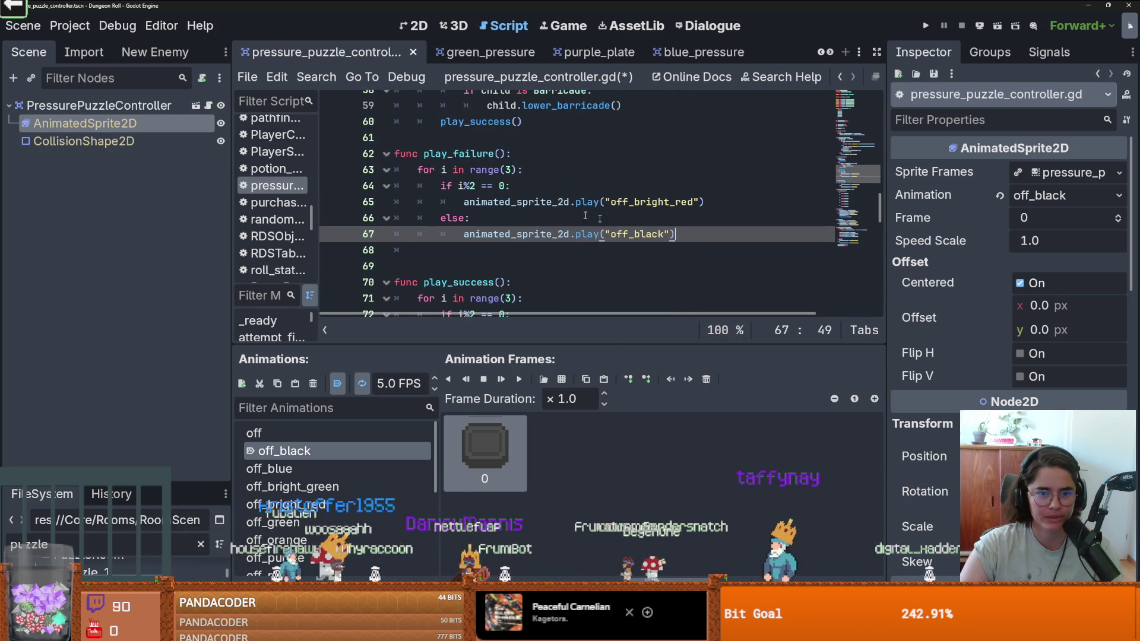
Step: Add 'await get_tree().create_timer(0.3).timeout' after the if/else in play_failure's loop
{"action": "left_click", "coordinate": [528, 176]}
{"action": "key", "text": "Return"}
{"action": "key", "text": "ctrl+v"}
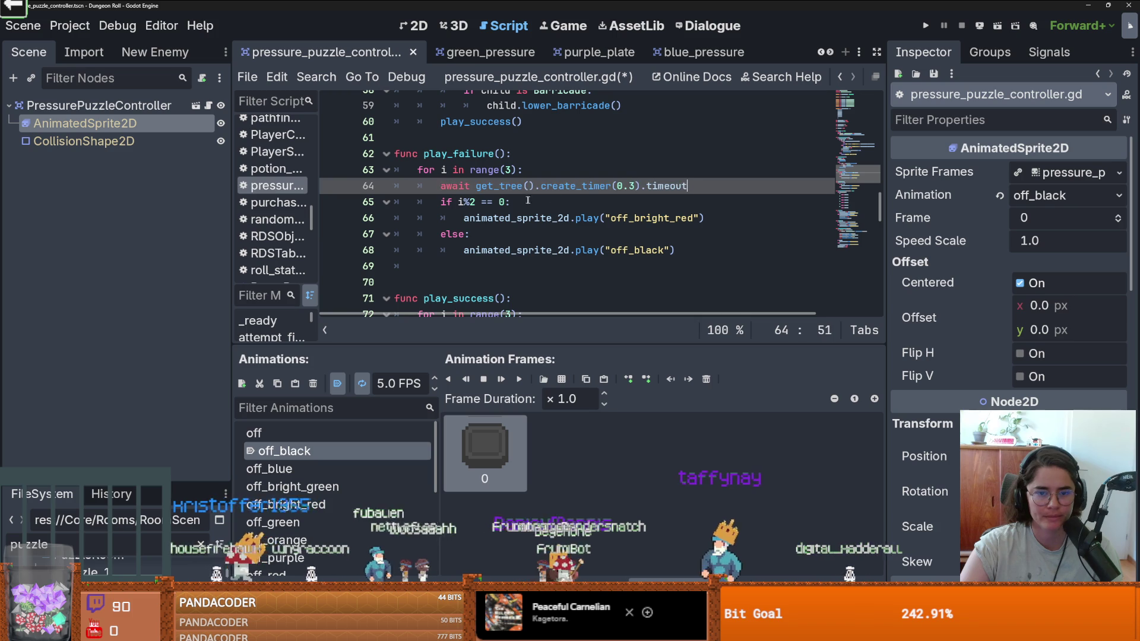
{"action": "key", "text": "ctrl+z"}
{"action": "key", "text": "BackSpace"}
{"action": "key", "text": "BackSpace"}
{"action": "key", "text": "Down"}
{"action": "key", "text": "Down"}
{"action": "key", "text": "Down"}
{"action": "key", "text": "End"}
{"action": "key", "text": "Return"}
{"action": "key", "text": "ctrl+v"}
Step: Add the same 0.3-second timer await after the off_black branch in play_success's loop
{"action": "scroll", "coordinate": [568, 247], "scroll_direction": "down", "scroll_amount": 2}
{"action": "scroll", "coordinate": [567, 248], "scroll_direction": "down", "scroll_amount": 1}
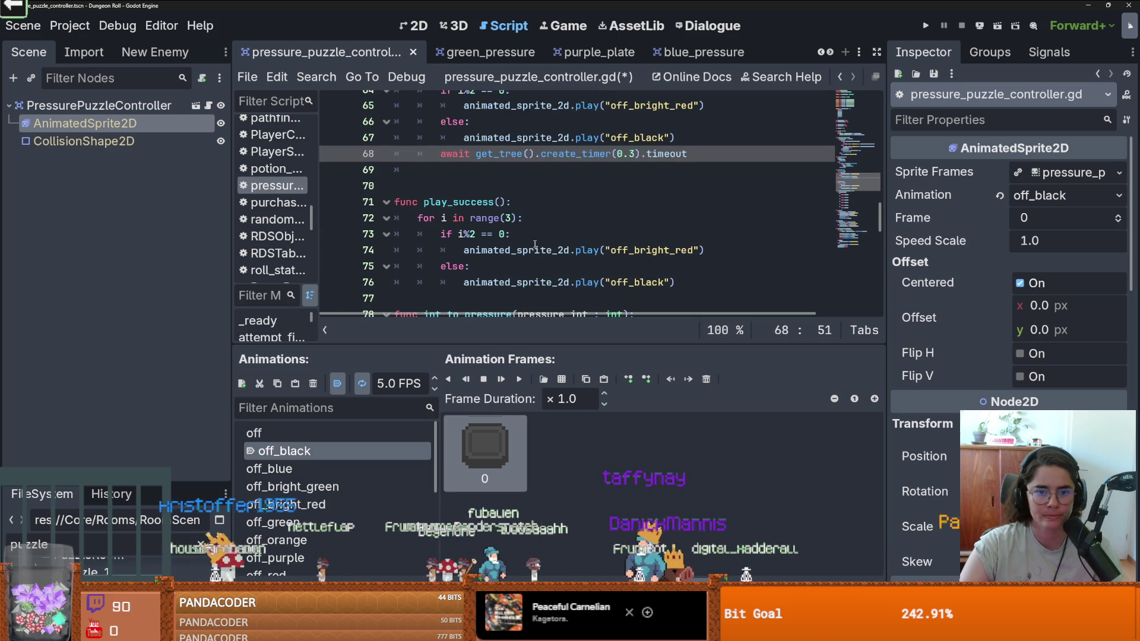
{"action": "left_click", "coordinate": [684, 283]}
{"action": "key", "text": "Return"}
{"action": "key", "text": "ctrl+v"}
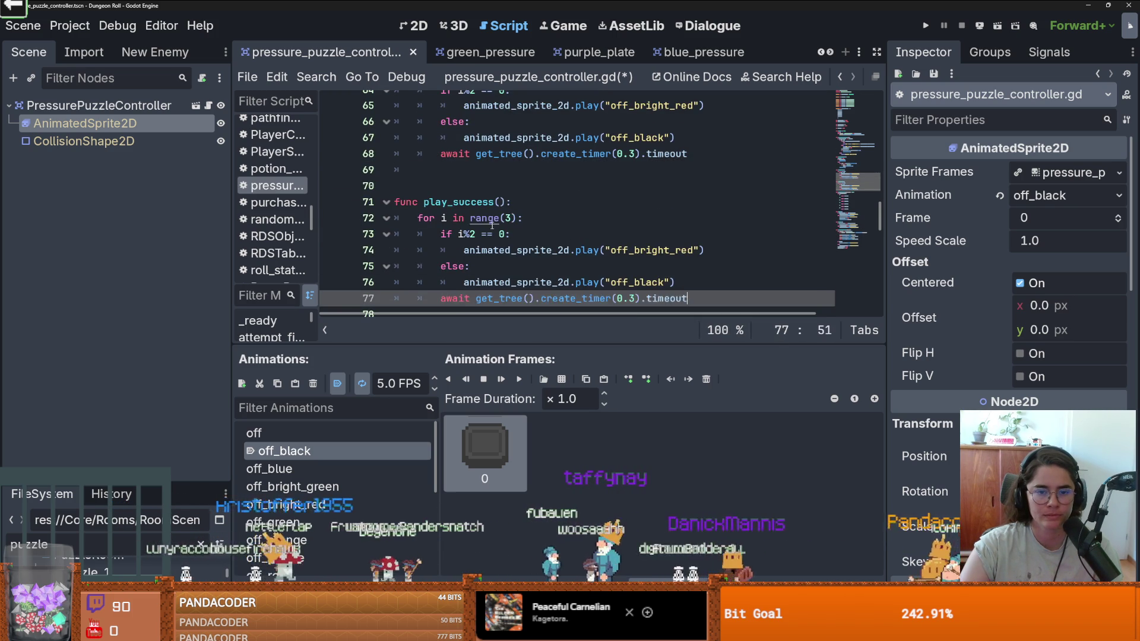
{"action": "left_click", "coordinate": [610, 282]}
{"action": "scroll", "coordinate": [534, 238], "scroll_direction": "down", "scroll_amount": 2}
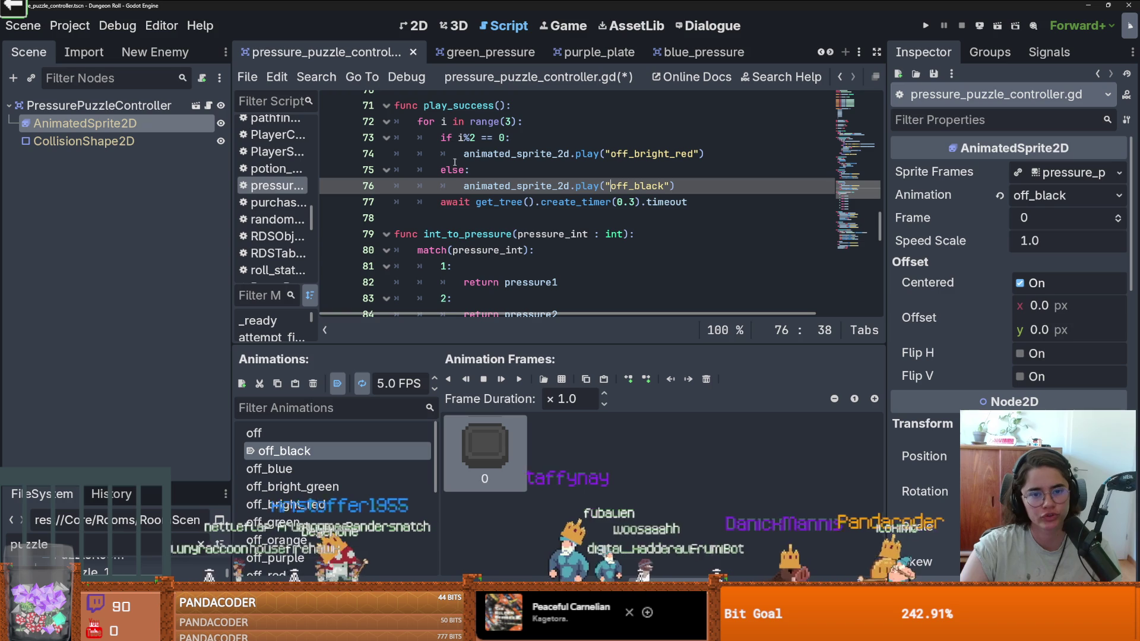
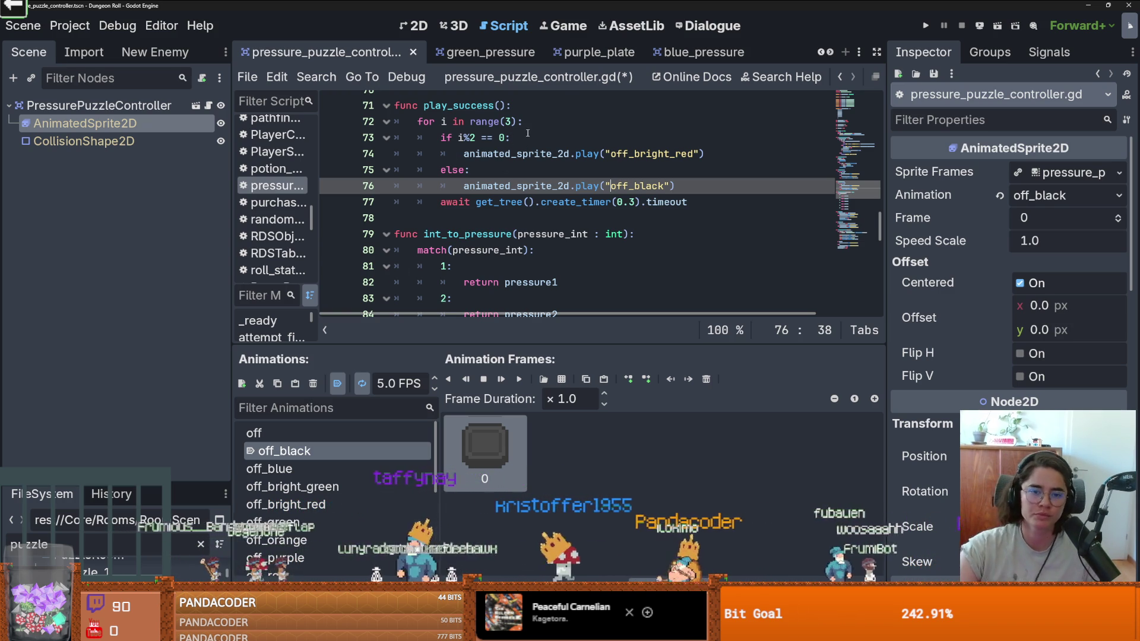
Step: Change range(3) to range(6) in both the play_failure and play_success loops
{"action": "left_click", "coordinate": [512, 121]}
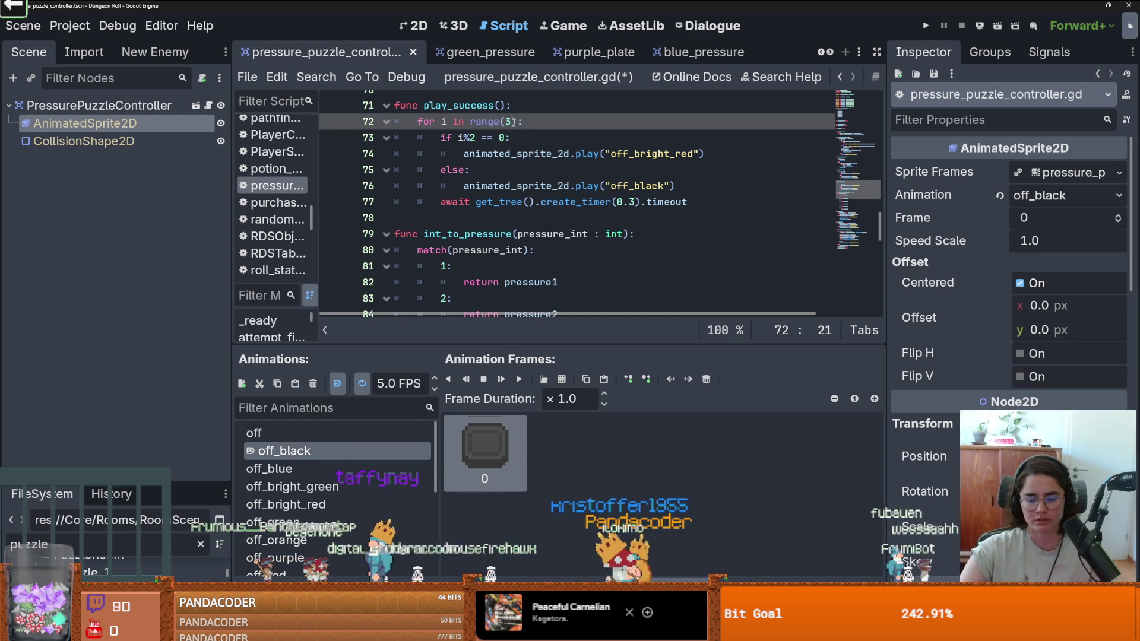
{"action": "scroll", "coordinate": [518, 180], "scroll_direction": "up", "scroll_amount": 3}
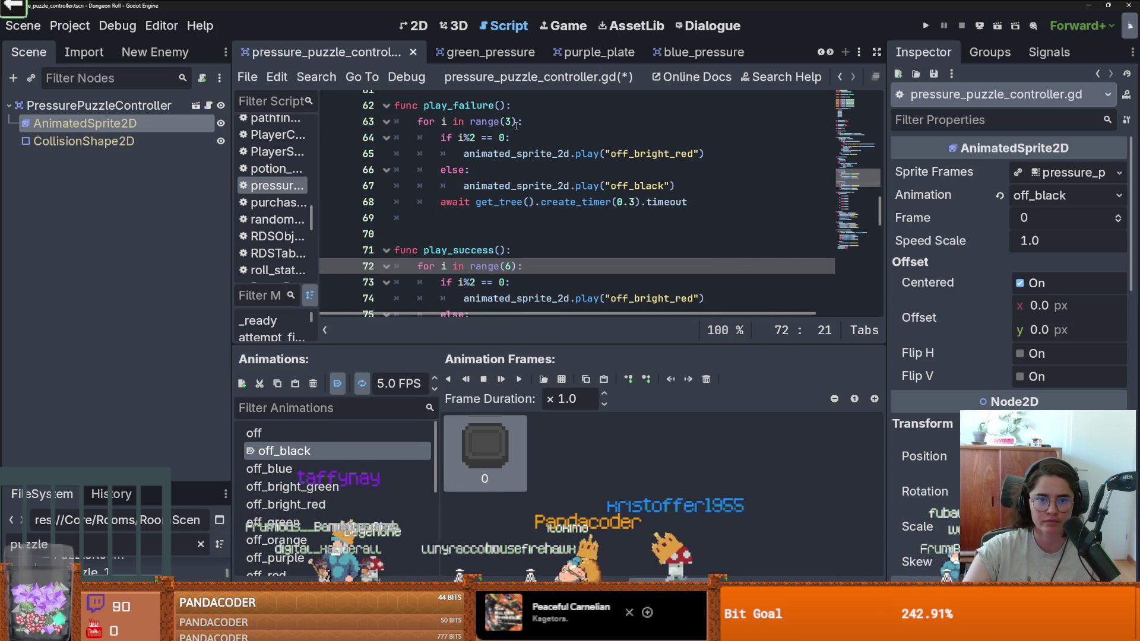
{"action": "left_click", "coordinate": [517, 121]}
{"action": "key", "text": "BackSpace"}
{"action": "type", "text": "6"}
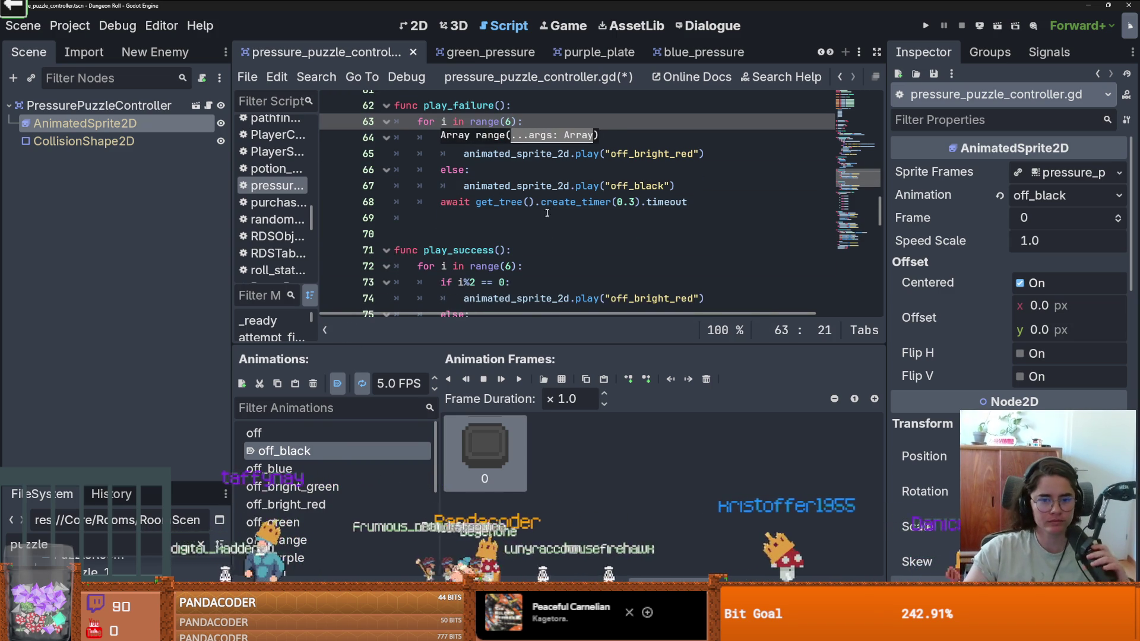
{"action": "key", "text": "Down"}
{"action": "key", "text": "Down"}
{"action": "key", "text": "Down"}
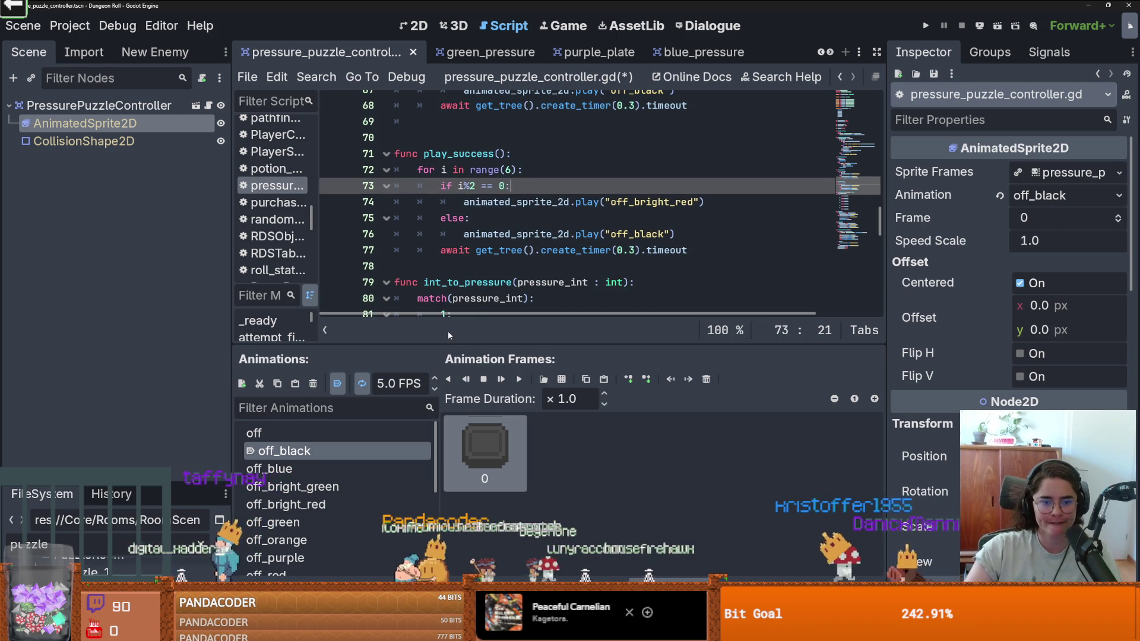
Step: Start var success_arr in play_success with "off_blue" and "off_bright_green"
{"action": "left_click", "coordinate": [525, 156]}
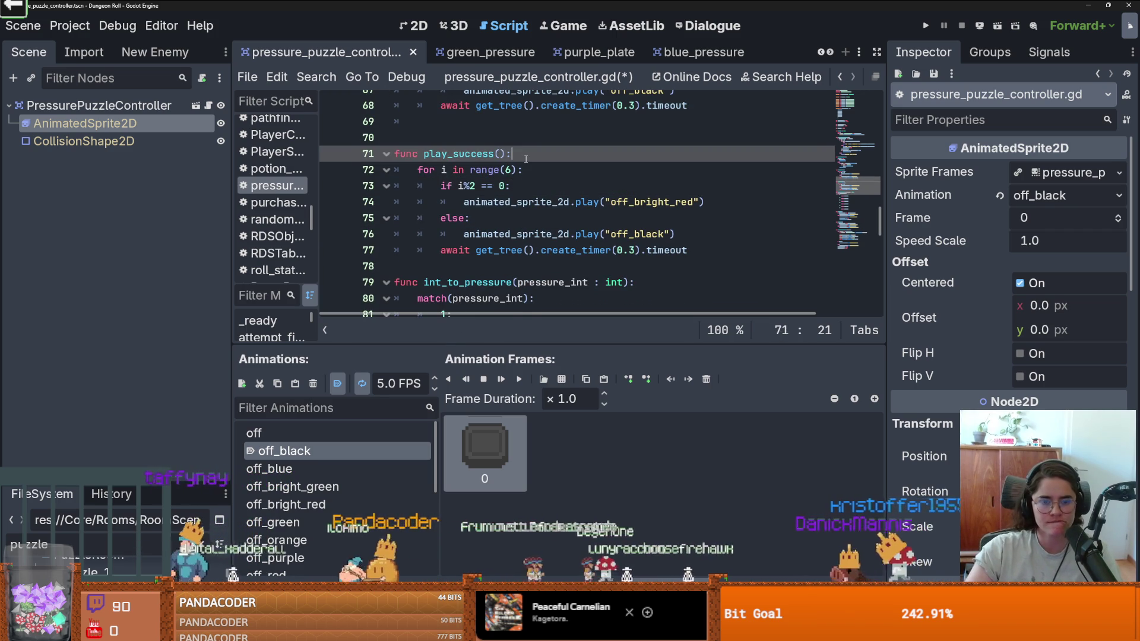
{"action": "key", "text": "Return"}
{"action": "type", "text": "var success_arr = "}
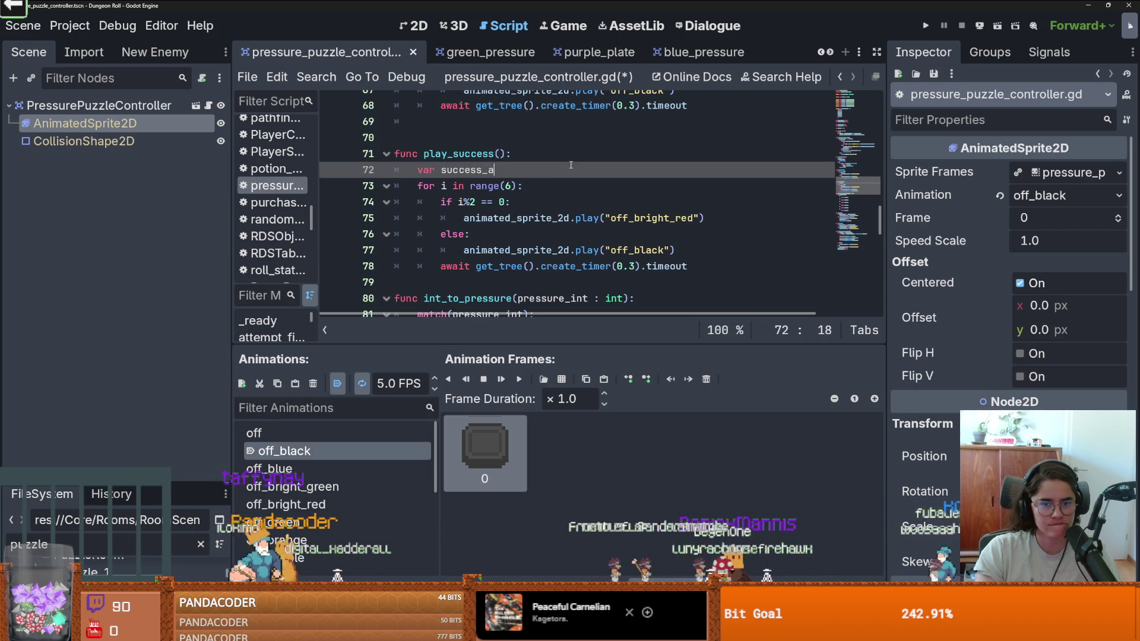
{"action": "type", "text": "["}
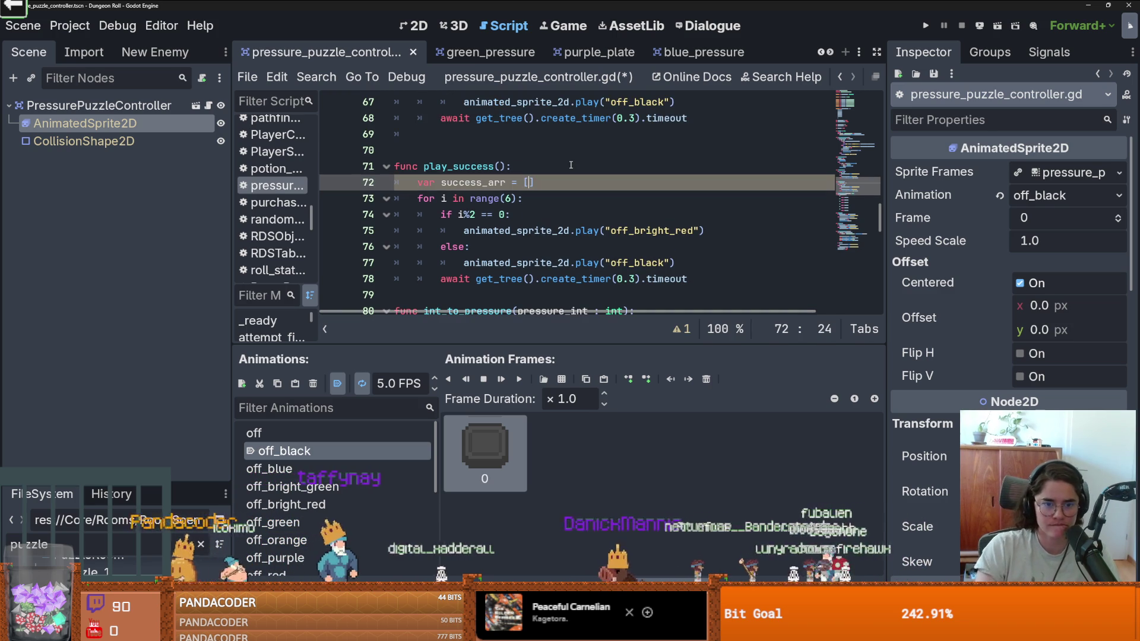
{"action": "left_click", "coordinate": [316, 469]}
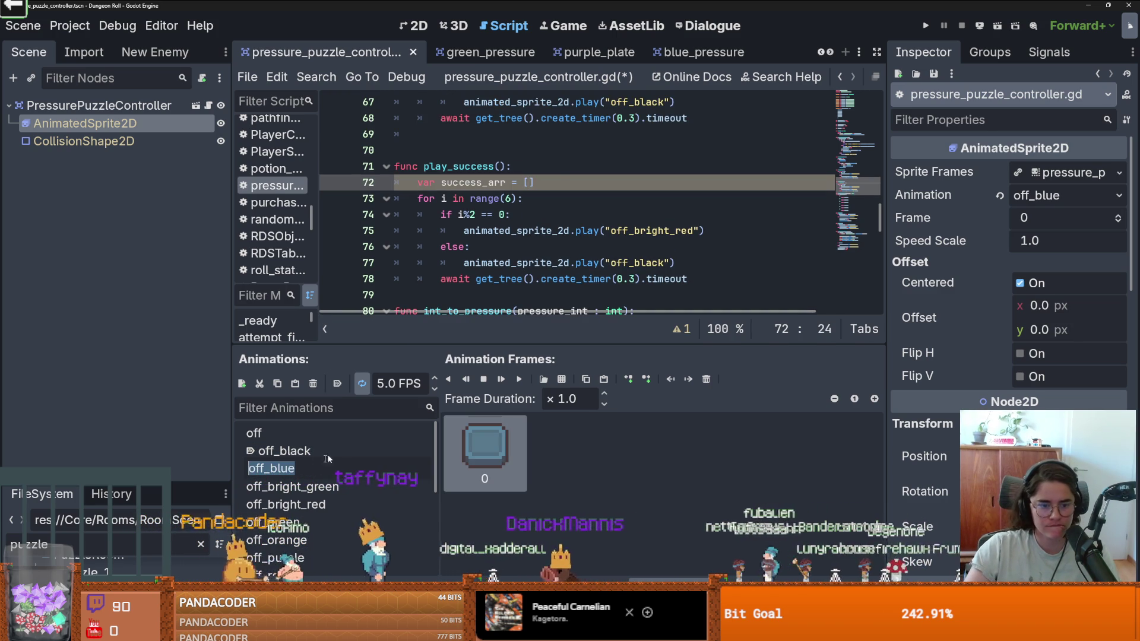
{"action": "type", "text": "\"off_blue\","}
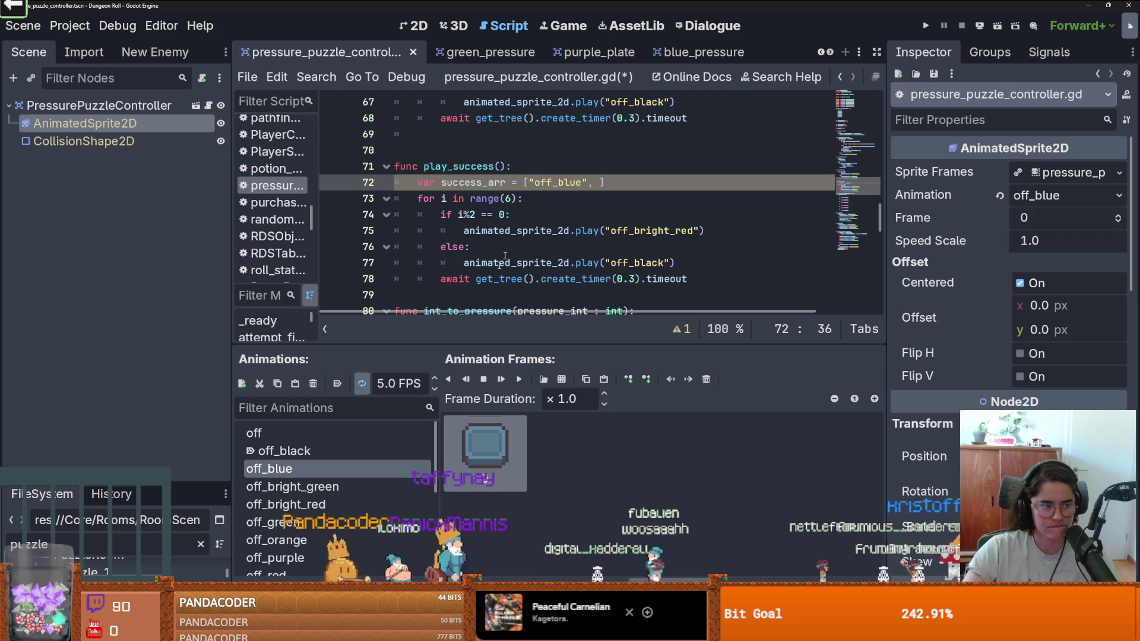
{"action": "scroll", "coordinate": [334, 472], "scroll_direction": "down", "scroll_amount": 1}
{"action": "double_click", "coordinate": [334, 471]}
{"action": "key", "text": "ctrl+c"}
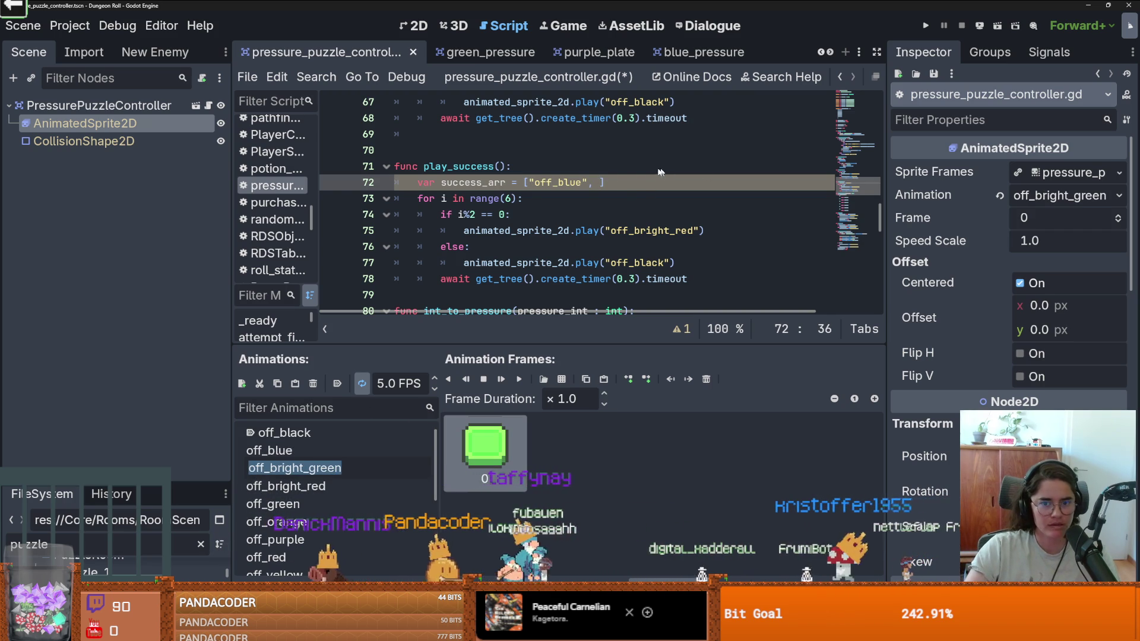
{"action": "left_click", "coordinate": [600, 183]}
{"action": "type", "text": "\""}
{"action": "key", "text": "ctrl+v"}
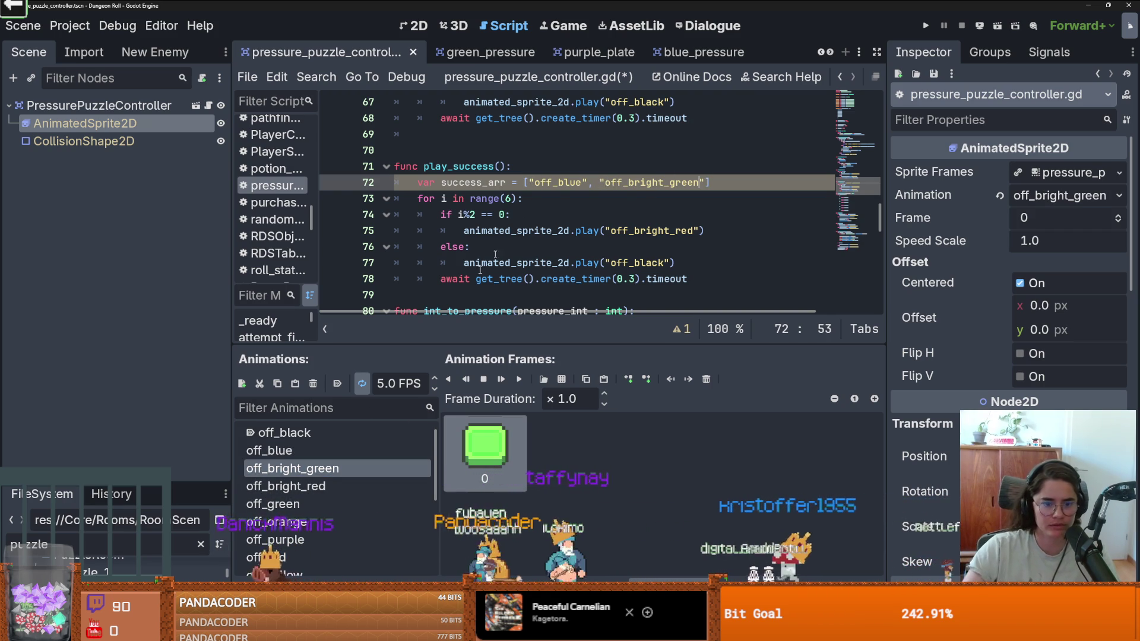
Step: Add "off_green", "off_orange" and "off_purple" to success_arr, widening the code area
{"action": "left_click", "coordinate": [310, 487]}
{"action": "double_click", "coordinate": [309, 504]}
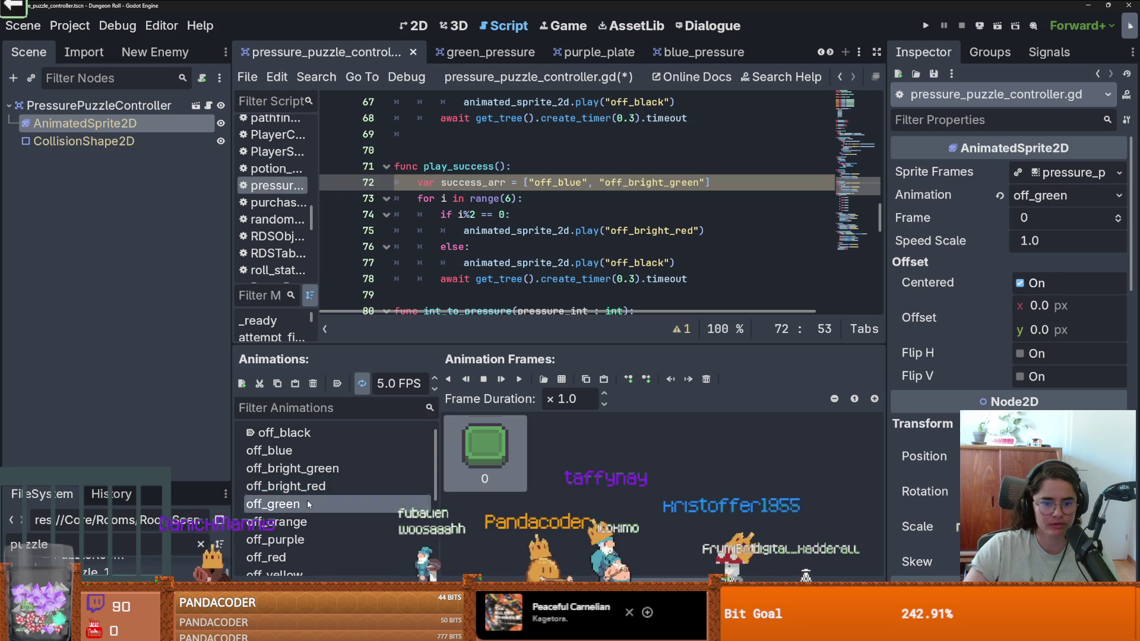
{"action": "left_click", "coordinate": [708, 183]}
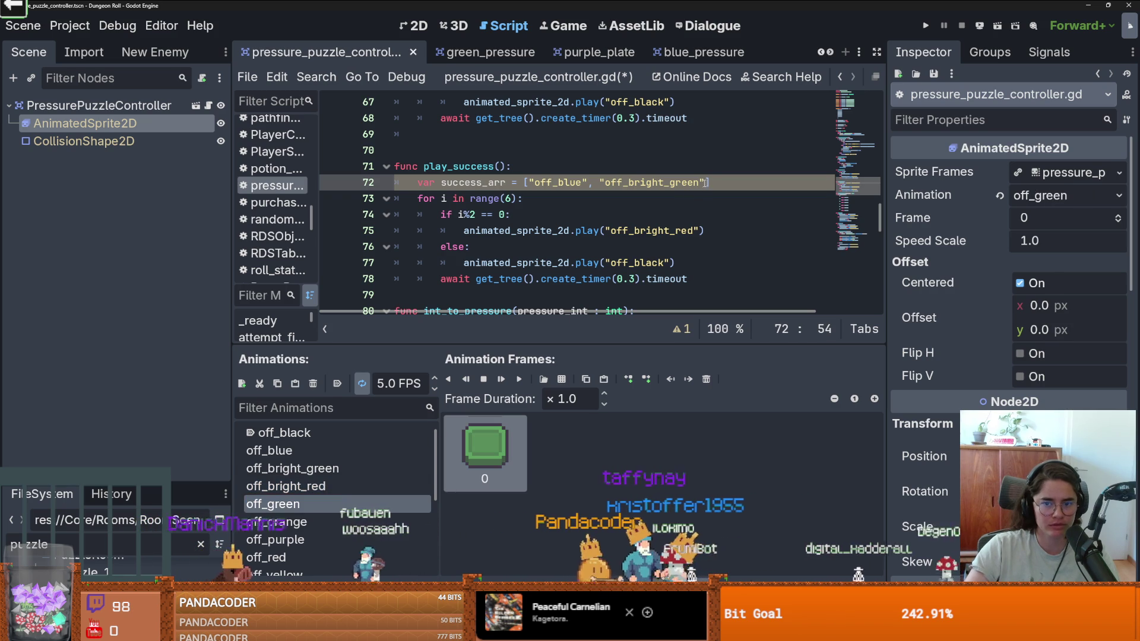
{"action": "type", "text": ", \""}
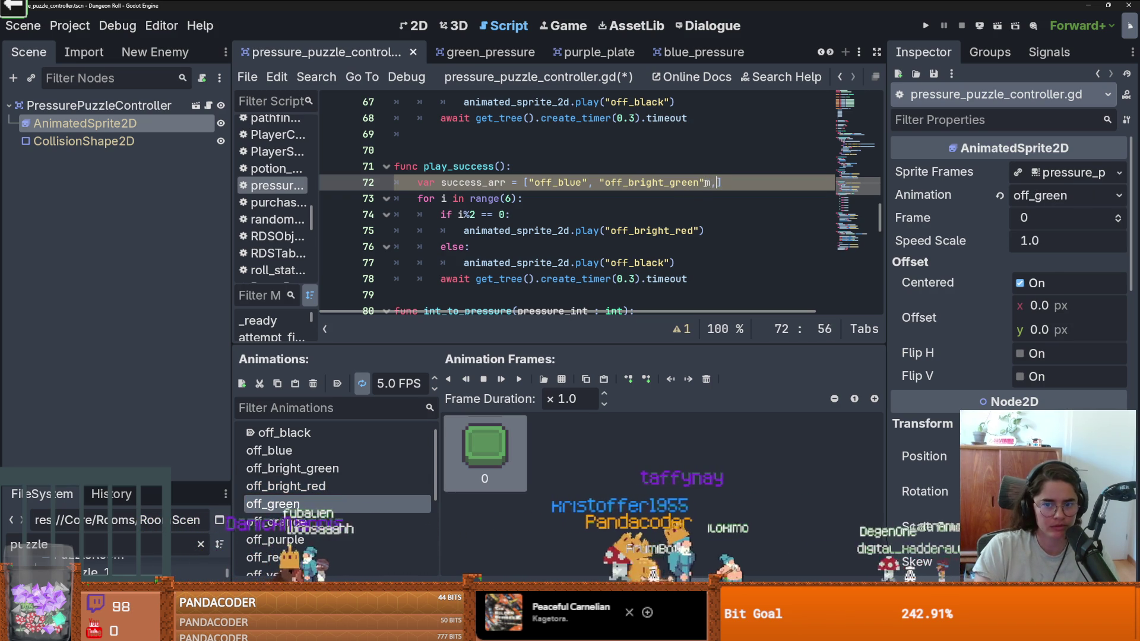
{"action": "type", "text": "off_green"}
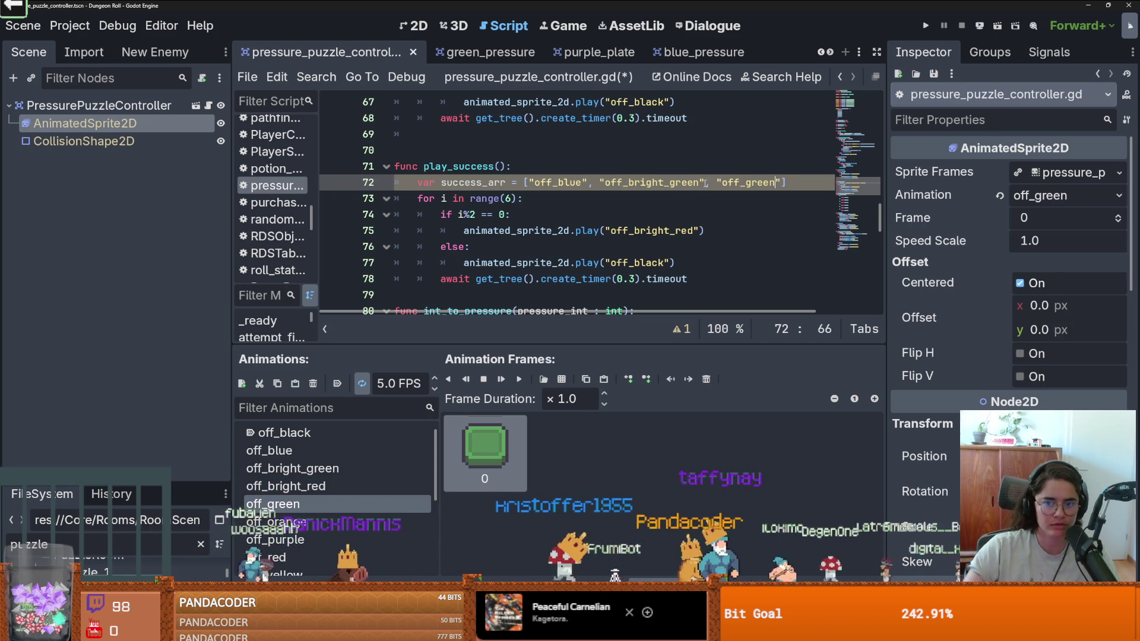
{"action": "left_click", "coordinate": [317, 523]}
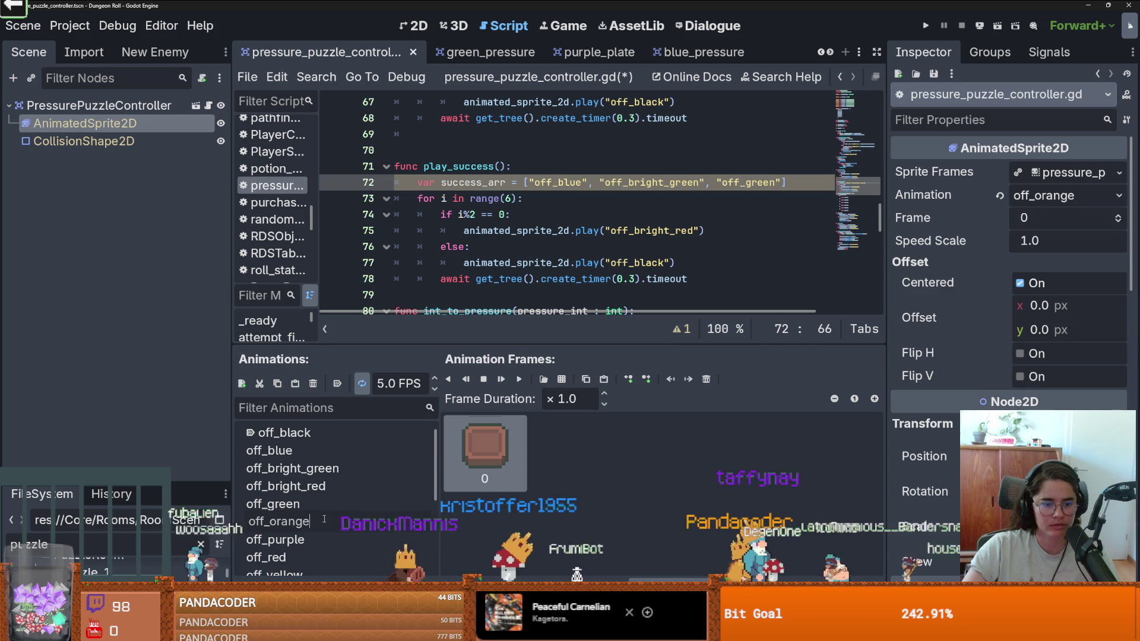
{"action": "type", "text": "\", \""}
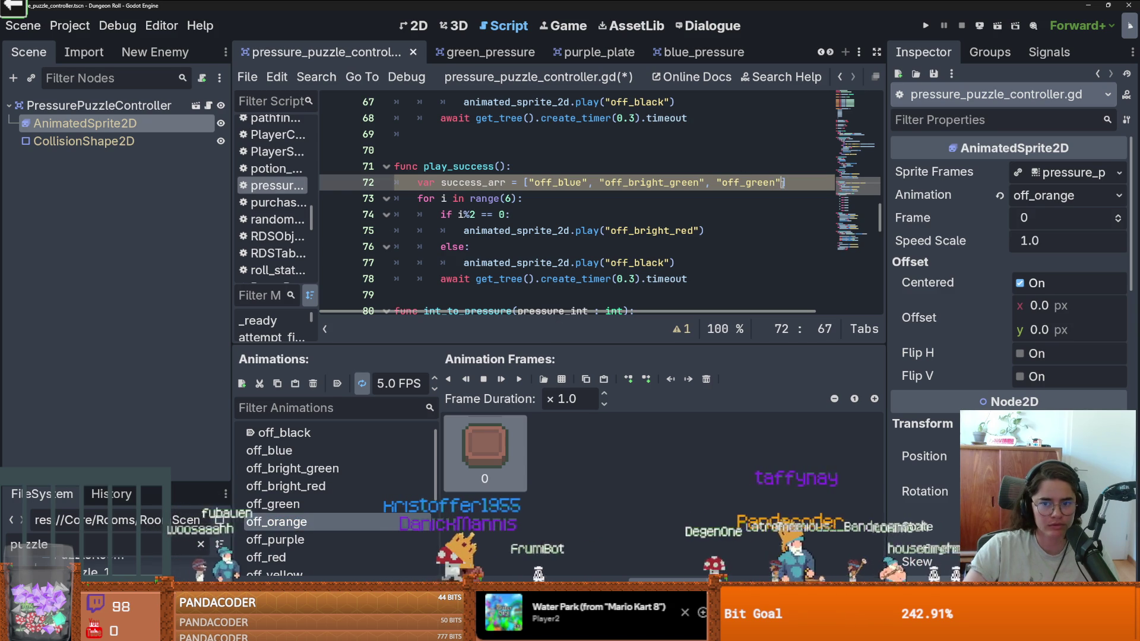
{"action": "type", "text": "off_orange\","}
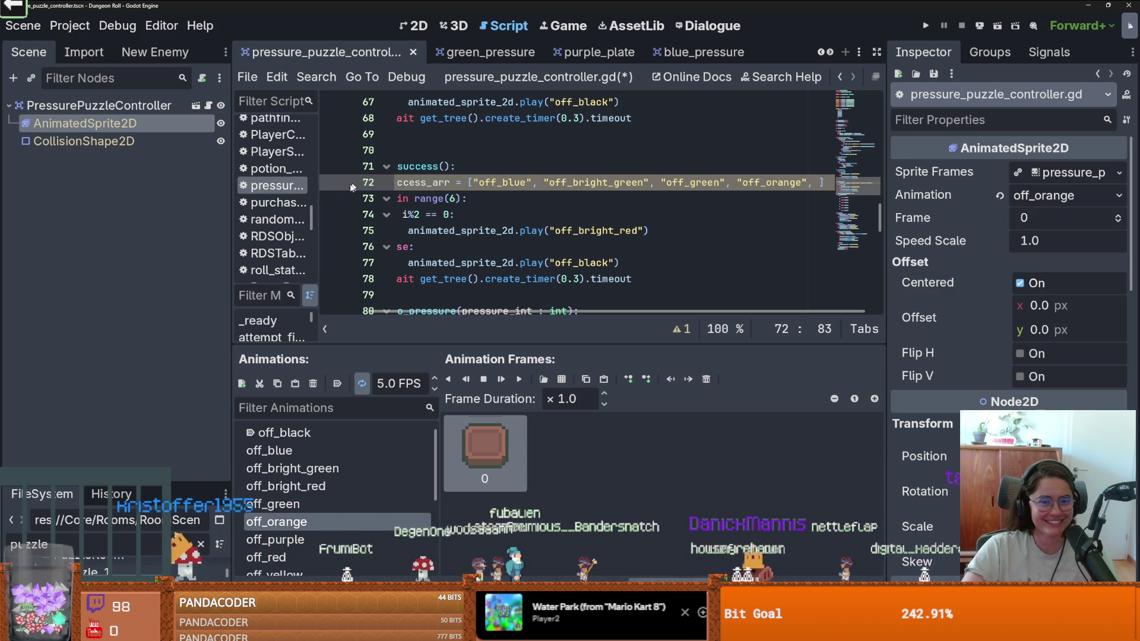
{"action": "left_click_drag", "start_coordinate": [232, 207], "coordinate": [110, 211]}
{"action": "type", "text": "\""}
{"action": "scroll", "coordinate": [227, 490], "scroll_direction": "down", "scroll_amount": 1}
{"action": "double_click", "coordinate": [160, 502]}
{"action": "left_click", "coordinate": [764, 183]}
{"action": "type", "text": "off_purple\","}
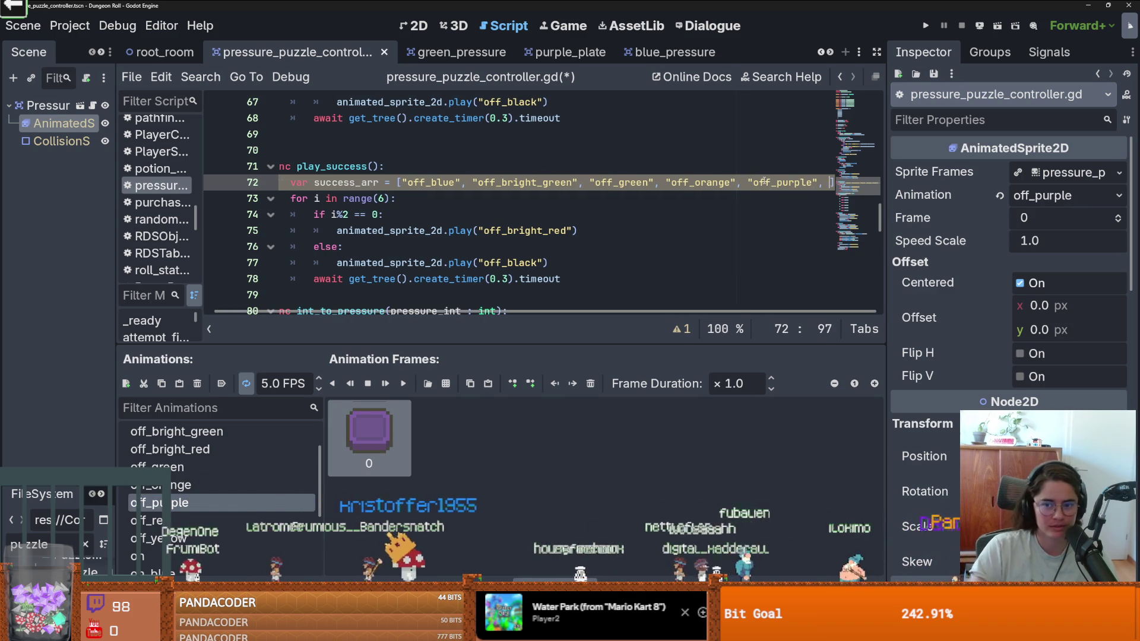
Step: Finish success_arr with "off_yellow" and save the script
{"action": "key", "text": "Down"}
{"action": "key", "text": "Down"}
{"action": "key", "text": "Down"}
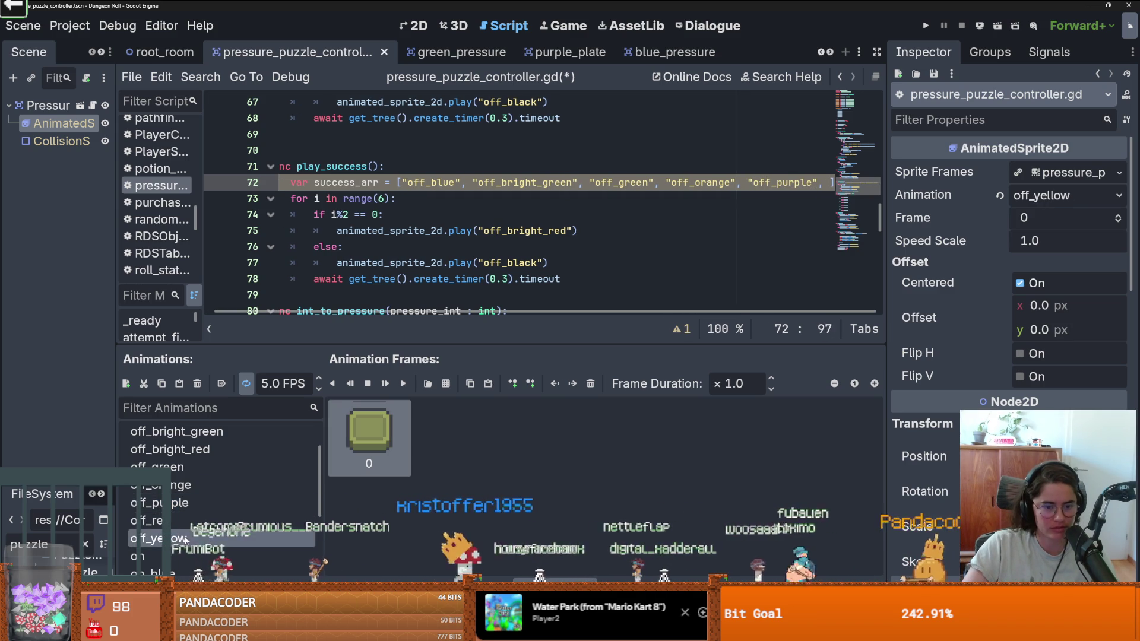
{"action": "left_click", "coordinate": [825, 185]}
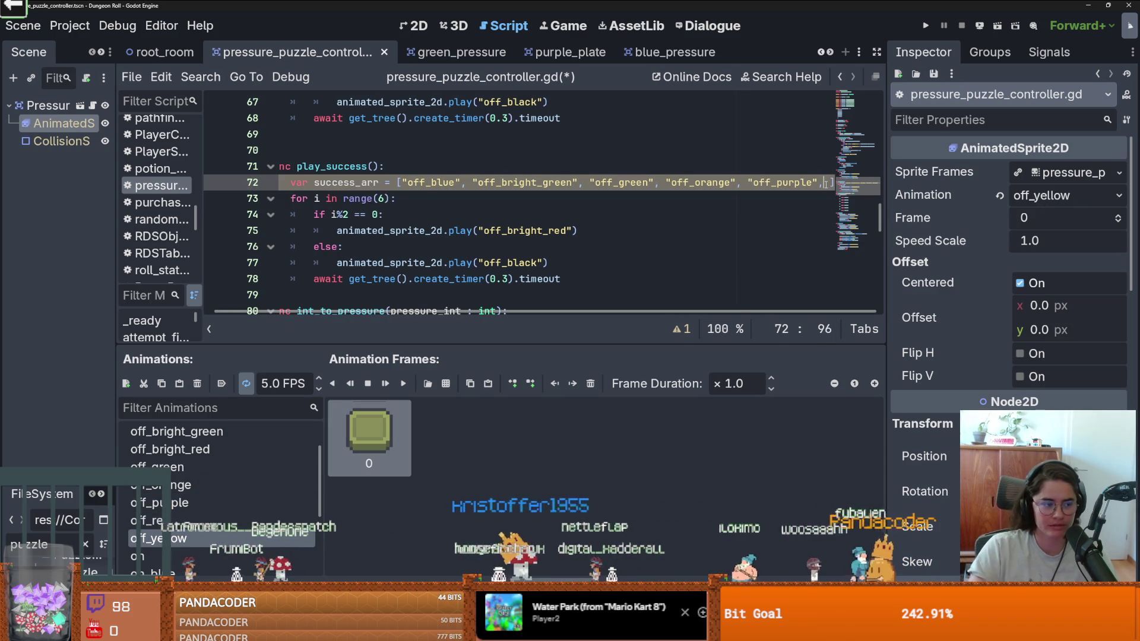
{"action": "key", "text": "BackSpace"}
{"action": "type", "text": "\""}
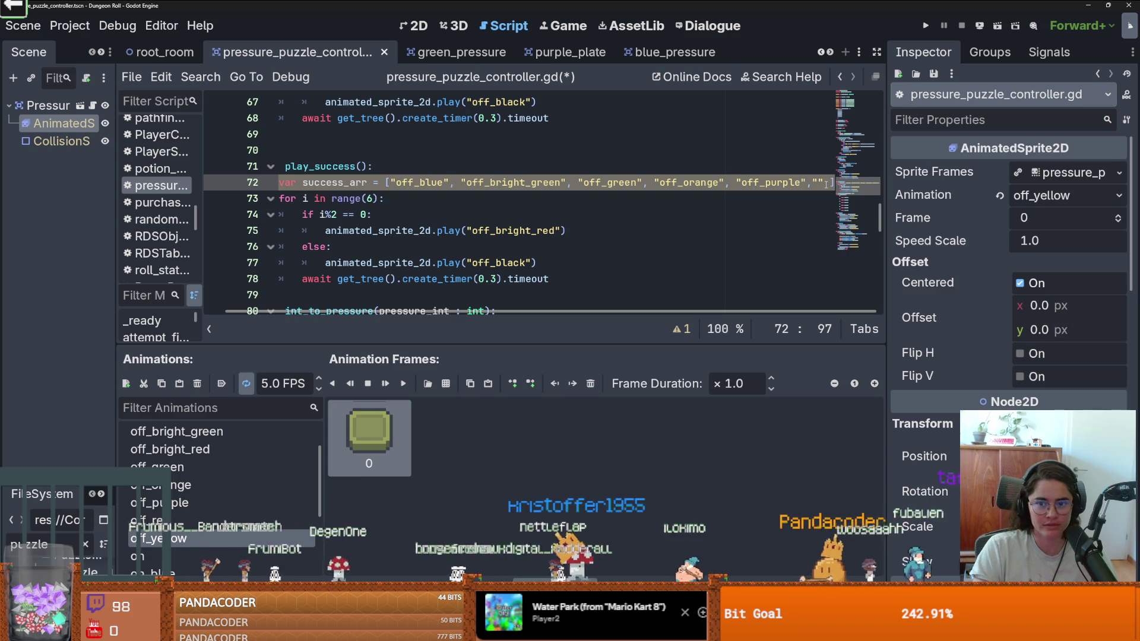
{"action": "type", "text": "off_yellow"}
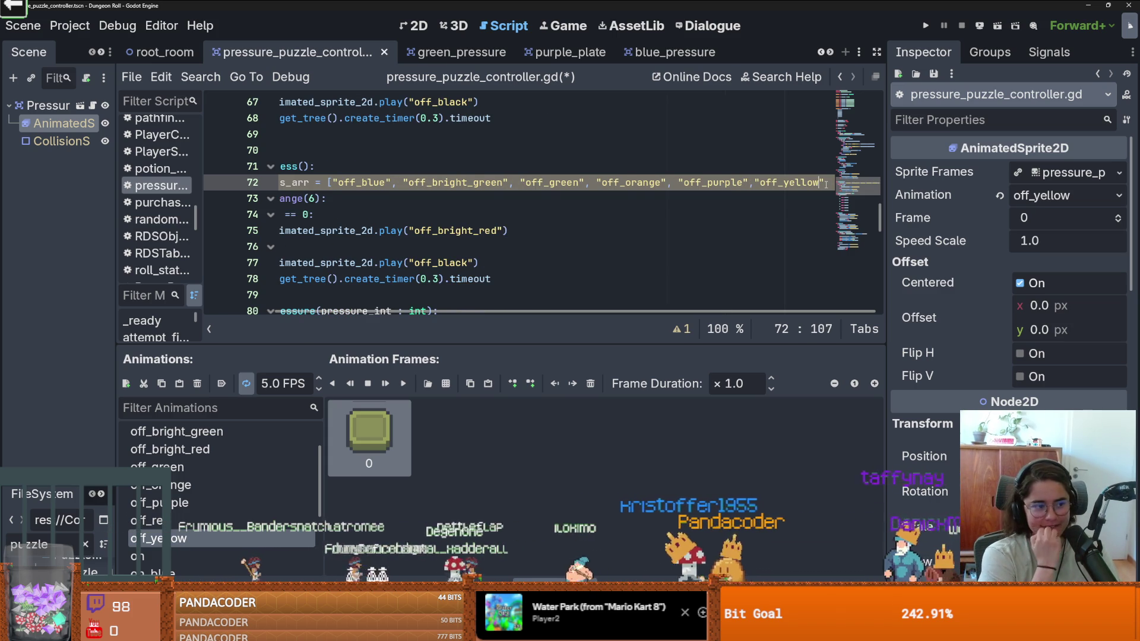
{"action": "scroll", "coordinate": [438, 253], "scroll_direction": "left", "scroll_amount": 3}
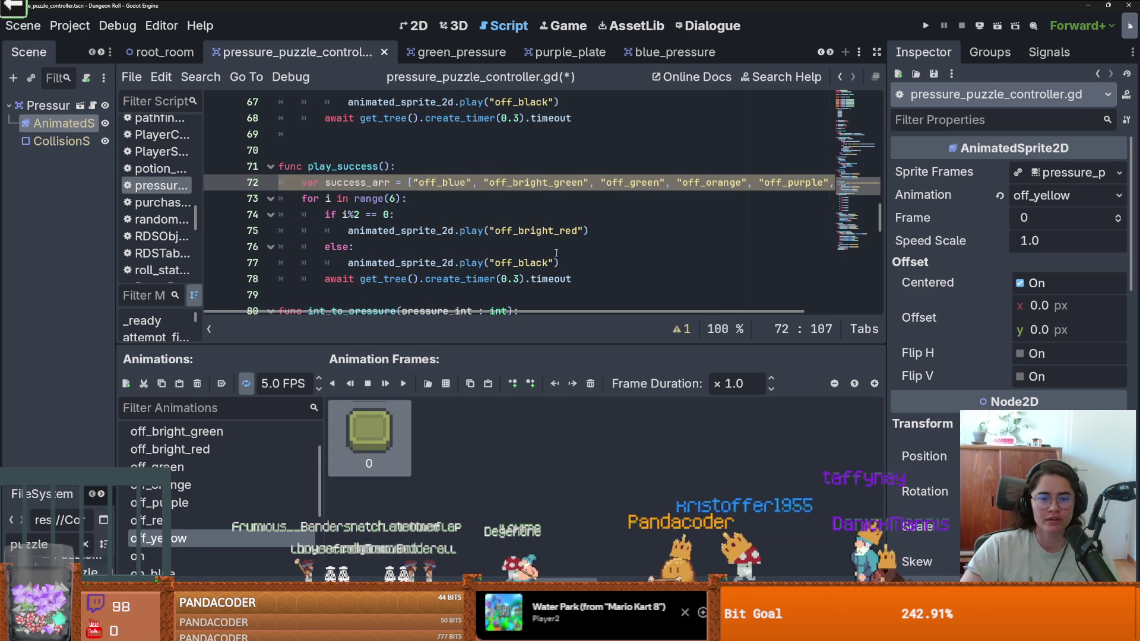
{"action": "mouse_move", "coordinate": [430, 258]}
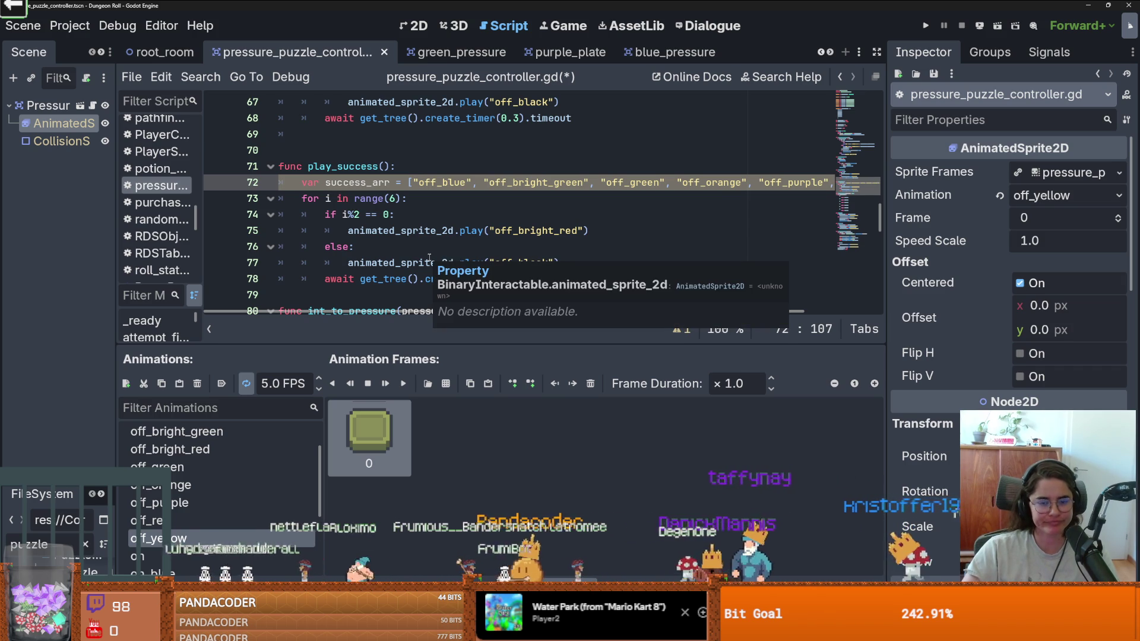
{"action": "left_click", "coordinate": [446, 214]}
{"action": "key", "text": "ctrl+s"}
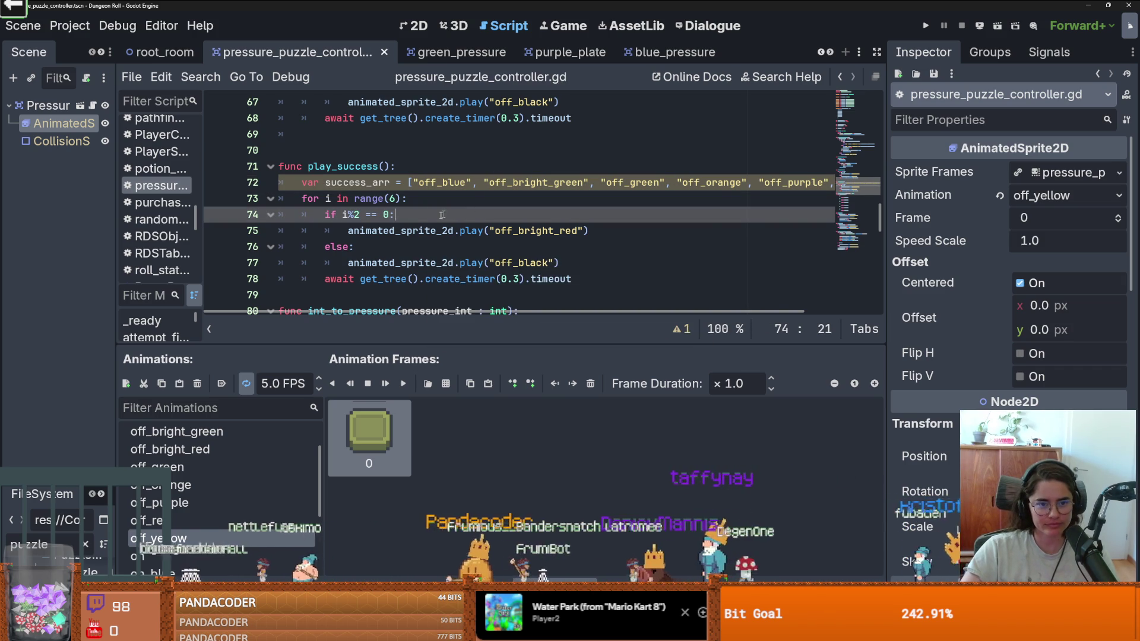
Step: Change the success loop header to range(success_arr.size())
{"action": "left_click", "coordinate": [397, 199]}
{"action": "left_click_drag", "start_coordinate": [401, 199], "coordinate": [355, 198]}
{"action": "type", "text": "success_arr.s"}
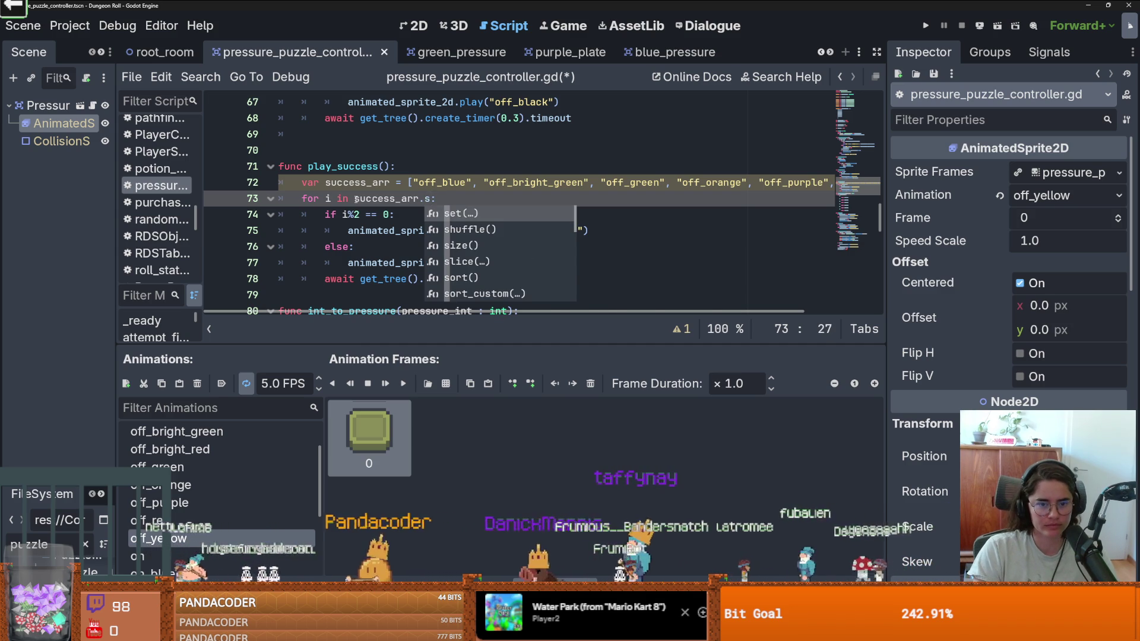
{"action": "type", "text": "iz"}
{"action": "key", "text": "Return"}
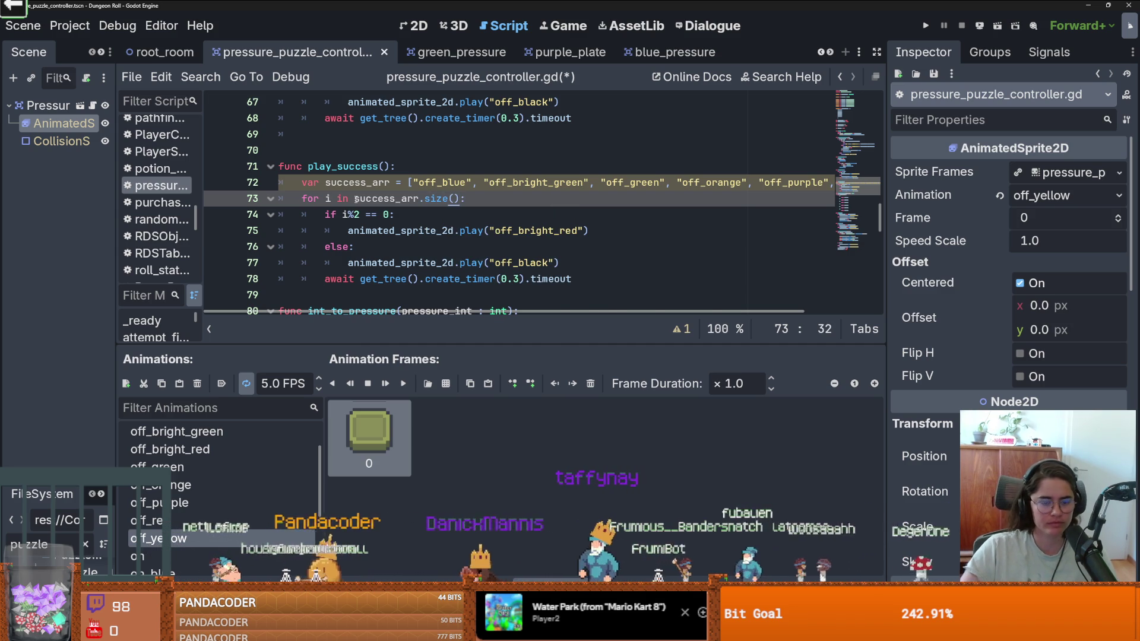
{"action": "type", "text": "range("}
{"action": "left_click", "coordinate": [493, 199]}
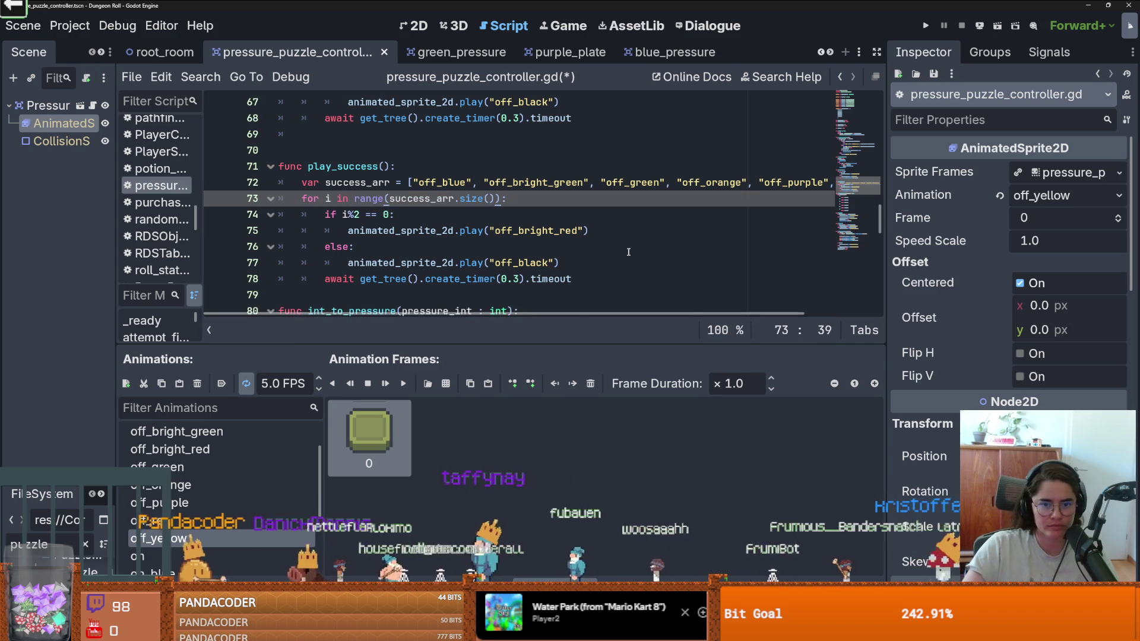
Step: Delete the alternating red/black if/else lines from the success loop
{"action": "left_click", "coordinate": [346, 264]}
{"action": "key", "text": "shift+Tab"}
{"action": "key", "text": "Up"}
{"action": "key", "text": "End"}
{"action": "key", "text": "shift+Home"}
{"action": "key", "text": "shift+Home"}
{"action": "key", "text": "BackSpace"}
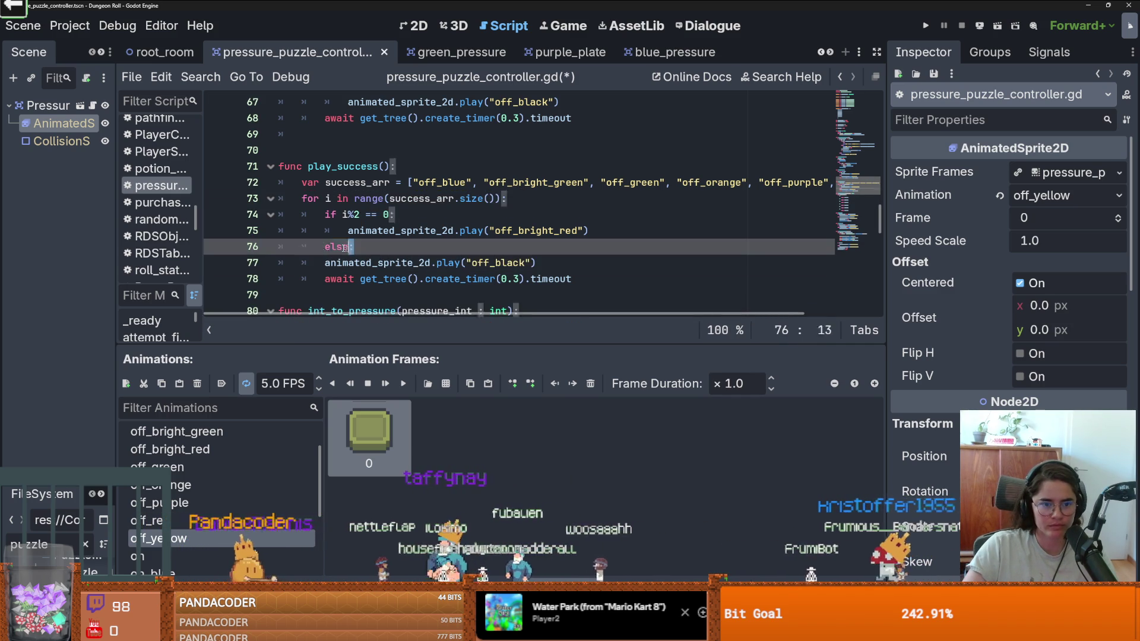
{"action": "key", "text": "Up"}
{"action": "key", "text": "End"}
{"action": "key", "text": "shift+Home"}
{"action": "key", "text": "shift+Home"}
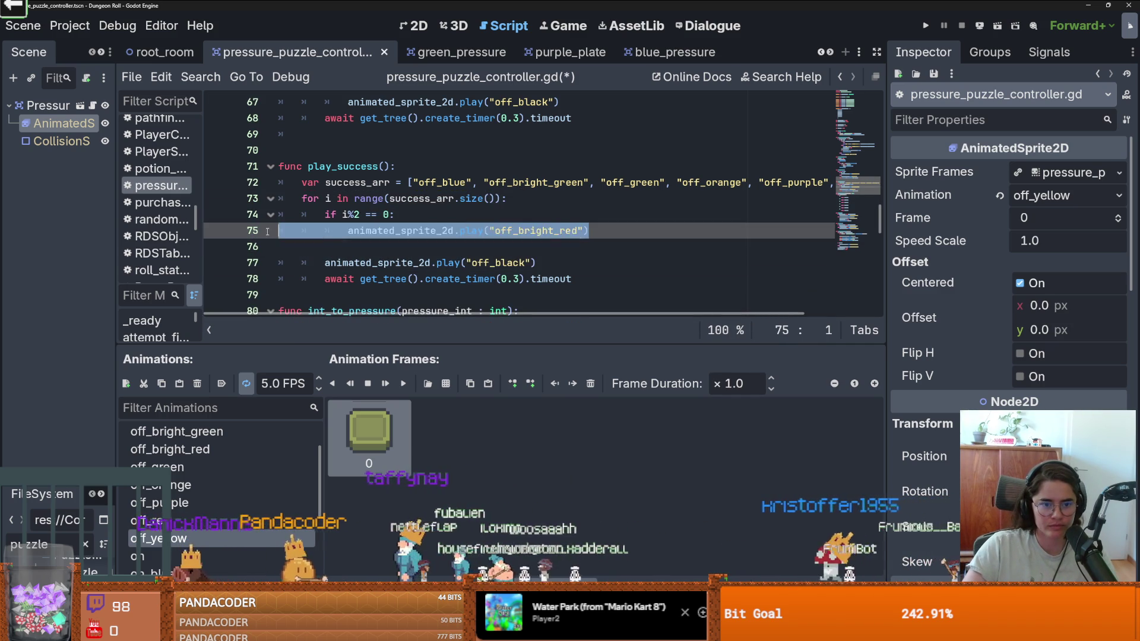
{"action": "key", "text": "BackSpace"}
{"action": "key", "text": "Up"}
{"action": "key", "text": "End"}
{"action": "key", "text": "shift+Home"}
{"action": "key", "text": "shift+Home"}
{"action": "key", "text": "BackSpace"}
{"action": "left_click", "coordinate": [351, 247]}
{"action": "key", "text": "BackSpace"}
{"action": "key", "text": "BackSpace"}
{"action": "key", "text": "BackSpace"}
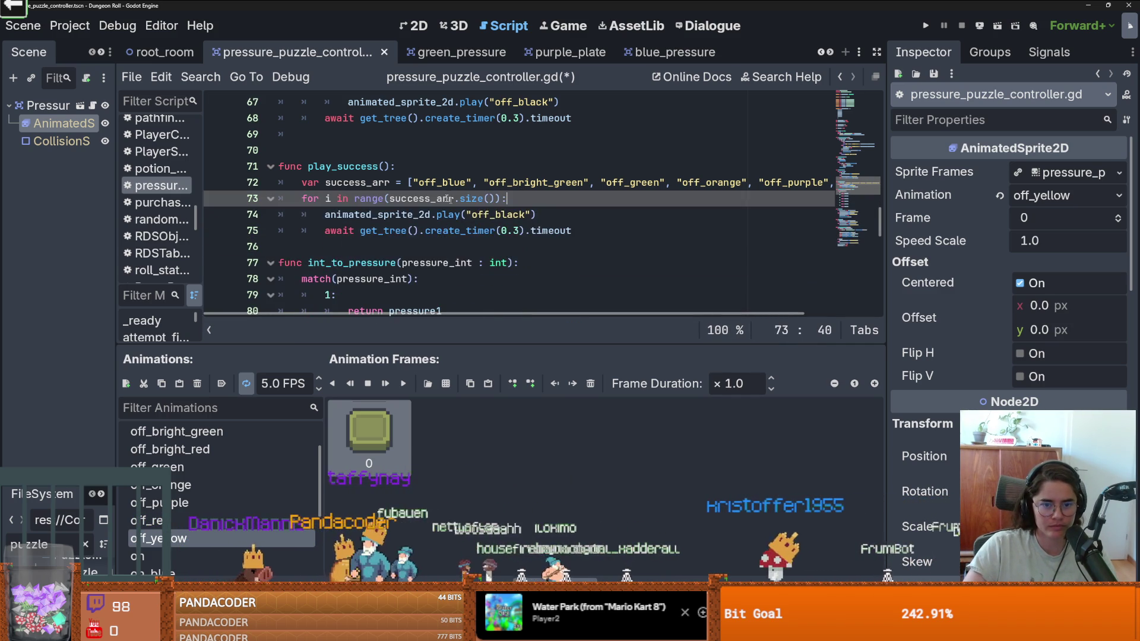
Step: Replace the off_black animation with success_arr[i] and save the controller script
{"action": "double_click", "coordinate": [362, 187]}
{"action": "left_click_drag", "start_coordinate": [531, 215], "coordinate": [472, 215]}
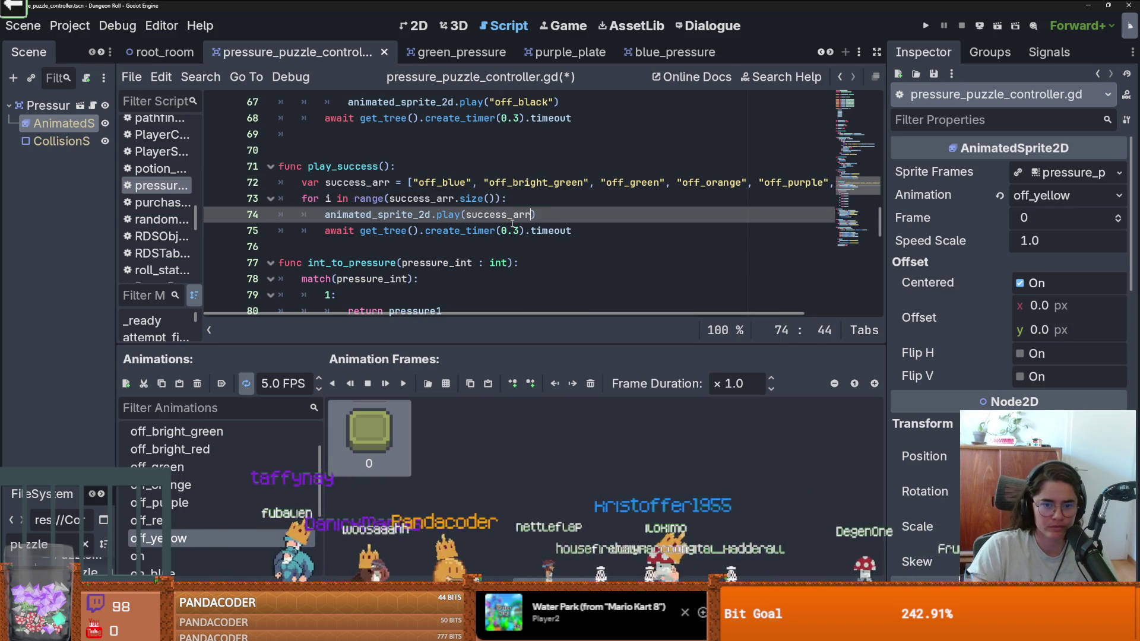
{"action": "key", "text": "ctrl+s"}
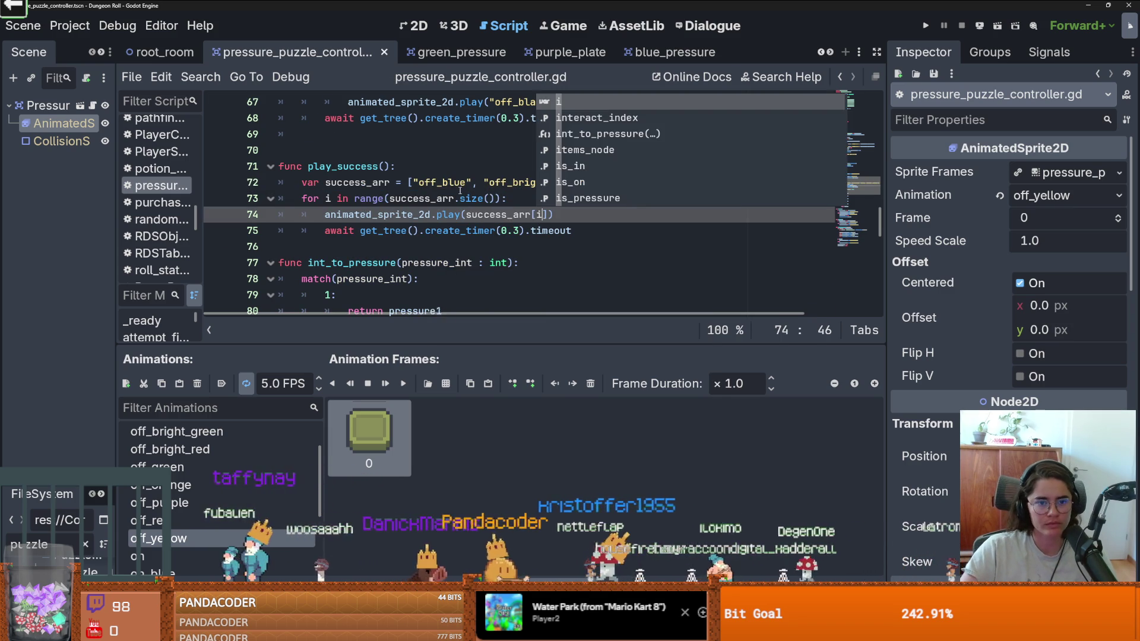
Step: Run the project, pick a room card and walk the knight into the puzzle room
{"action": "left_click", "coordinate": [932, 26]}
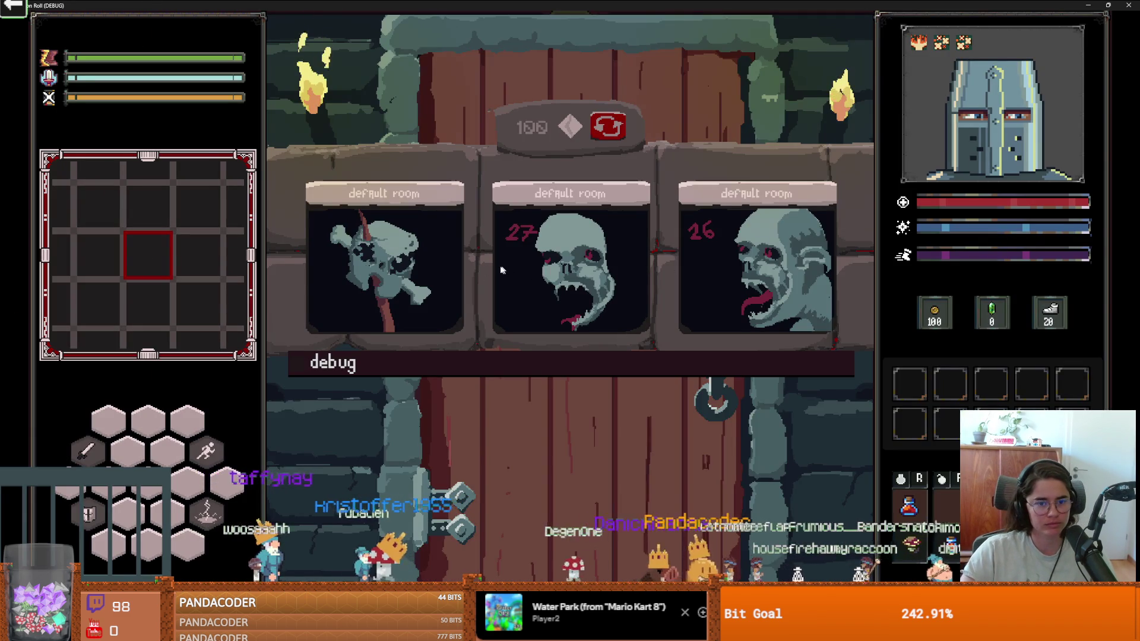
{"action": "left_click", "coordinate": [469, 266]}
{"action": "key", "text": "d"}
{"action": "key", "text": "a"}
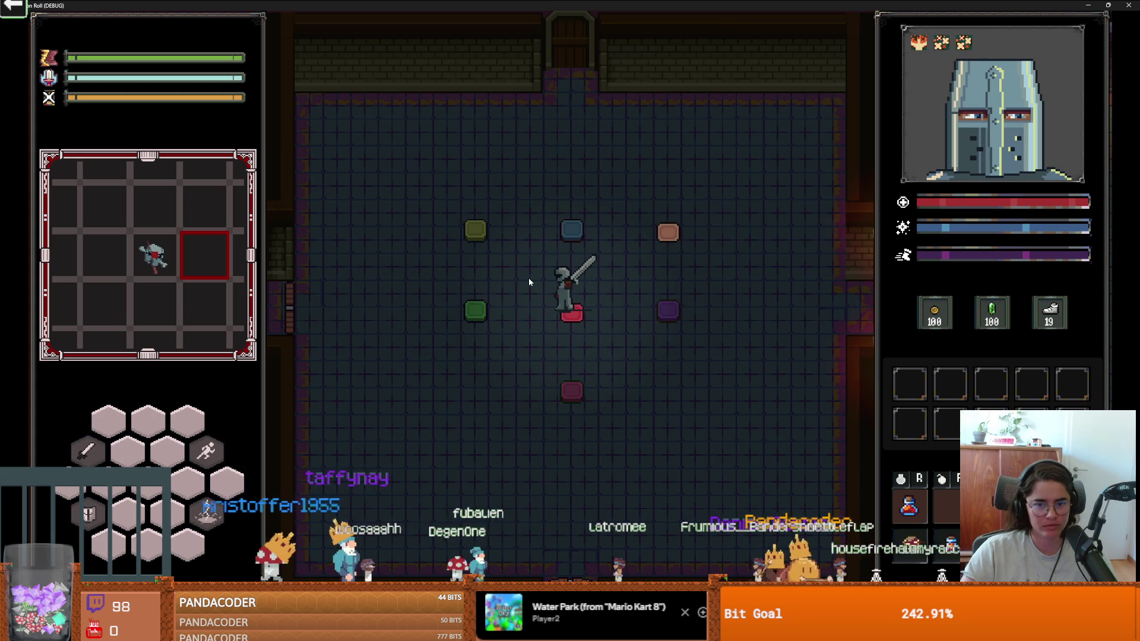
Step: Step on the purple, red, olive and blue plates until the debugger halts at line 57
{"action": "key", "text": "d"}
{"action": "key", "text": "s"}
{"action": "key", "text": "a"}
{"action": "key", "text": "w"}
{"action": "key", "text": "d"}
{"action": "key", "text": "a"}
{"action": "key", "text": "s"}
{"action": "key", "text": "d"}
{"action": "key", "text": "w"}
{"action": "key", "text": "d"}
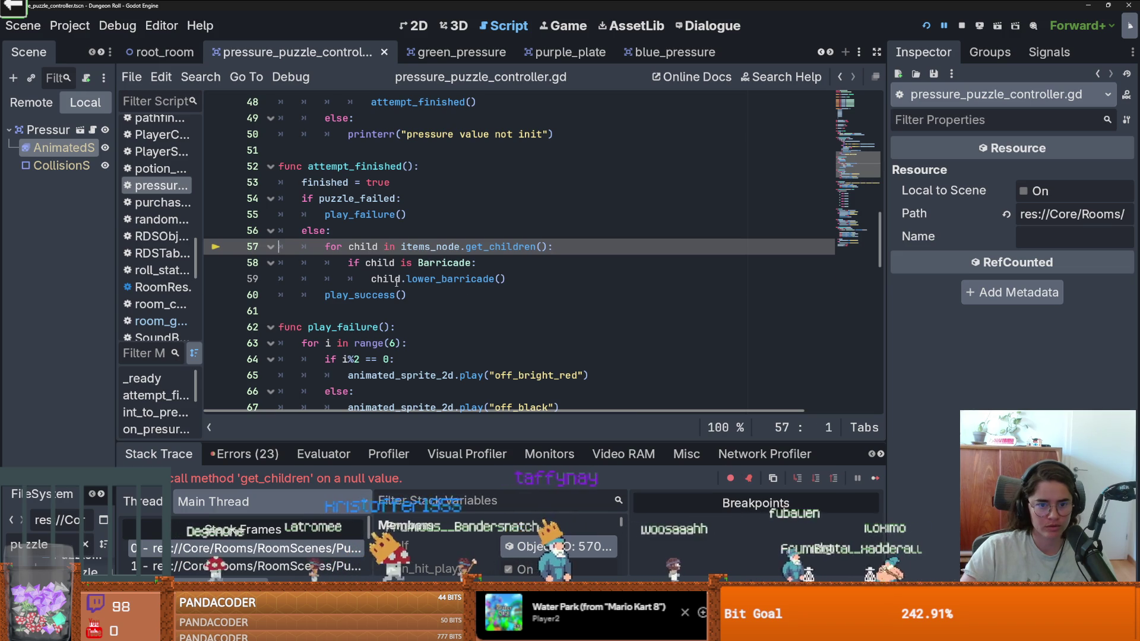
Step: Inspect the failing barricade-lowering loop at line 57, highlighting every use of child
{"action": "left_click", "coordinate": [416, 278]}
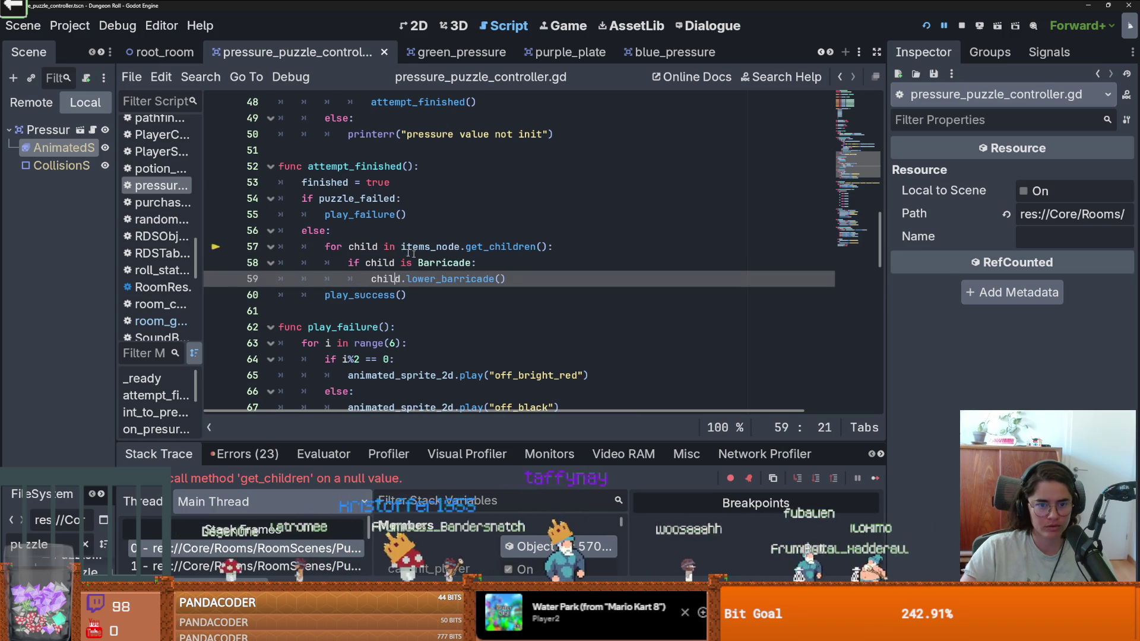
{"action": "left_click", "coordinate": [370, 246]}
{"action": "double_click", "coordinate": [370, 247]}
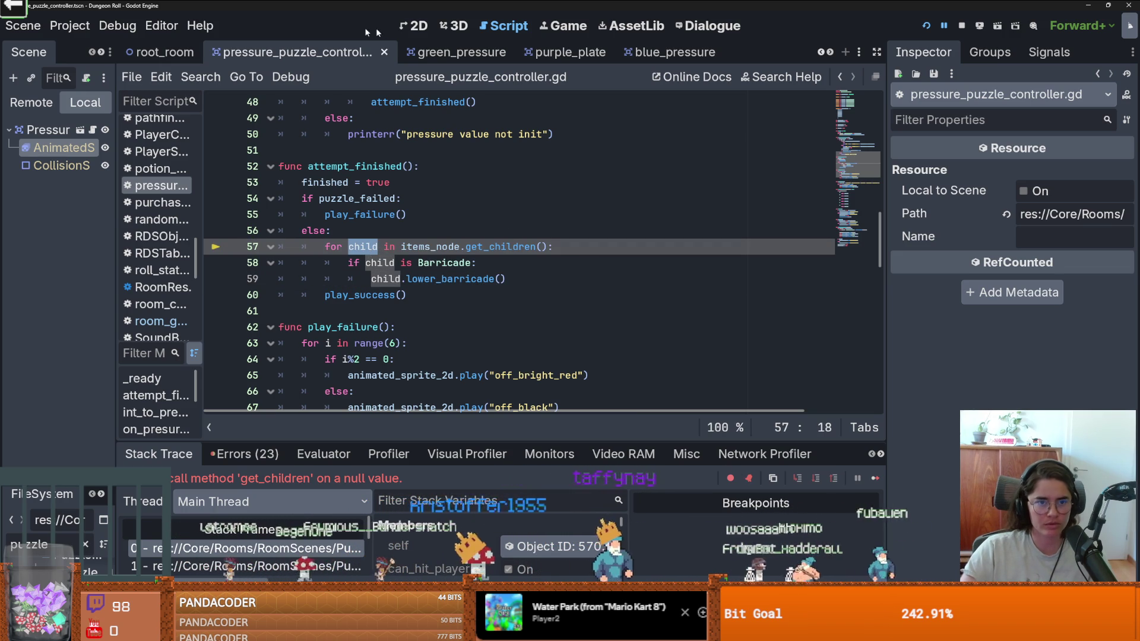
Step: Open the puzzle_4 scene and widen the Scene dock to read its node tree
{"action": "left_click", "coordinate": [172, 51]}
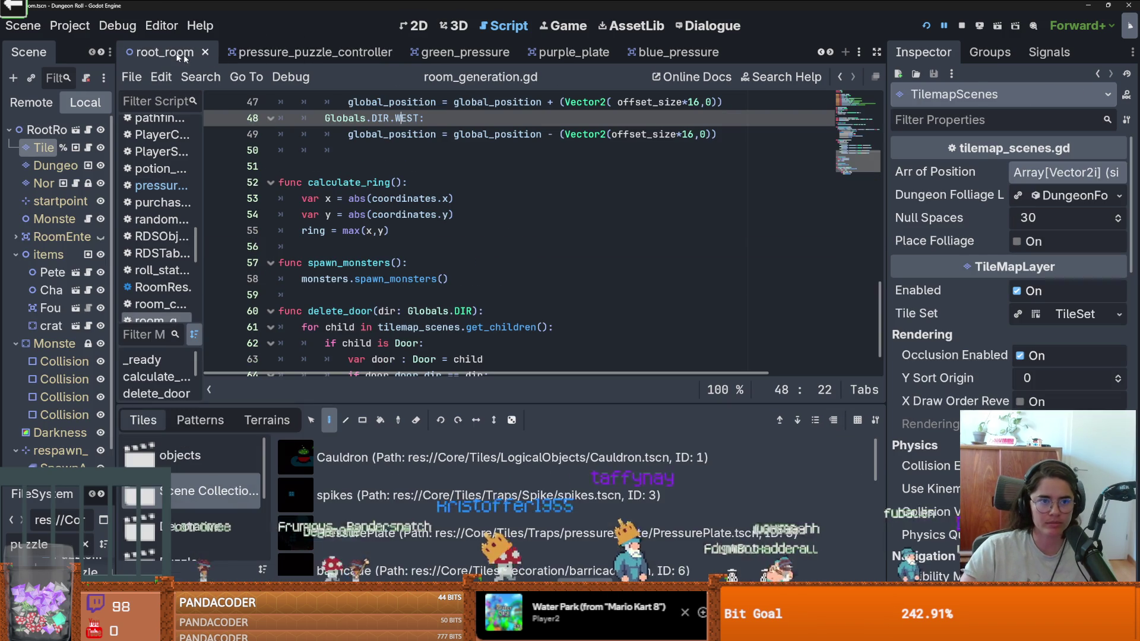
{"action": "left_click", "coordinate": [820, 52]}
{"action": "left_click", "coordinate": [821, 52]}
{"action": "left_click", "coordinate": [821, 52]}
{"action": "left_click", "coordinate": [821, 53]}
{"action": "left_click", "coordinate": [309, 52]}
{"action": "left_click_drag", "start_coordinate": [115, 267], "coordinate": [280, 267]}
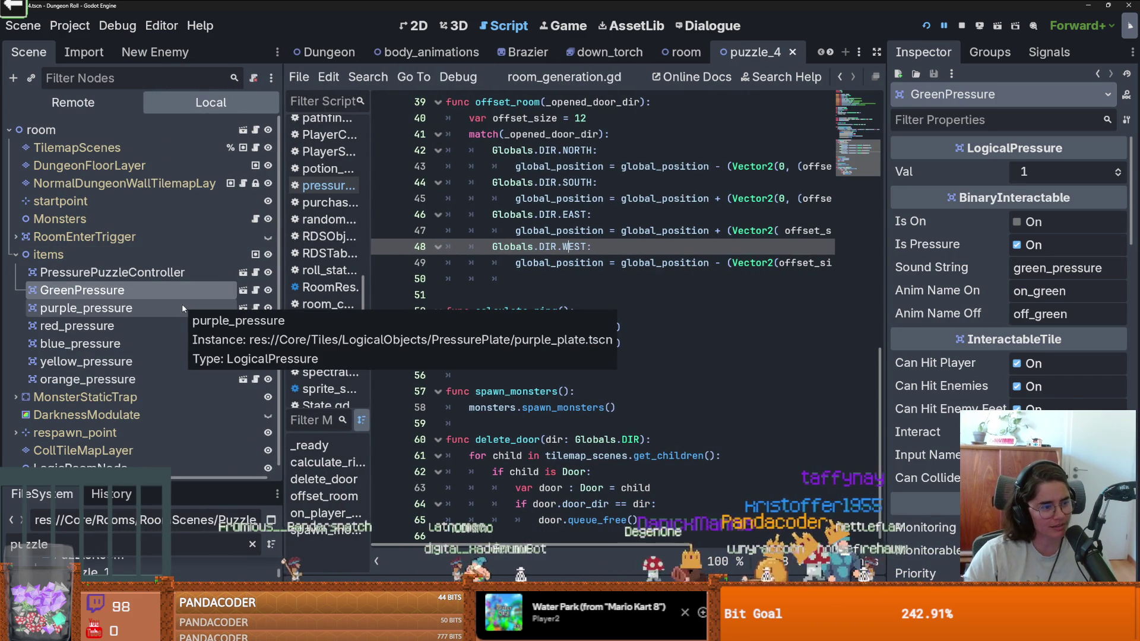
Step: Set PressurePuzzleController's Items Node to items and save puzzle_4
{"action": "left_click", "coordinate": [112, 272]}
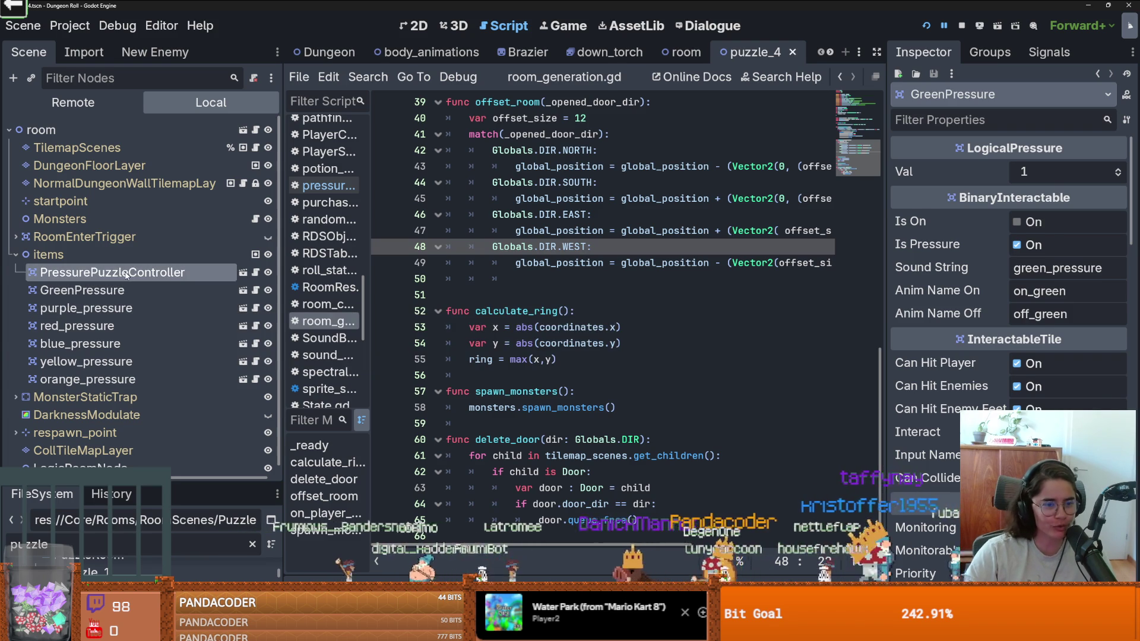
{"action": "key", "text": "ctrl+F1"}
{"action": "left_click", "coordinate": [1051, 199]}
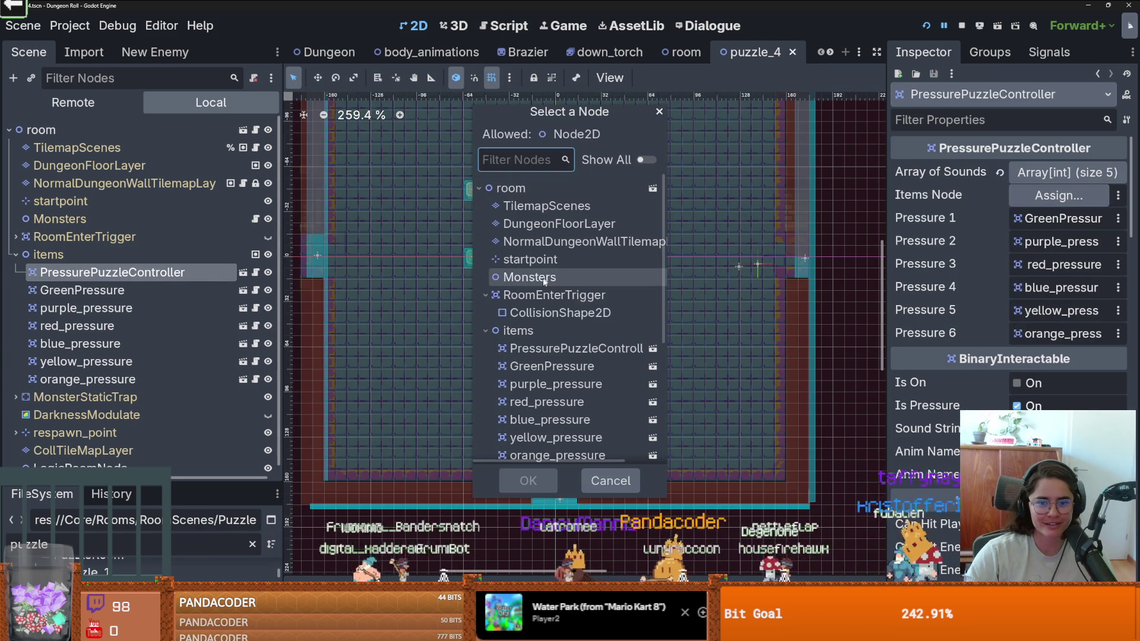
{"action": "double_click", "coordinate": [530, 337]}
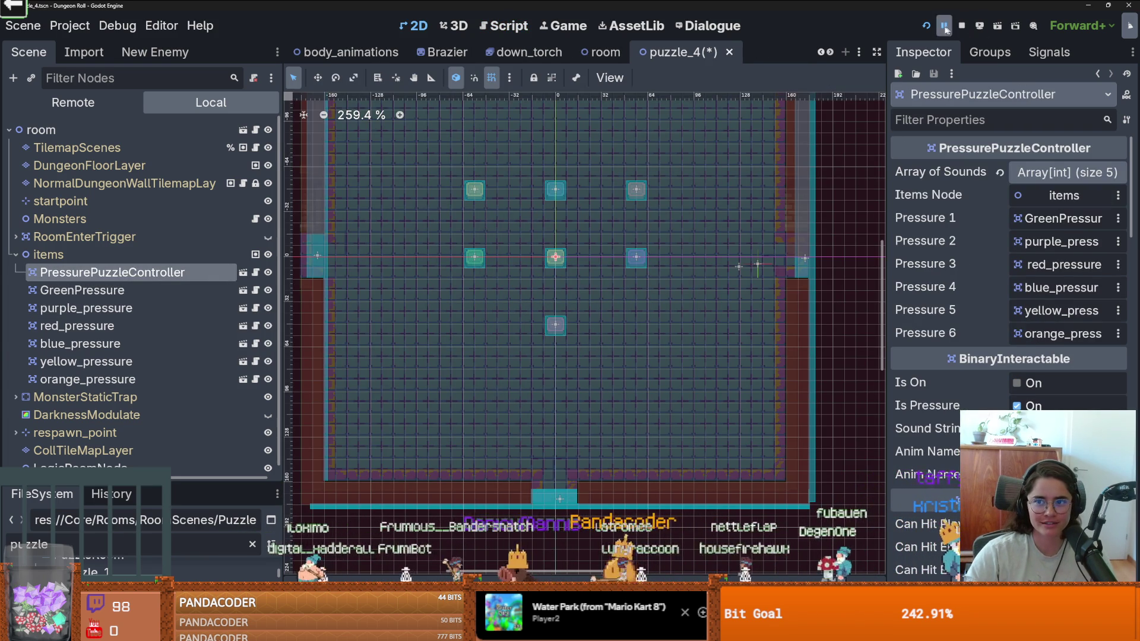
{"action": "key", "text": "ctrl+s"}
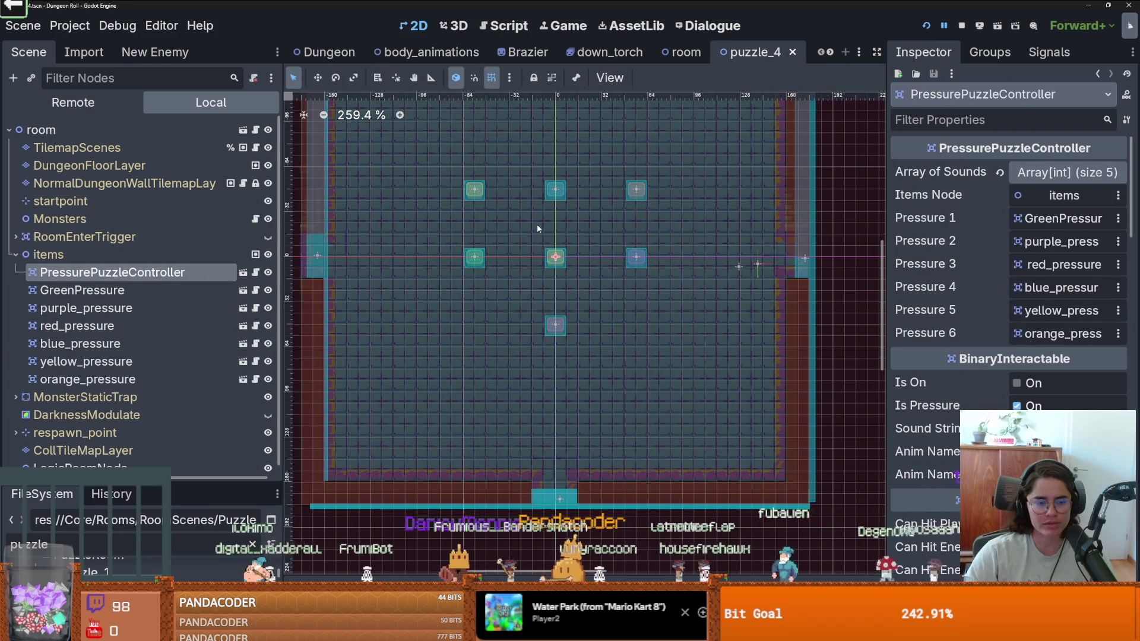
Step: Open the puzzle_room_1 scene from the scene tabs
{"action": "scroll", "coordinate": [494, 123], "scroll_direction": "down", "scroll_amount": 1}
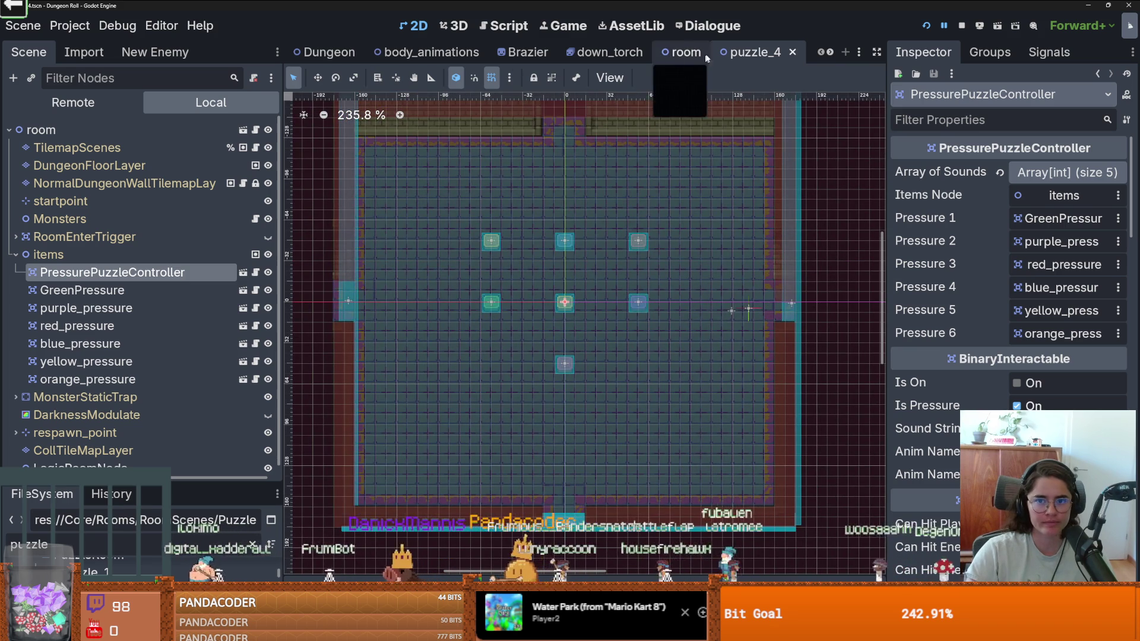
{"action": "left_click", "coordinate": [830, 52]}
{"action": "left_click", "coordinate": [830, 52]}
{"action": "left_click", "coordinate": [830, 52]}
{"action": "left_click", "coordinate": [830, 52]}
{"action": "left_click", "coordinate": [830, 52]}
{"action": "left_click", "coordinate": [831, 53]}
{"action": "left_click", "coordinate": [832, 53]}
{"action": "left_click", "coordinate": [832, 53]}
{"action": "left_click", "coordinate": [832, 53]}
{"action": "left_click", "coordinate": [832, 54]}
{"action": "left_click", "coordinate": [832, 53]}
{"action": "left_click", "coordinate": [832, 53]}
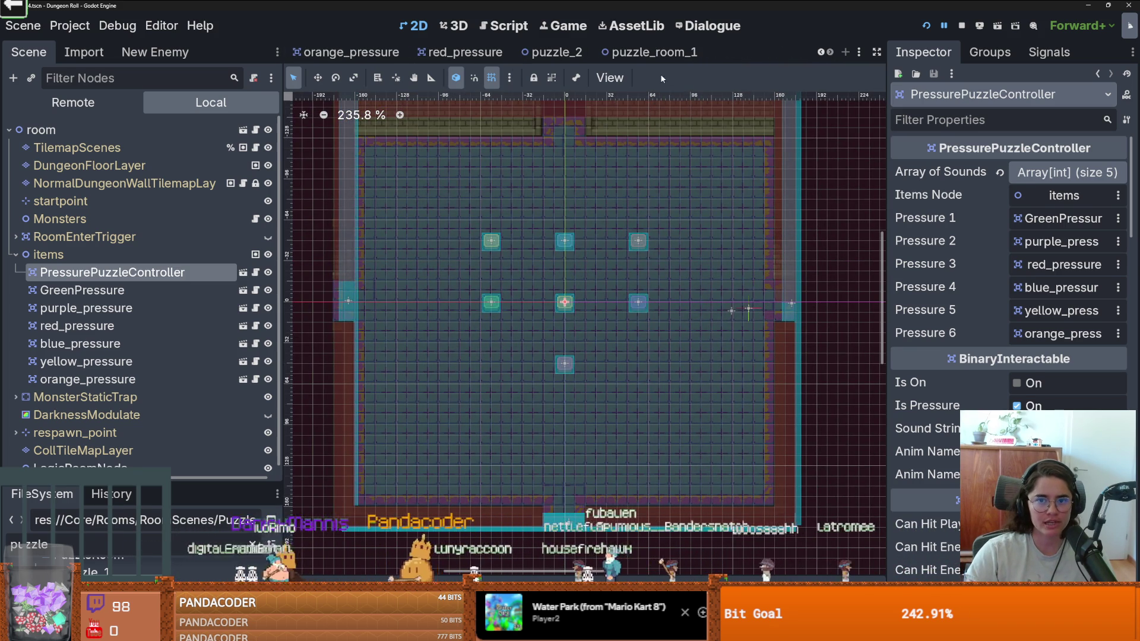
{"action": "left_click", "coordinate": [659, 52]}
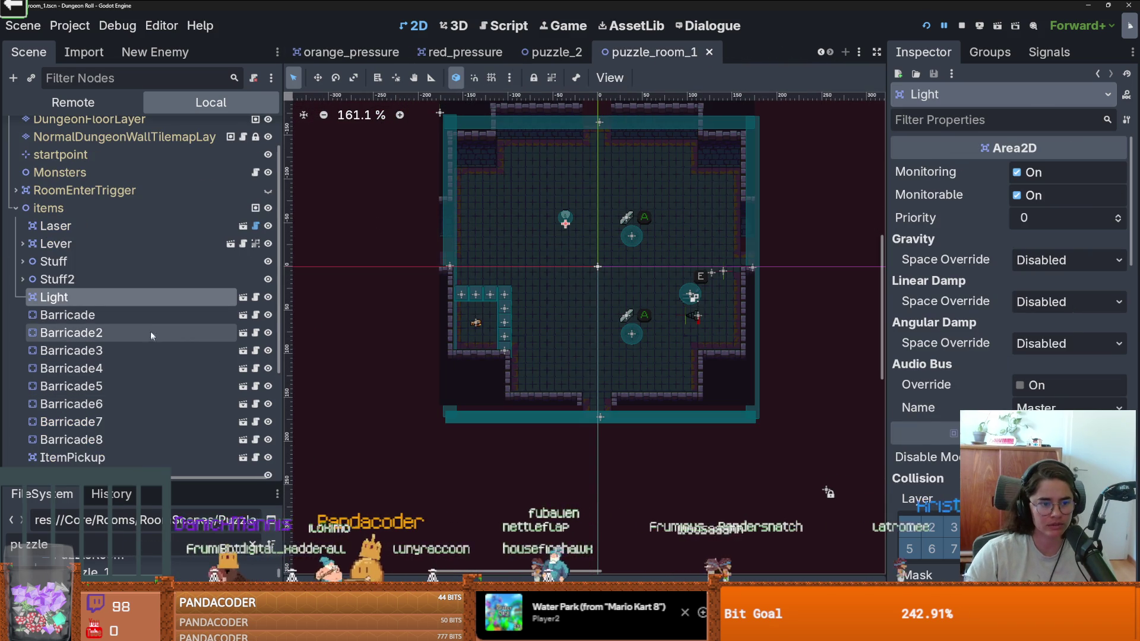
Step: Select the eight Barricade nodes, Barricade through Barricade8, in puzzle_room_1
{"action": "left_click", "coordinate": [148, 315]}
{"action": "left_click", "coordinate": [151, 439], "text": "shift"}
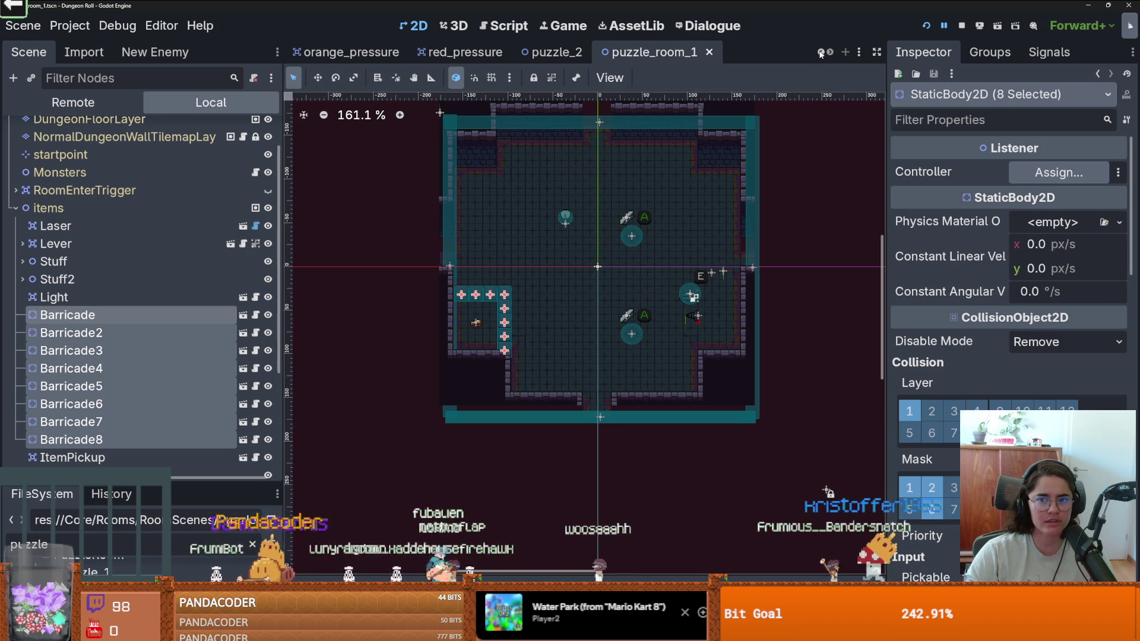
{"action": "scroll", "coordinate": [654, 53], "scroll_direction": "up", "scroll_amount": 10}
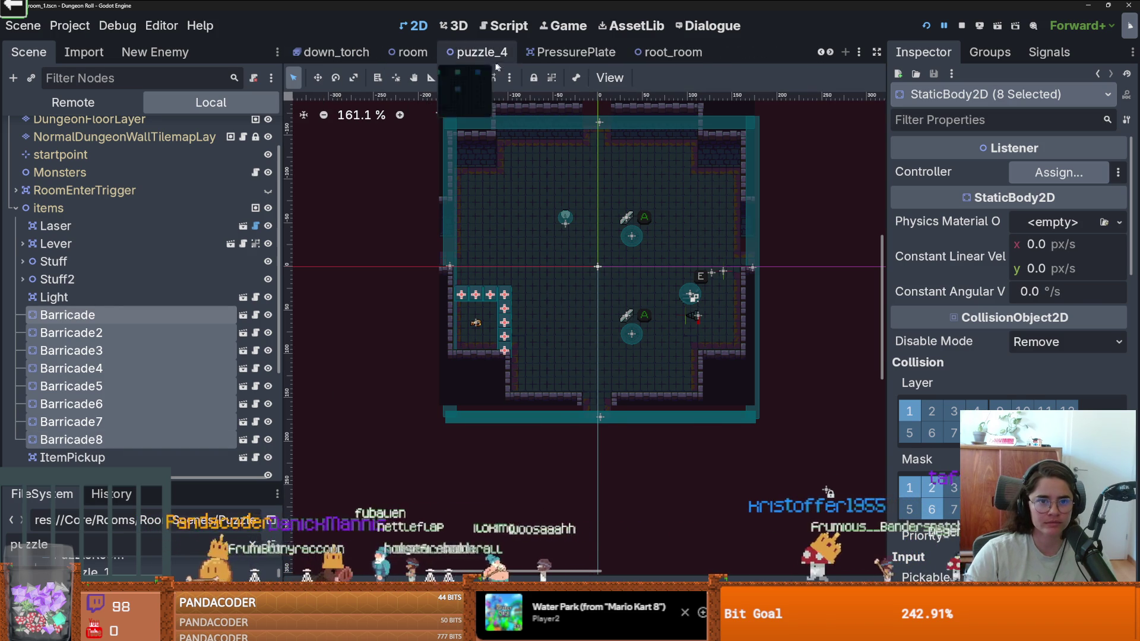
Step: Paste the eight barricades into puzzle_4 and start instancing a child scene under items
{"action": "left_click", "coordinate": [501, 55]}
{"action": "key", "text": "ctrl+v"}
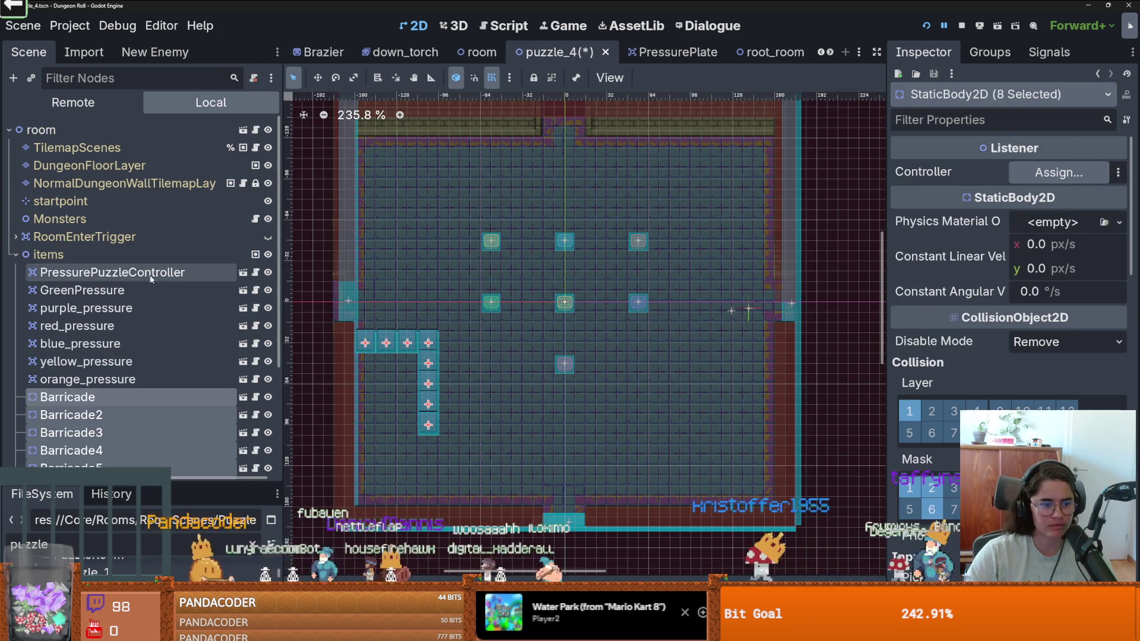
{"action": "mouse_move", "coordinate": [462, 352]}
{"action": "left_mouse_down"}
{"action": "mouse_move", "coordinate": [491, 269]}
{"action": "mouse_move", "coordinate": [473, 338]}
{"action": "left_mouse_up"}
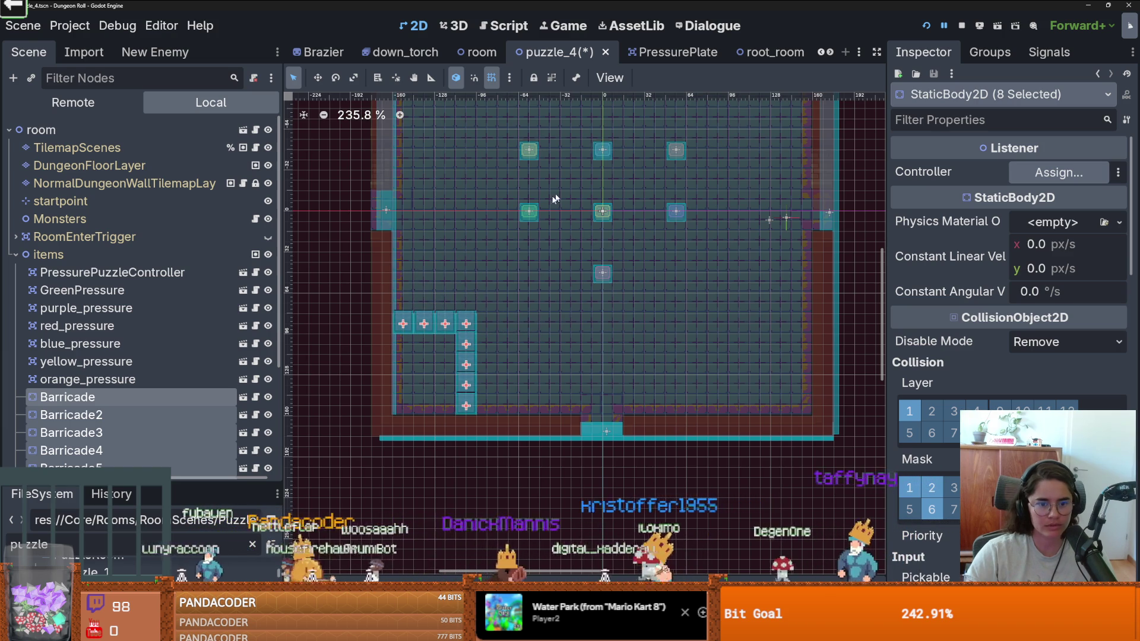
{"action": "left_click", "coordinate": [48, 254]}
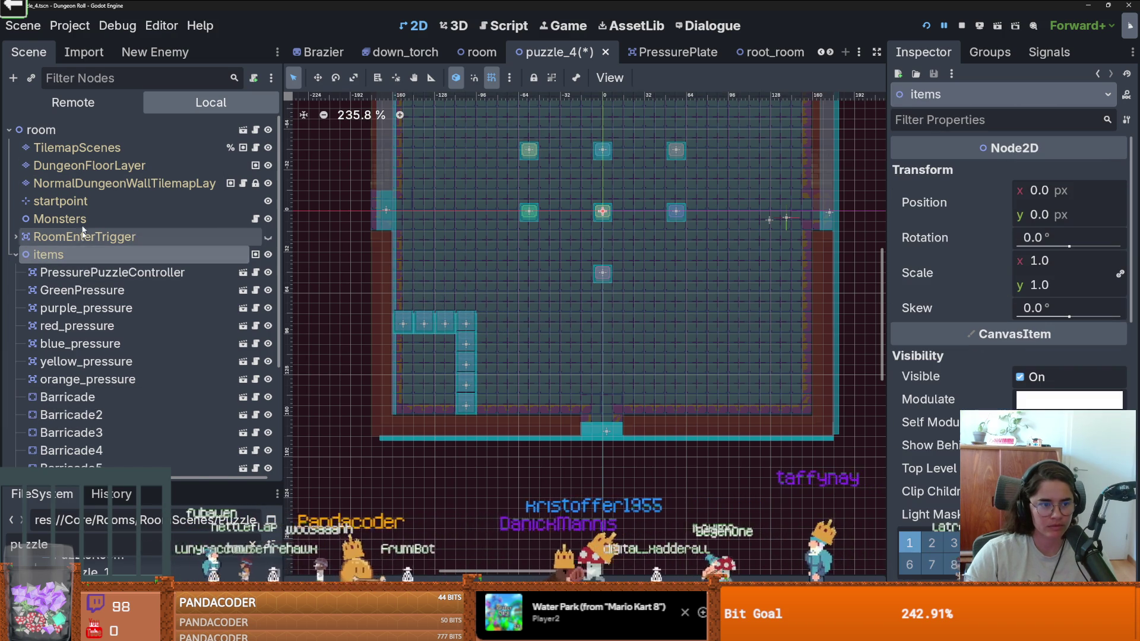
{"action": "left_click", "coordinate": [35, 77]}
Step: Instance item_pickup.tscn under items and move it inside the lower-left barricade enclosure
{"action": "type", "text": "item"}
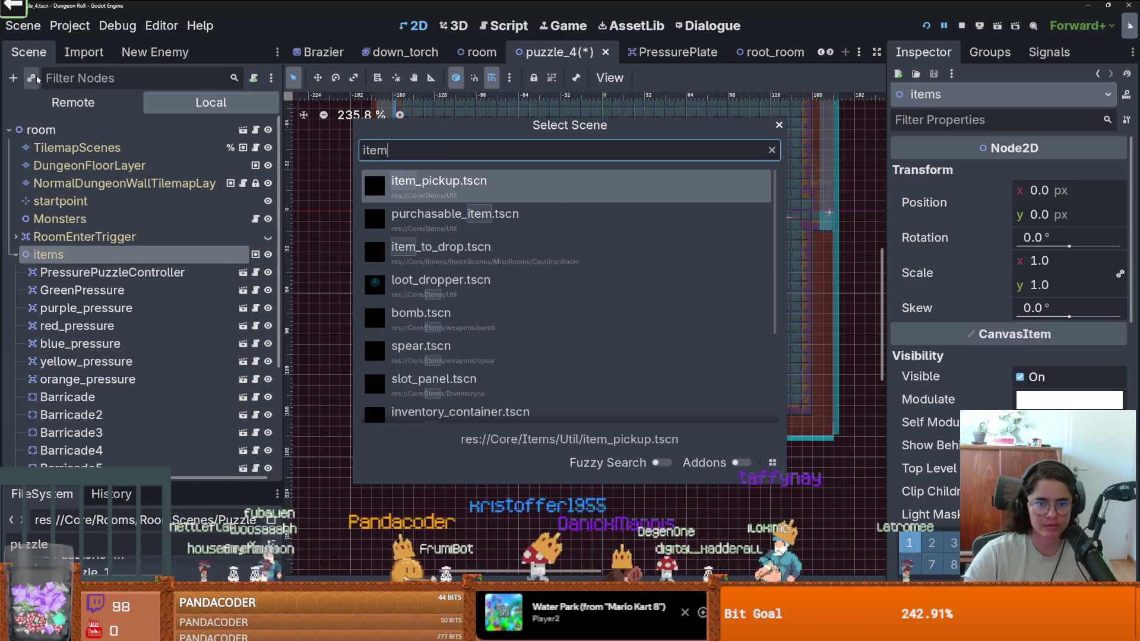
{"action": "key", "text": "Return"}
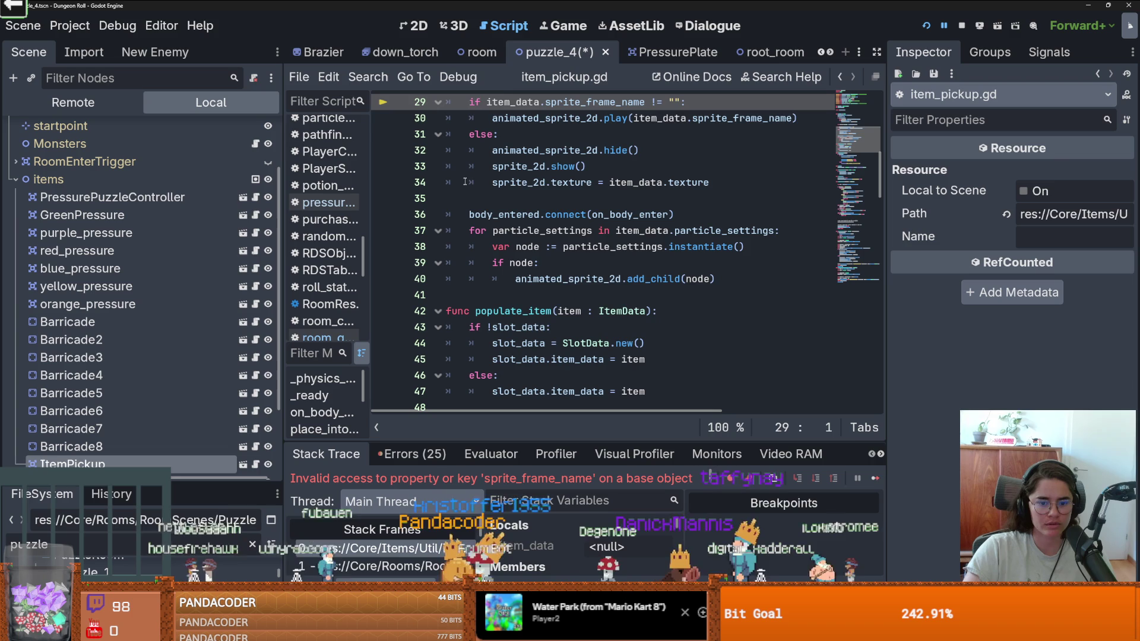
{"action": "left_click", "coordinate": [962, 26]}
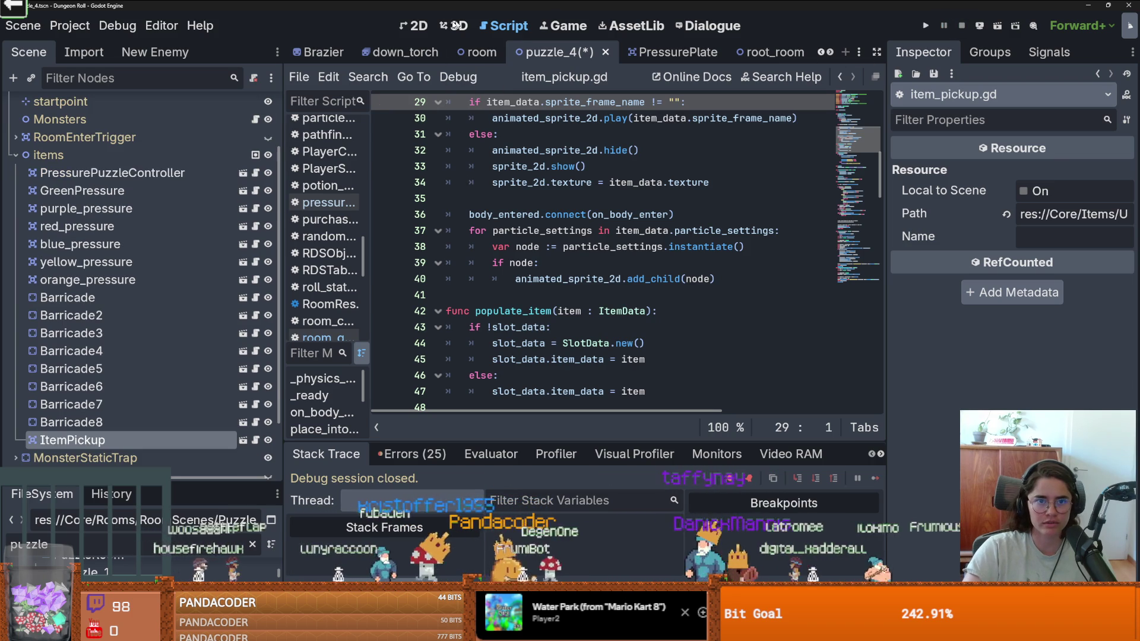
{"action": "left_click", "coordinate": [414, 26]}
{"action": "right_click", "coordinate": [420, 371]}
{"action": "left_click", "coordinate": [474, 439]}
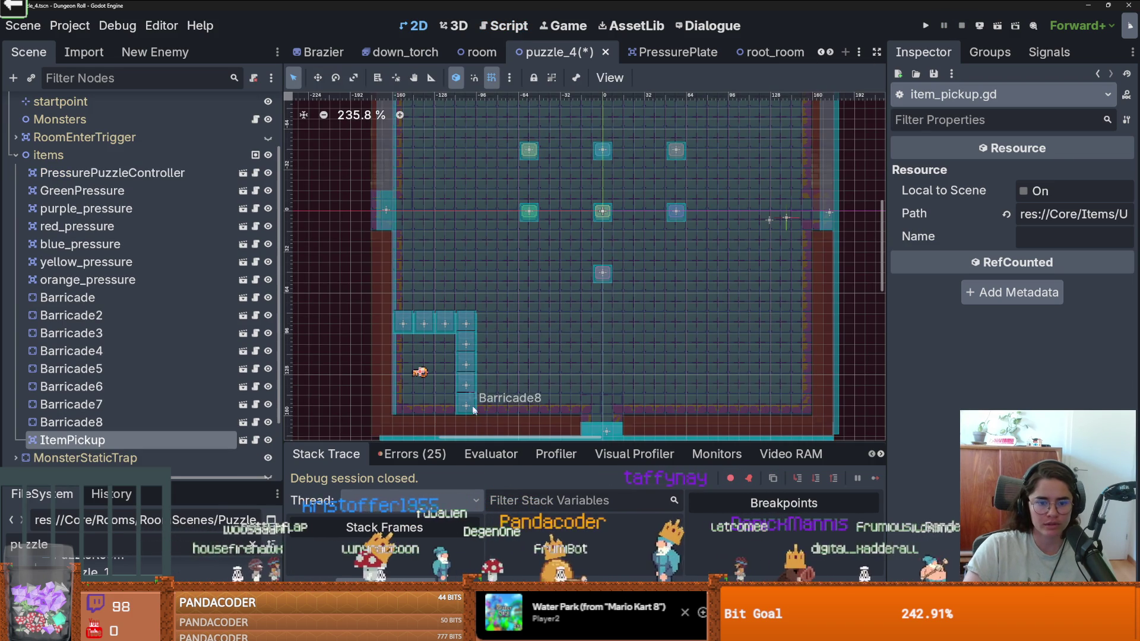
{"action": "scroll", "coordinate": [126, 396], "scroll_direction": "down", "scroll_amount": 3}
{"action": "left_click", "coordinate": [108, 375]}
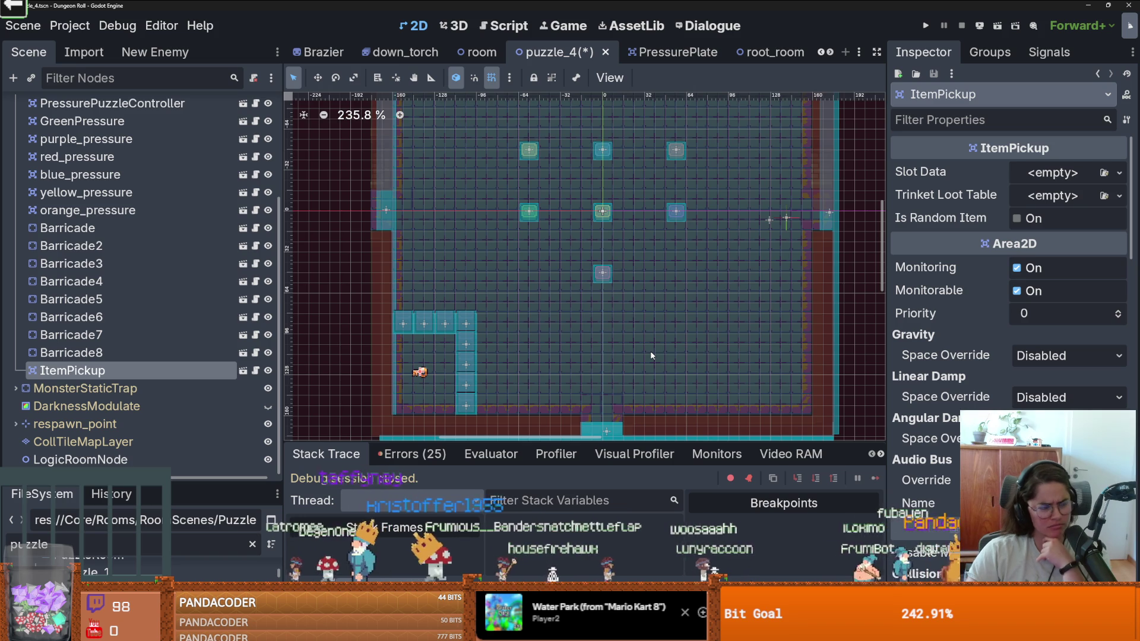
Step: Give the ItemPickup new SlotData holding Key_1.tres, save puzzle_4 and run the game
{"action": "left_click", "coordinate": [1050, 173]}
{"action": "left_click", "coordinate": [1060, 215]}
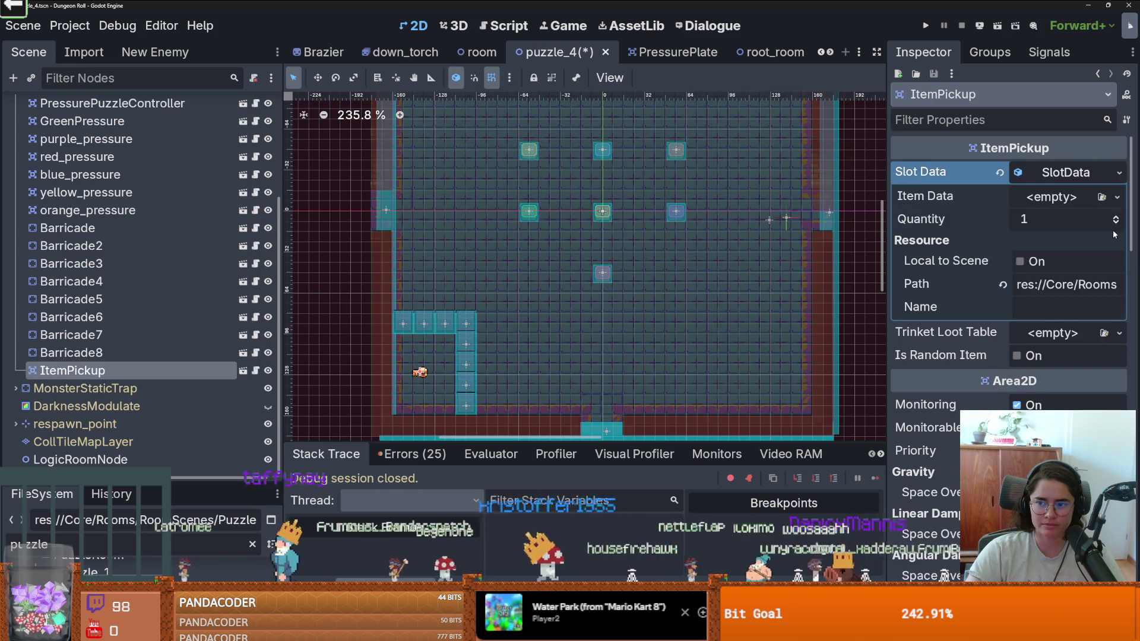
{"action": "left_click", "coordinate": [1117, 198]}
{"action": "left_click", "coordinate": [1052, 381]}
{"action": "type", "text": "do"}
{"action": "key", "text": "BackSpace"}
{"action": "key", "text": "BackSpace"}
{"action": "key", "text": "BackSpace"}
{"action": "type", "text": "key"}
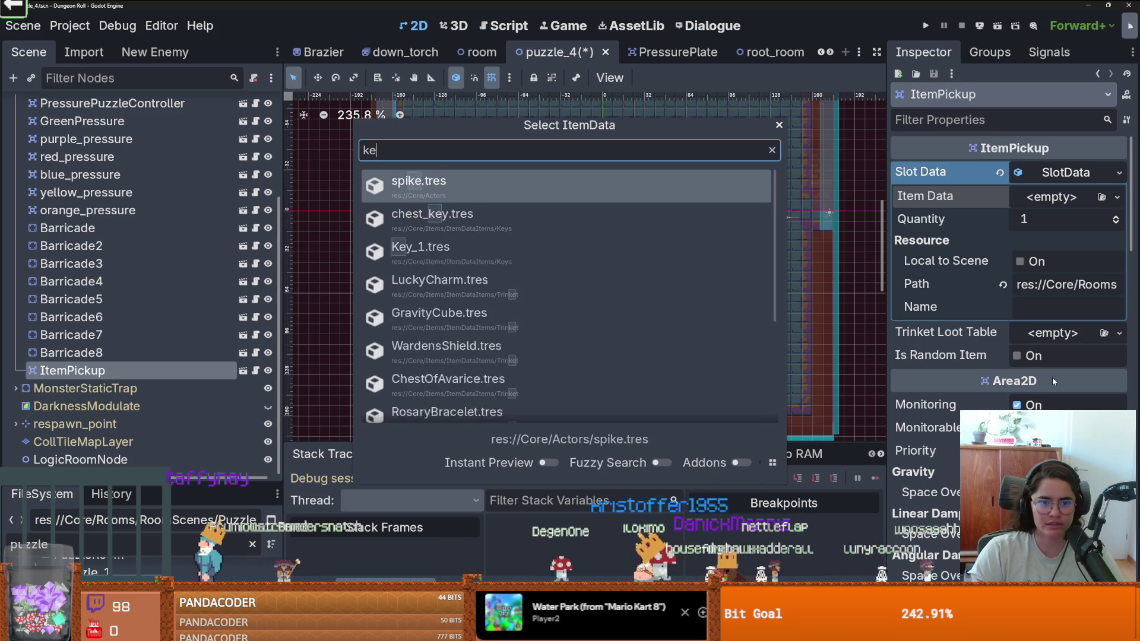
{"action": "double_click", "coordinate": [508, 219]}
{"action": "key", "text": "ctrl+s"}
{"action": "left_click", "coordinate": [924, 26]}
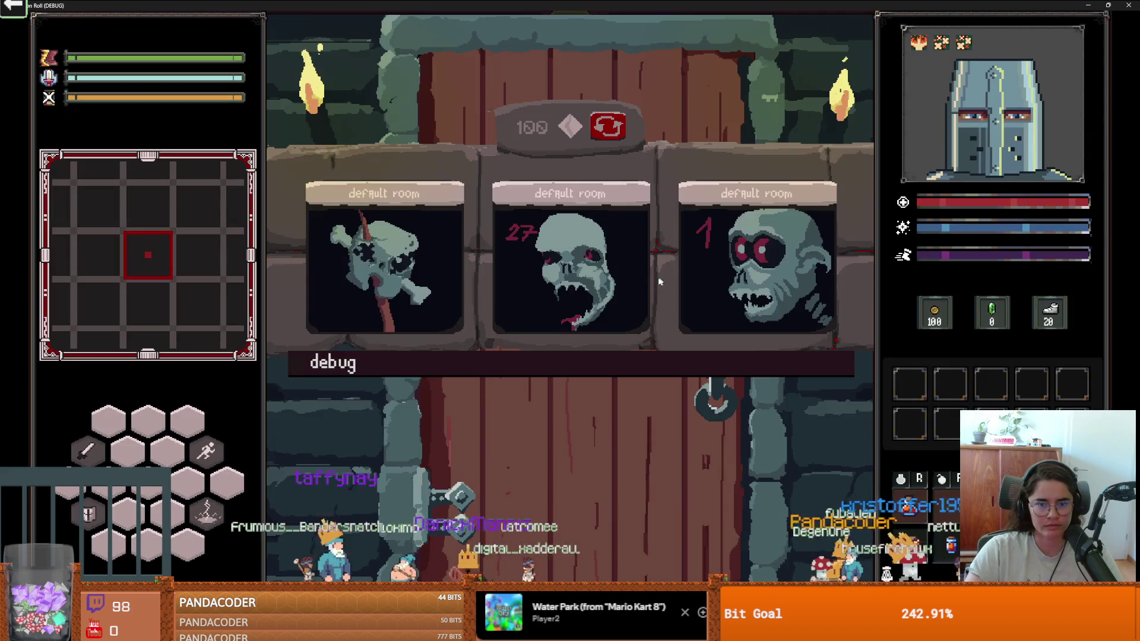
Step: Pick a room card and walk the knight onto and off the centre plate
{"action": "left_click", "coordinate": [570, 270]}
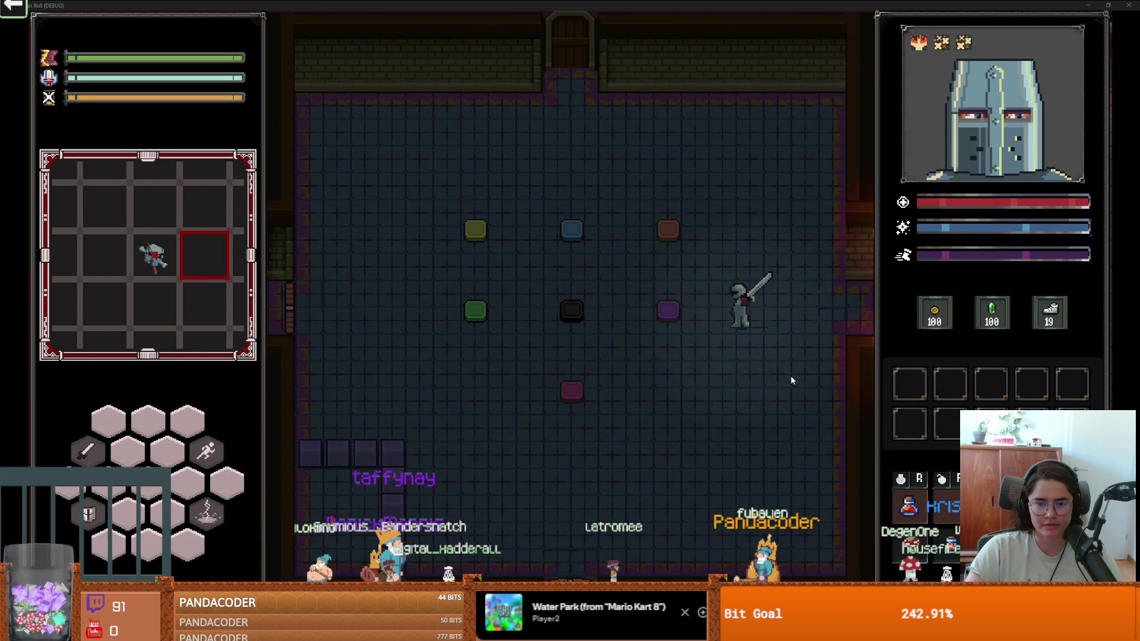
{"action": "key", "text": "a"}
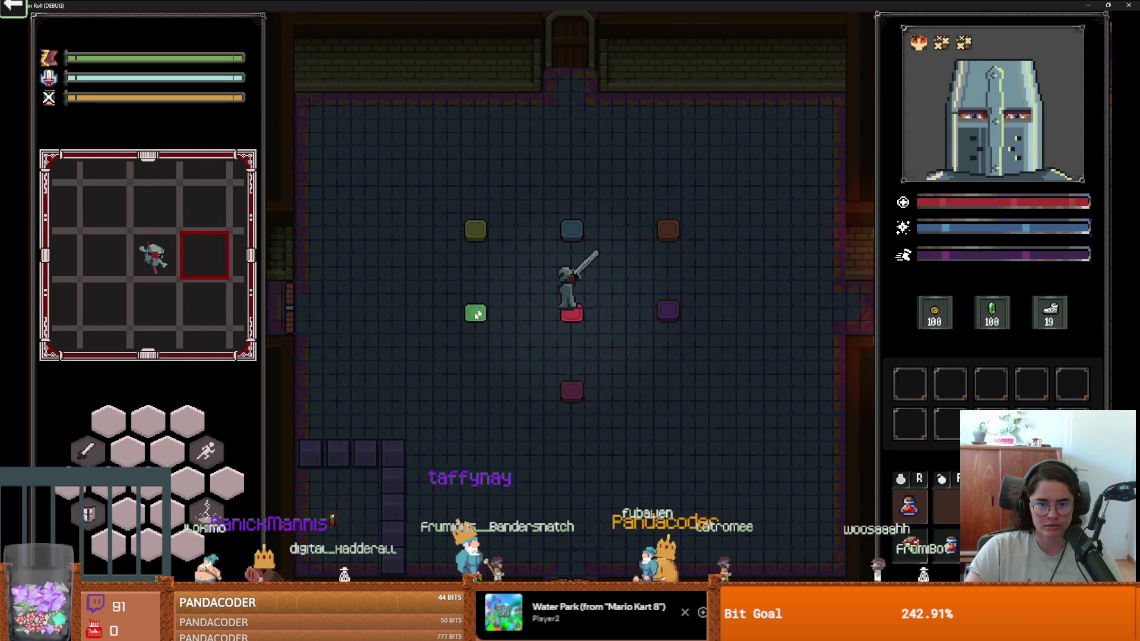
{"action": "key", "text": "d"}
{"action": "key", "text": "s"}
Step: Walk the knight onto the orange and blue plates, then shrink the game window
{"action": "key", "text": "w"}
{"action": "key", "text": "d"}
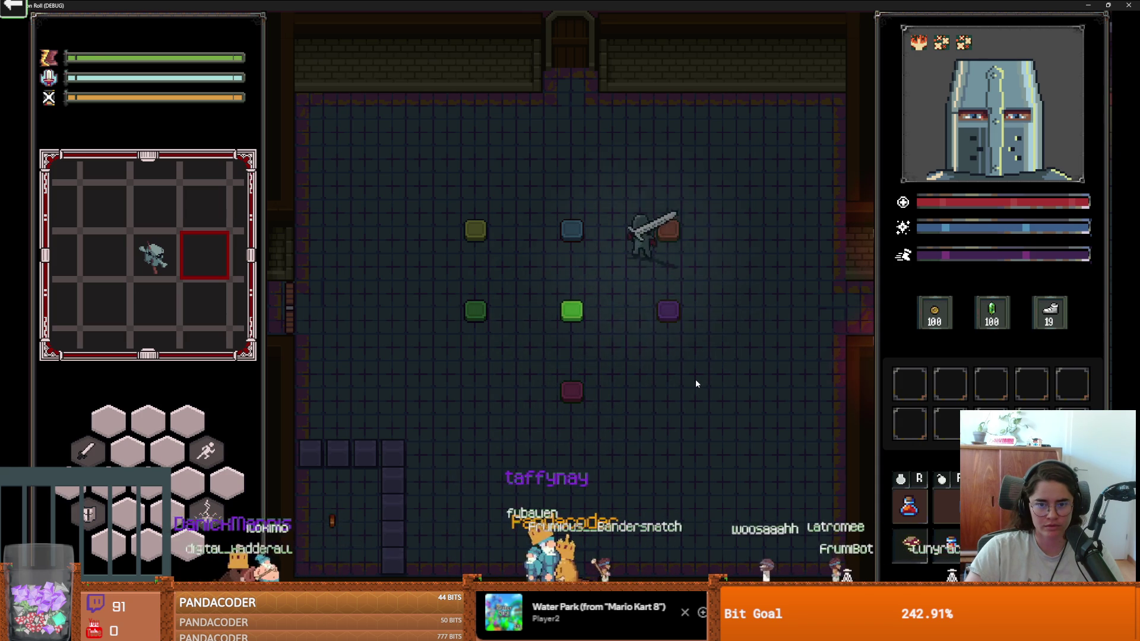
{"action": "key", "text": "a"}
{"action": "key", "text": "s"}
{"action": "key", "text": "w"}
{"action": "key", "text": "d"}
{"action": "key", "text": "d"}
{"action": "key", "text": "w"}
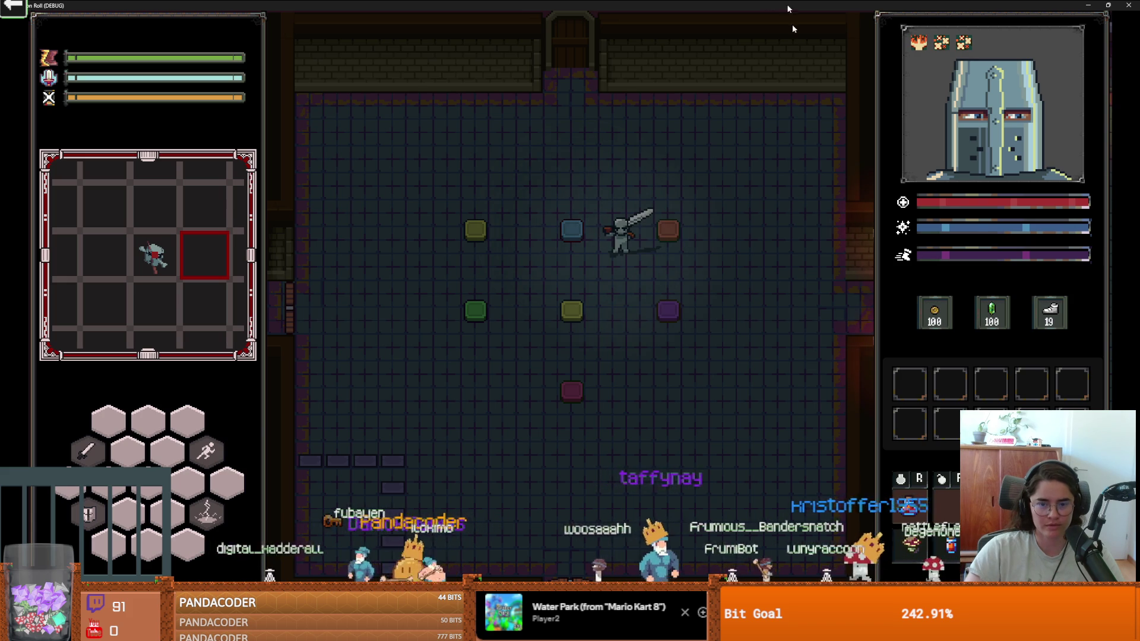
{"action": "key", "text": "super+Down"}
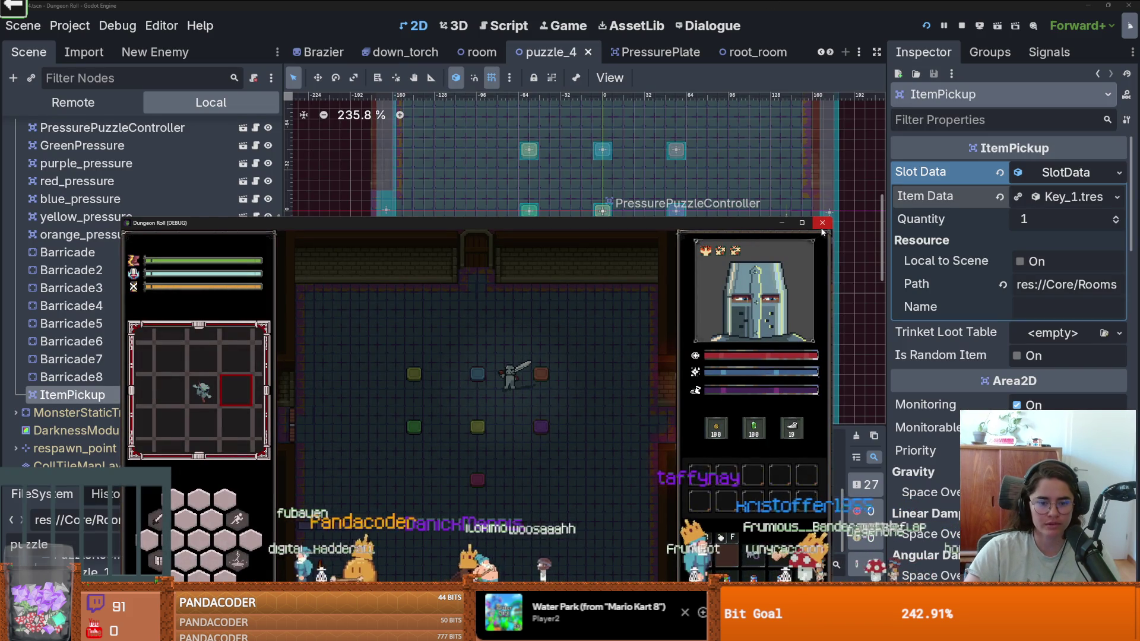
Step: Stop the game and switch to the Dungeon scene to view its sound player nodes
{"action": "left_click", "coordinate": [822, 228]}
{"action": "scroll", "coordinate": [212, 333], "scroll_direction": "up", "scroll_amount": 3}
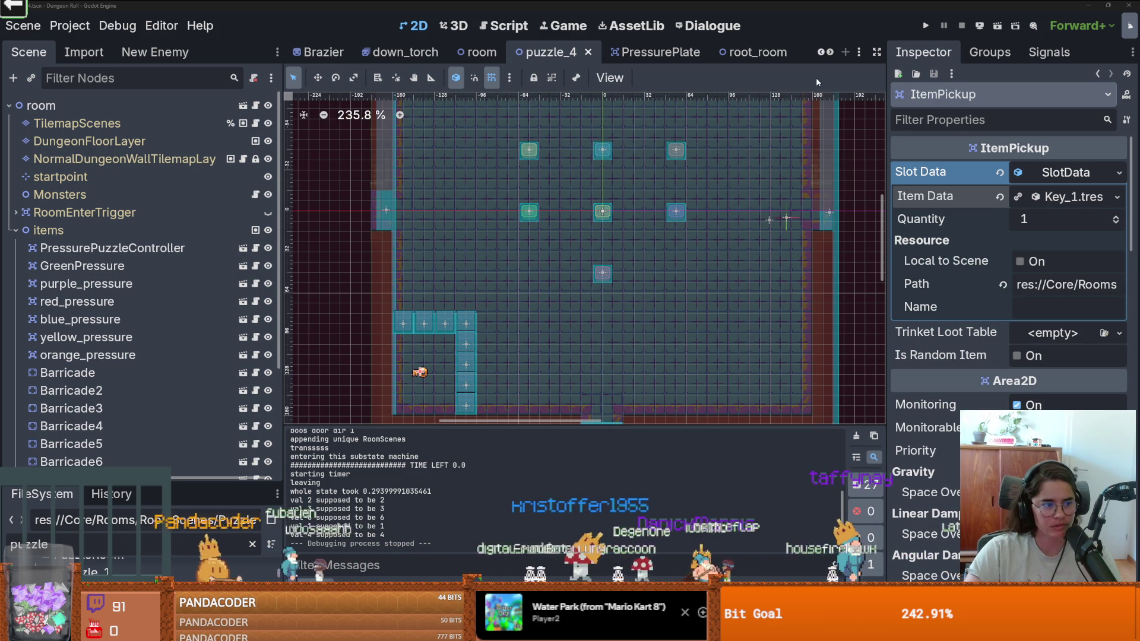
{"action": "left_click", "coordinate": [825, 54]}
{"action": "left_click", "coordinate": [824, 54]}
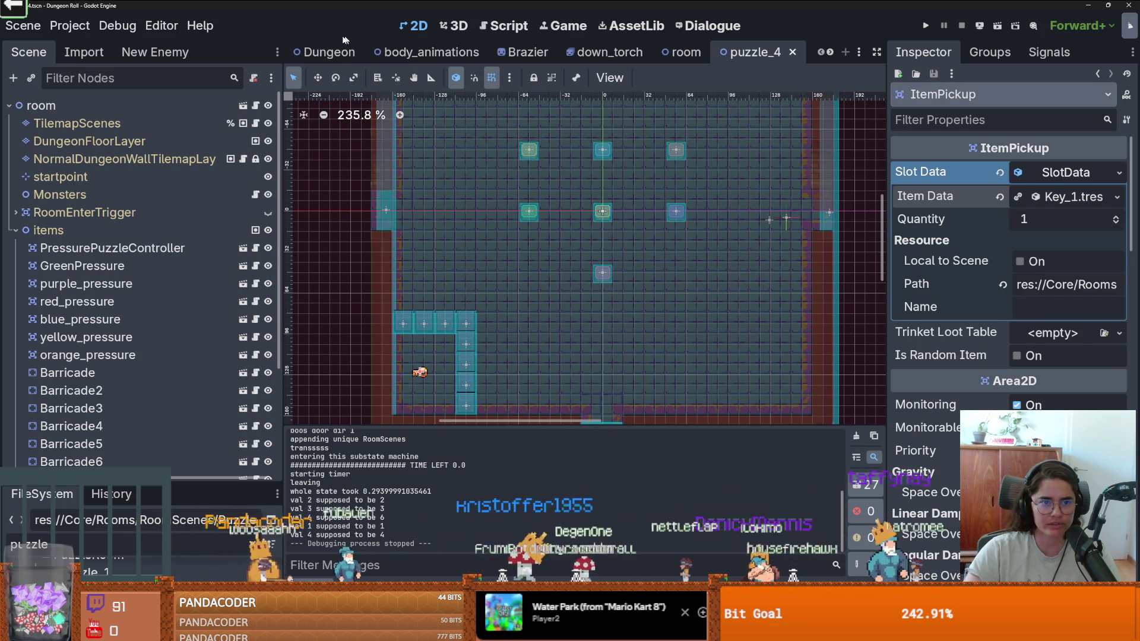
{"action": "left_click", "coordinate": [330, 52]}
{"action": "scroll", "coordinate": [142, 256], "scroll_direction": "up", "scroll_amount": 5}
Step: Preview the power_up_hit sound by toggling Playing on and off
{"action": "scroll", "coordinate": [143, 255], "scroll_direction": "up", "scroll_amount": 3}
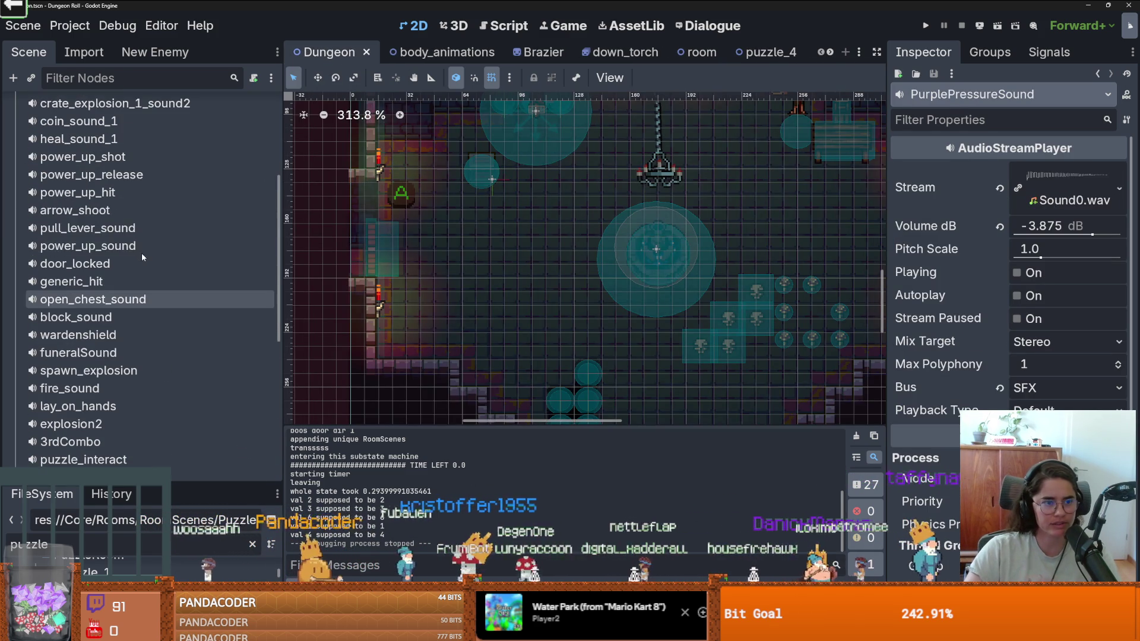
{"action": "left_click", "coordinate": [89, 192]}
{"action": "left_click", "coordinate": [1018, 246]}
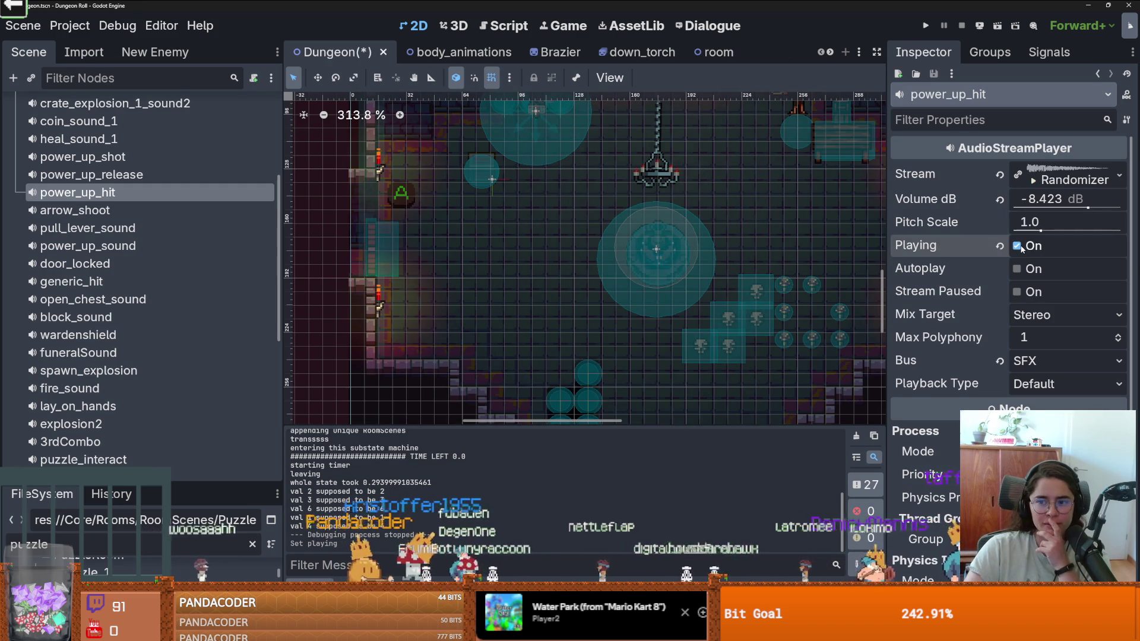
{"action": "left_click", "coordinate": [1000, 247]}
Step: Select 3rdCombo, then play the puzzle_interact sound to hear it
{"action": "scroll", "coordinate": [138, 218], "scroll_direction": "up", "scroll_amount": 5}
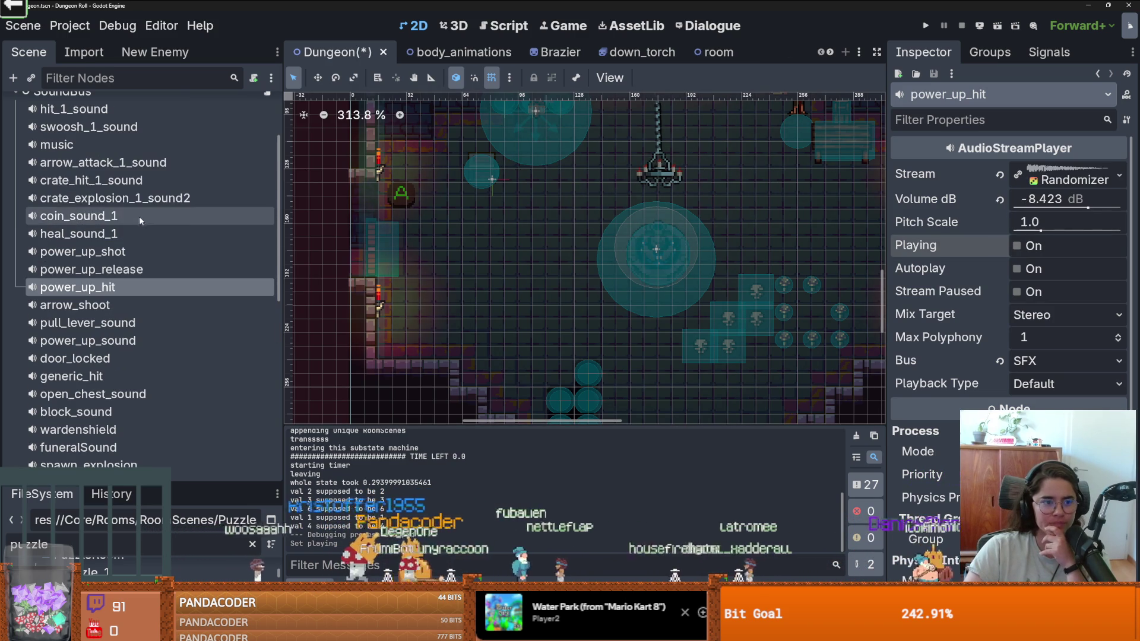
{"action": "scroll", "coordinate": [144, 205], "scroll_direction": "up", "scroll_amount": 3}
{"action": "scroll", "coordinate": [145, 209], "scroll_direction": "down", "scroll_amount": 10}
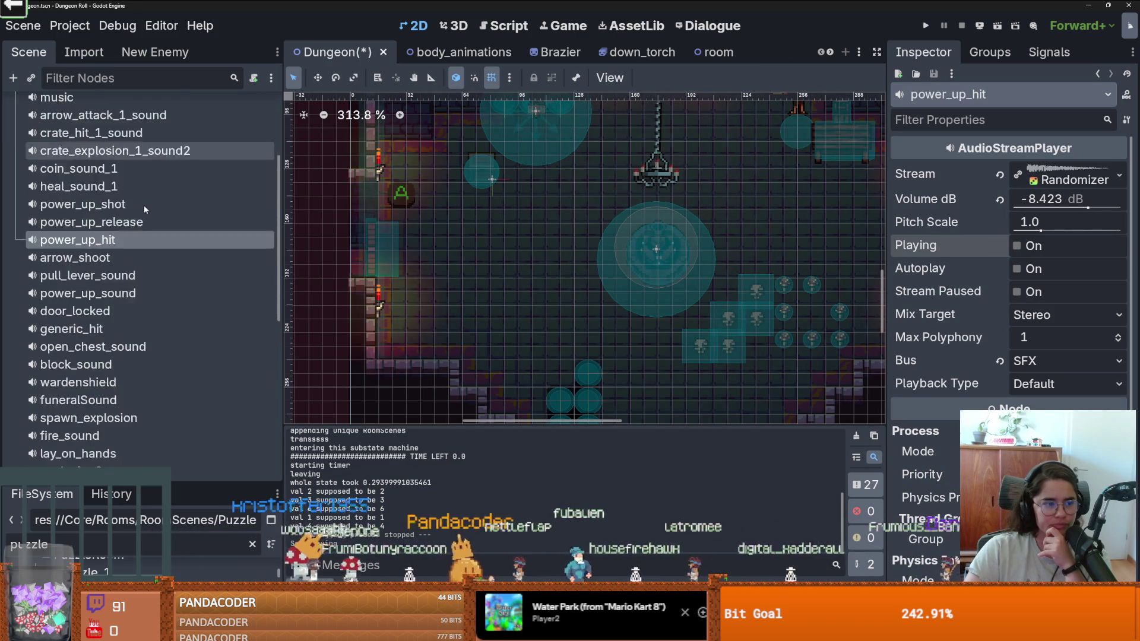
{"action": "scroll", "coordinate": [109, 325], "scroll_direction": "down", "scroll_amount": 5}
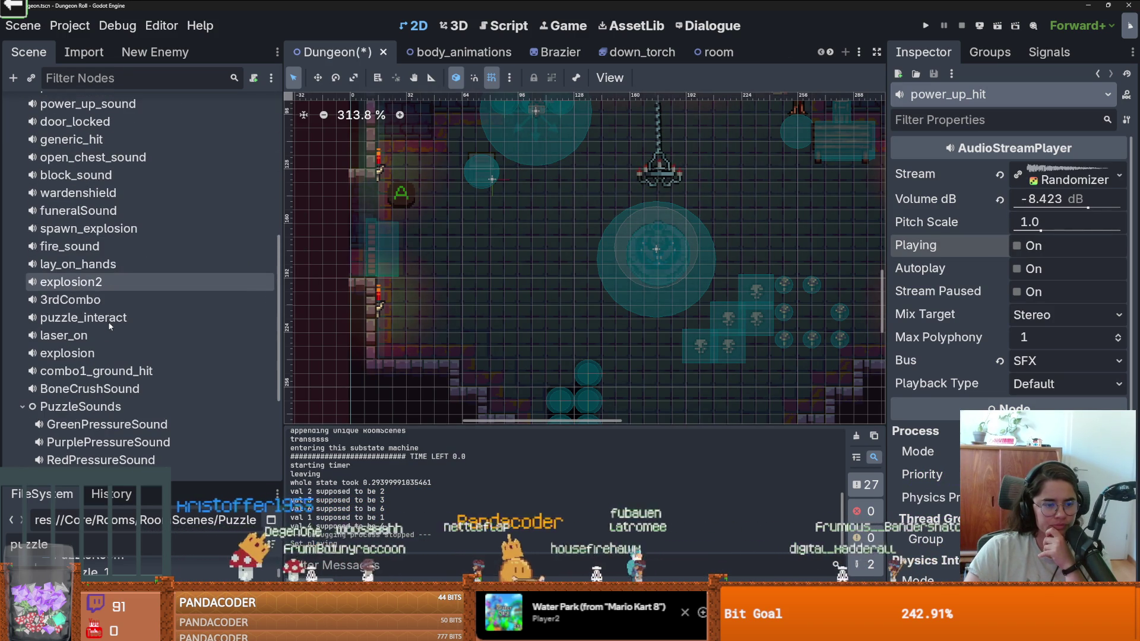
{"action": "left_click", "coordinate": [113, 307]}
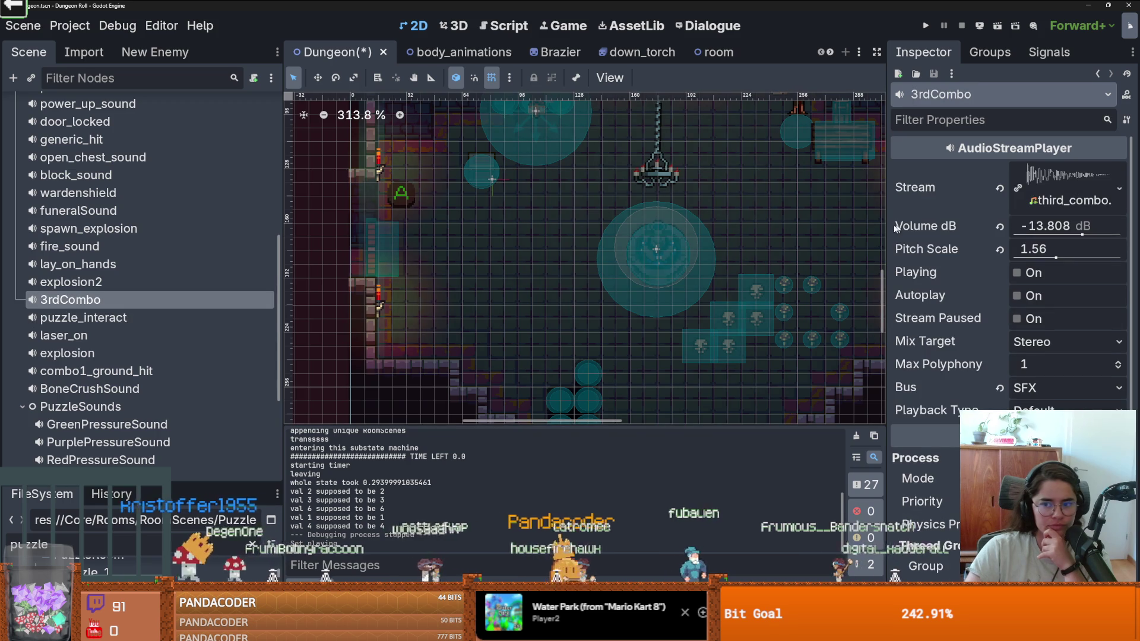
{"action": "left_click", "coordinate": [114, 316]}
{"action": "left_click", "coordinate": [1017, 273]}
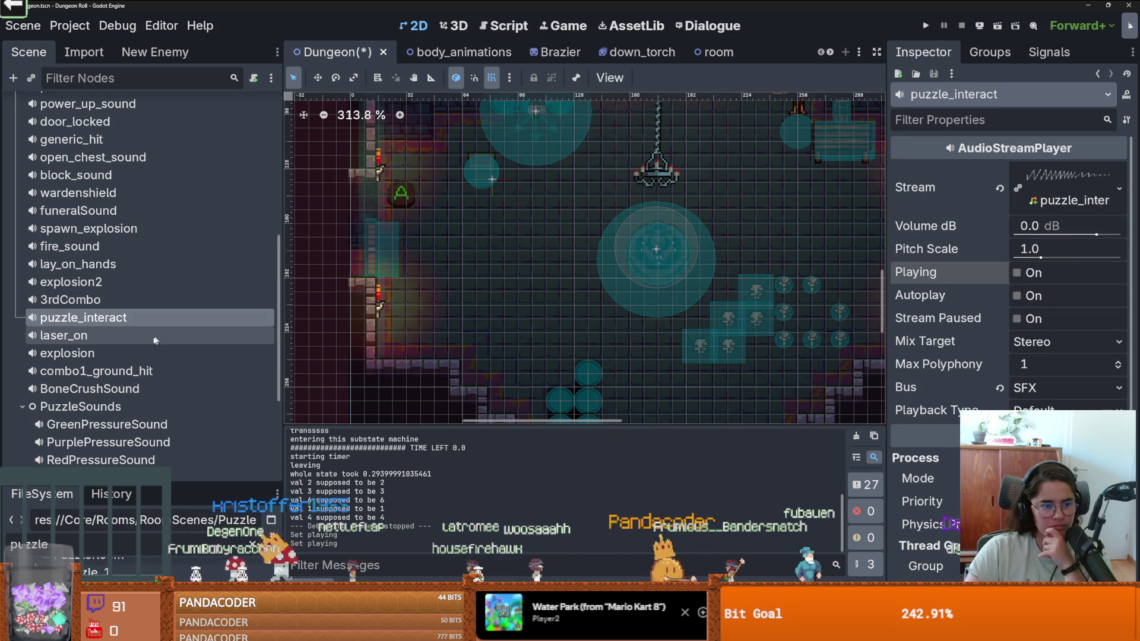
{"action": "scroll", "coordinate": [205, 386], "scroll_direction": "up", "scroll_amount": 3}
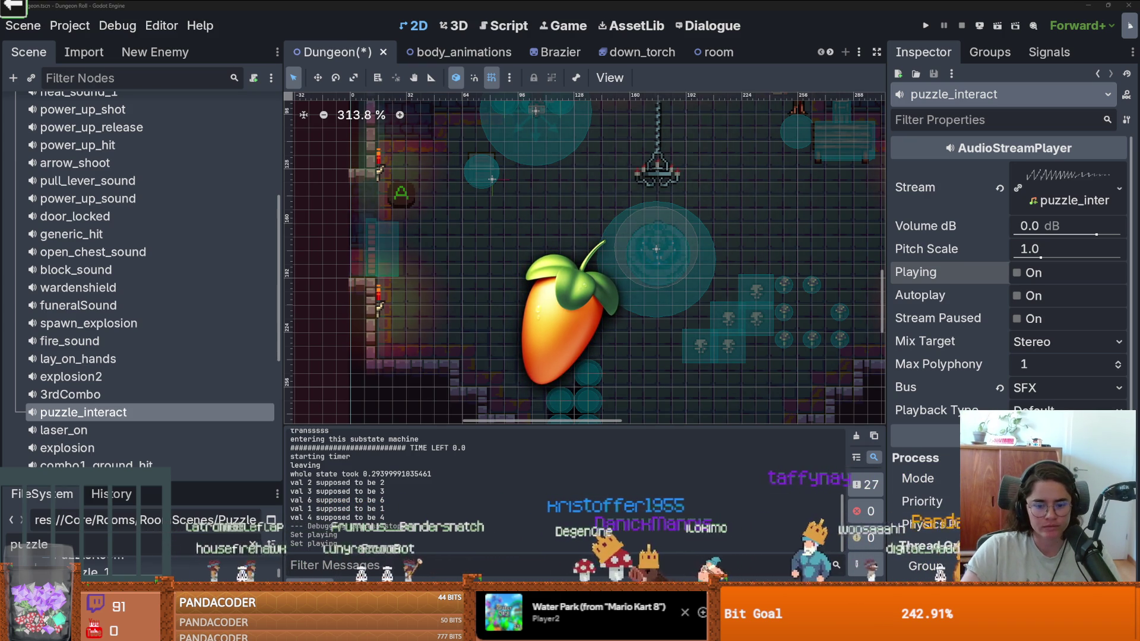
Step: Save the Dungeon scene and bring up FL Studio's Channel rack with its five drum channels
{"action": "key", "text": "ctrl+s"}
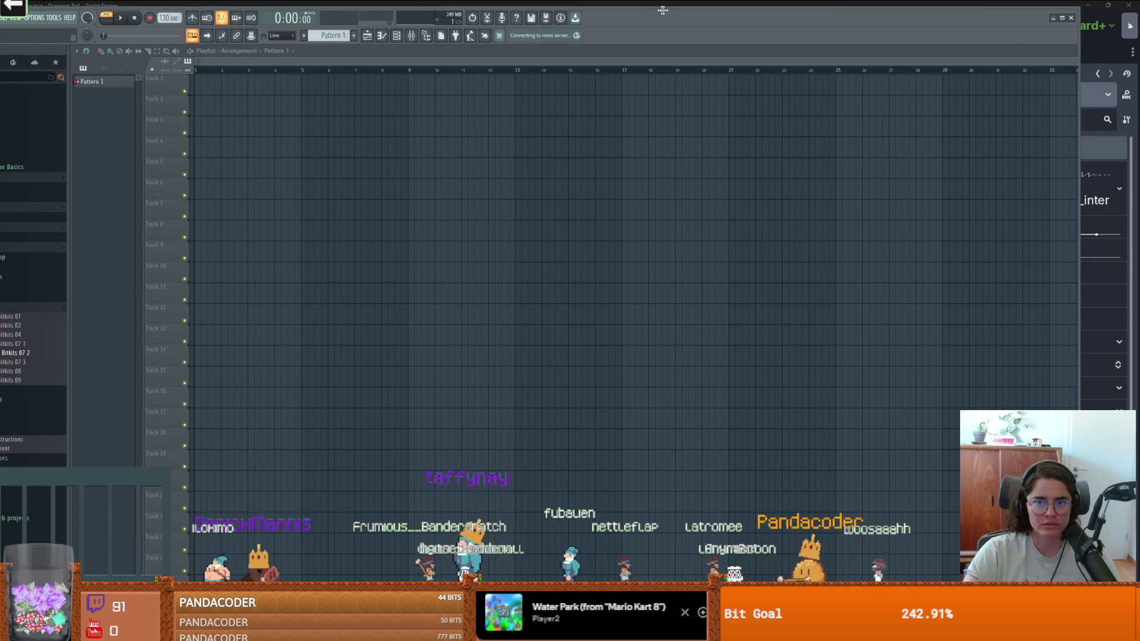
{"action": "left_click_drag", "start_coordinate": [662, 4], "coordinate": [723, 2]}
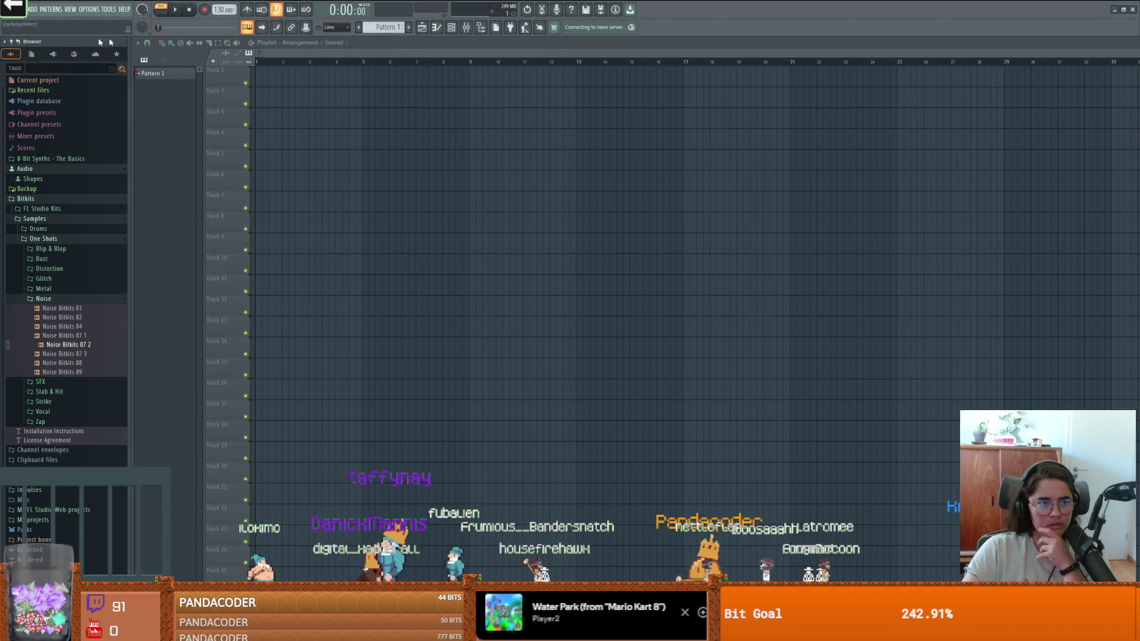
{"action": "left_click", "coordinate": [437, 27]}
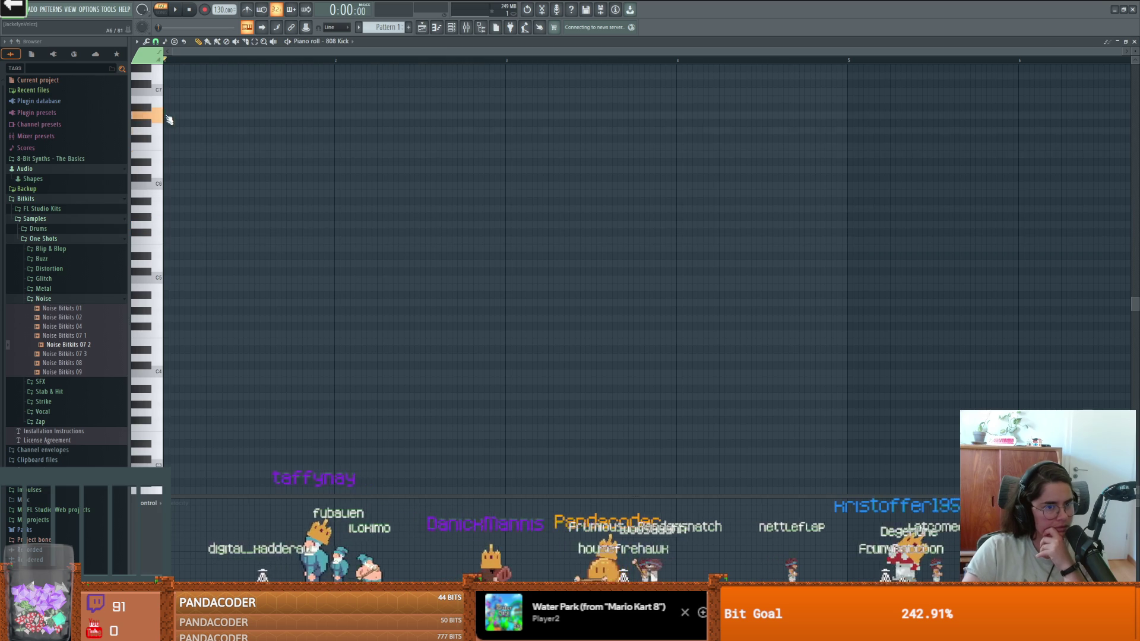
{"action": "left_click", "coordinate": [441, 28]}
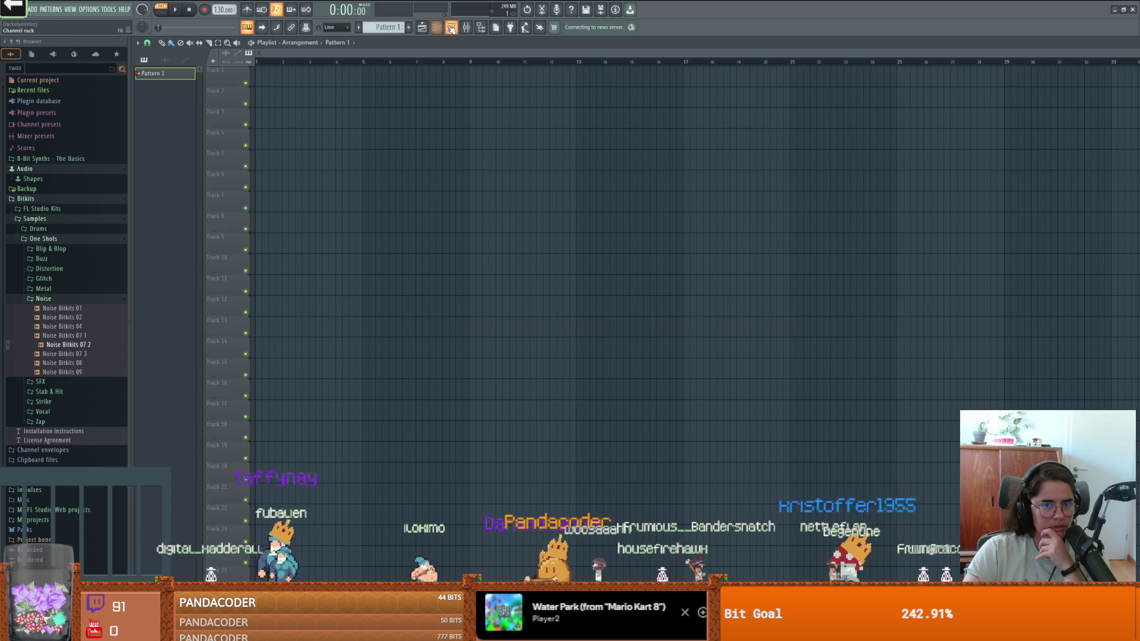
{"action": "left_click", "coordinate": [451, 28]}
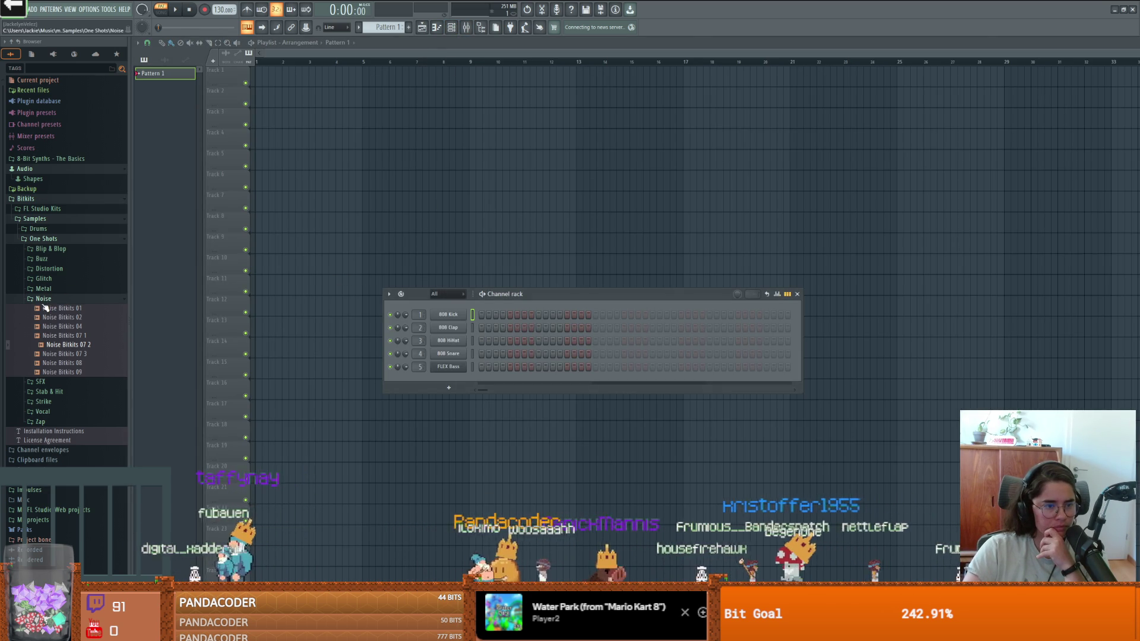
Step: Set FL Studio's audio device to FL Studio ASIO in the audio settings
{"action": "left_click", "coordinate": [44, 298]}
{"action": "left_click", "coordinate": [50, 249]}
{"action": "left_click", "coordinate": [61, 268]}
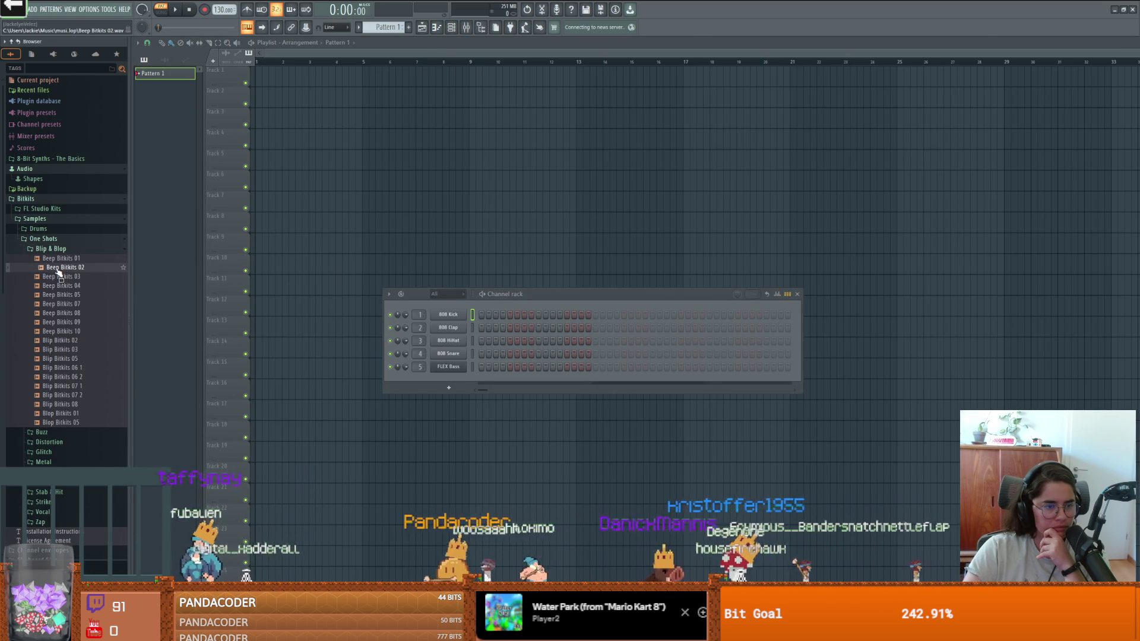
{"action": "left_click", "coordinate": [89, 9]}
{"action": "left_click", "coordinate": [105, 36]}
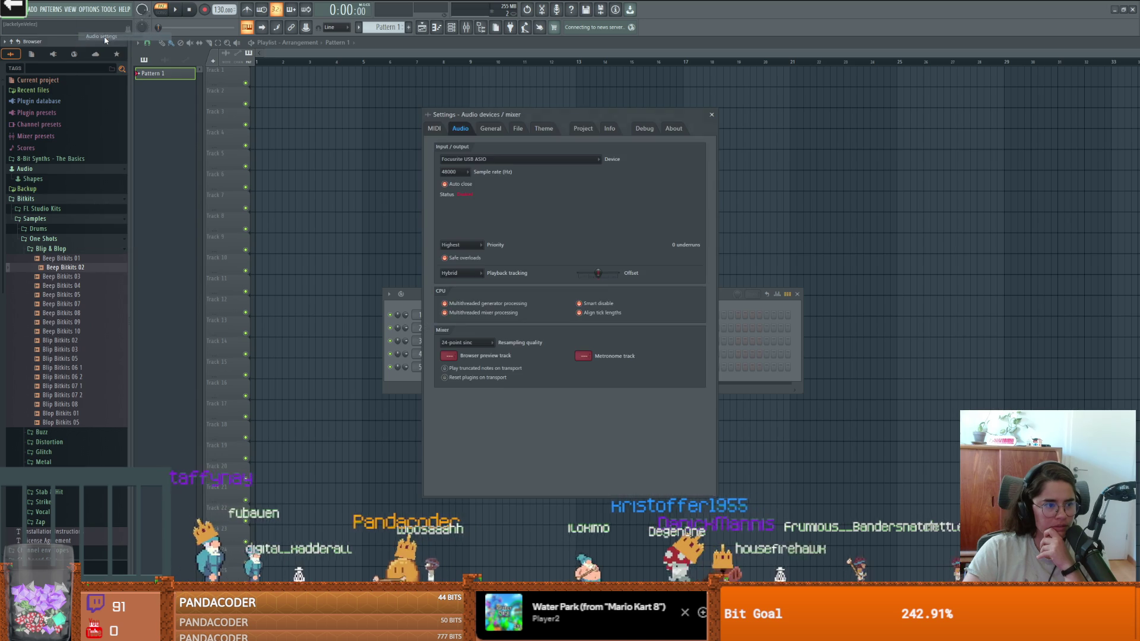
{"action": "left_click", "coordinate": [495, 159]}
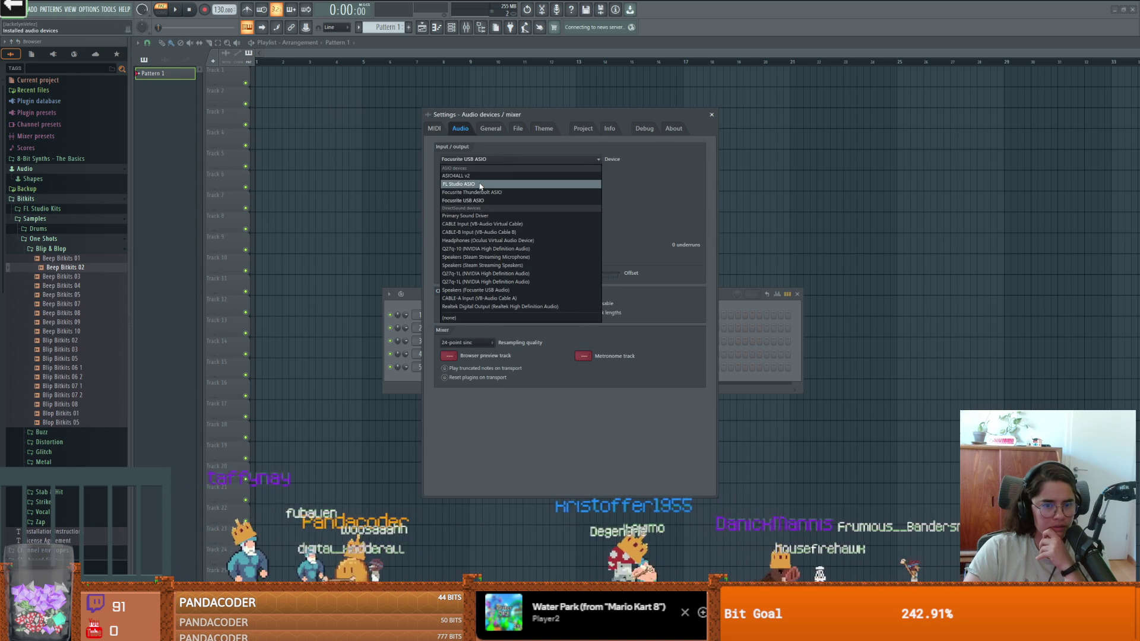
{"action": "left_click", "coordinate": [480, 186]}
{"action": "left_click", "coordinate": [711, 115]}
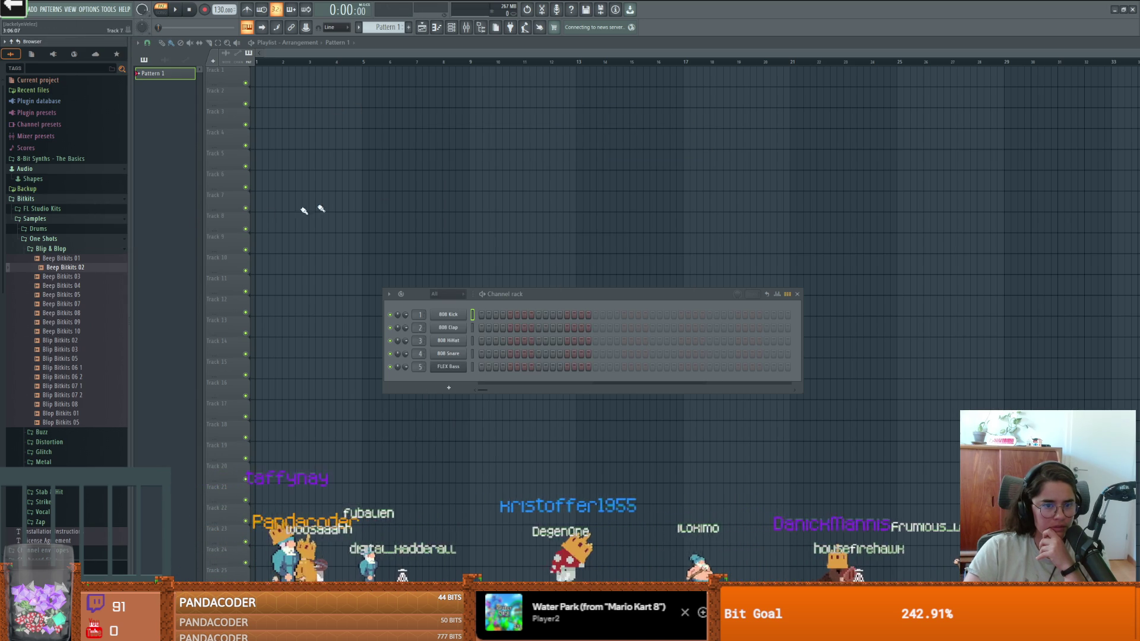
Step: Audition the Beep Bitkits 02–10 and Blip Bitkits 06 samples in the Blip & Blop folder
{"action": "left_click", "coordinate": [74, 295]}
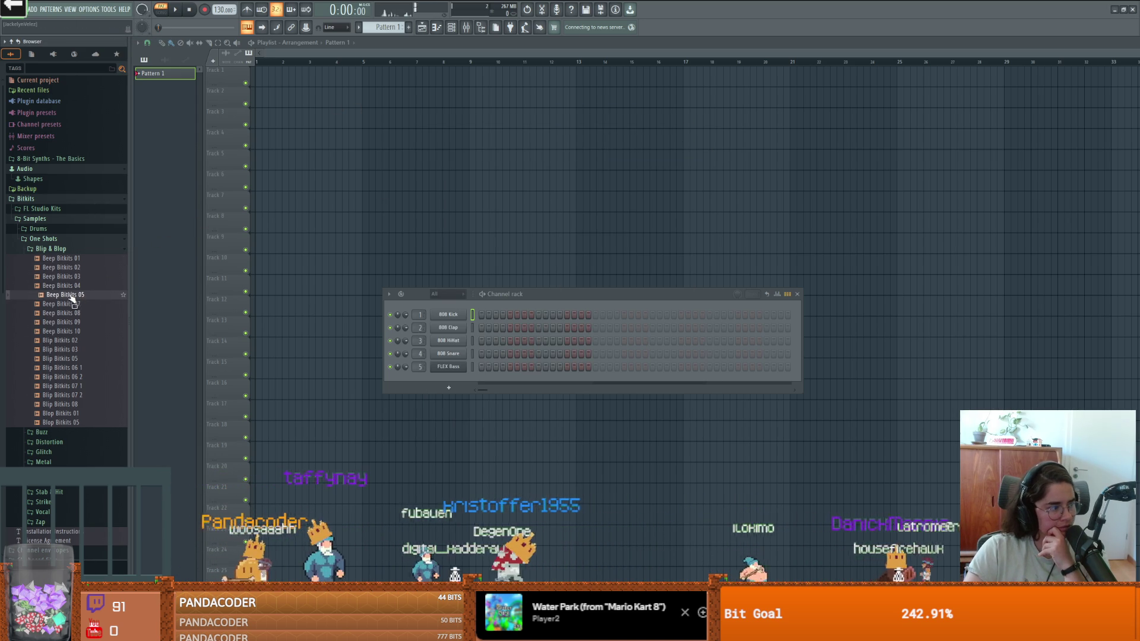
{"action": "left_click", "coordinate": [67, 369]}
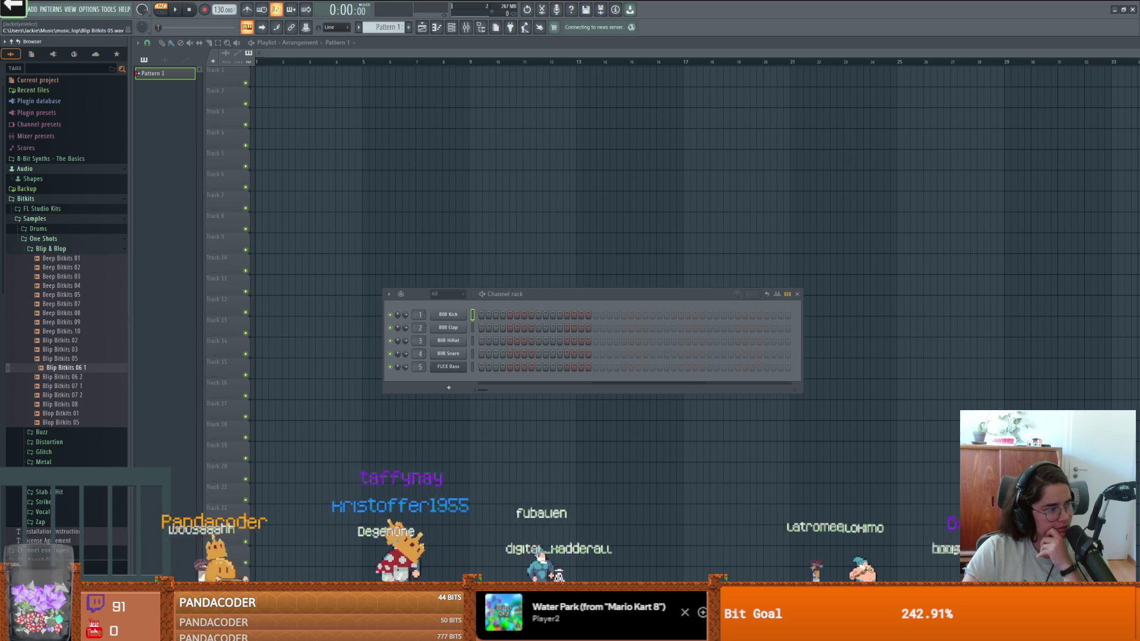
{"action": "left_click", "coordinate": [65, 323]}
{"action": "left_click", "coordinate": [78, 305]}
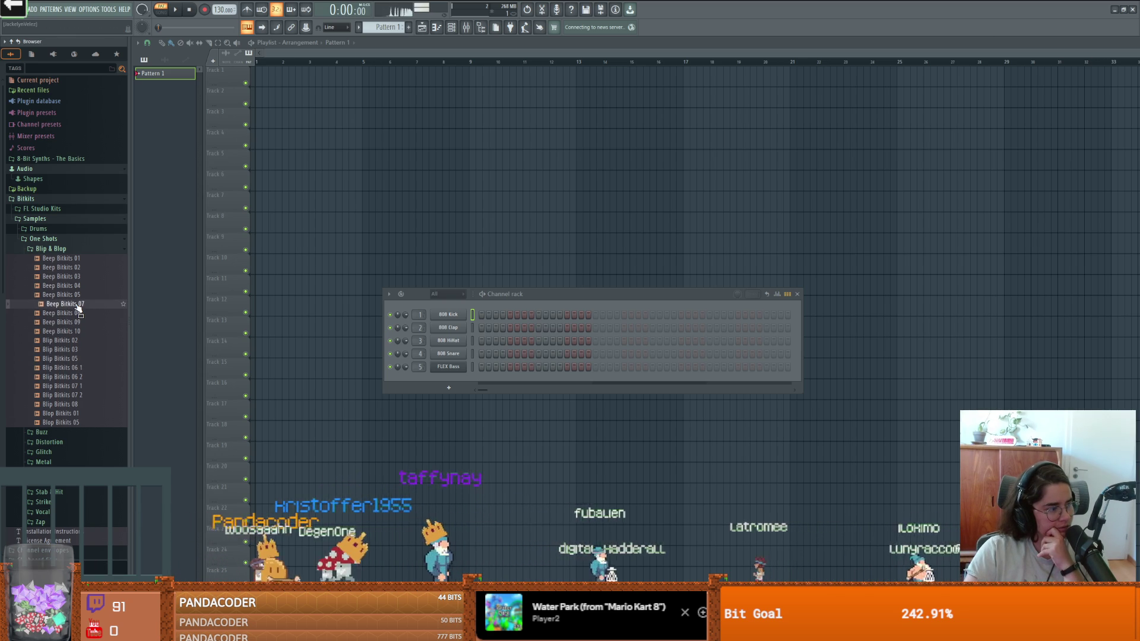
{"action": "left_click", "coordinate": [67, 268]}
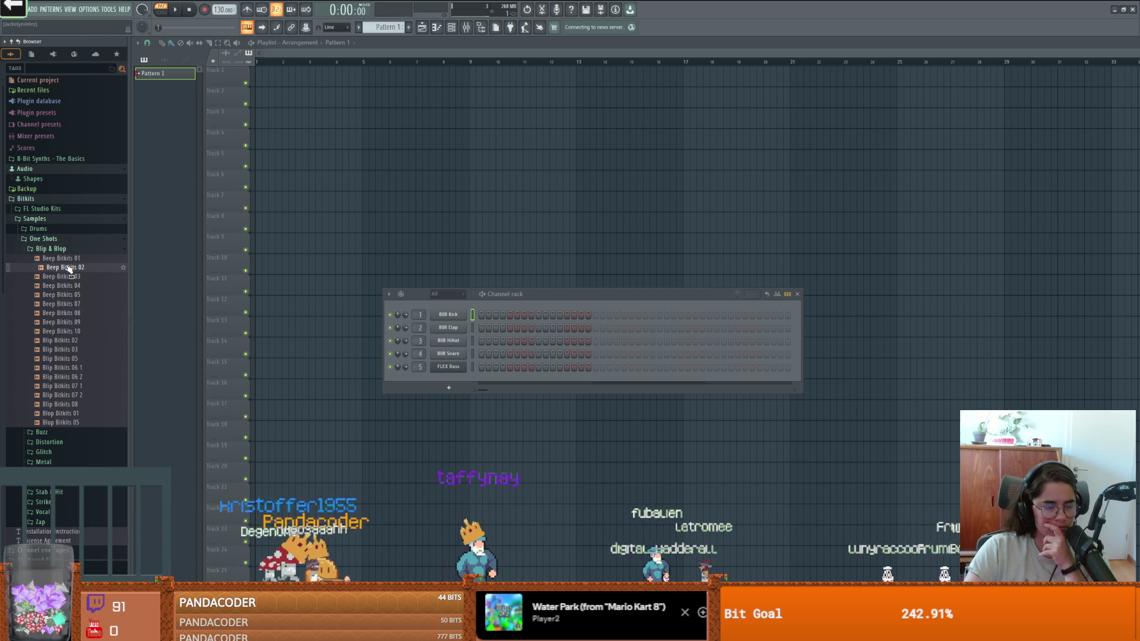
{"action": "left_click", "coordinate": [67, 271]}
{"action": "left_click", "coordinate": [67, 276]}
{"action": "left_click", "coordinate": [69, 286]}
{"action": "left_click", "coordinate": [69, 295]}
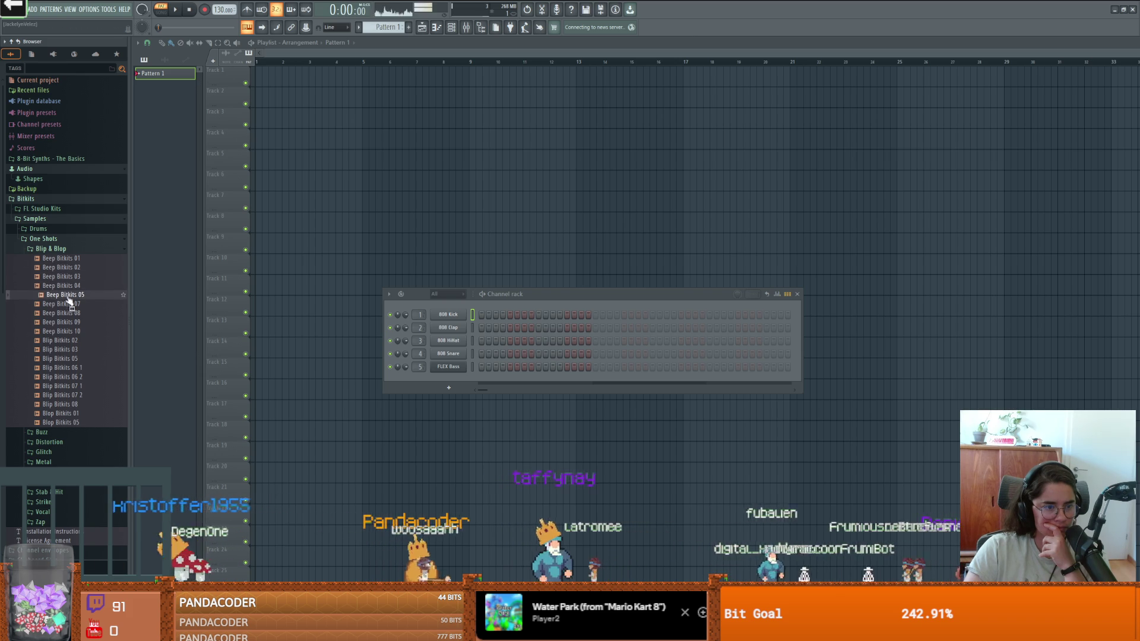
{"action": "left_click", "coordinate": [67, 304]}
{"action": "left_click", "coordinate": [69, 314]}
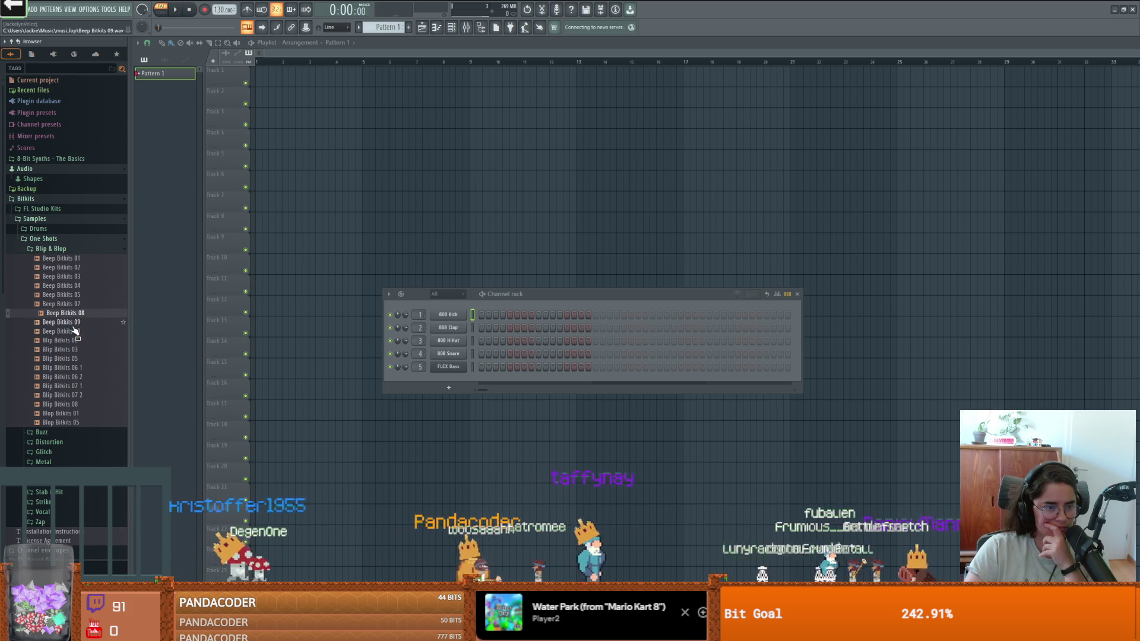
{"action": "left_click", "coordinate": [74, 331]}
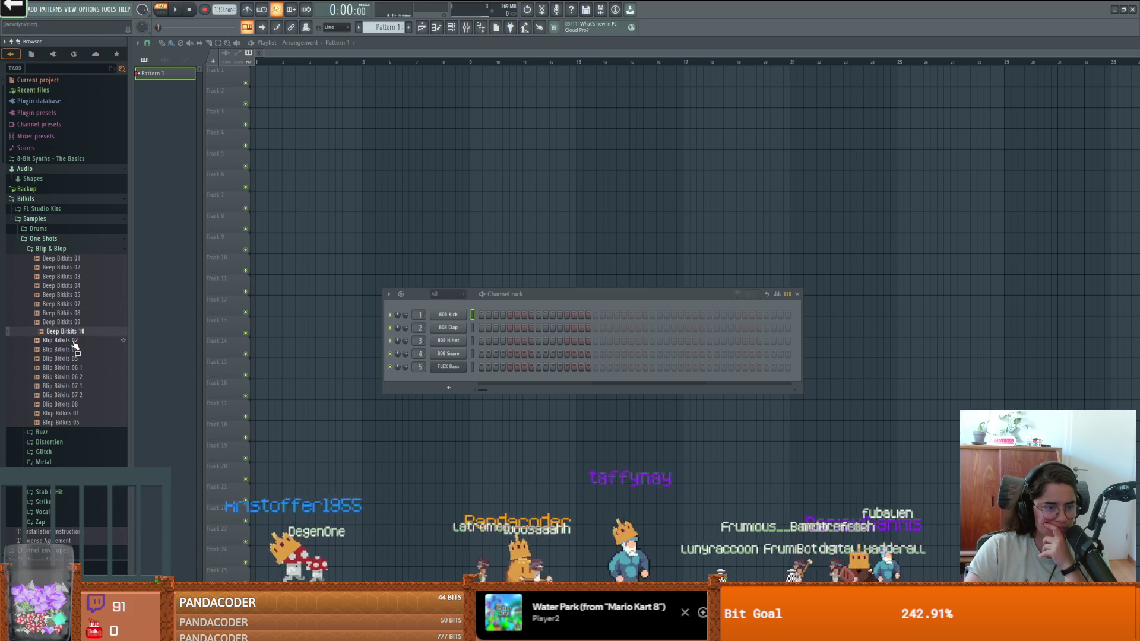
Step: Add Blip Bitkits 02 as a new channel and open its piano roll
{"action": "left_click", "coordinate": [73, 342]}
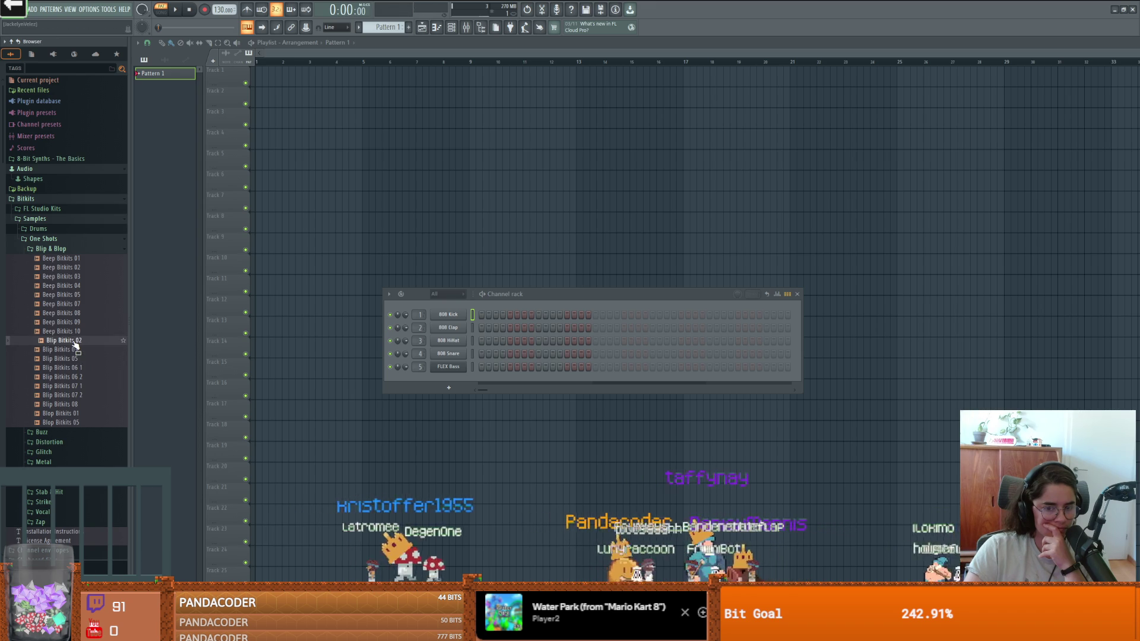
{"action": "left_click", "coordinate": [797, 295]}
{"action": "left_click", "coordinate": [436, 28]}
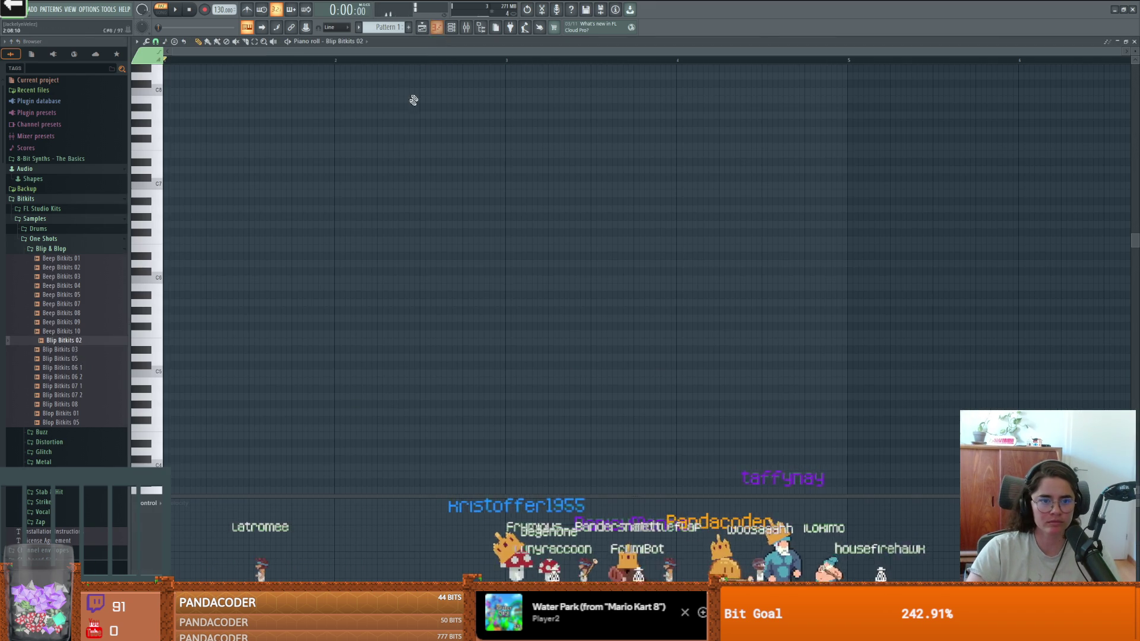
Step: Play the blip on keys from C#4 upward to try out pitches
{"action": "key", "text": "s"}
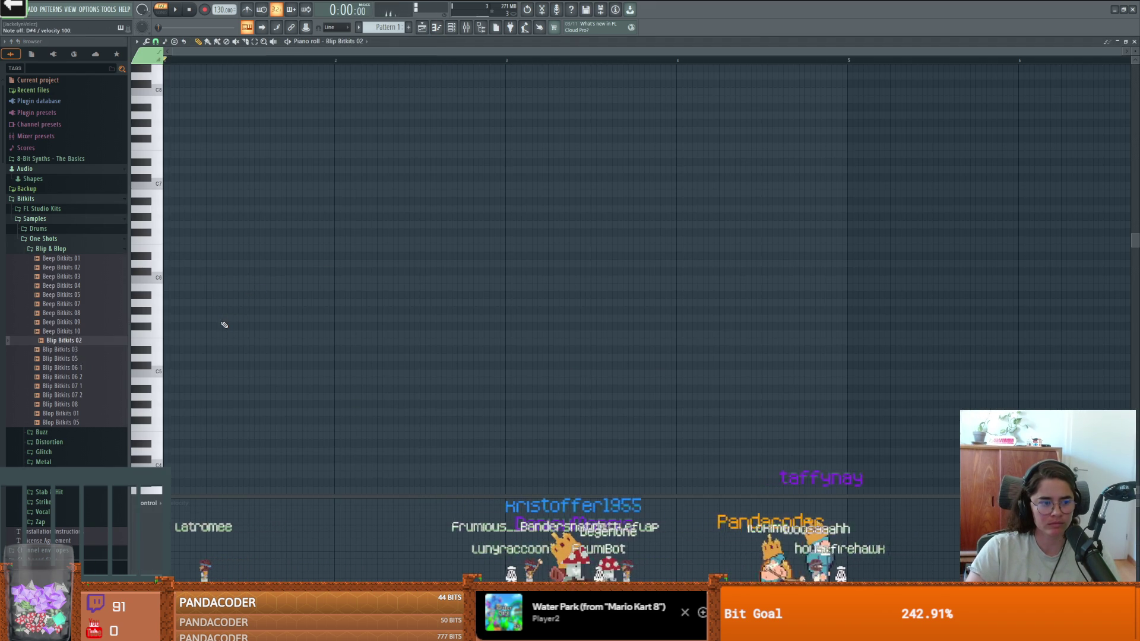
{"action": "key", "text": "c"}
{"action": "key", "text": "v"}
{"action": "key", "text": "b"}
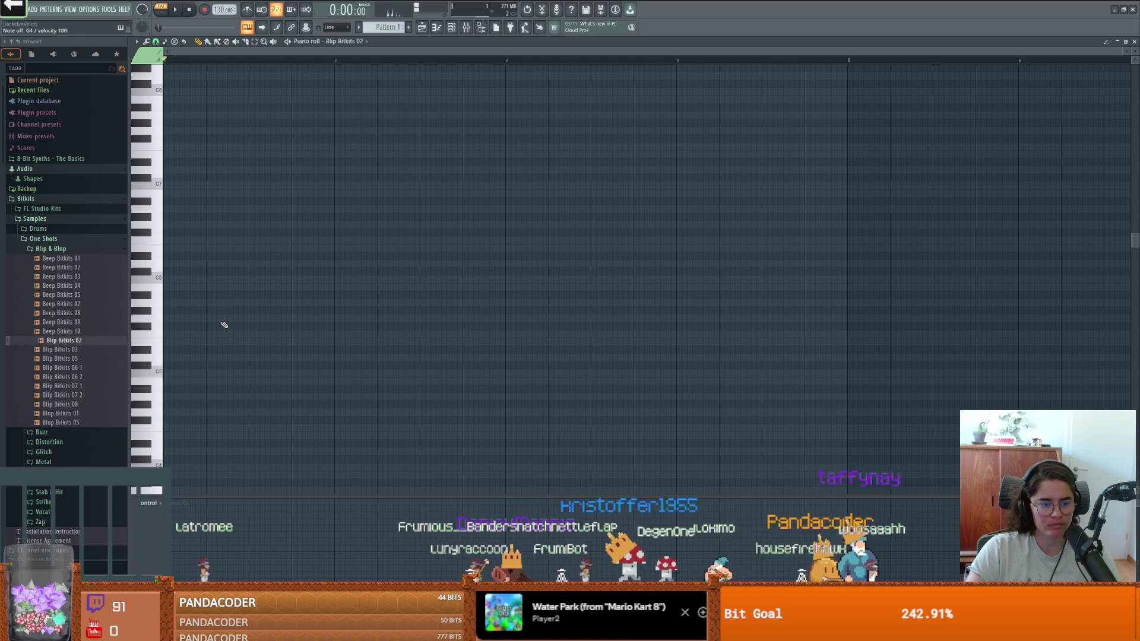
{"action": "scroll", "coordinate": [213, 338], "scroll_direction": "down", "scroll_amount": 3}
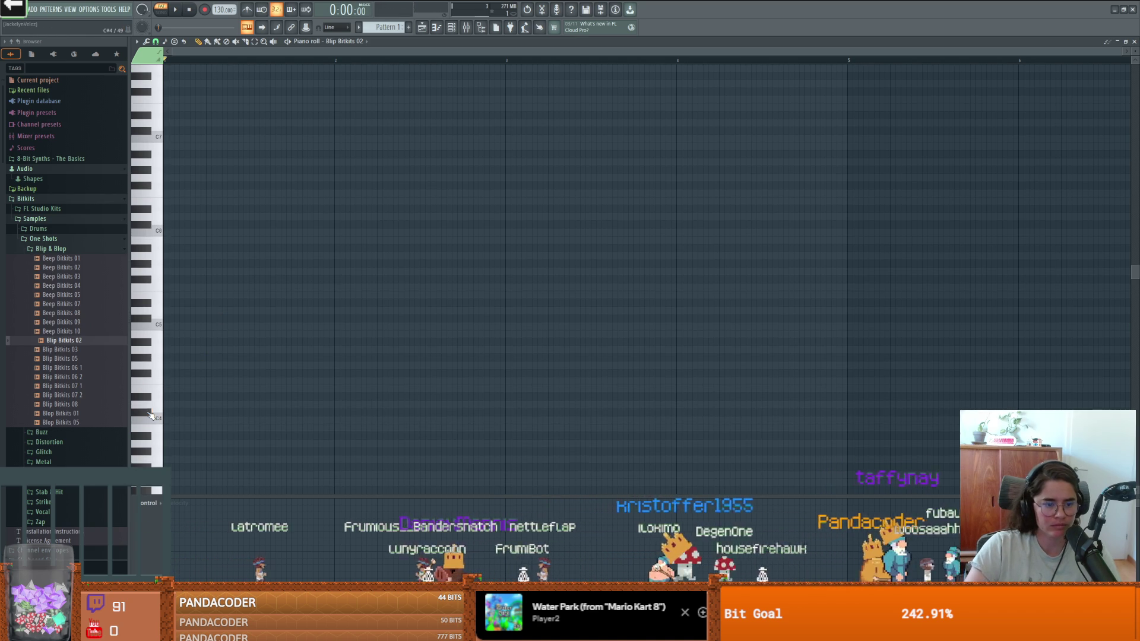
Step: Draw the opening notes C#4 and F#4 and play them back
{"action": "left_click_drag", "start_coordinate": [177, 385], "coordinate": [176, 321]}
{"action": "left_click", "coordinate": [178, 326]}
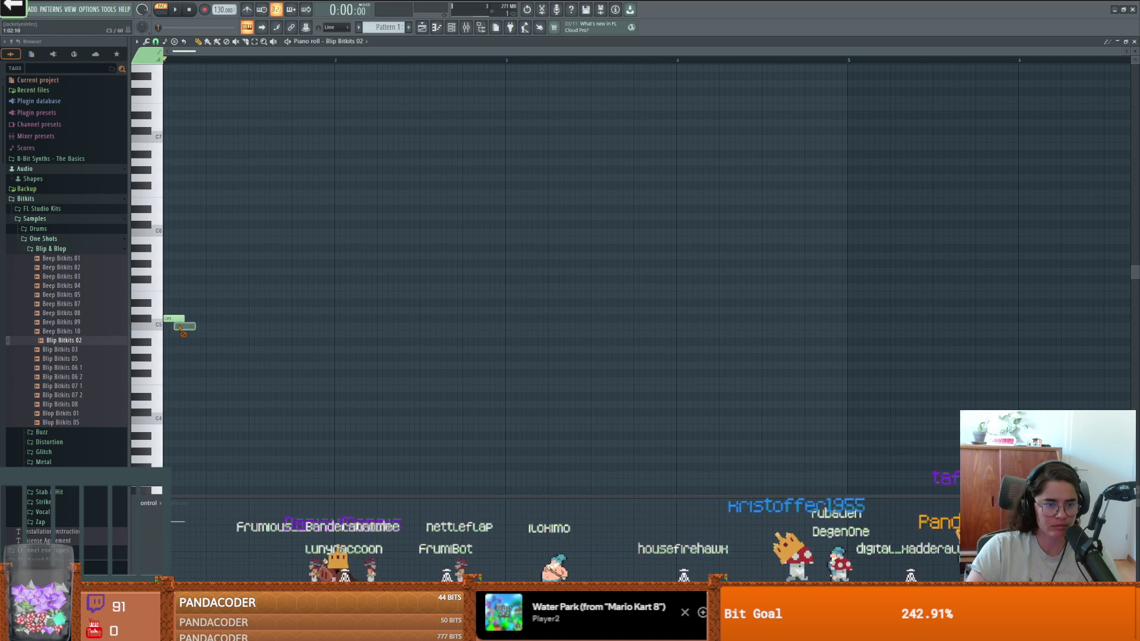
{"action": "left_click_drag", "start_coordinate": [176, 325], "coordinate": [169, 414]}
{"action": "scroll", "coordinate": [197, 358], "scroll_direction": "down", "scroll_amount": 2}
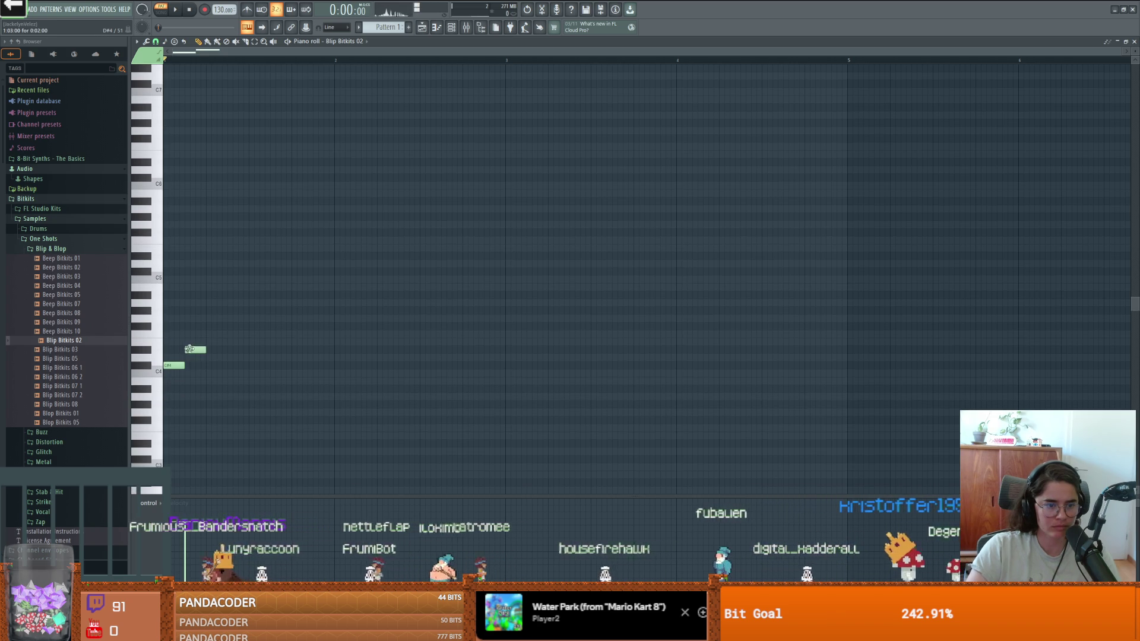
{"action": "left_click", "coordinate": [208, 341]}
{"action": "left_click_drag", "start_coordinate": [212, 343], "coordinate": [215, 326]}
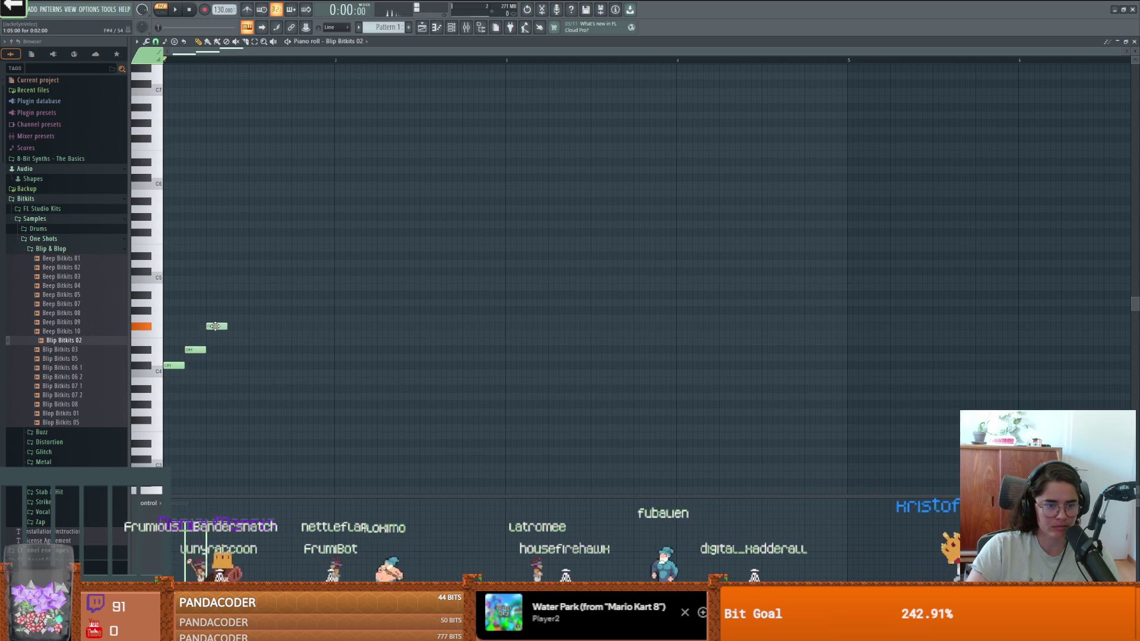
{"action": "key", "text": "space"}
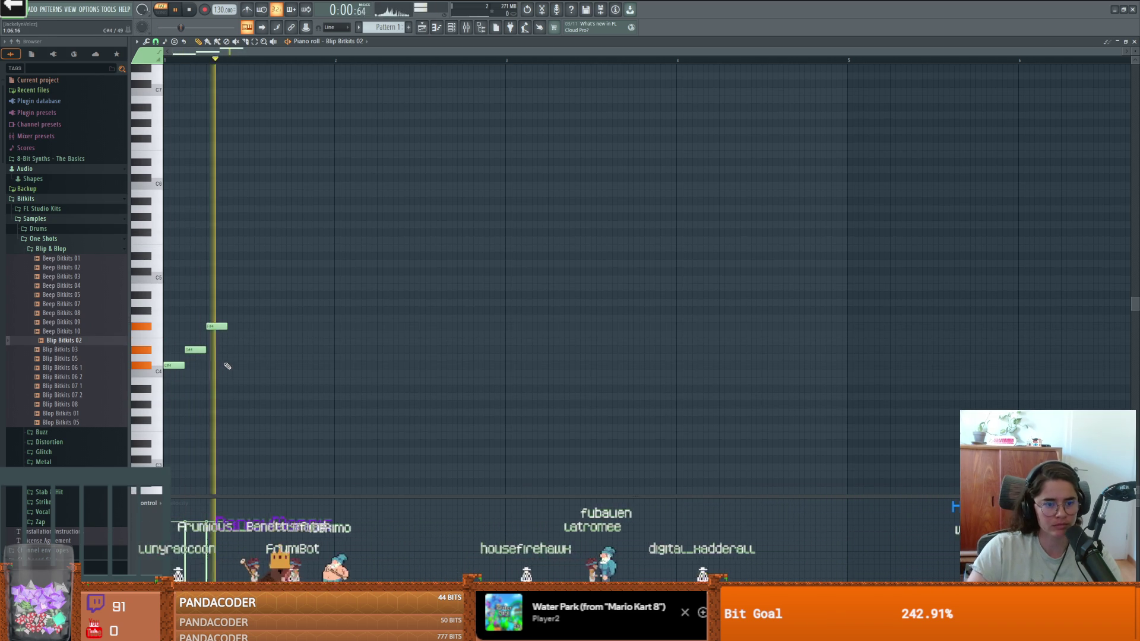
{"action": "key", "text": "space"}
Step: Add G#4 and F#4 notes and finish the jingle on a high A#4
{"action": "key", "text": "space"}
{"action": "key", "text": "space"}
{"action": "left_click", "coordinate": [230, 311]}
{"action": "key", "text": "space"}
{"action": "left_click", "coordinate": [256, 326]}
{"action": "left_click_drag", "start_coordinate": [256, 327], "coordinate": [250, 326]}
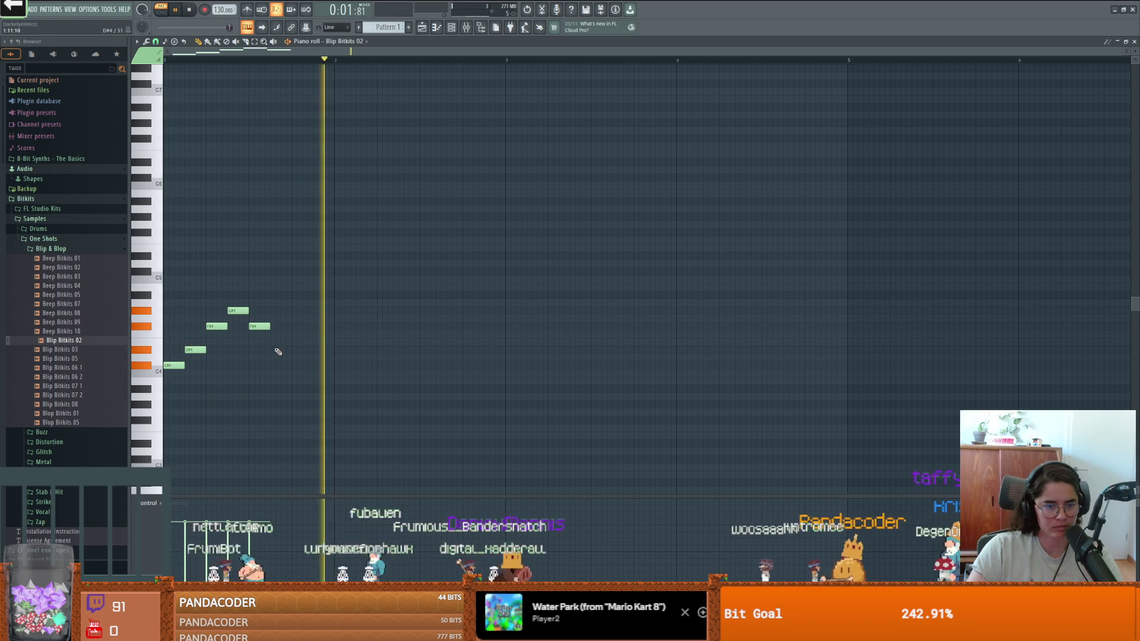
{"action": "left_click", "coordinate": [275, 311]}
{"action": "left_click_drag", "start_coordinate": [275, 311], "coordinate": [278, 350]}
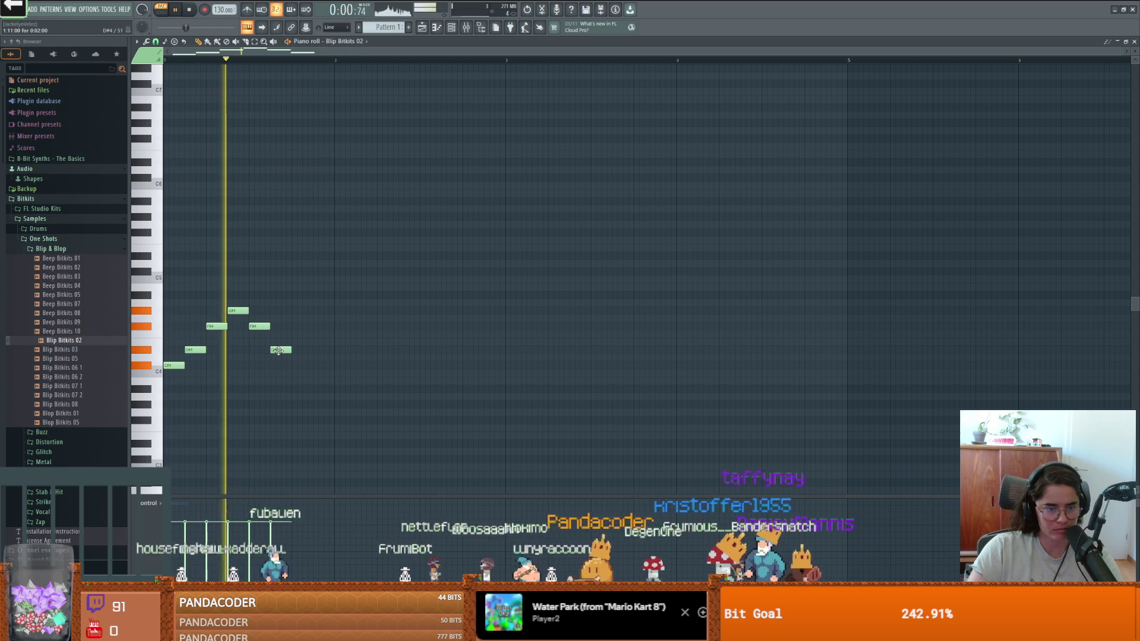
{"action": "left_click_drag", "start_coordinate": [278, 351], "coordinate": [279, 365]}
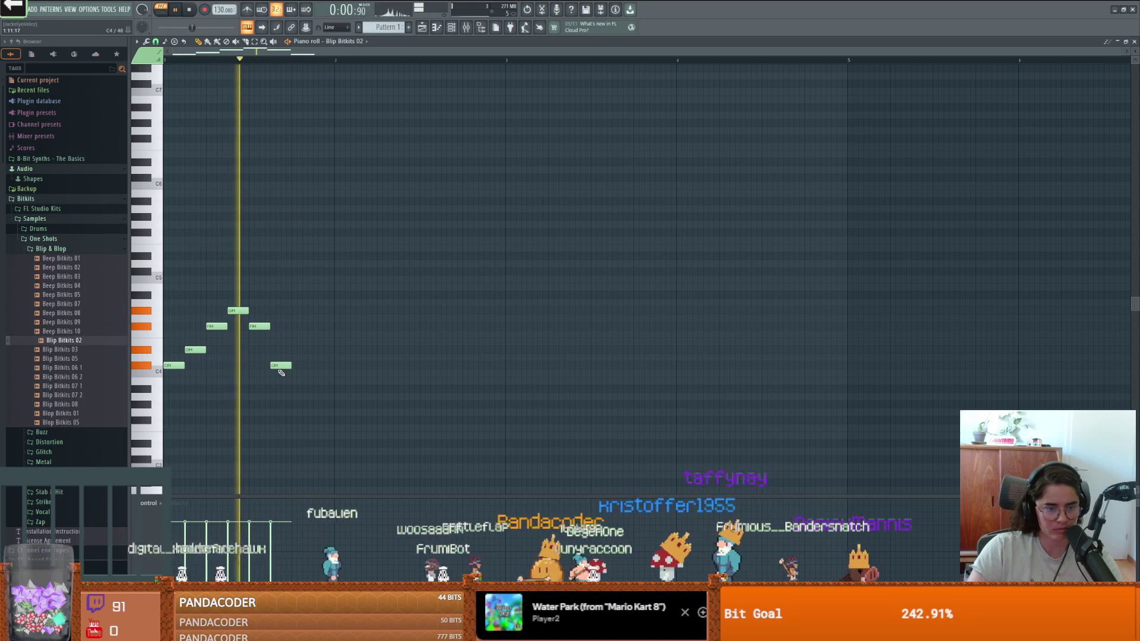
{"action": "left_click", "coordinate": [284, 325]}
{"action": "key", "text": "space"}
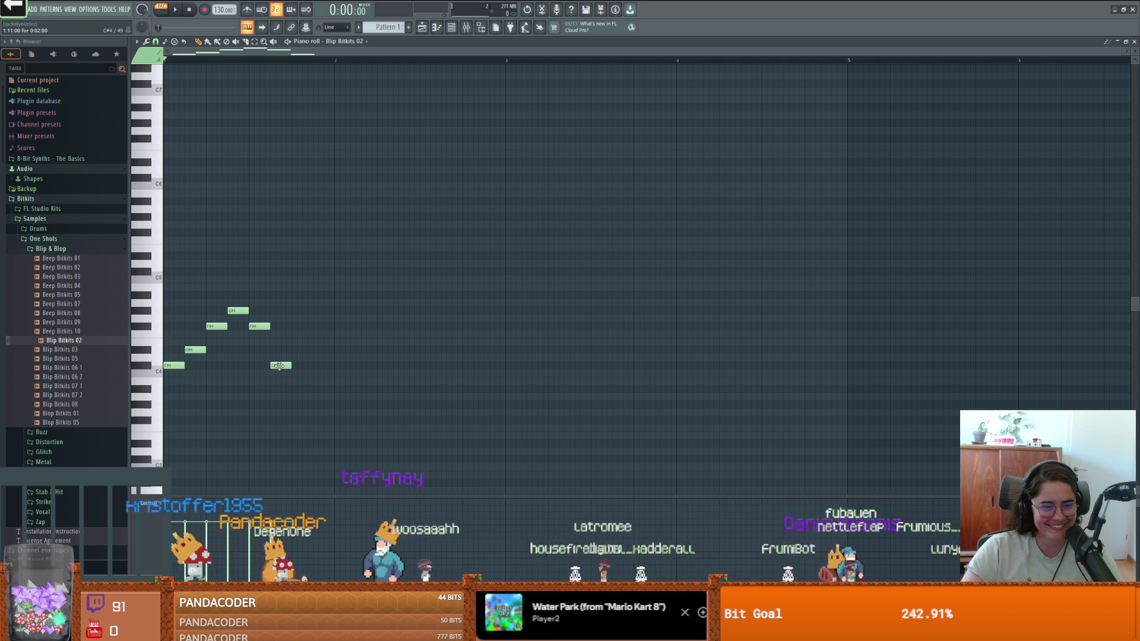
{"action": "key", "text": "space"}
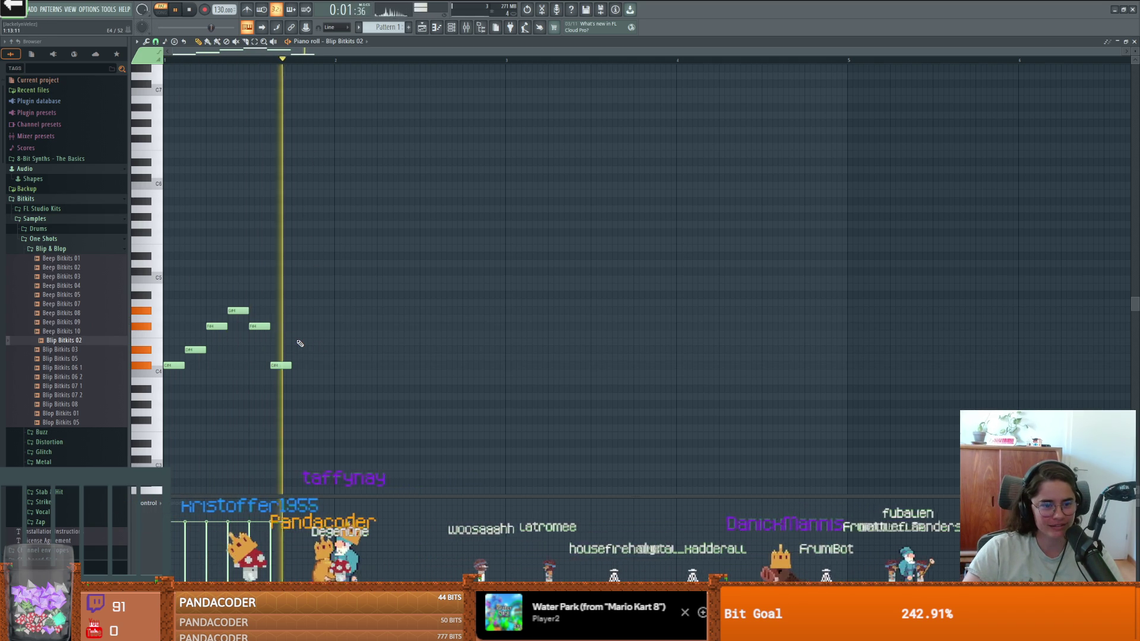
{"action": "left_click_drag", "start_coordinate": [284, 363], "coordinate": [281, 294]}
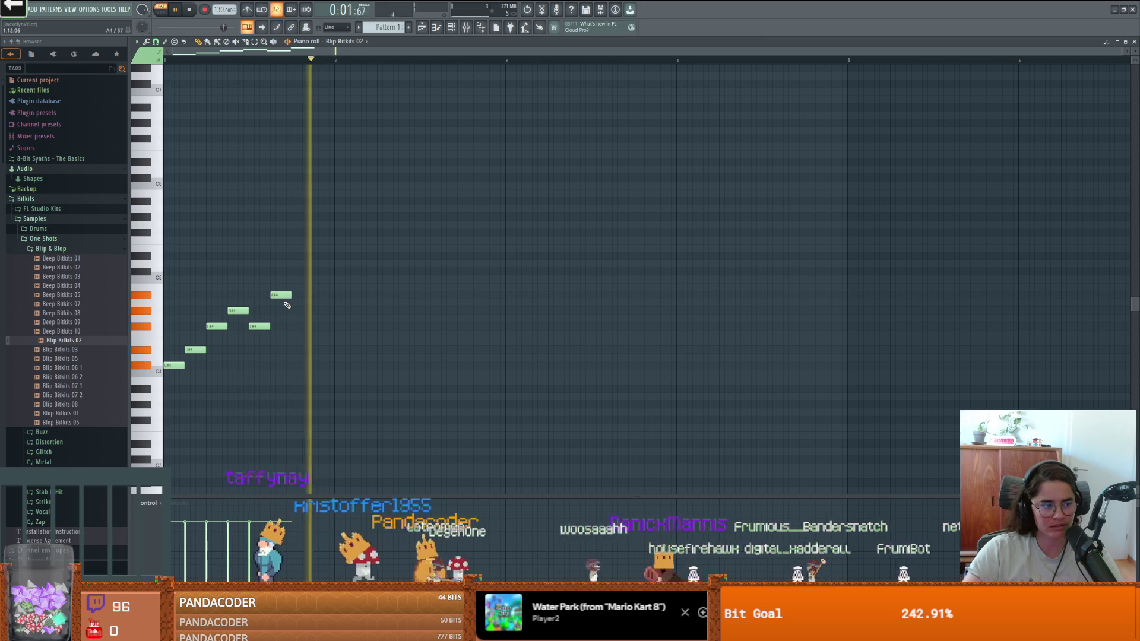
{"action": "key", "text": "space"}
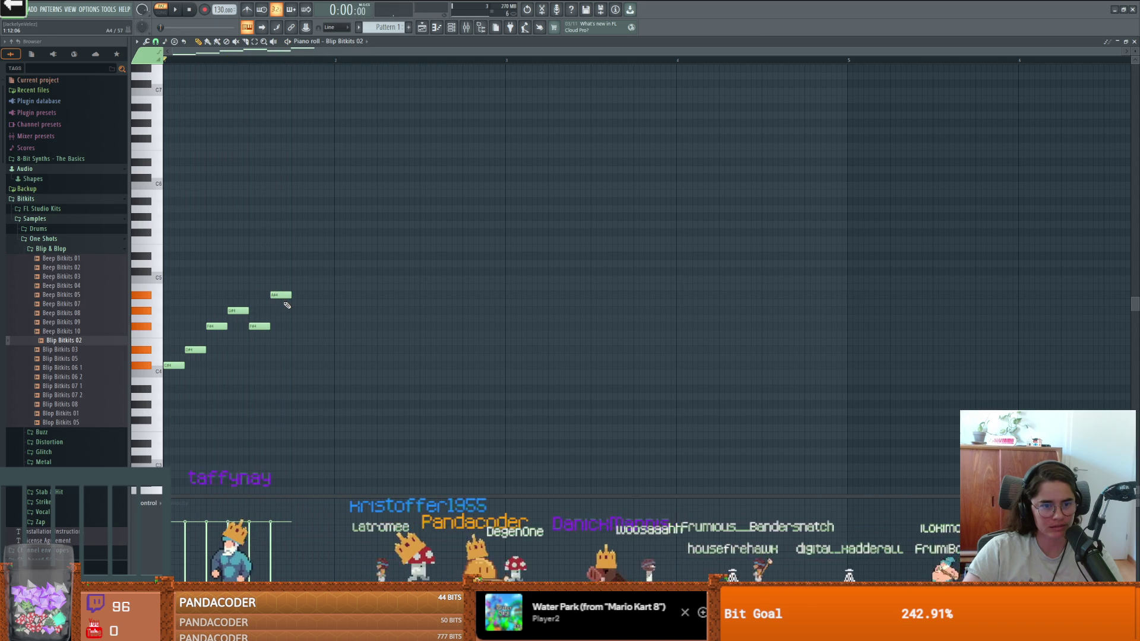
Step: Start an OGG export of the jingle from the File > Export menu
{"action": "left_click", "coordinate": [12, 8]}
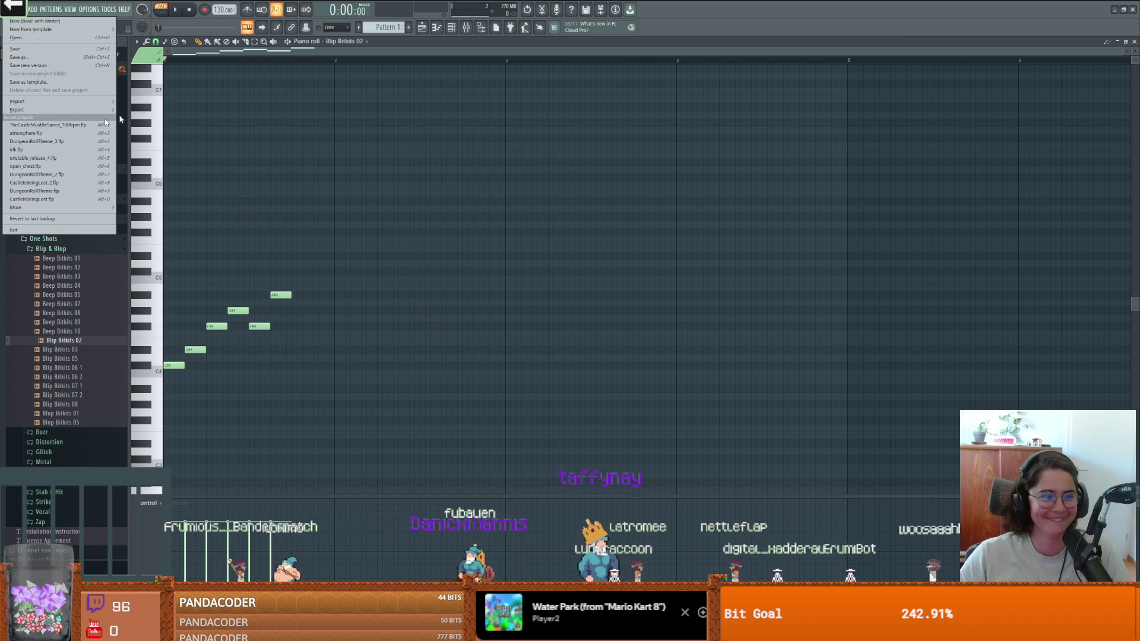
{"action": "mouse_move", "coordinate": [89, 110]}
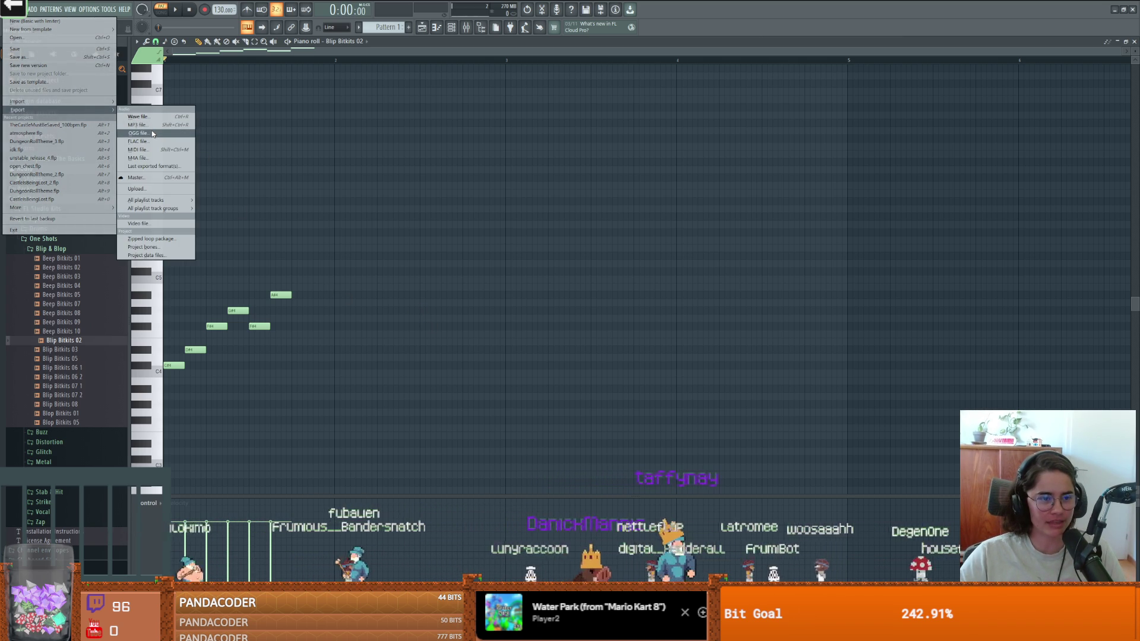
{"action": "left_click", "coordinate": [151, 137]}
{"action": "mouse_move", "coordinate": [273, 16]}
{"action": "left_mouse_down"}
{"action": "mouse_move", "coordinate": [473, 119]}
{"action": "mouse_move", "coordinate": [469, 136]}
{"action": "left_mouse_up"}
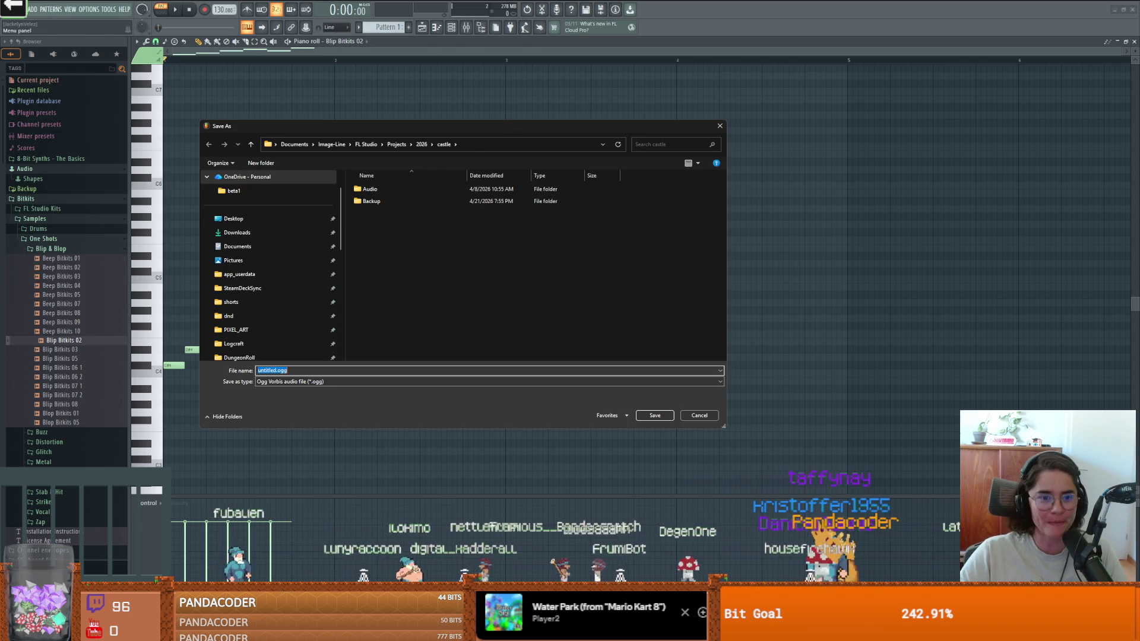
{"action": "scroll", "coordinate": [297, 267], "scroll_direction": "down", "scroll_amount": 5}
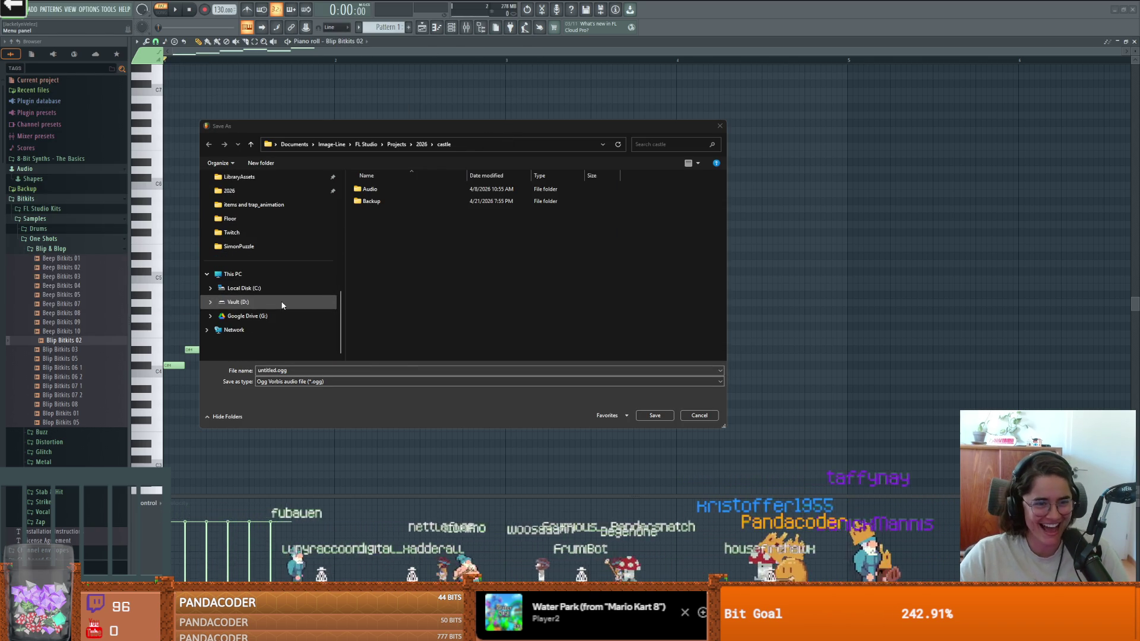
{"action": "scroll", "coordinate": [283, 313], "scroll_direction": "up", "scroll_amount": 2}
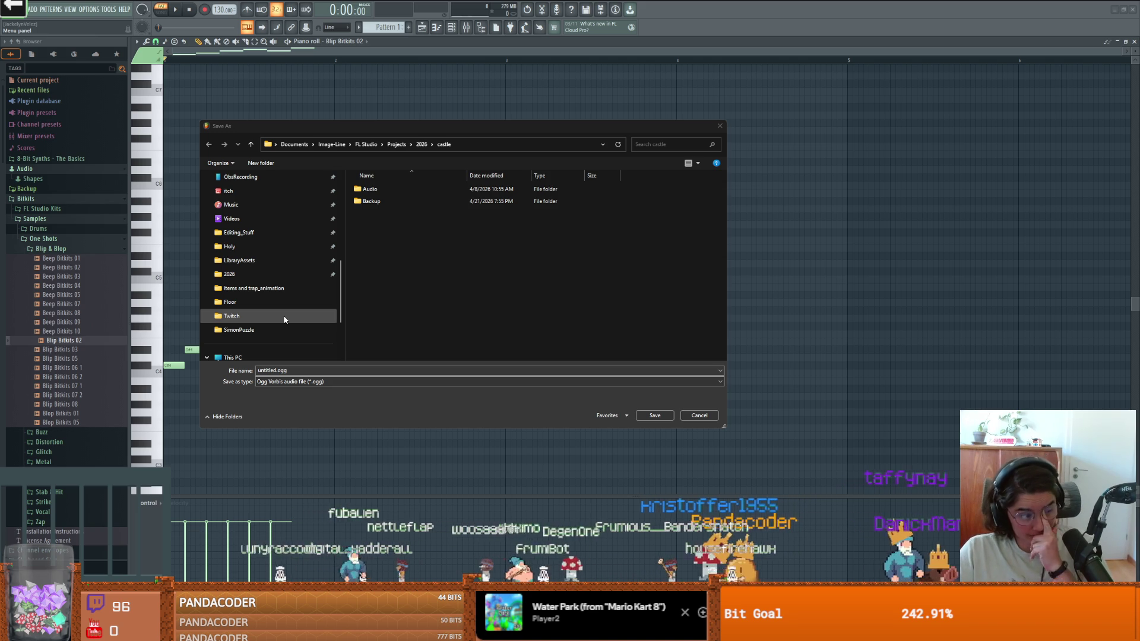
{"action": "scroll", "coordinate": [280, 310], "scroll_direction": "up", "scroll_amount": 2}
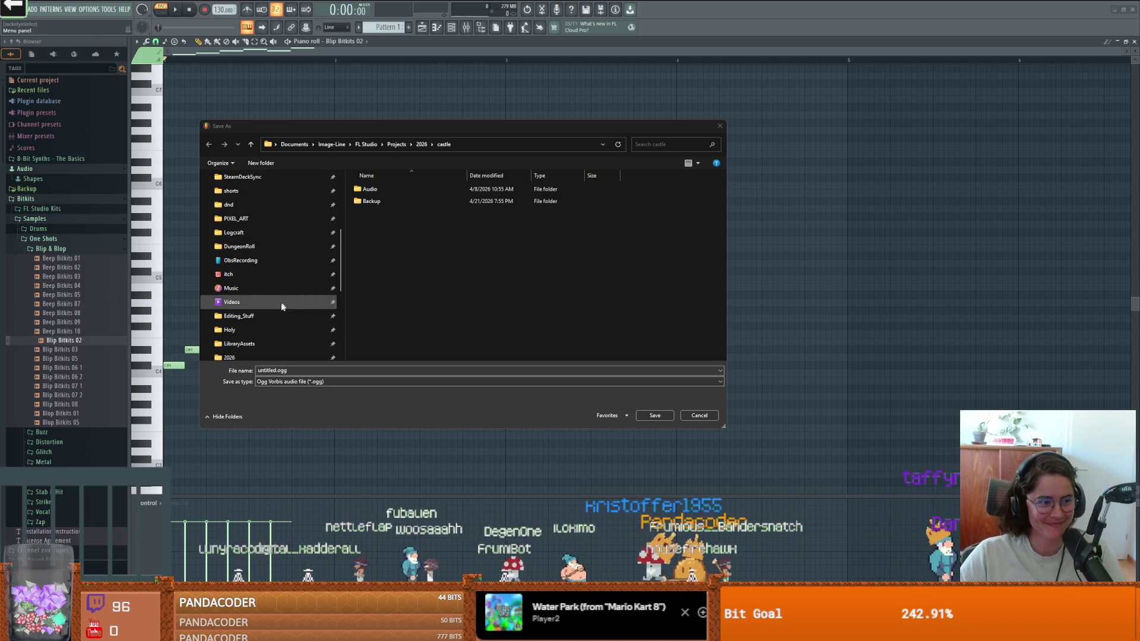
Step: Save it as puzzle_good in DungeonRoll/new-game-project/Audio/SFX/SimonPuzzle and render
{"action": "left_click", "coordinate": [293, 246]}
{"action": "left_click", "coordinate": [385, 202]}
{"action": "double_click", "coordinate": [385, 202]}
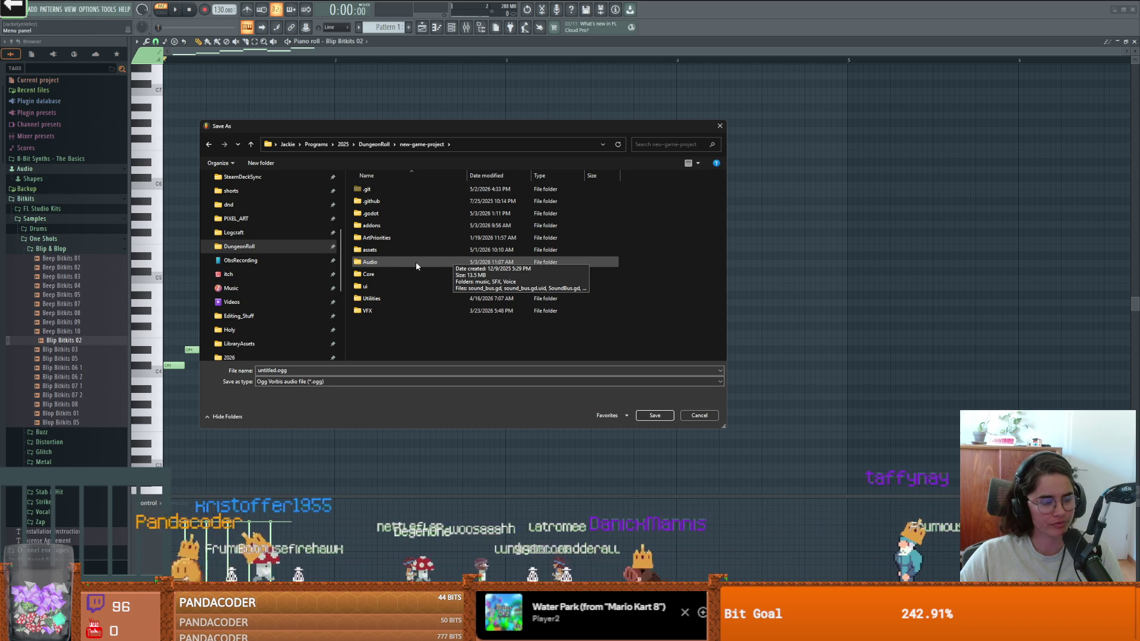
{"action": "left_click", "coordinate": [384, 264]}
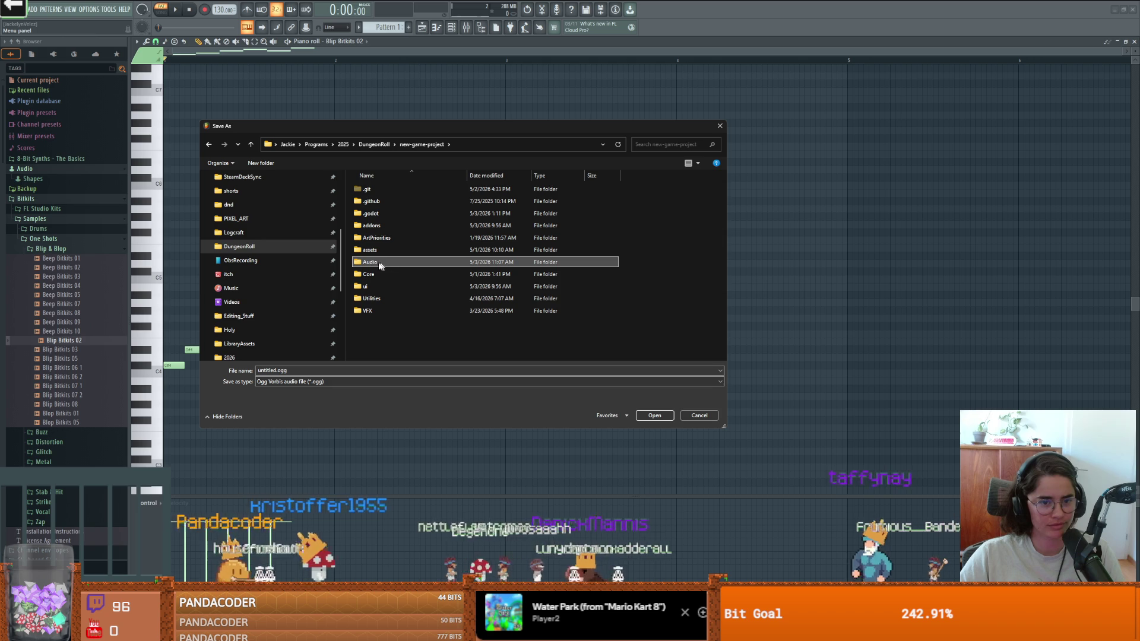
{"action": "double_click", "coordinate": [377, 267]}
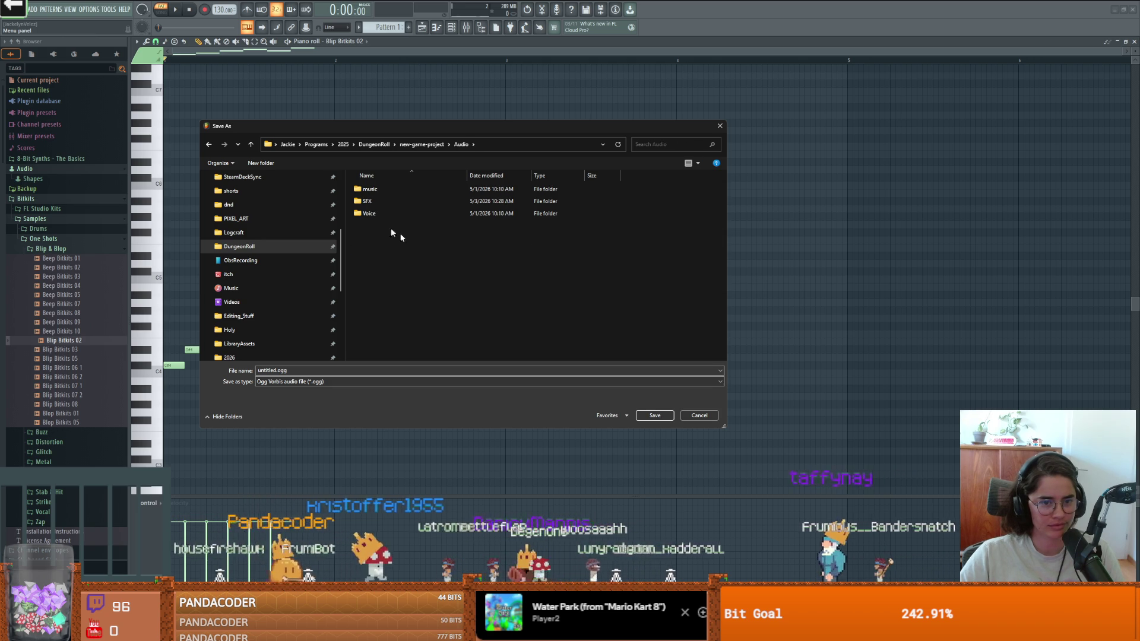
{"action": "double_click", "coordinate": [376, 200]}
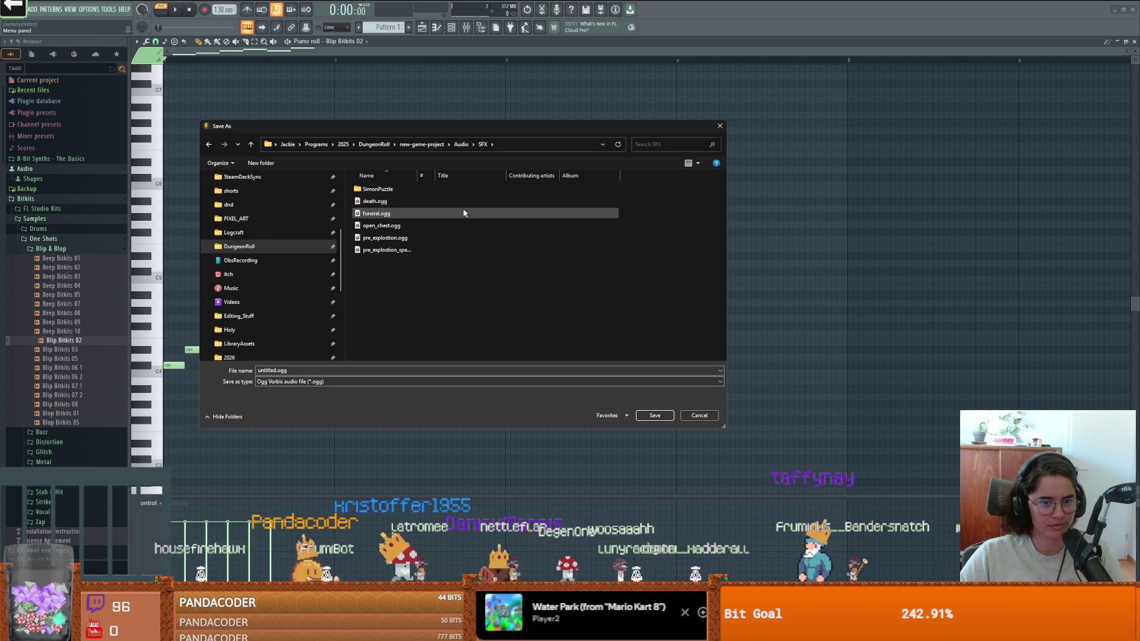
{"action": "double_click", "coordinate": [394, 190]}
{"action": "triple_click", "coordinate": [336, 370]}
{"action": "type", "text": "puzzle_good"}
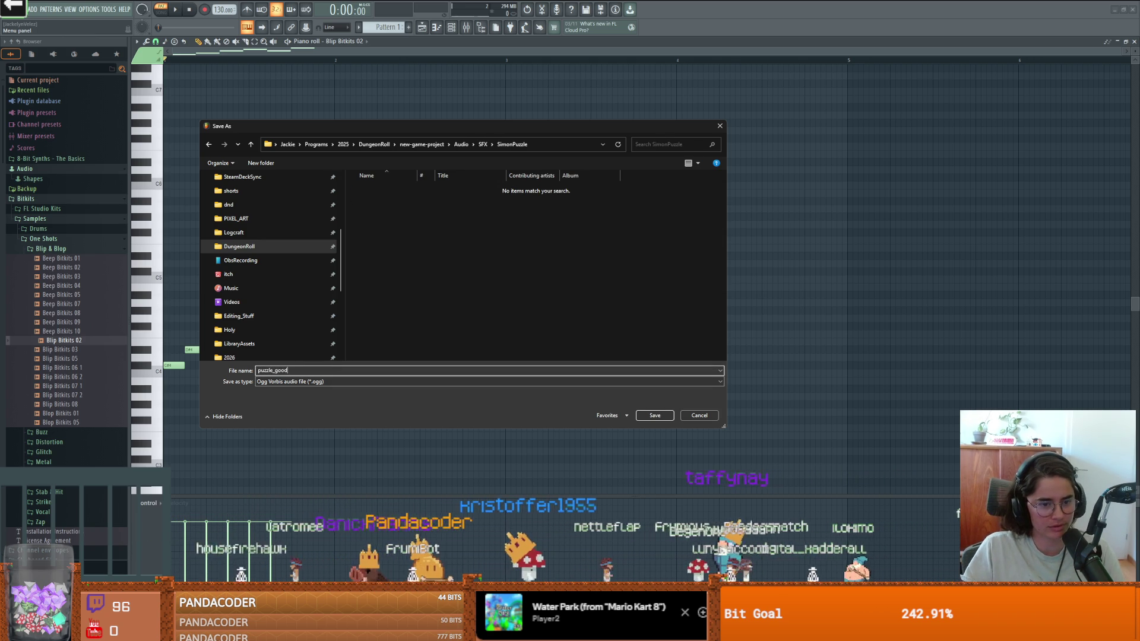
{"action": "key", "text": "Return"}
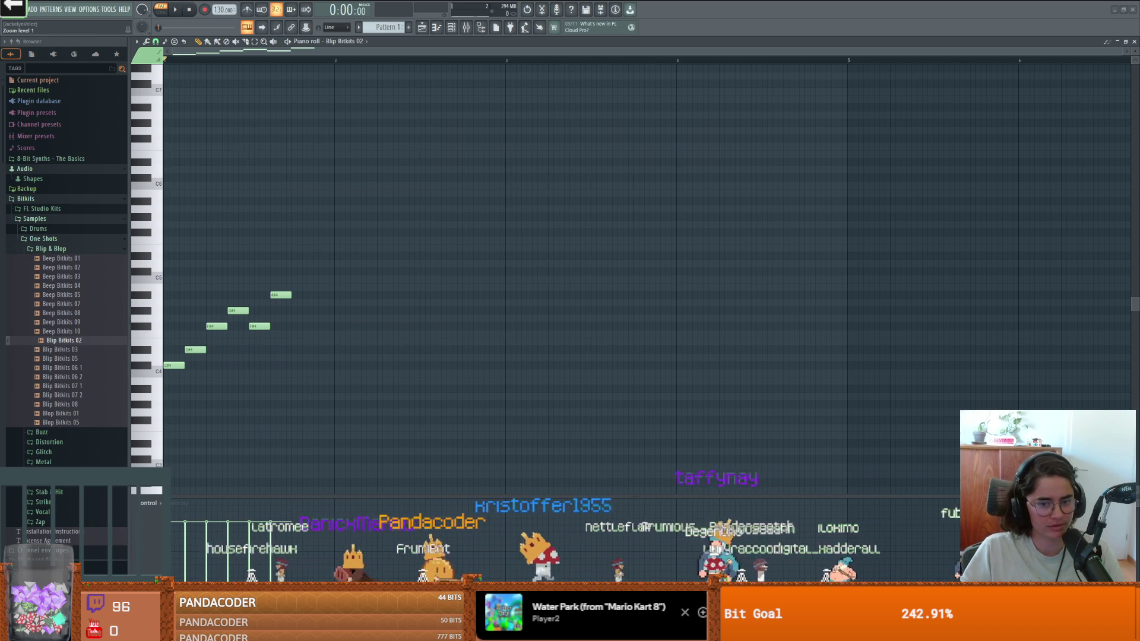
{"action": "left_click", "coordinate": [648, 426]}
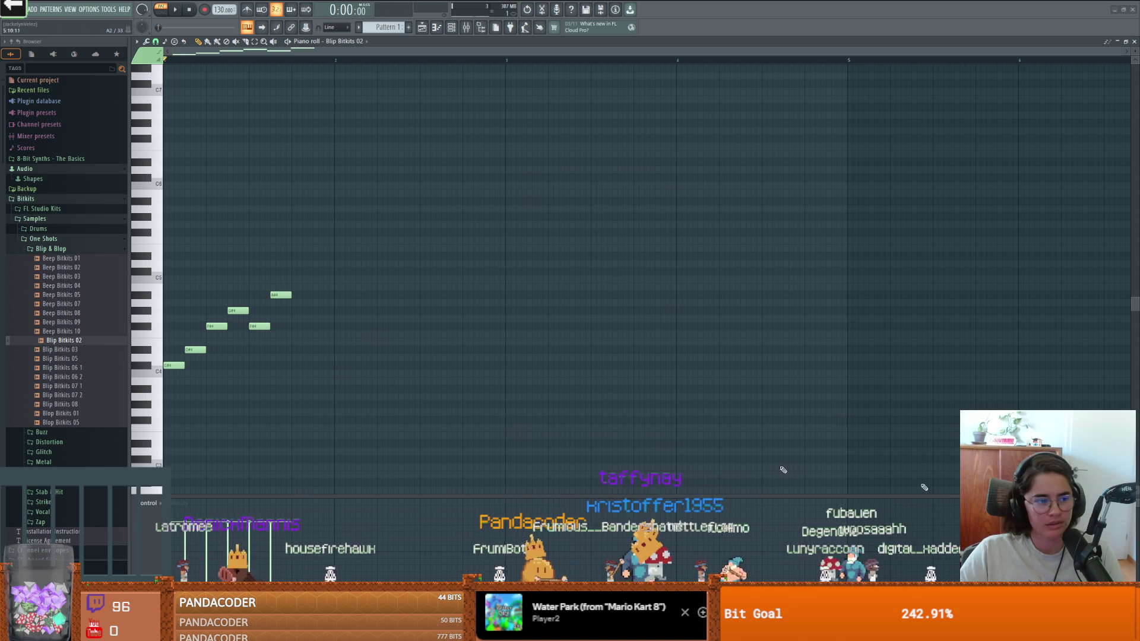
Step: Undo the accidental D#4 note move and screen-capture the jingle's piano roll notes
{"action": "left_click_drag", "start_coordinate": [193, 350], "coordinate": [215, 334]}
{"action": "key", "text": "ctrl+z"}
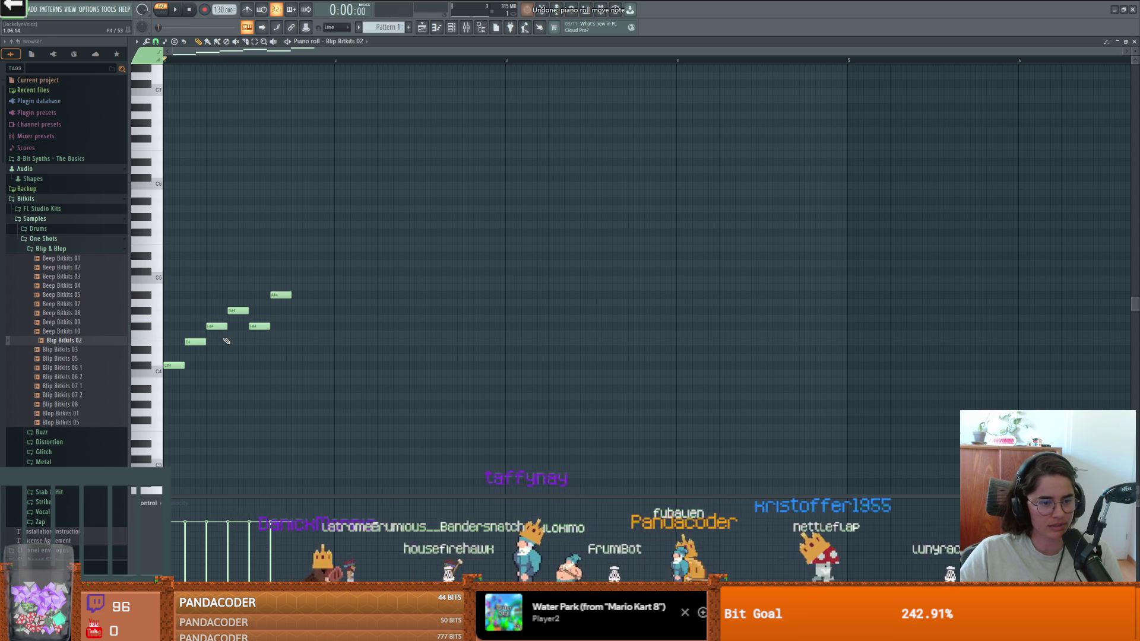
{"action": "key", "text": "ctrl+z"}
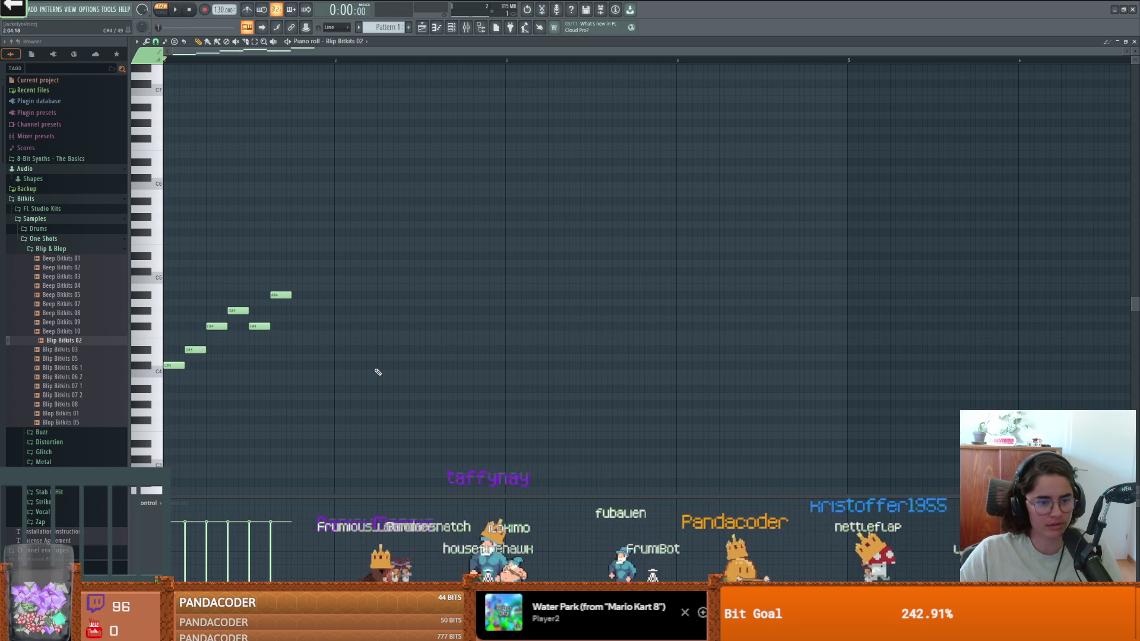
{"action": "key", "text": "super+shift+s"}
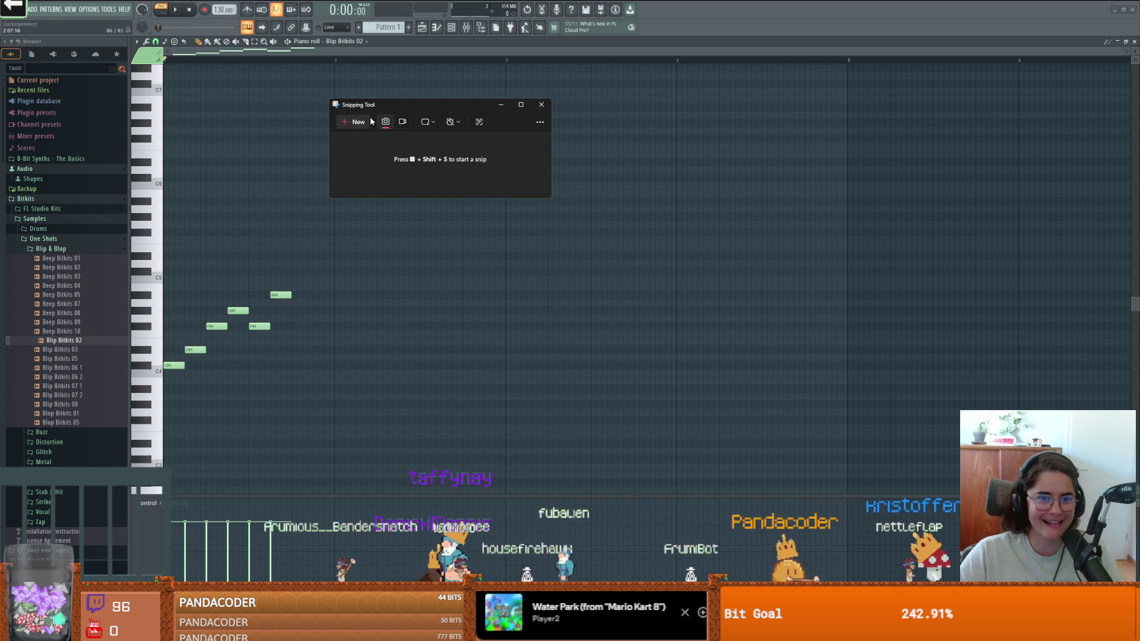
{"action": "left_click_drag", "start_coordinate": [107, 222], "coordinate": [259, 381]}
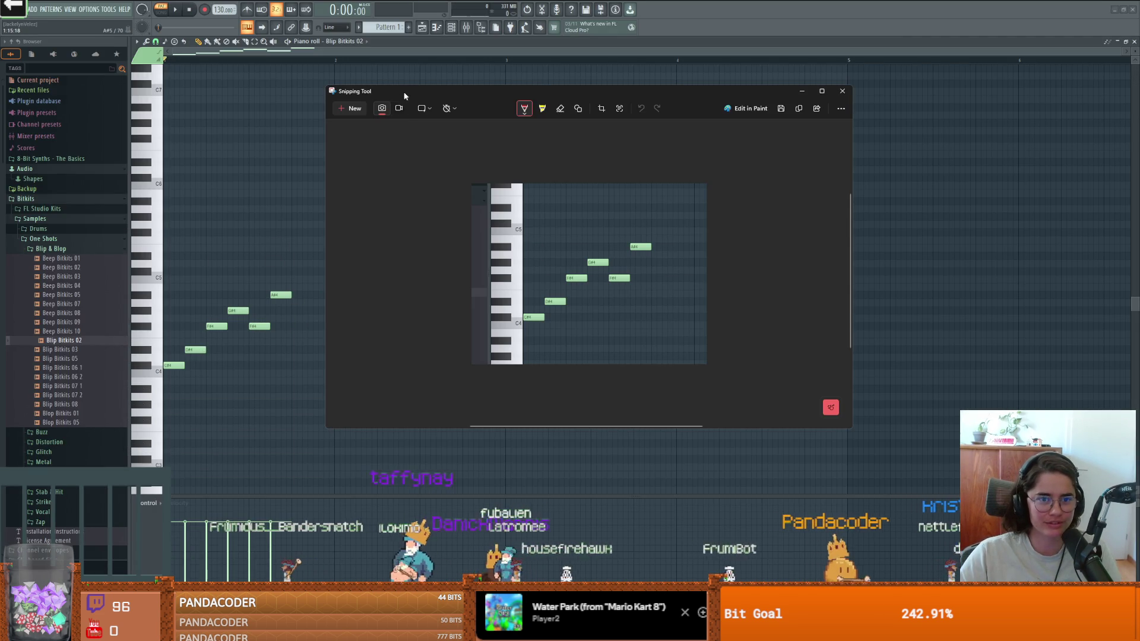
{"action": "left_click", "coordinate": [222, 339]}
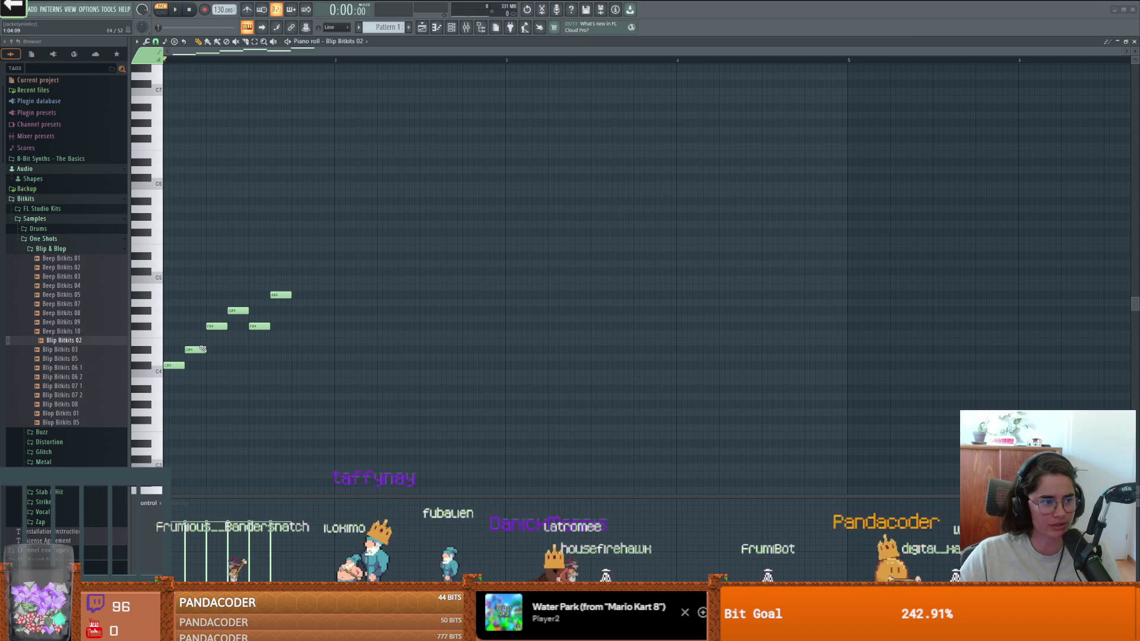
Step: Move the first, fourth and fifth notes down to C4, delete the stray A#4, and play it back
{"action": "left_click", "coordinate": [173, 366]}
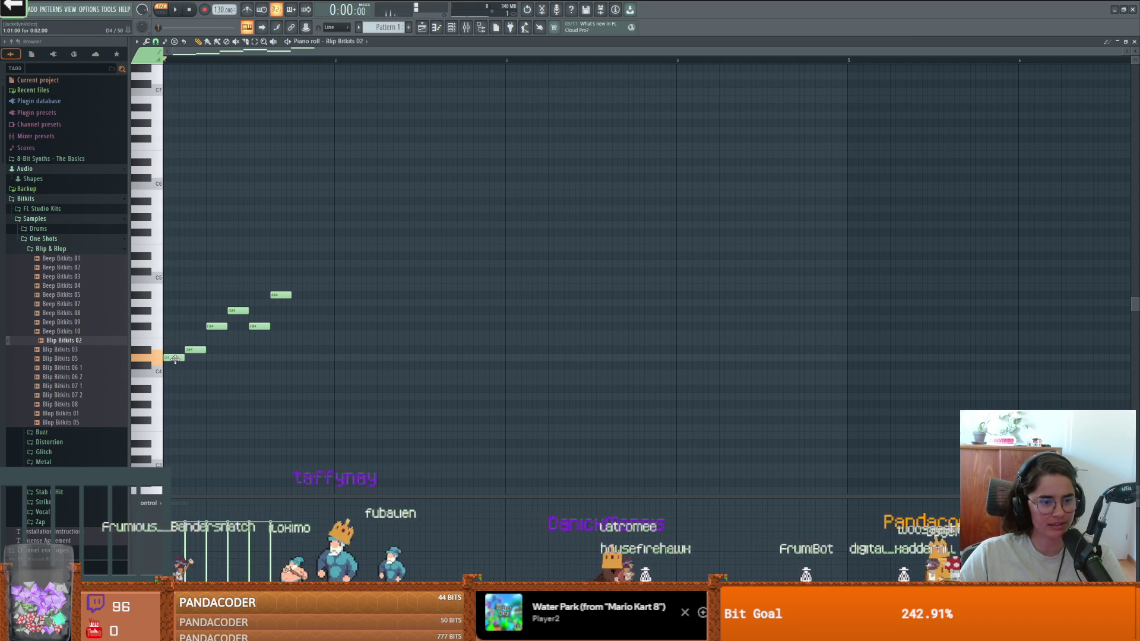
{"action": "mouse_move", "coordinate": [173, 367]}
{"action": "left_mouse_down"}
{"action": "mouse_move", "coordinate": [174, 380]}
{"action": "mouse_move", "coordinate": [217, 318]}
{"action": "left_mouse_up"}
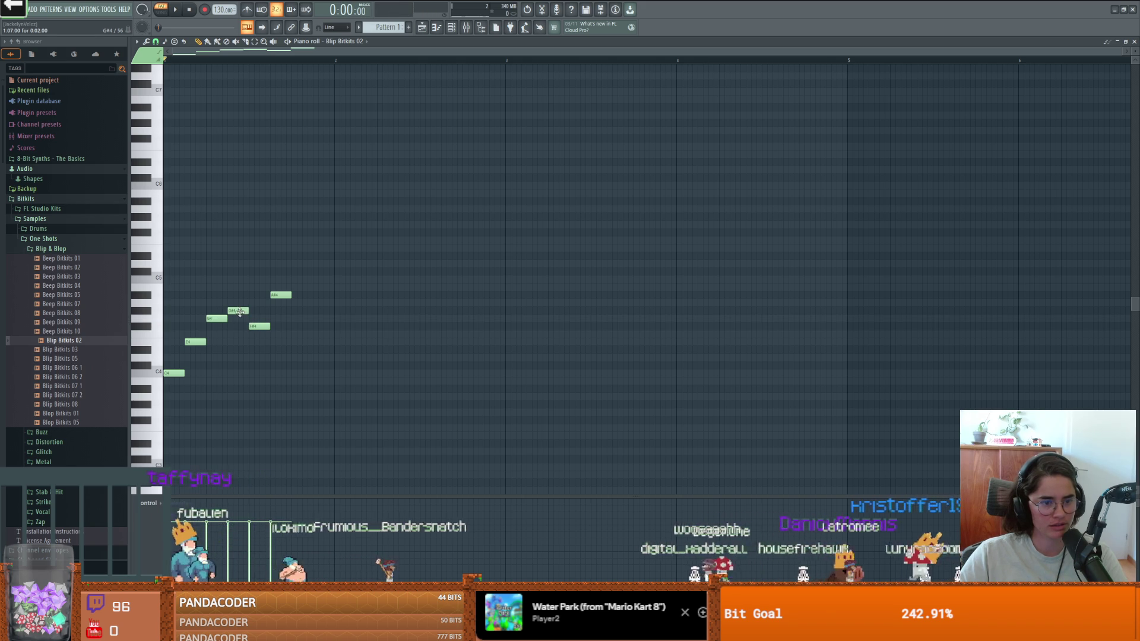
{"action": "left_click_drag", "start_coordinate": [239, 311], "coordinate": [238, 334]}
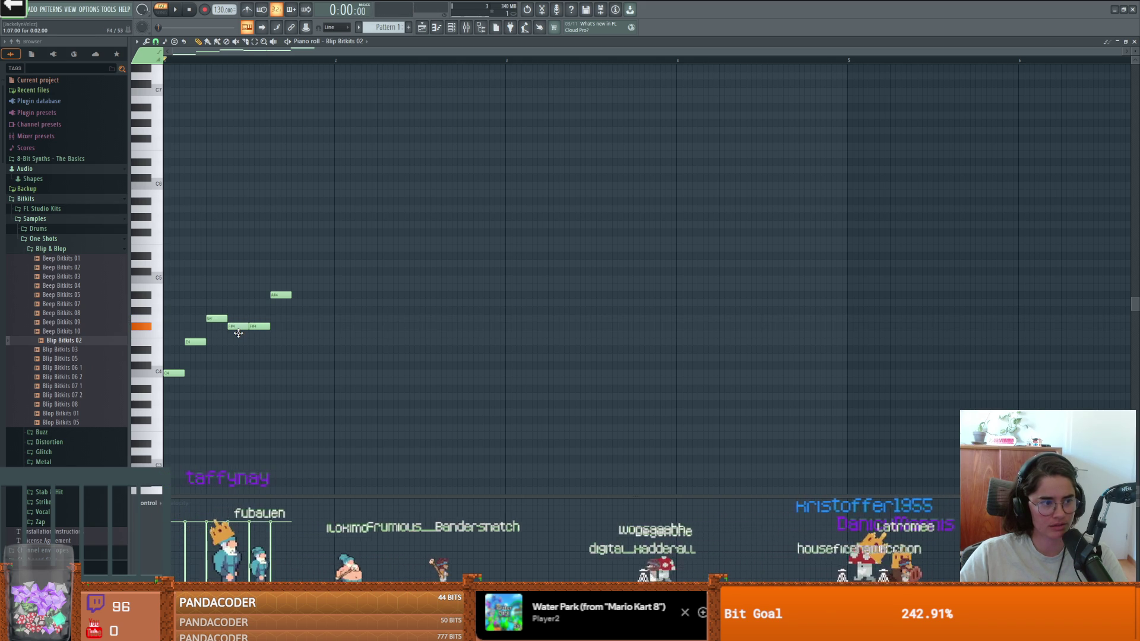
{"action": "left_click_drag", "start_coordinate": [238, 333], "coordinate": [233, 380]}
{"action": "mouse_move", "coordinate": [256, 326]}
{"action": "left_mouse_down"}
{"action": "mouse_move", "coordinate": [269, 368]}
{"action": "mouse_move", "coordinate": [242, 277]}
{"action": "left_mouse_up"}
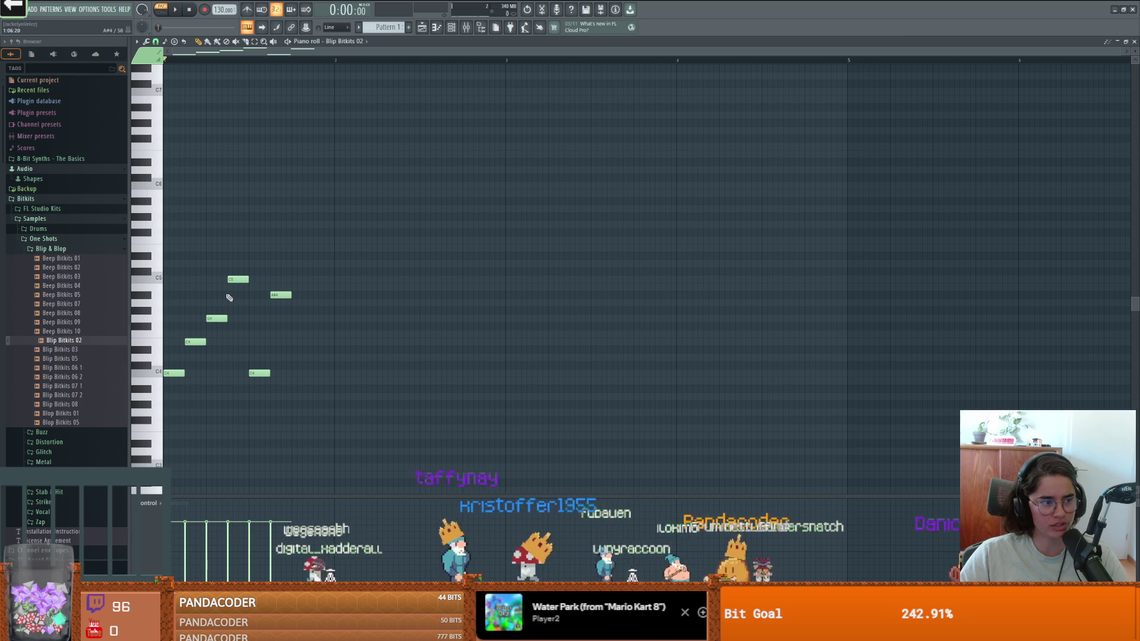
{"action": "right_click", "coordinate": [276, 297]}
{"action": "key", "text": "space"}
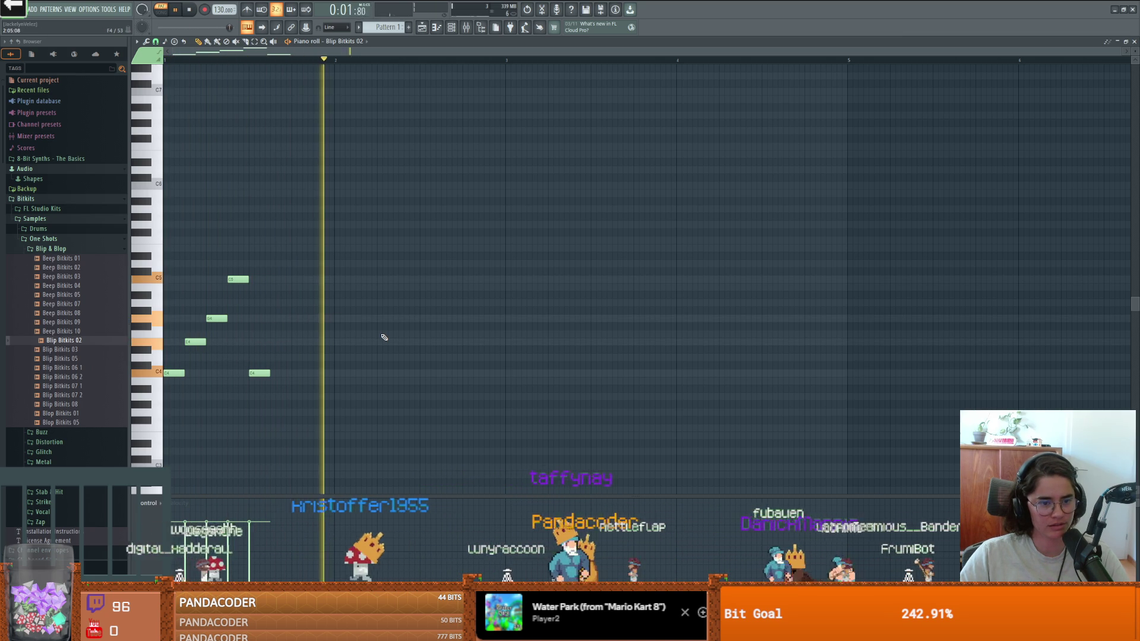
{"action": "key", "text": "space"}
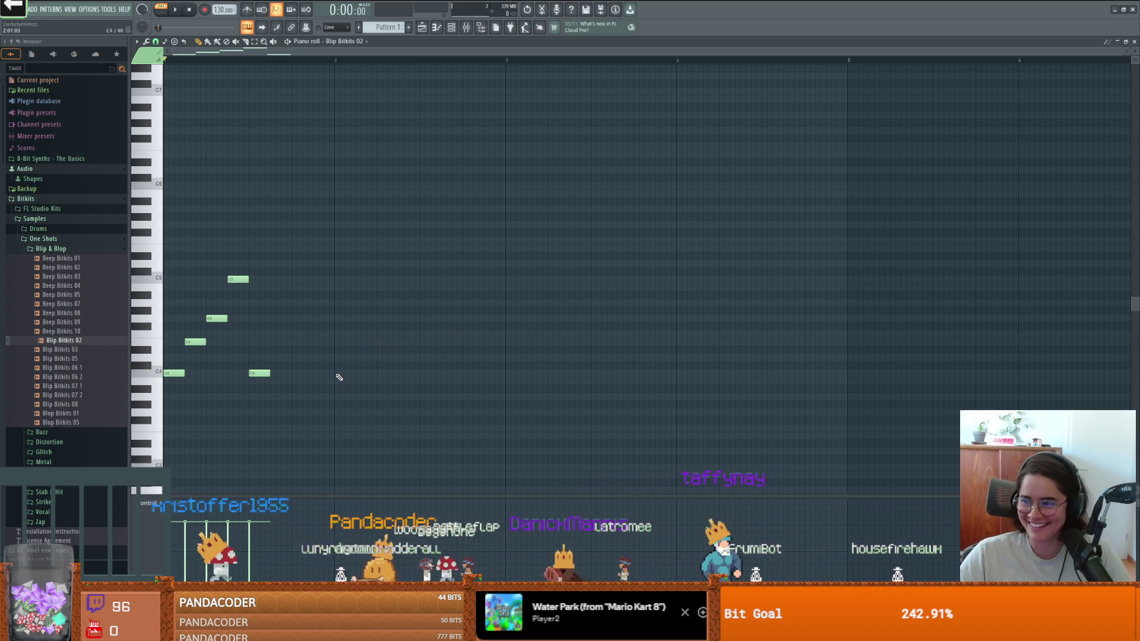
Step: Add a second phrase (C#4, D#4, F#4, G#4, F#4) ending on A#4 and play it
{"action": "left_click", "coordinate": [338, 374]}
{"action": "left_click", "coordinate": [358, 366]}
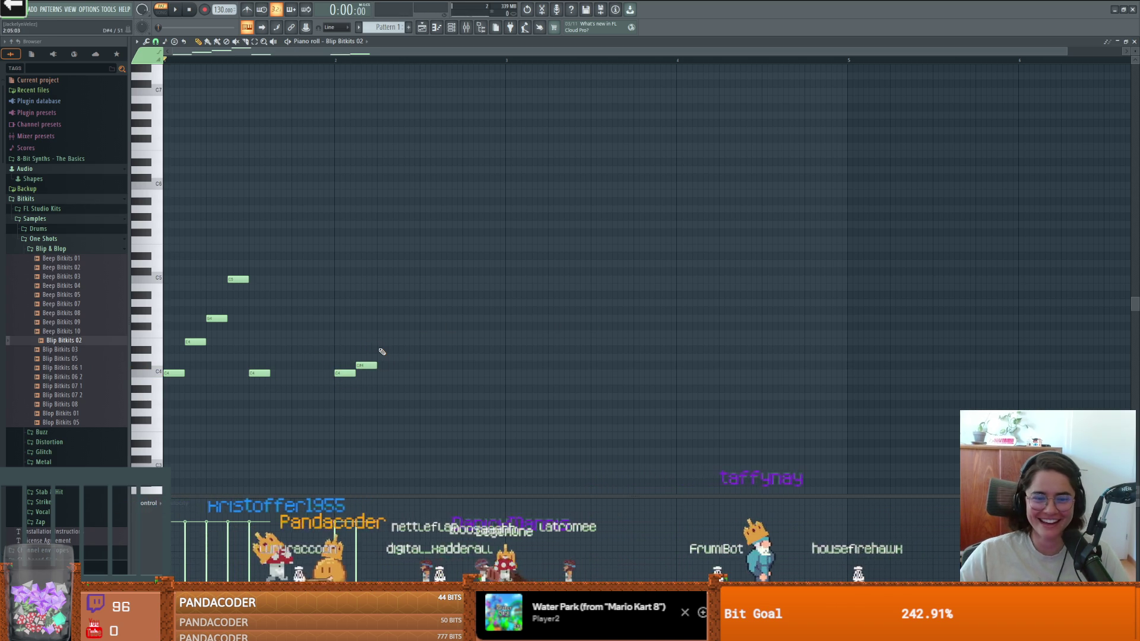
{"action": "left_click", "coordinate": [383, 327]}
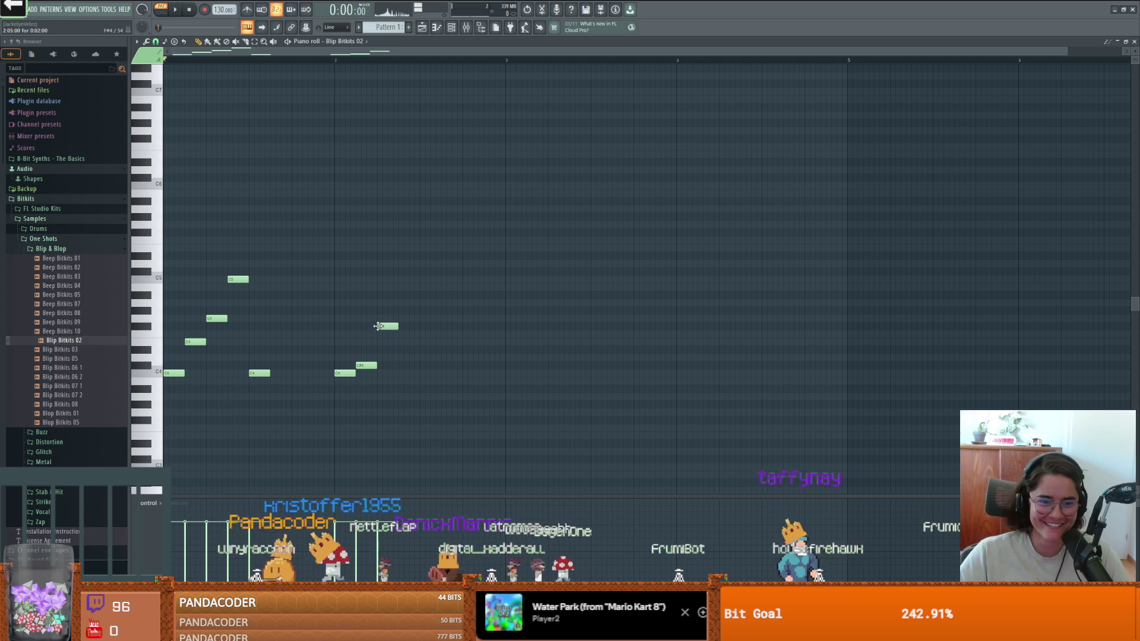
{"action": "left_click", "coordinate": [405, 310]}
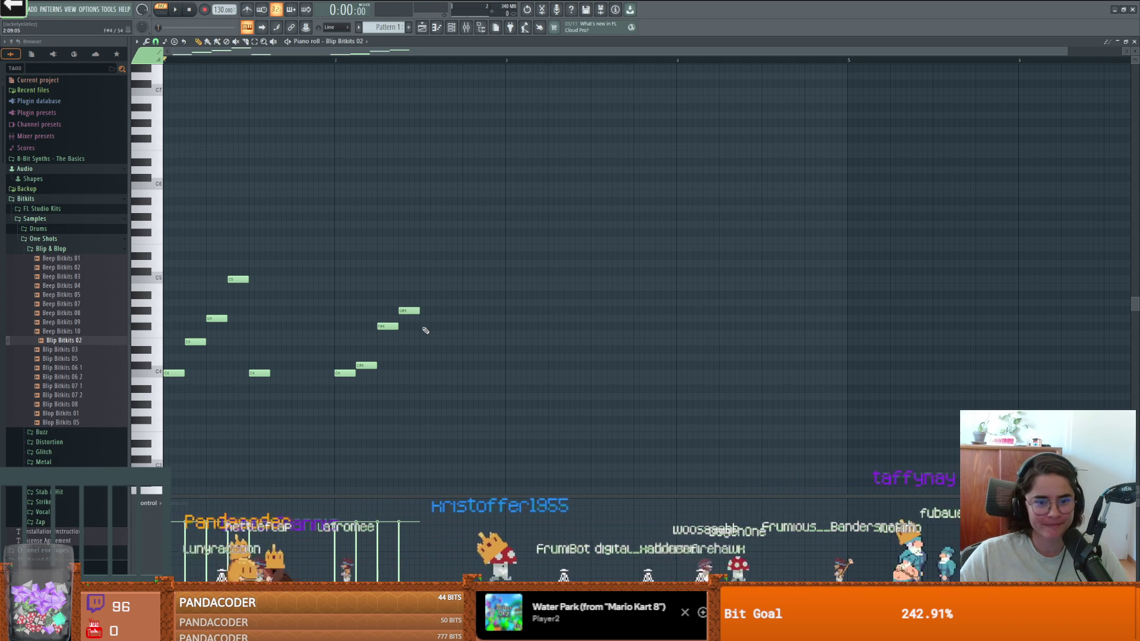
{"action": "left_click", "coordinate": [422, 326]}
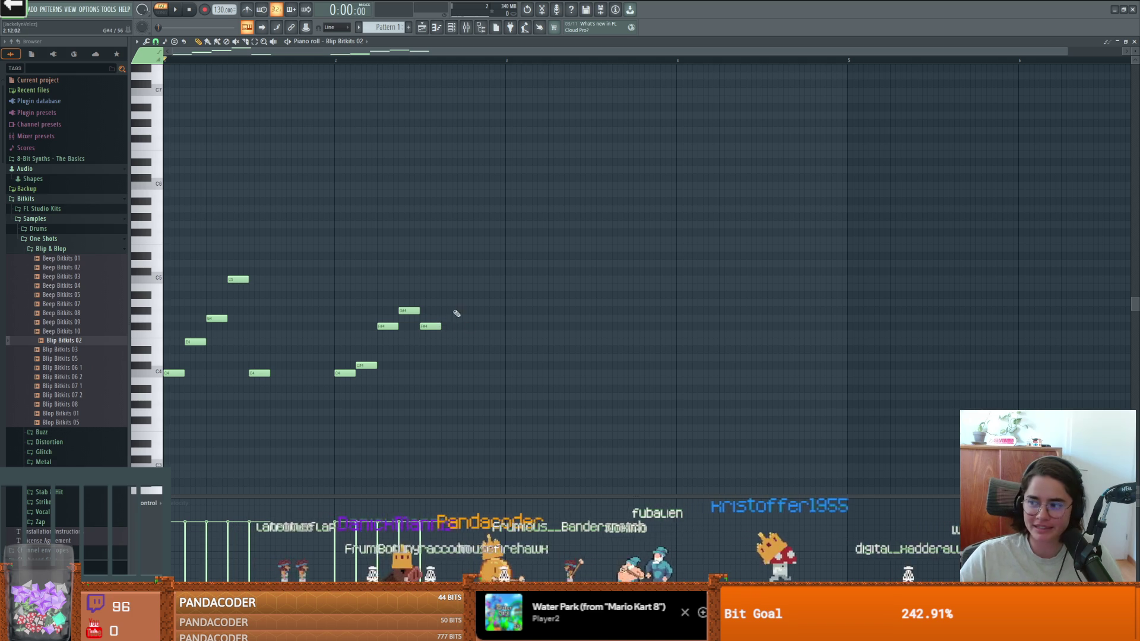
{"action": "left_click_drag", "start_coordinate": [452, 270], "coordinate": [452, 299]}
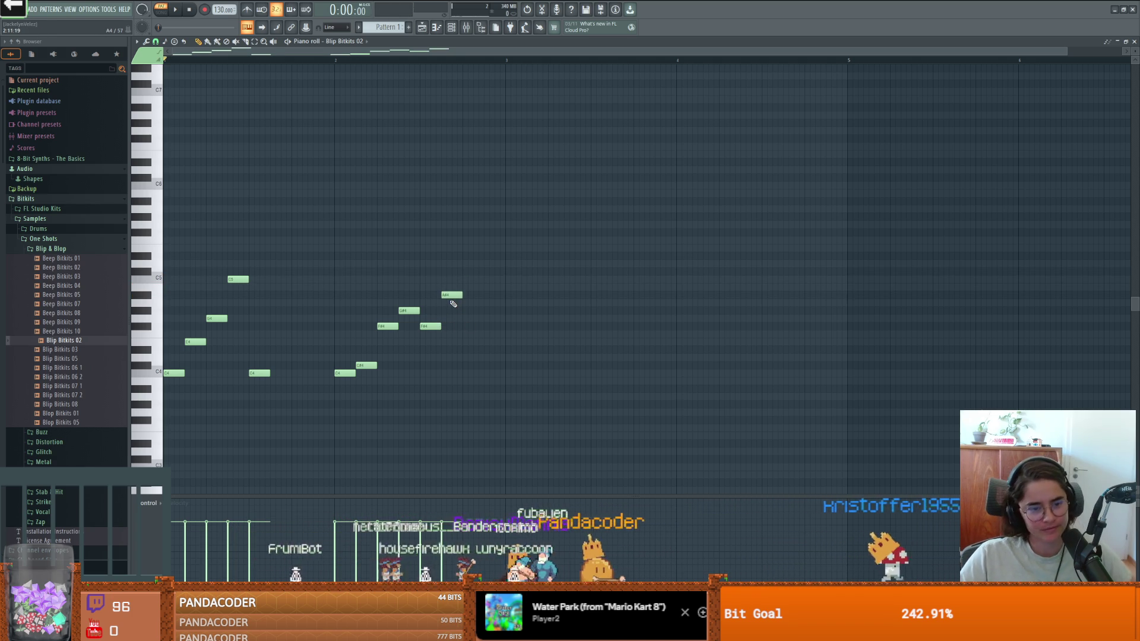
{"action": "key", "text": "space"}
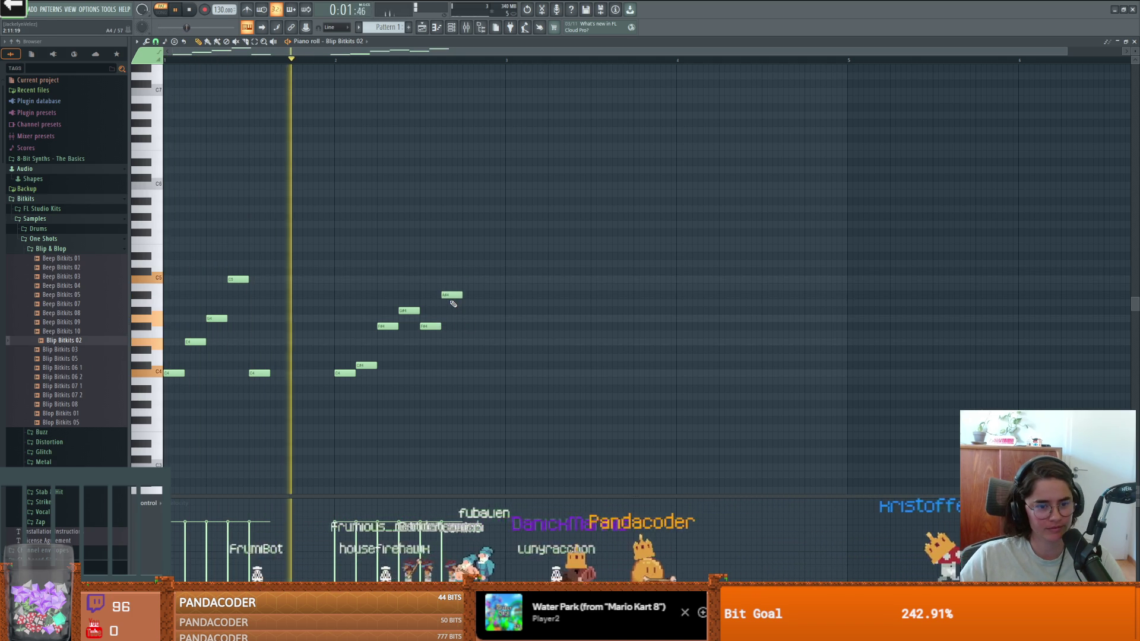
{"action": "left_click_drag", "start_coordinate": [345, 373], "coordinate": [345, 365]}
{"action": "left_click_drag", "start_coordinate": [366, 366], "coordinate": [366, 350]}
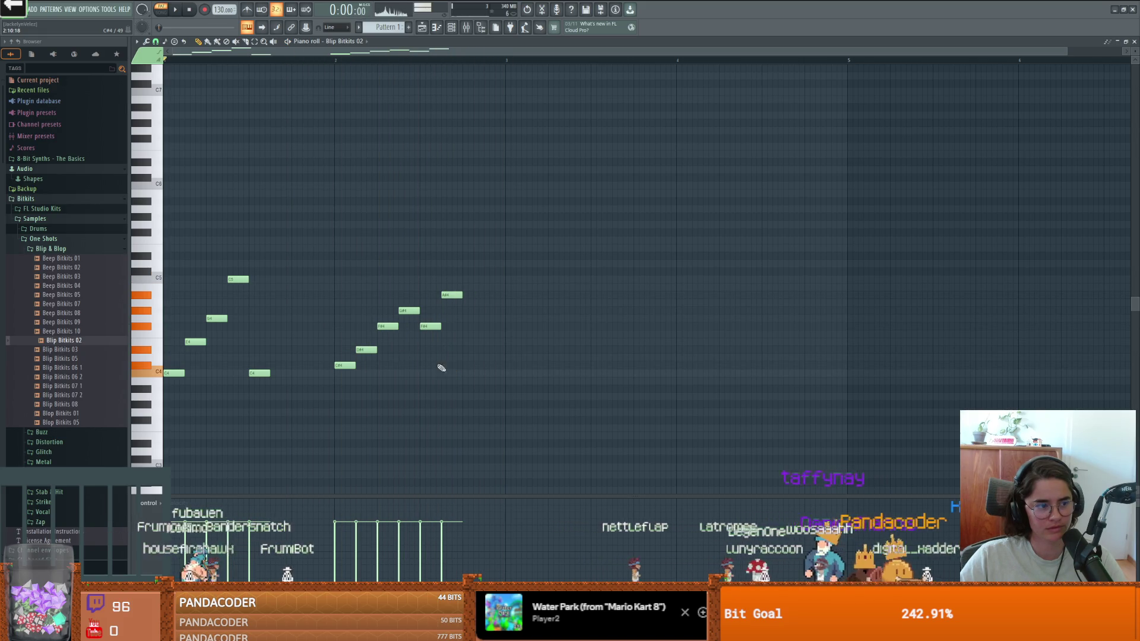
{"action": "key", "text": "space"}
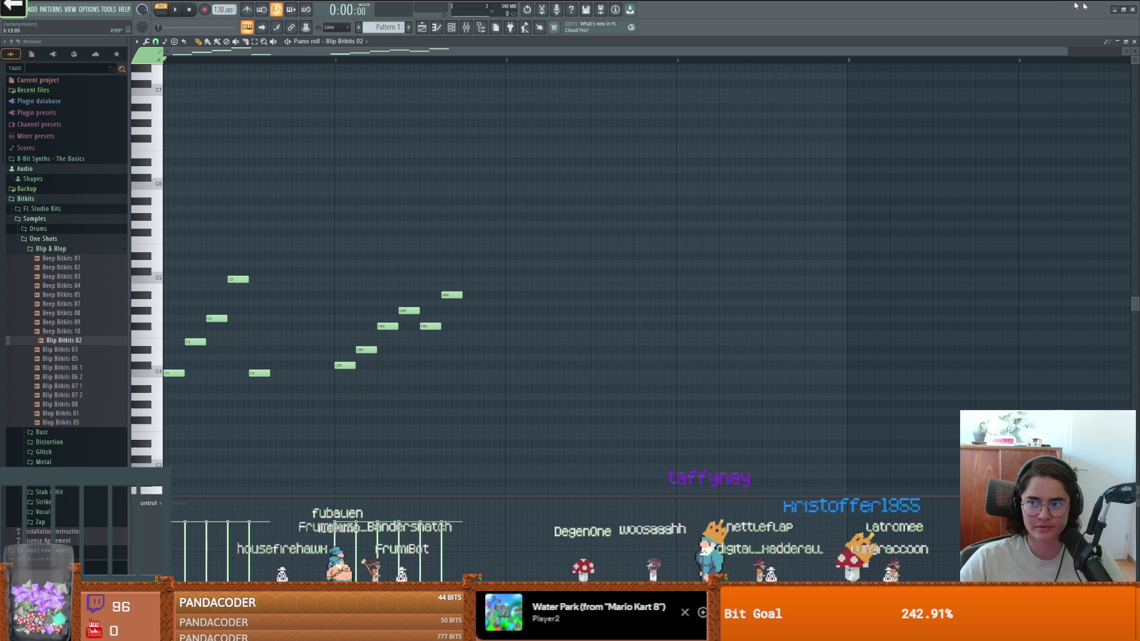
{"action": "left_click", "coordinate": [1114, 12]}
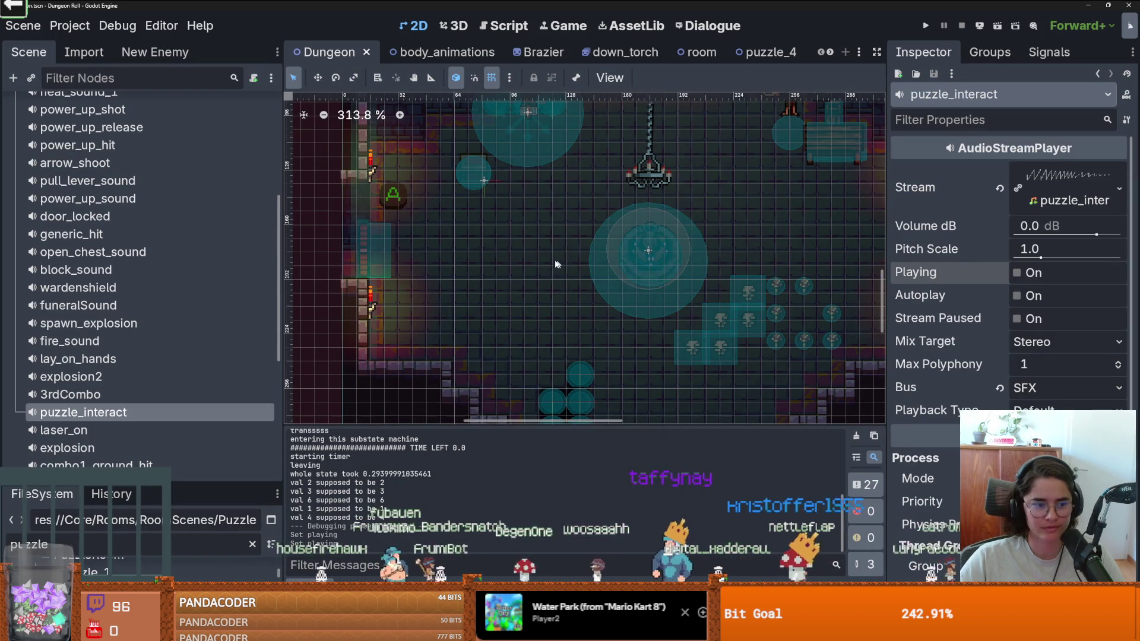
Step: Switch to the pressure_puzzle_controller scene and select its PressurePuzzleController root node
{"action": "scroll", "coordinate": [215, 314], "scroll_direction": "up", "scroll_amount": 5}
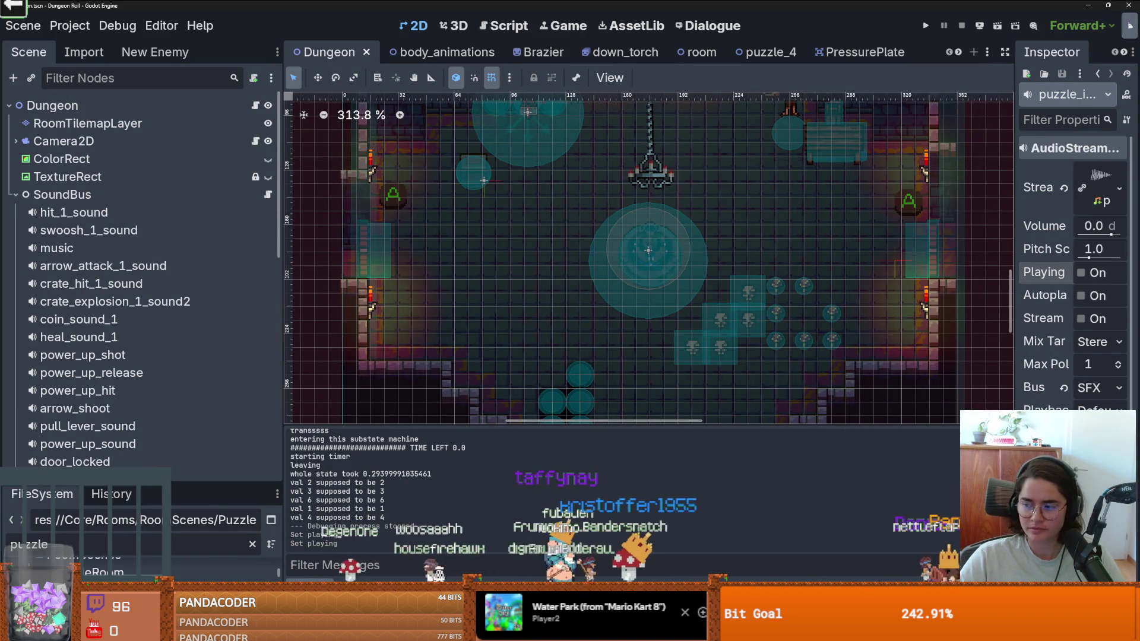
{"action": "scroll", "coordinate": [551, 173], "scroll_direction": "up", "scroll_amount": 1}
{"action": "scroll", "coordinate": [551, 172], "scroll_direction": "down", "scroll_amount": 1}
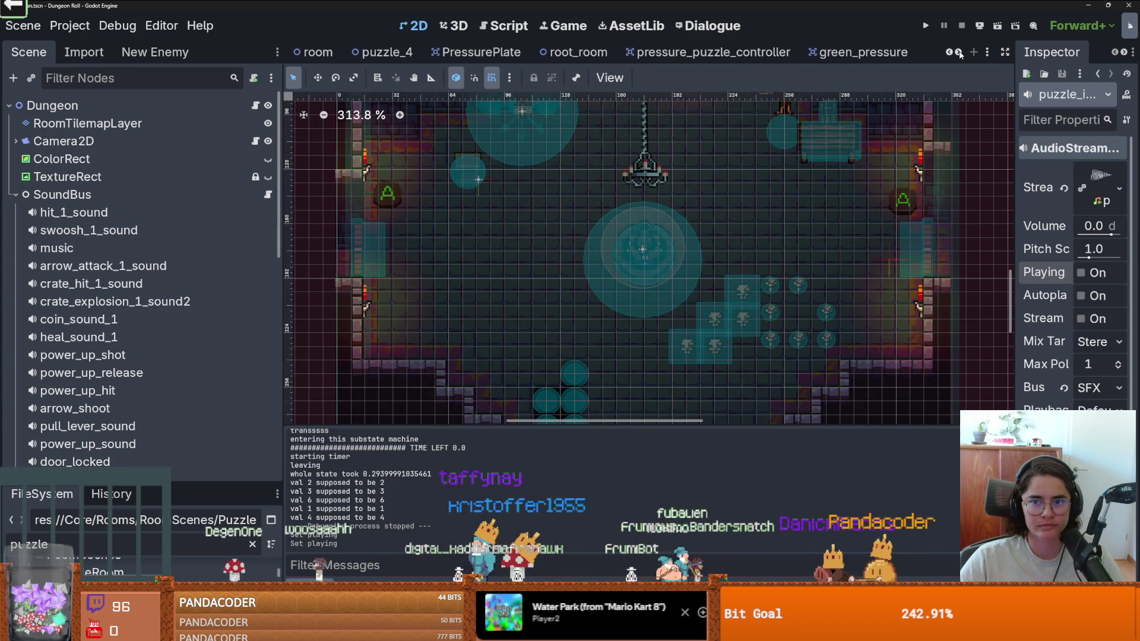
{"action": "left_click", "coordinate": [714, 54]}
{"action": "left_click", "coordinate": [60, 105]}
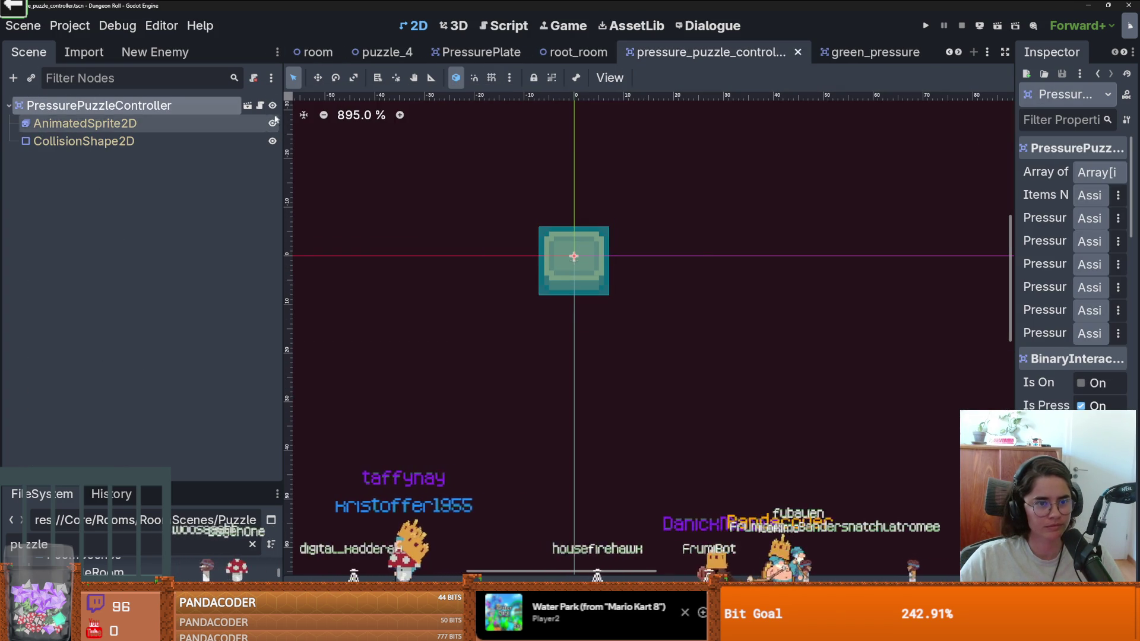
Step: Add an AudioStreamPlayer child to the controller and name it SoundSuccess
{"action": "left_click", "coordinate": [260, 106]}
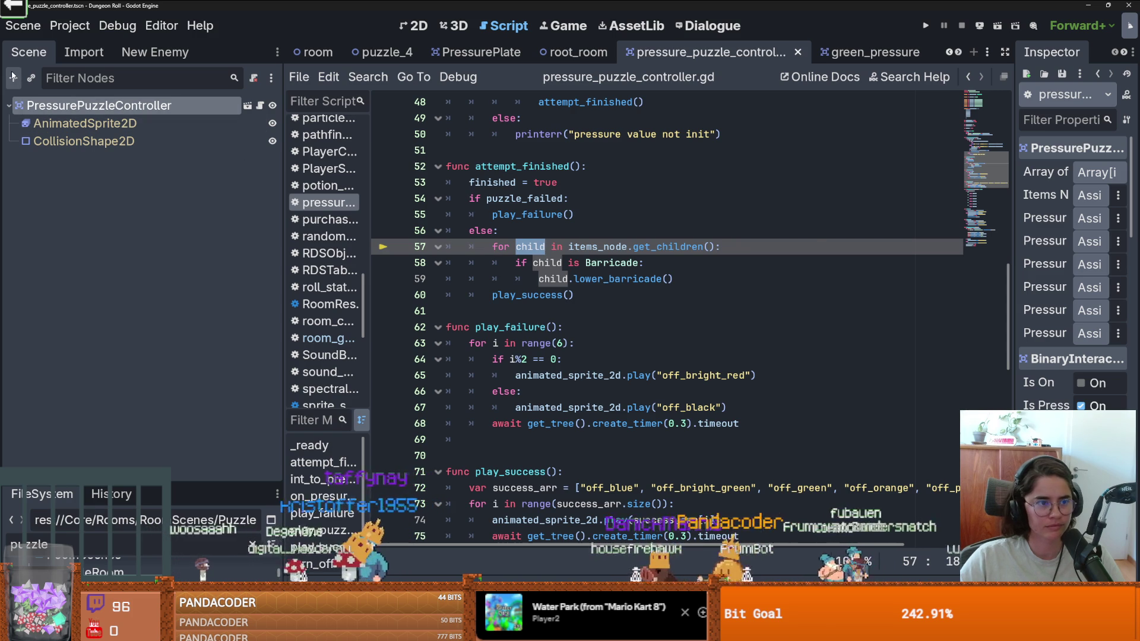
{"action": "left_click", "coordinate": [14, 77]}
{"action": "type", "text": "audio"}
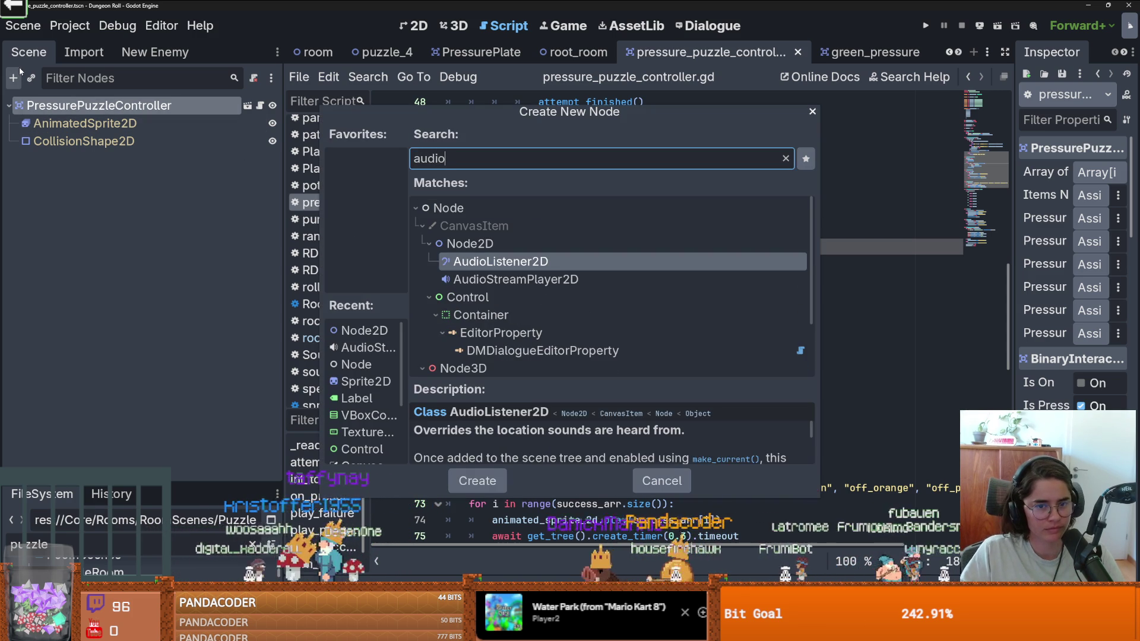
{"action": "type", "text": "ste"}
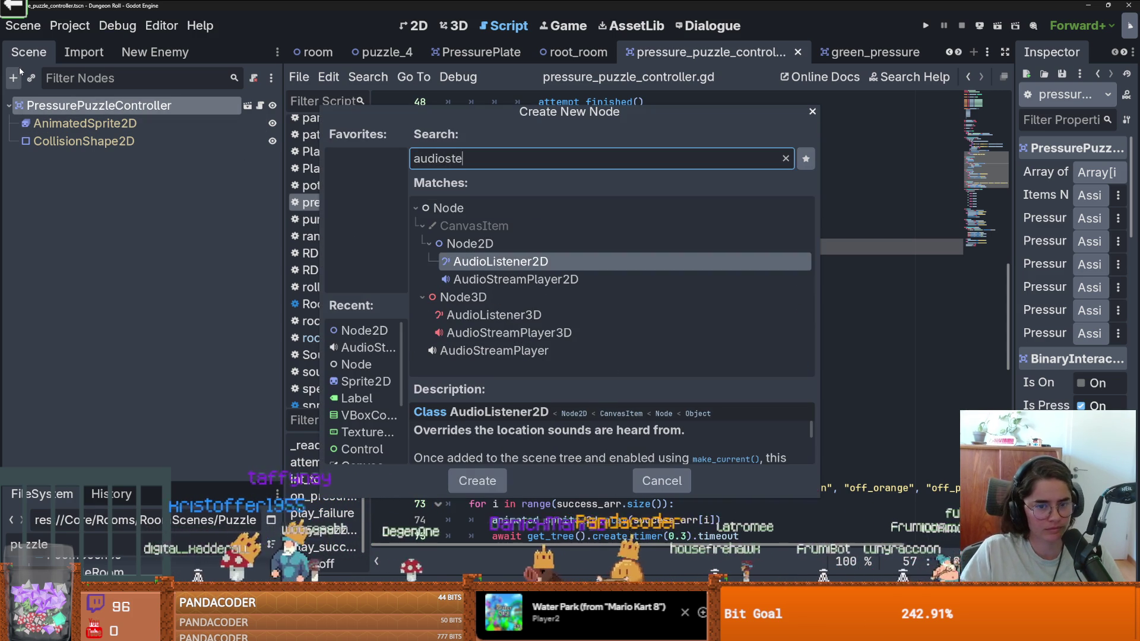
{"action": "double_click", "coordinate": [505, 350]}
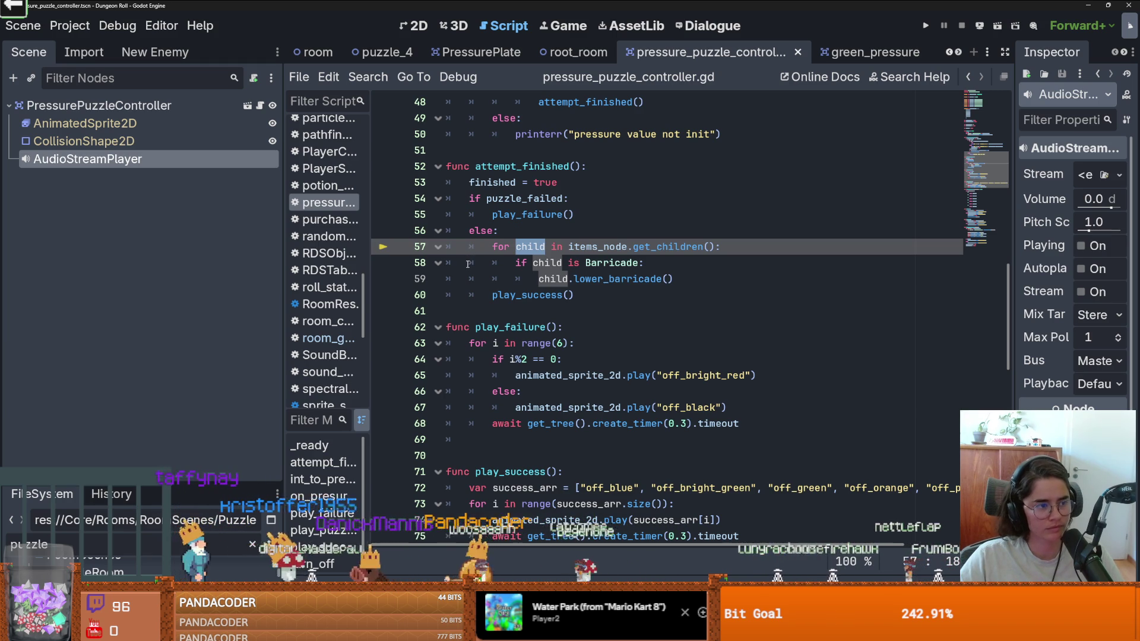
{"action": "double_click", "coordinate": [194, 156]}
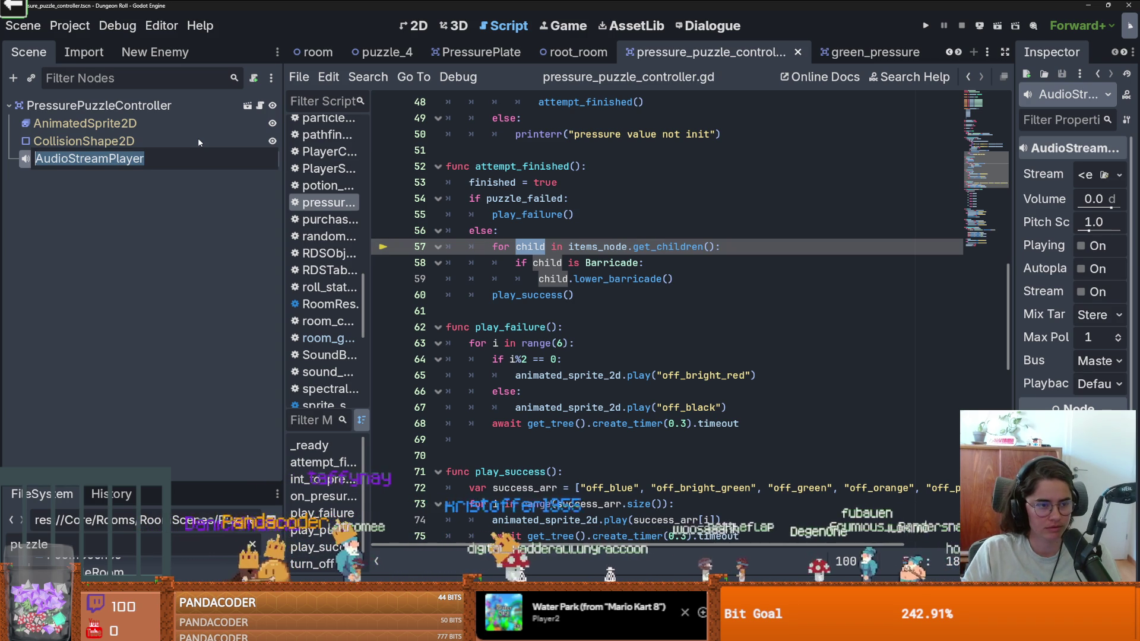
{"action": "type", "text": "SoundSuccess"}
{"action": "key", "text": "Return"}
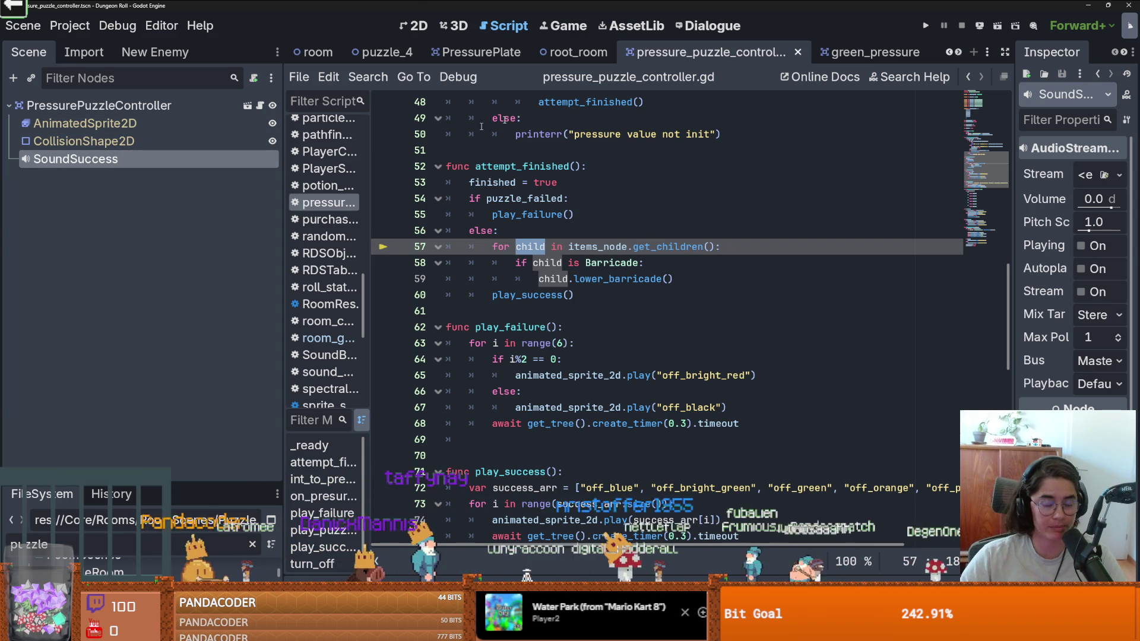
Step: Quick Load a sound file for SoundSuccess's Stream, searching for 'suc'
{"action": "key", "text": "ctrl+F1"}
{"action": "key", "text": "ctrl+F3"}
{"action": "left_click_drag", "start_coordinate": [1015, 178], "coordinate": [852, 180]}
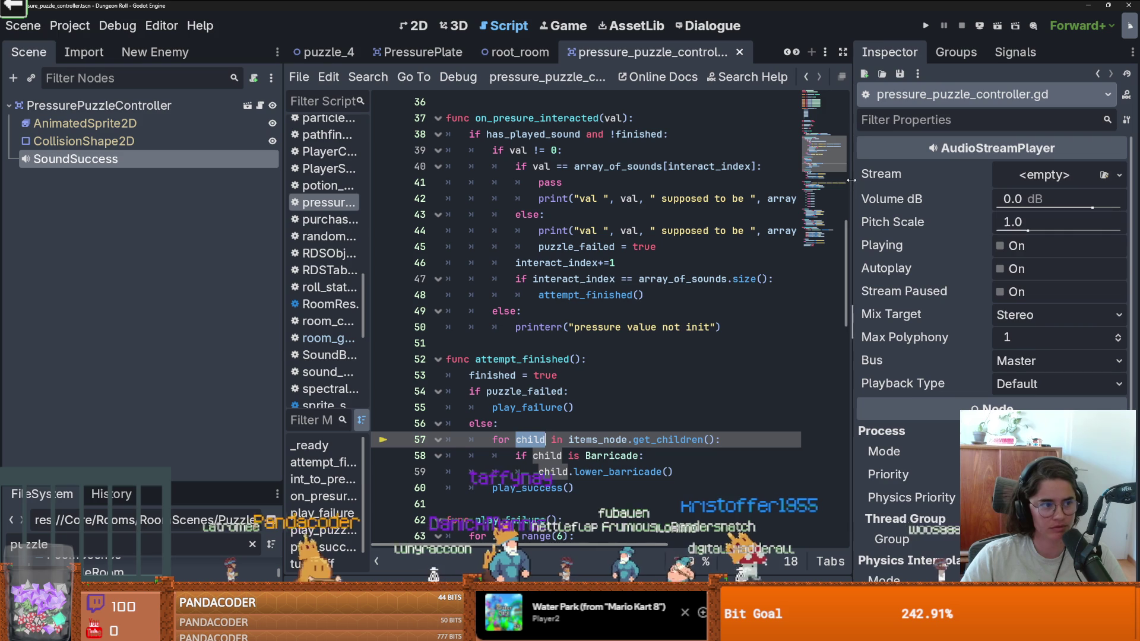
{"action": "left_click", "coordinate": [1119, 175]}
{"action": "left_click", "coordinate": [950, 415]}
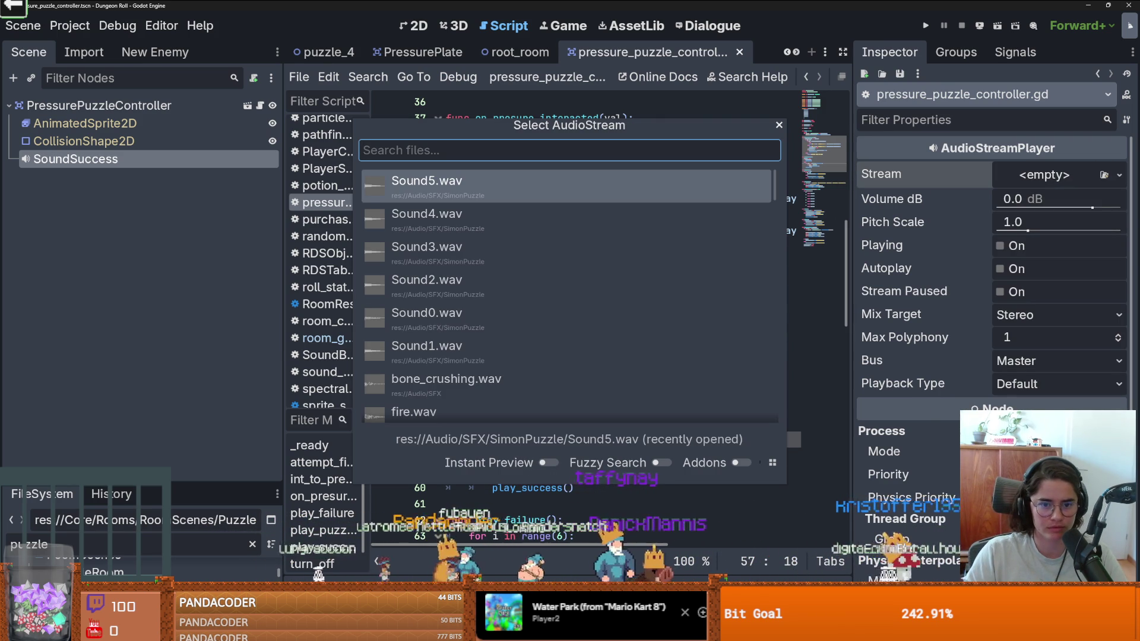
{"action": "type", "text": "suc"}
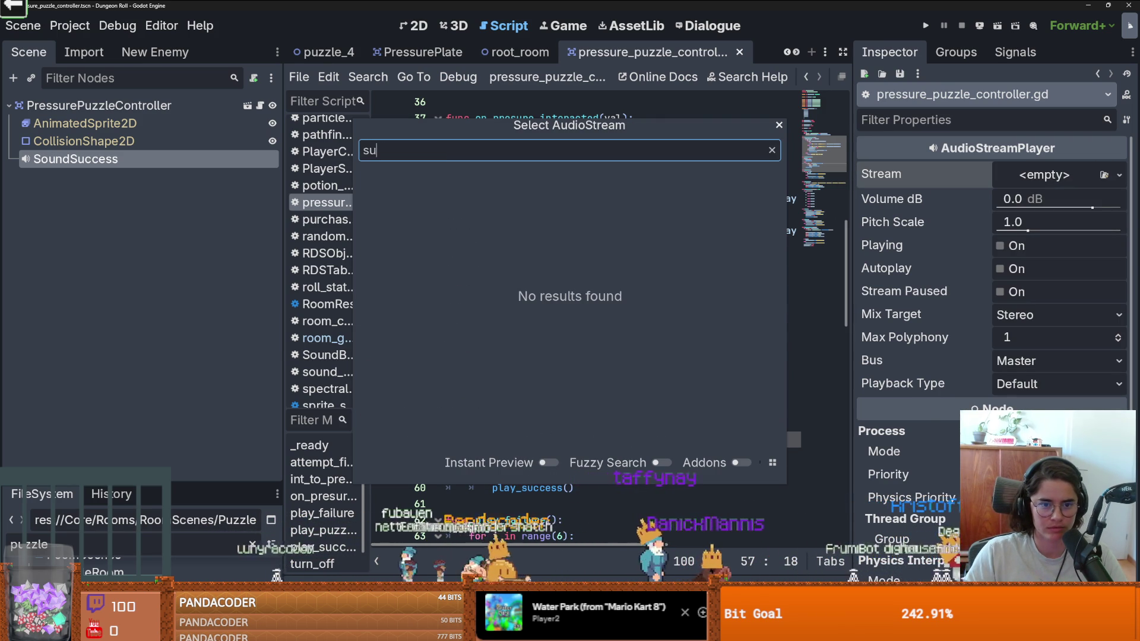
{"action": "key", "text": "BackSpace"}
{"action": "key", "text": "BackSpace"}
{"action": "key", "text": "BackSpace"}
{"action": "key", "text": "alt+Tab"}
{"action": "left_click", "coordinate": [13, 8]}
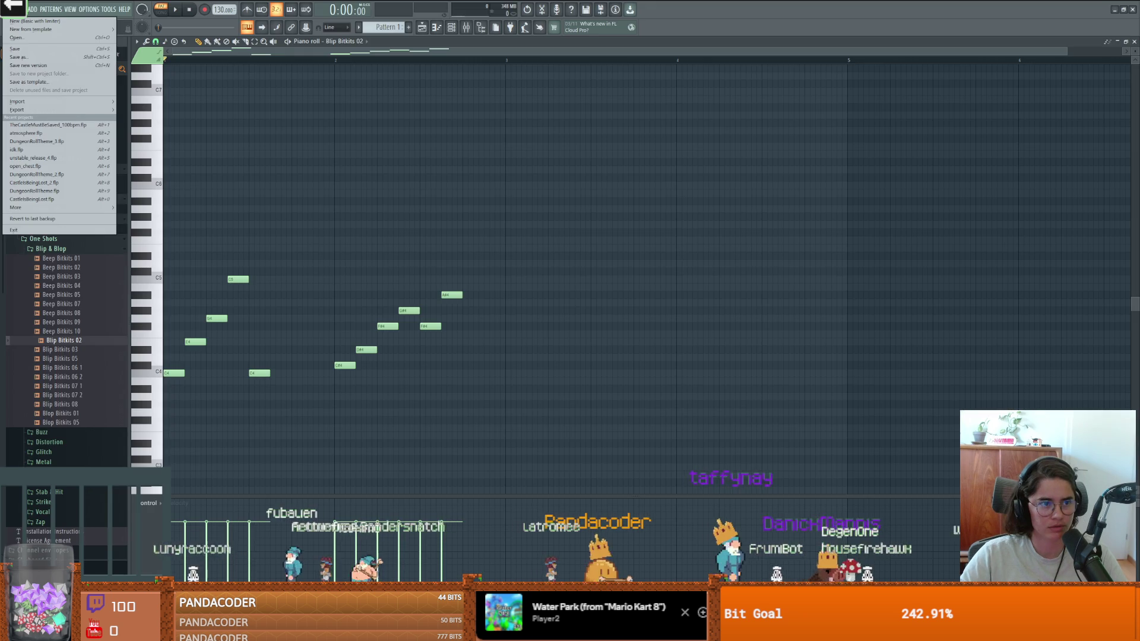
{"action": "mouse_move", "coordinate": [36, 110]}
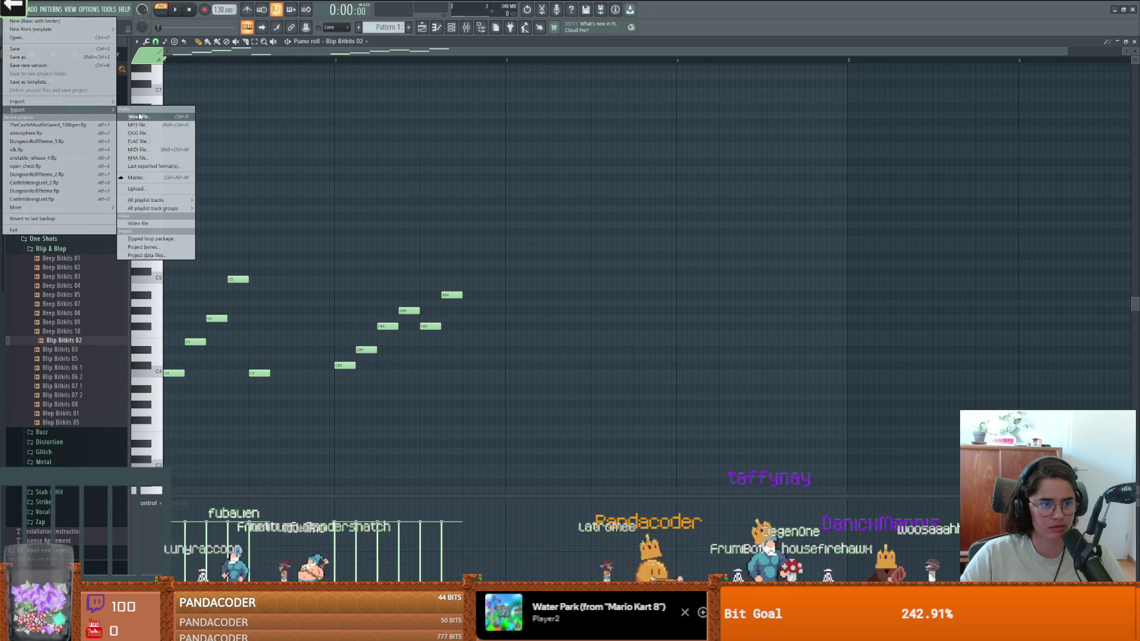
{"action": "left_click", "coordinate": [149, 128]}
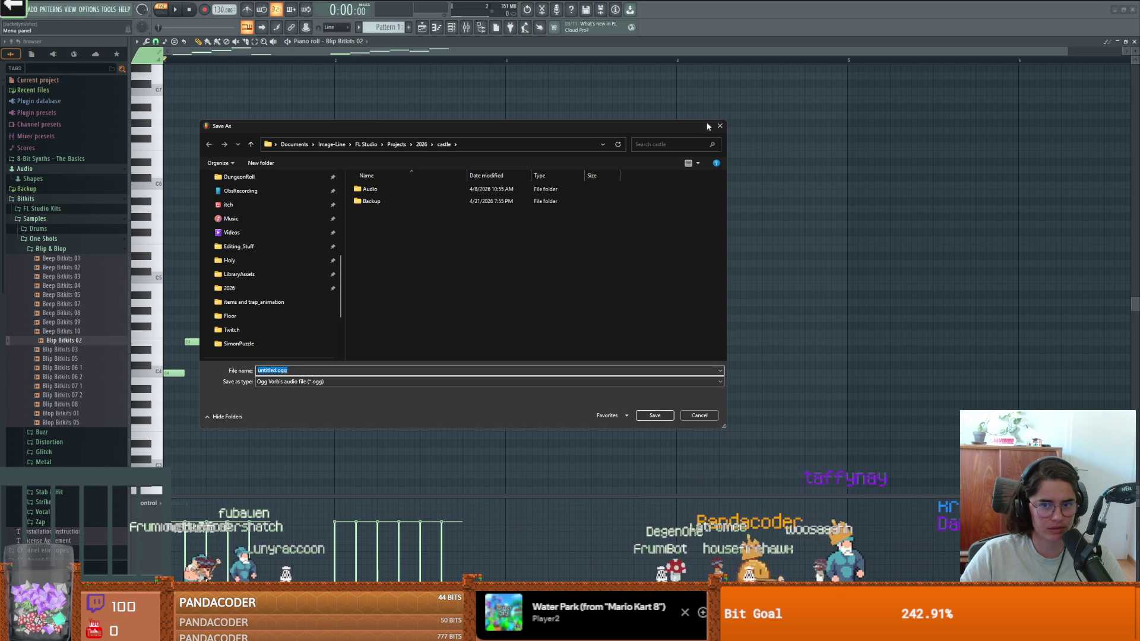
{"action": "left_click", "coordinate": [720, 126]}
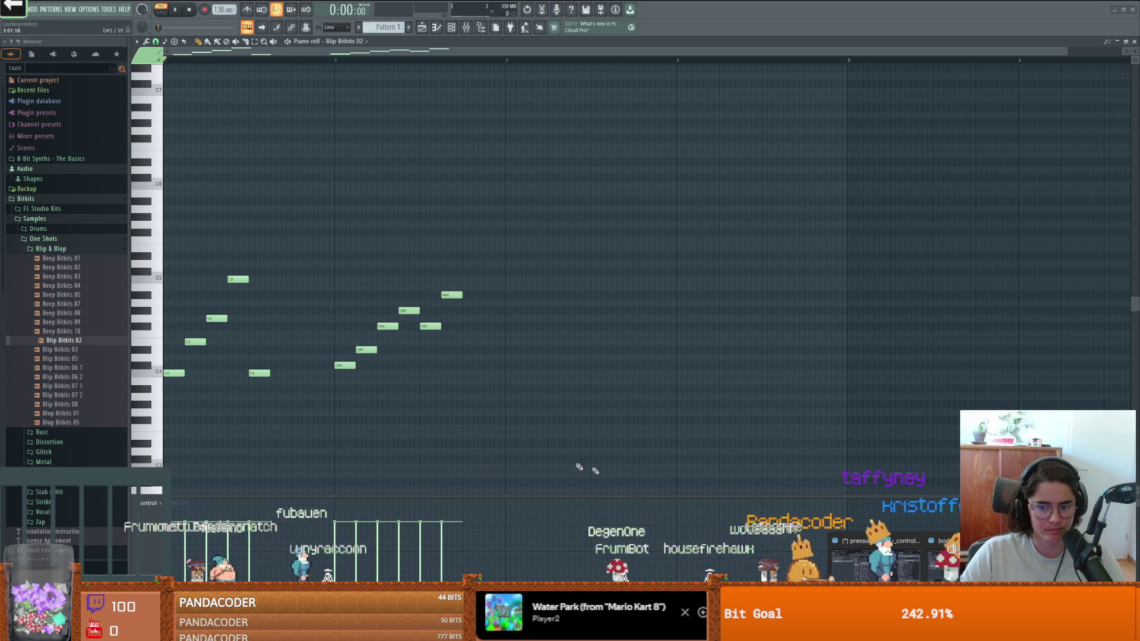
{"action": "key", "text": "alt+Tab"}
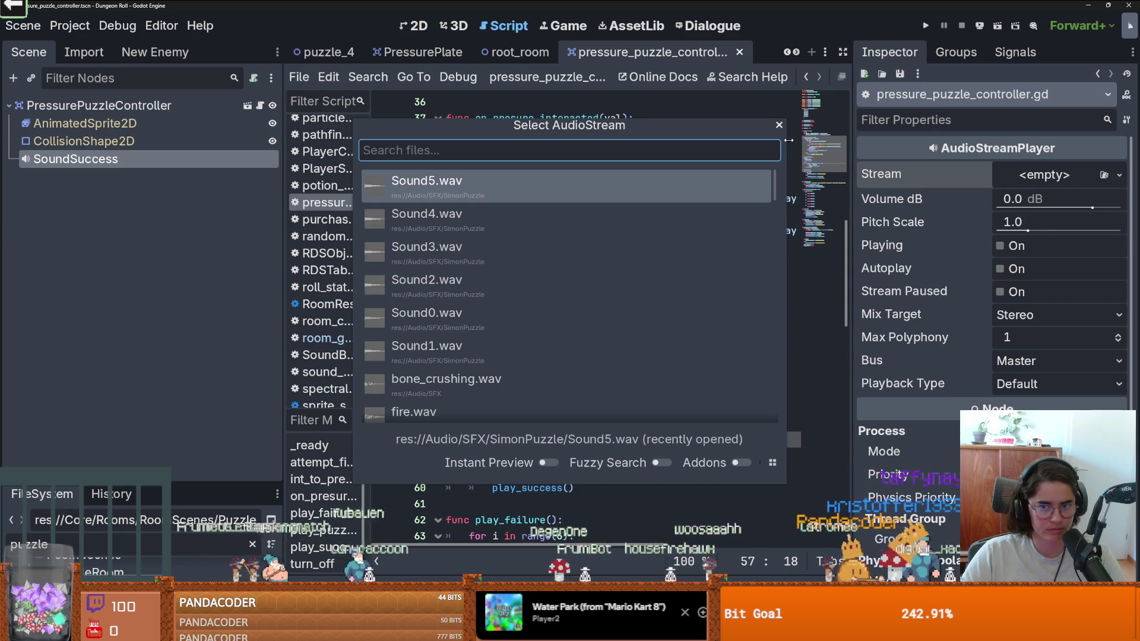
{"action": "left_click", "coordinate": [780, 127]}
Step: Filter FileSystem for 'sound' and assign puzzle_good.ogg to SoundSuccess's Stream
{"action": "left_click_drag", "start_coordinate": [142, 482], "coordinate": [143, 116]}
{"action": "scroll", "coordinate": [176, 421], "scroll_direction": "up", "scroll_amount": 5}
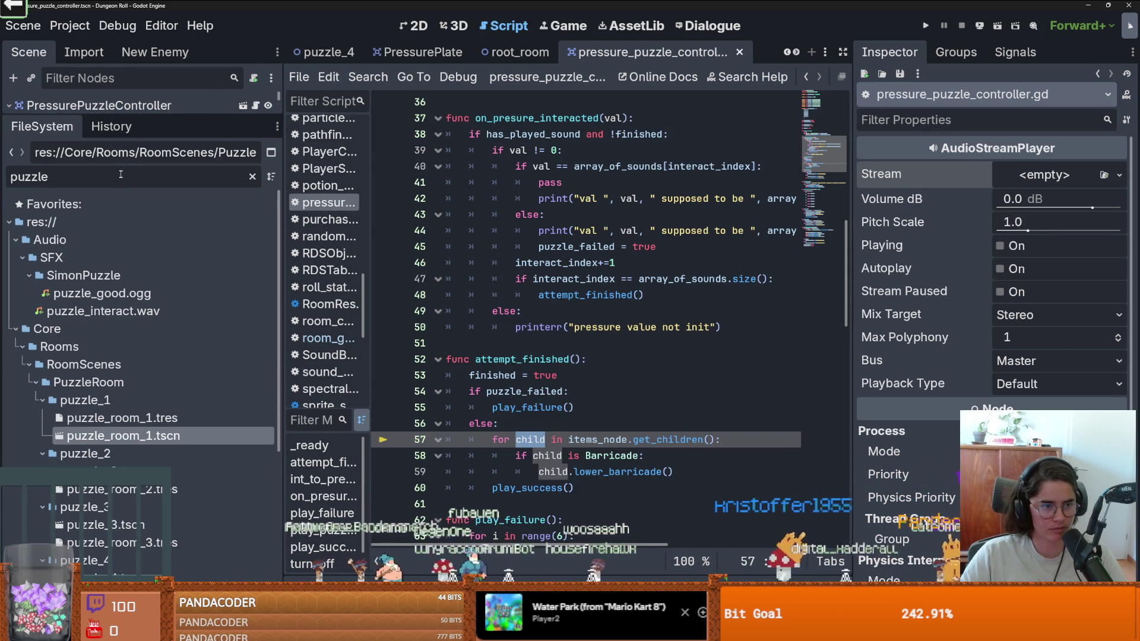
{"action": "type", "text": "sound"}
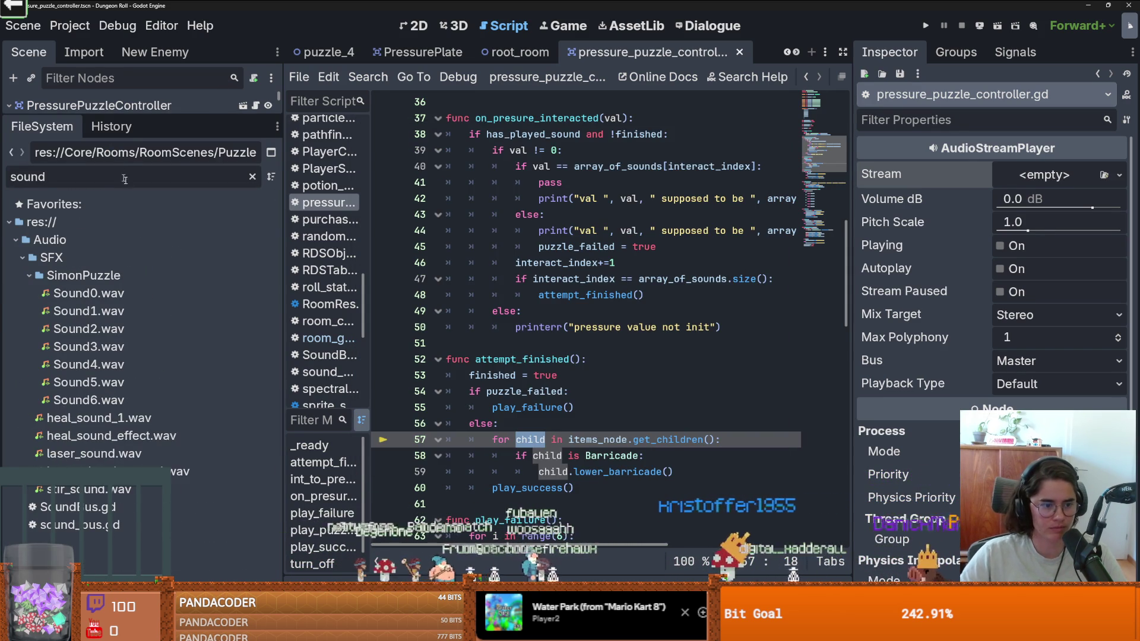
{"action": "left_click", "coordinate": [89, 364]}
{"action": "left_click", "coordinate": [252, 177]}
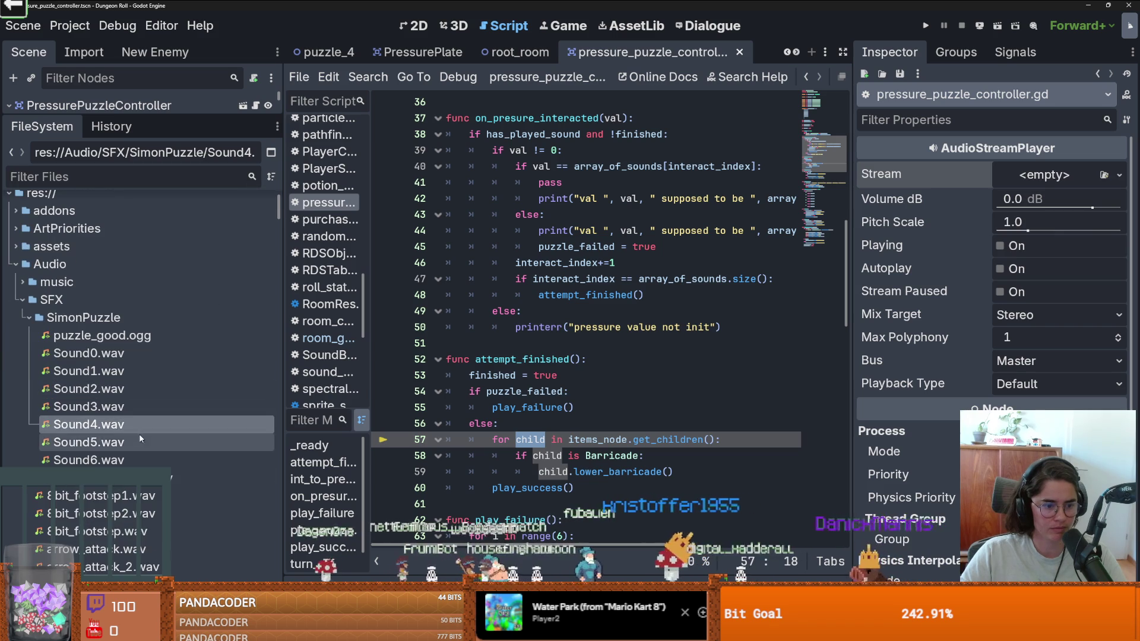
{"action": "left_click_drag", "start_coordinate": [139, 115], "coordinate": [139, 219]}
{"action": "mouse_move", "coordinate": [102, 441]}
{"action": "left_mouse_down"}
{"action": "mouse_move", "coordinate": [990, 239]}
{"action": "mouse_move", "coordinate": [1027, 182]}
{"action": "left_mouse_up"}
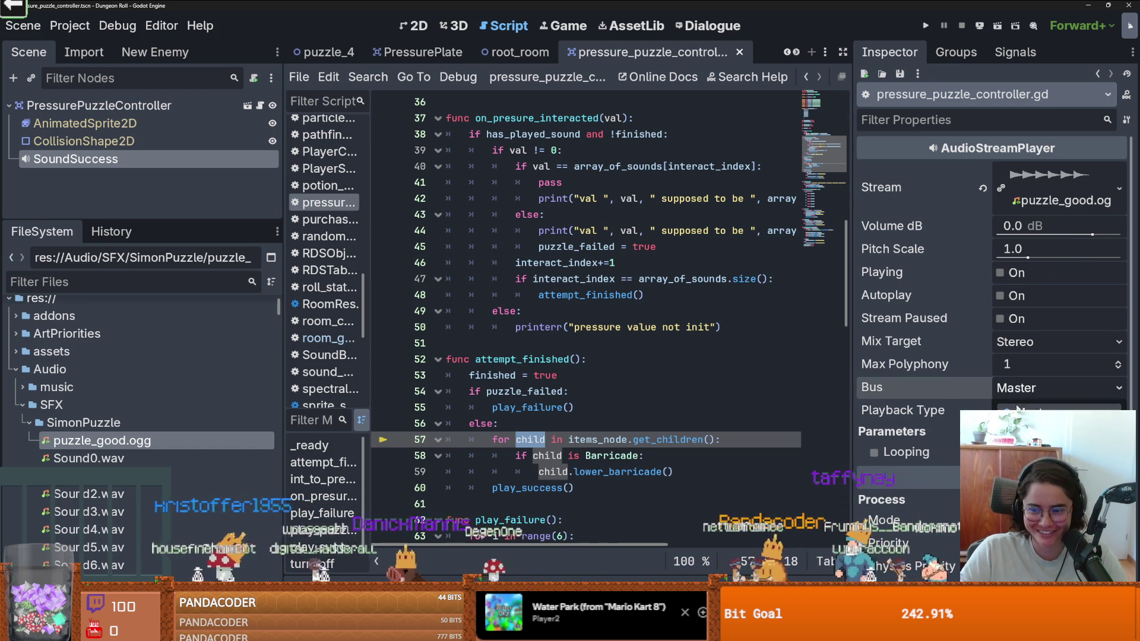
Step: Route SoundSuccess to the SFX bus and preview it twice
{"action": "left_click", "coordinate": [1021, 430]}
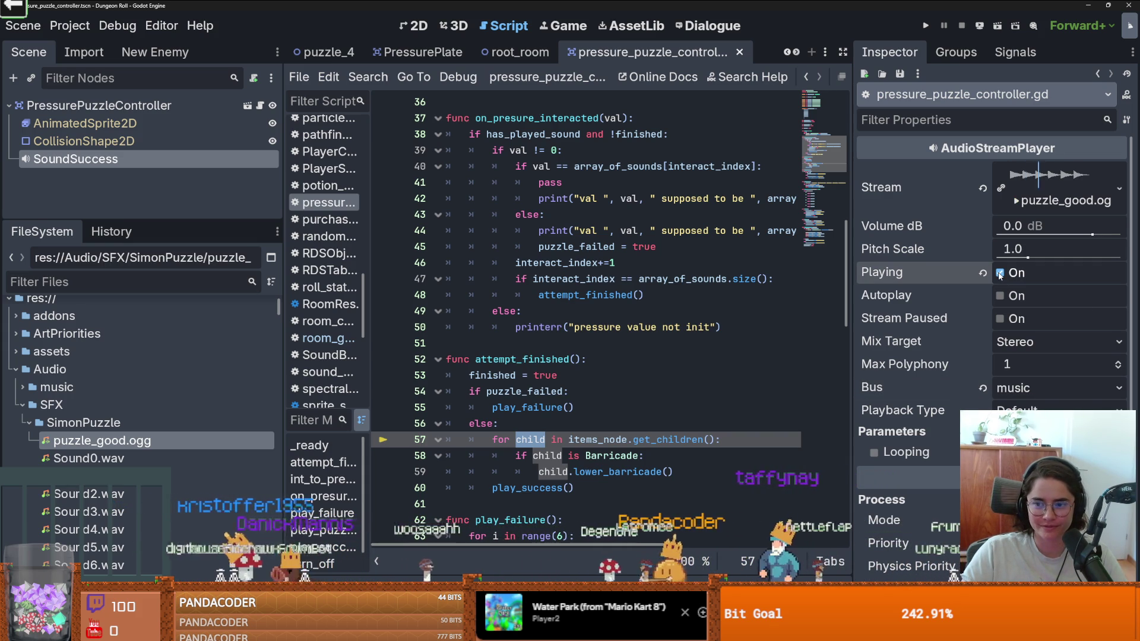
{"action": "left_click", "coordinate": [1045, 388]}
{"action": "left_click", "coordinate": [1021, 450]}
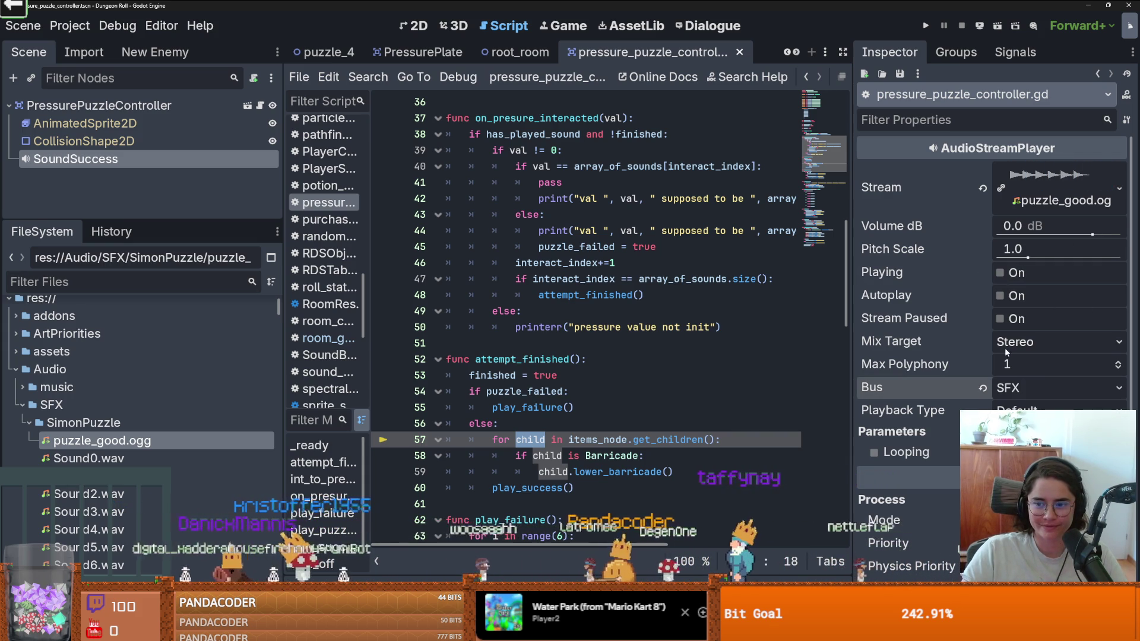
{"action": "left_click", "coordinate": [1000, 273]}
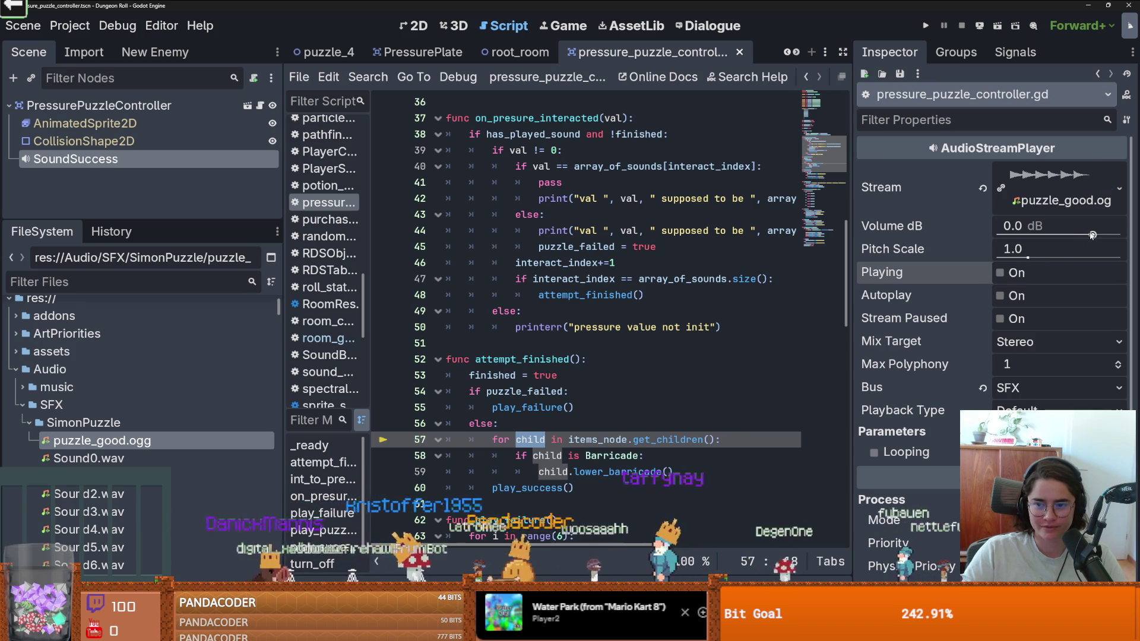
{"action": "left_click", "coordinate": [1000, 273]}
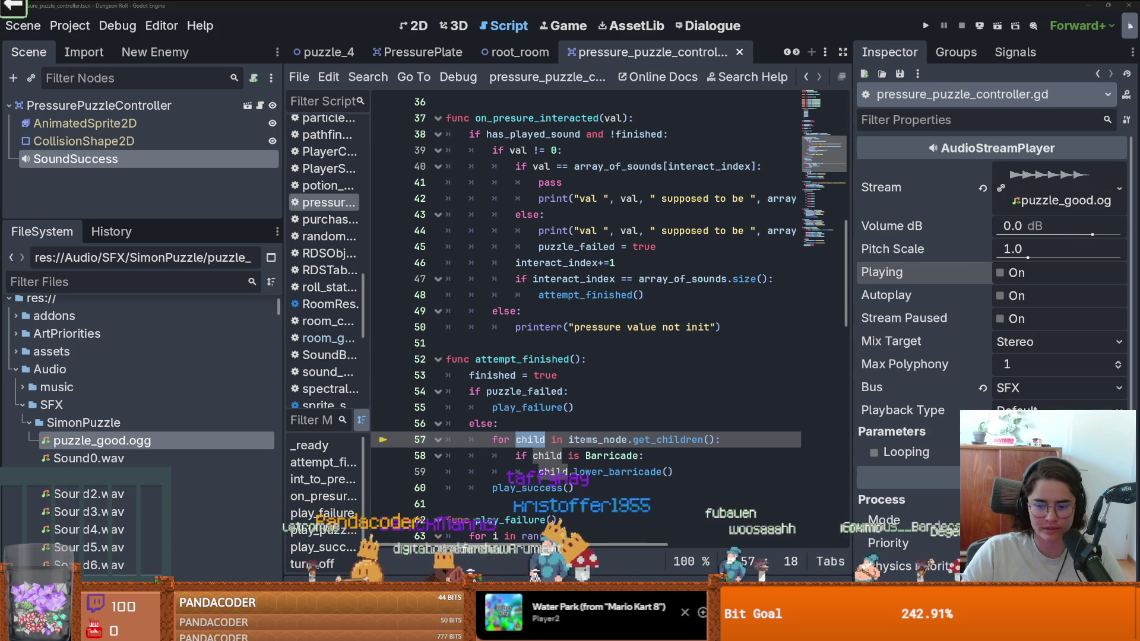
{"action": "key", "text": "alt+Tab"}
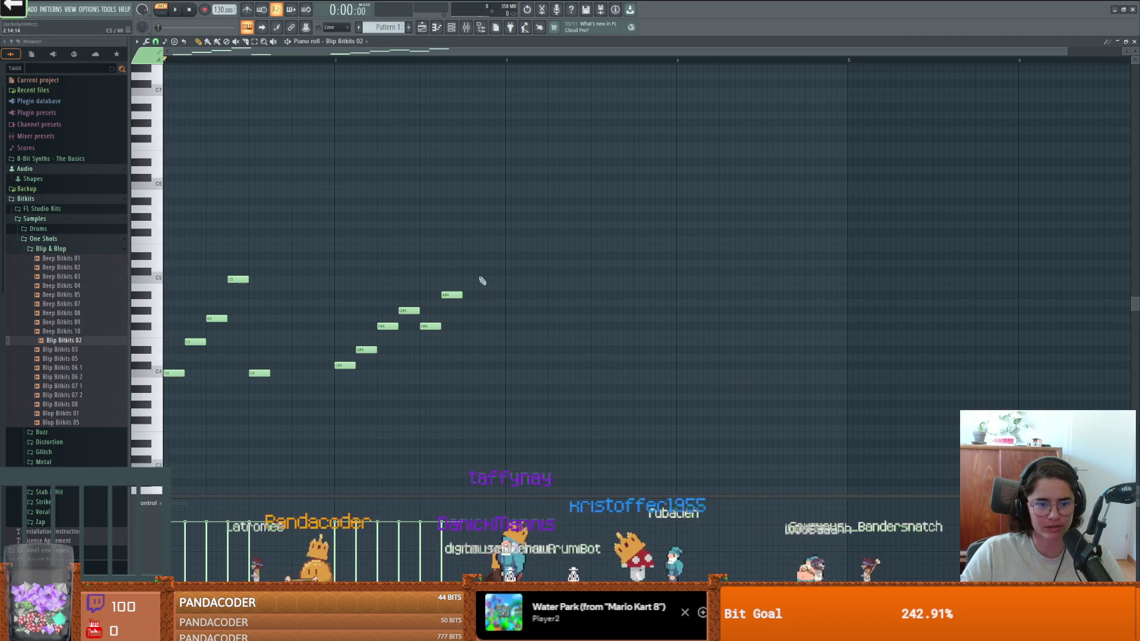
Step: Delete three unwanted notes and move the remaining seven-note melody to the start of the roll
{"action": "right_click", "coordinate": [238, 280]}
{"action": "right_click", "coordinate": [216, 318]}
{"action": "right_click", "coordinate": [195, 342]}
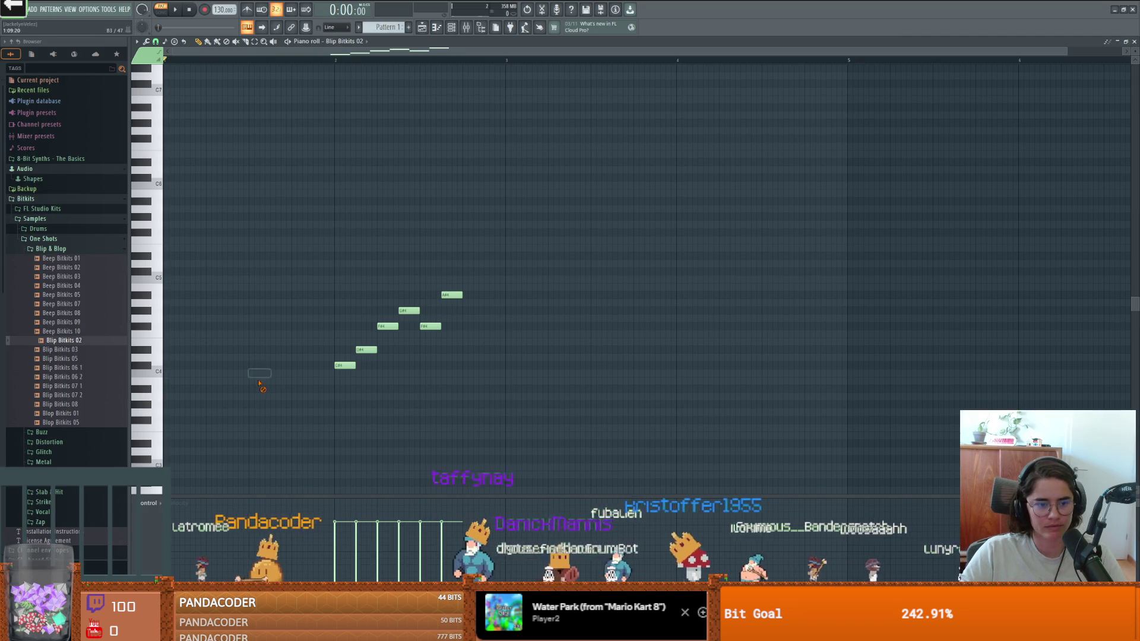
{"action": "left_click", "coordinate": [256, 41]}
{"action": "left_click_drag", "start_coordinate": [509, 212], "coordinate": [319, 391]}
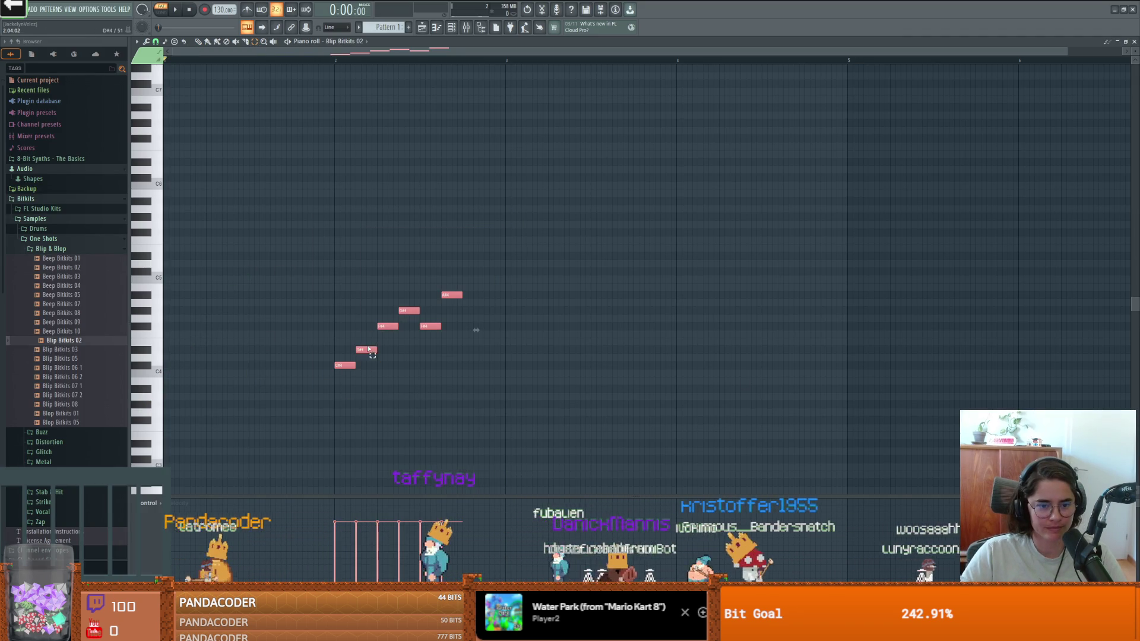
{"action": "left_click", "coordinate": [198, 41]}
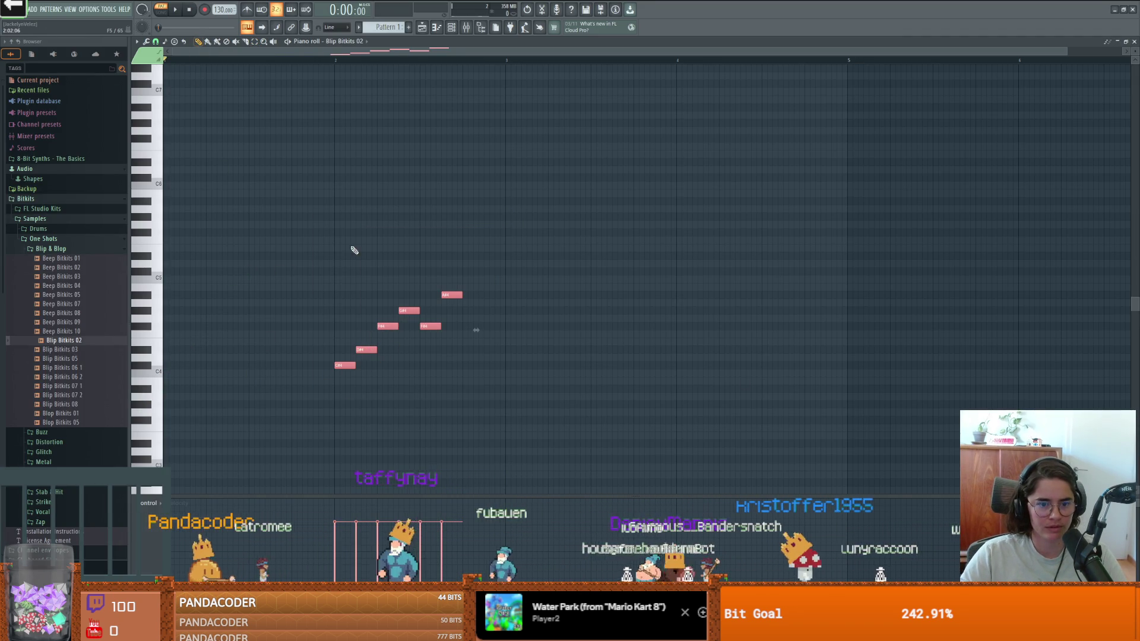
{"action": "left_click_drag", "start_coordinate": [403, 309], "coordinate": [227, 312]}
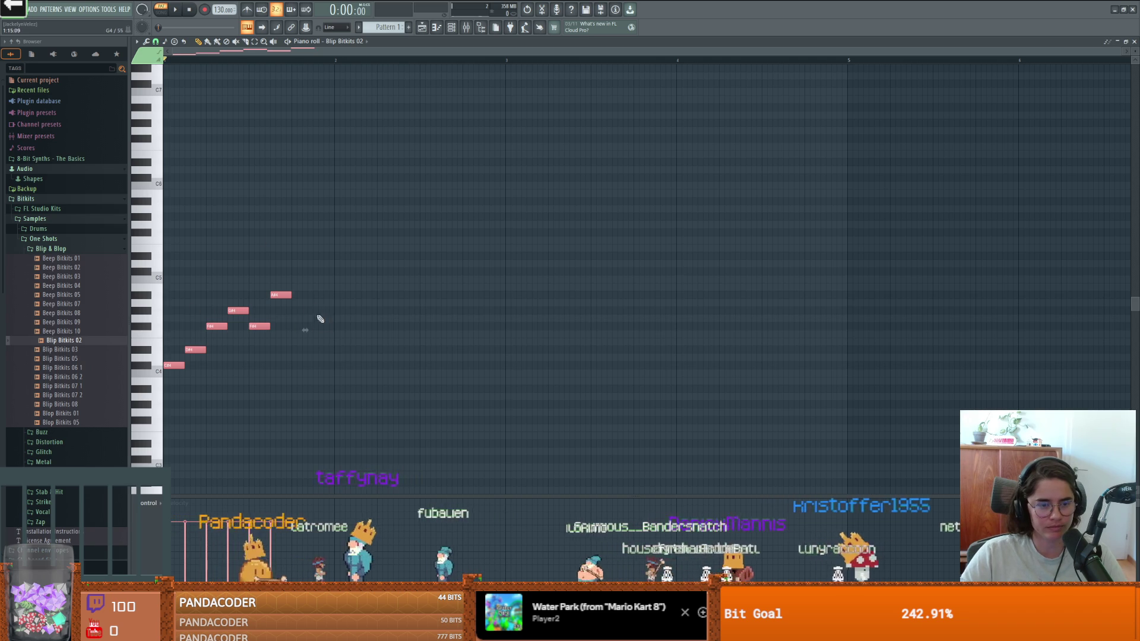
{"action": "key", "text": "space"}
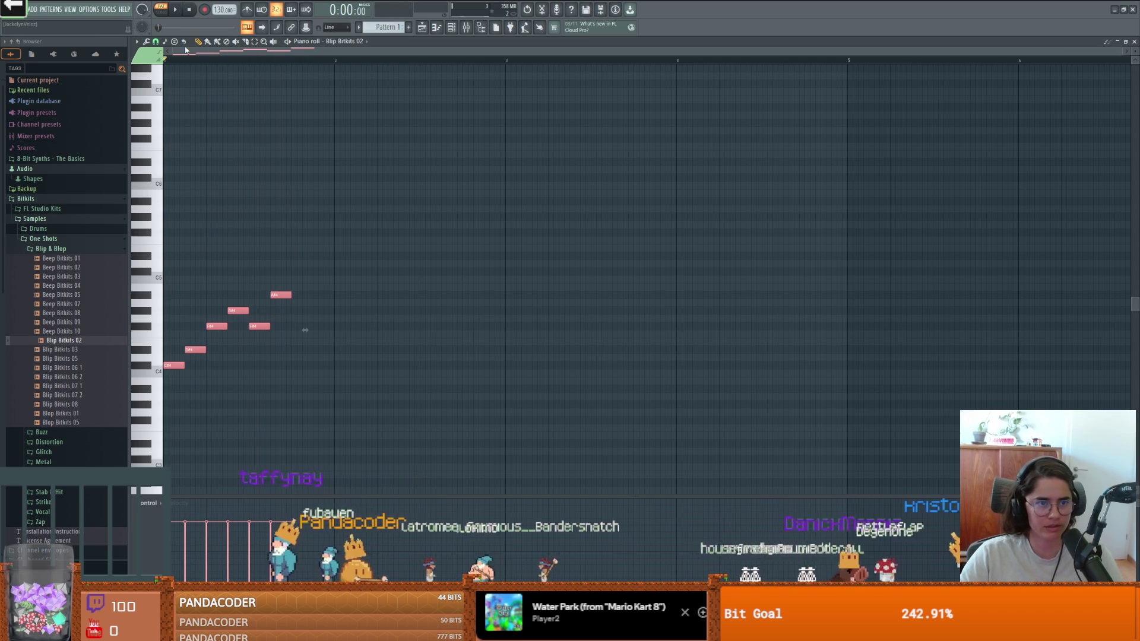
Step: Raise the whole melody by one semitone and play it back
{"action": "left_click_drag", "start_coordinate": [198, 350], "coordinate": [197, 341]}
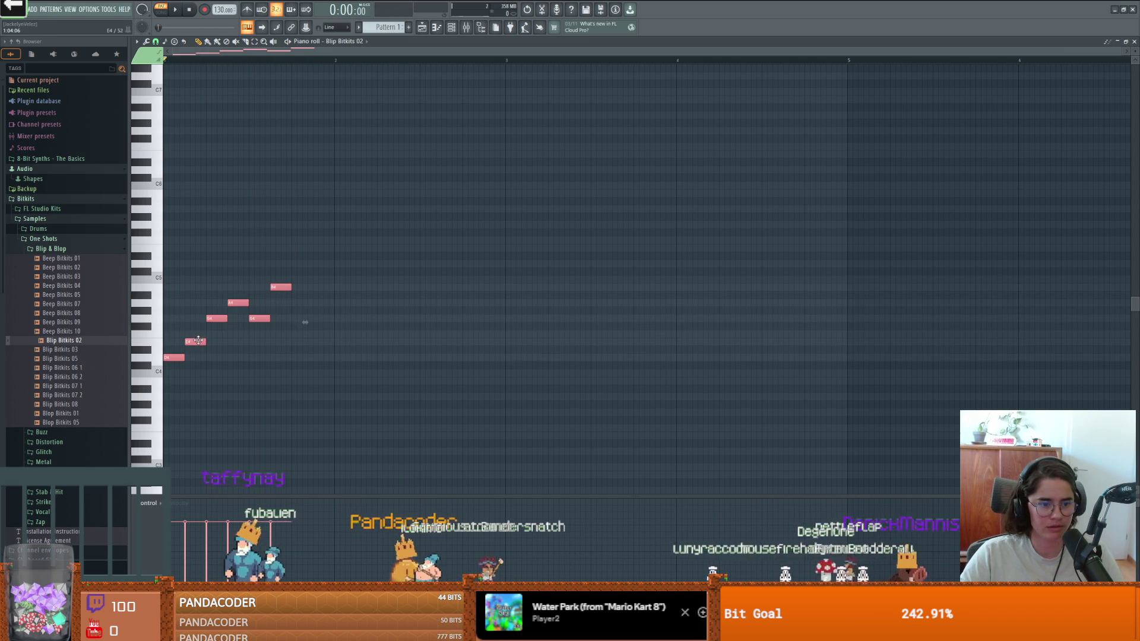
{"action": "key", "text": "space"}
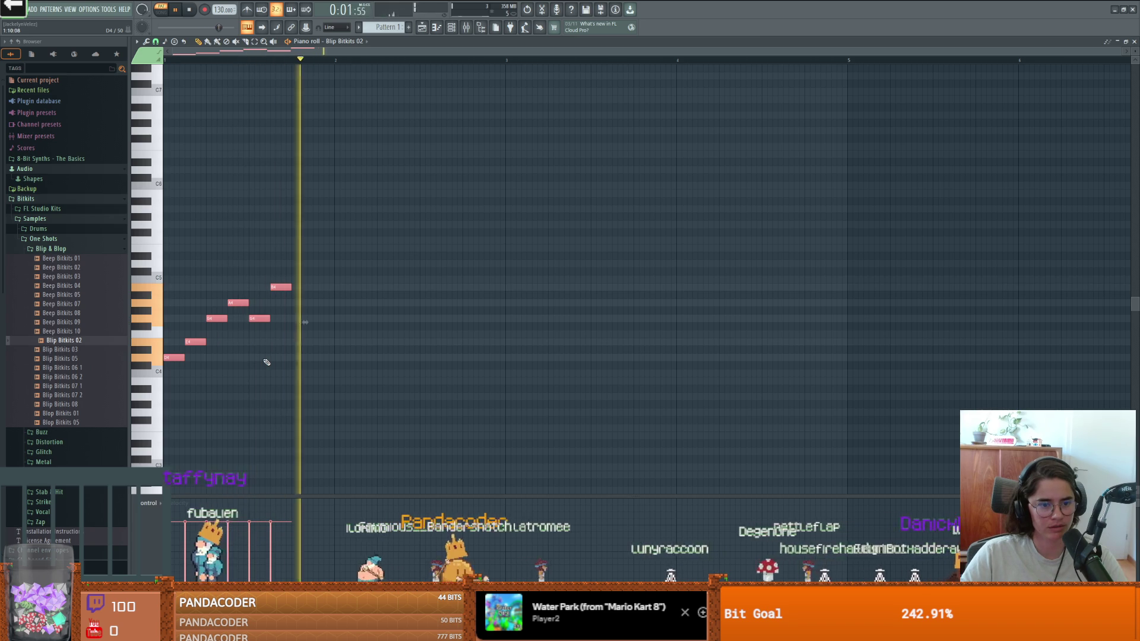
{"action": "key", "text": "space"}
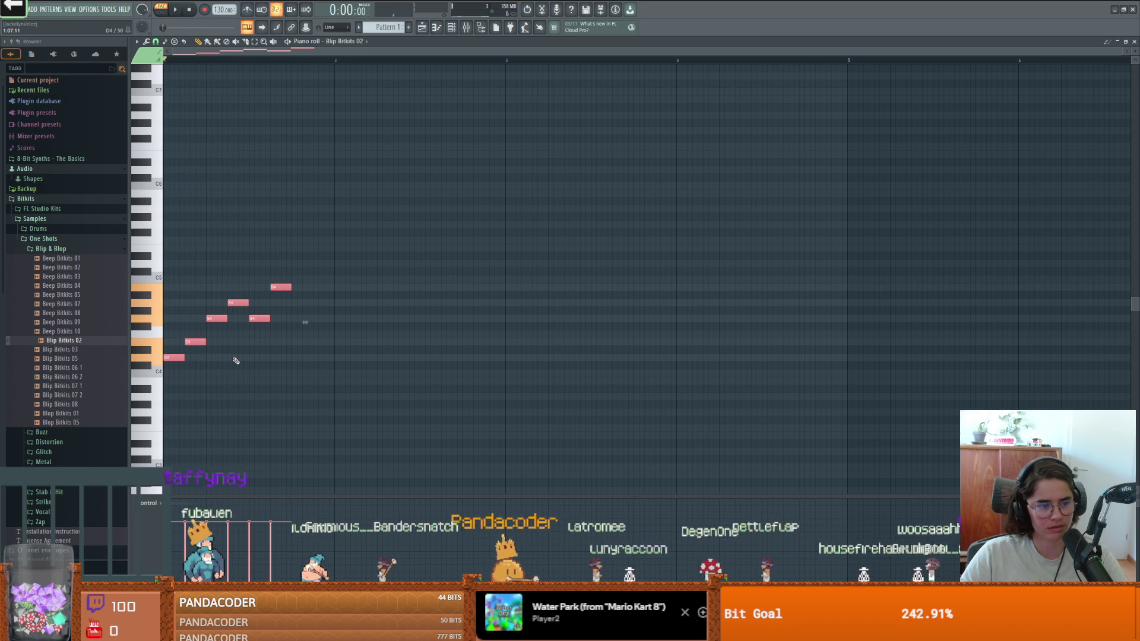
{"action": "left_click", "coordinate": [13, 8]}
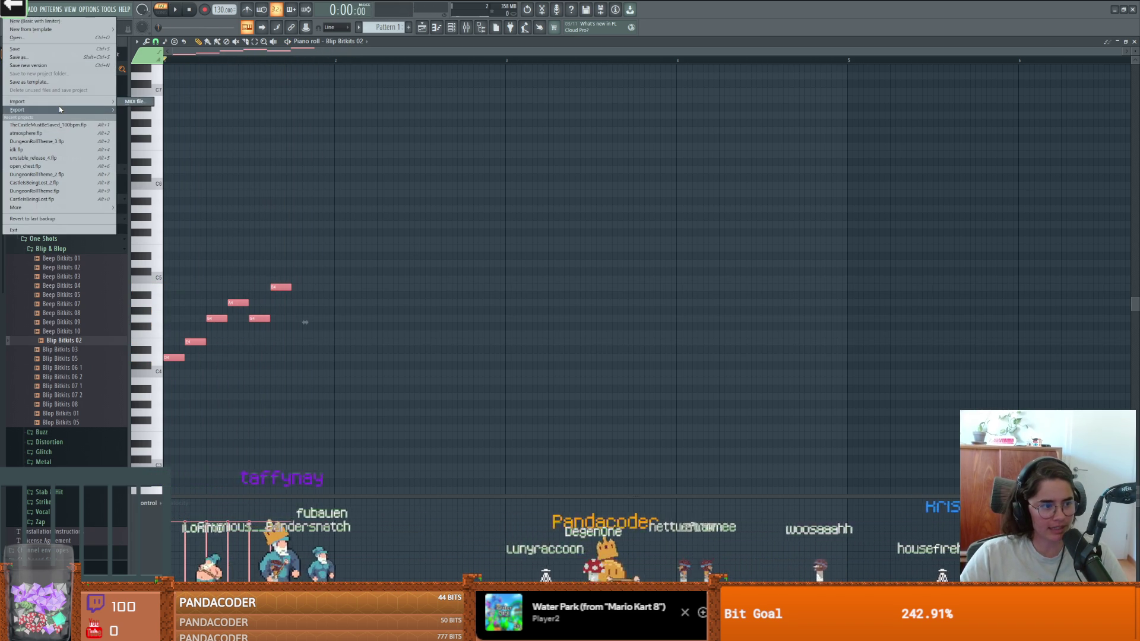
Step: Start an OGG export and browse to new-game-project/Audio/SFX/SimonPuzzle
{"action": "mouse_move", "coordinate": [60, 110]}
{"action": "left_click", "coordinate": [137, 133]}
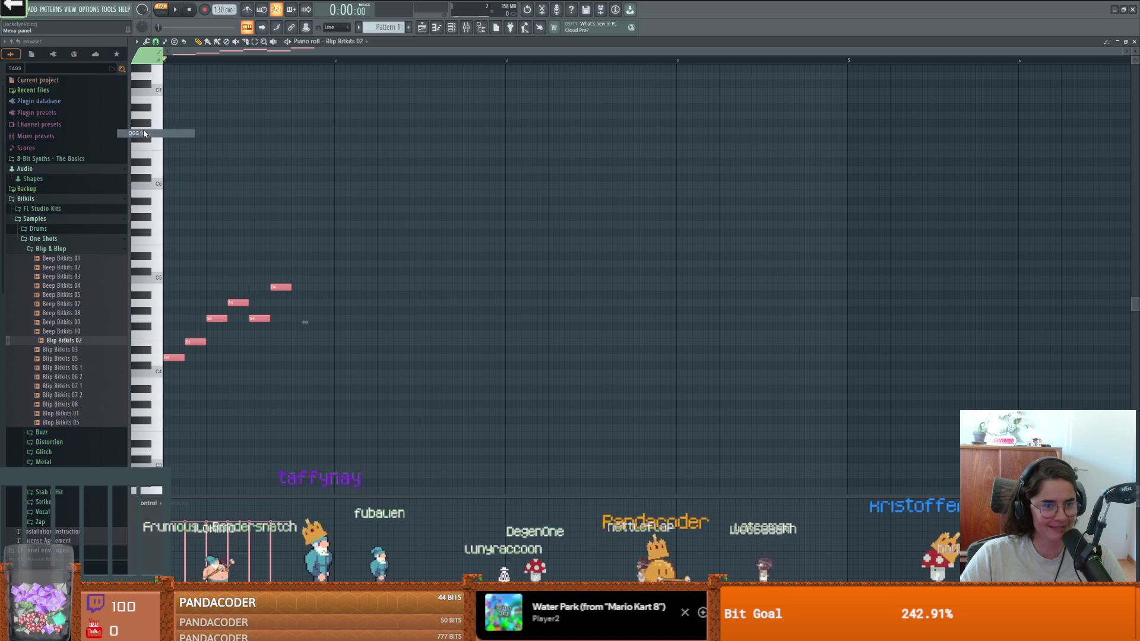
{"action": "scroll", "coordinate": [296, 300], "scroll_direction": "down", "scroll_amount": 6}
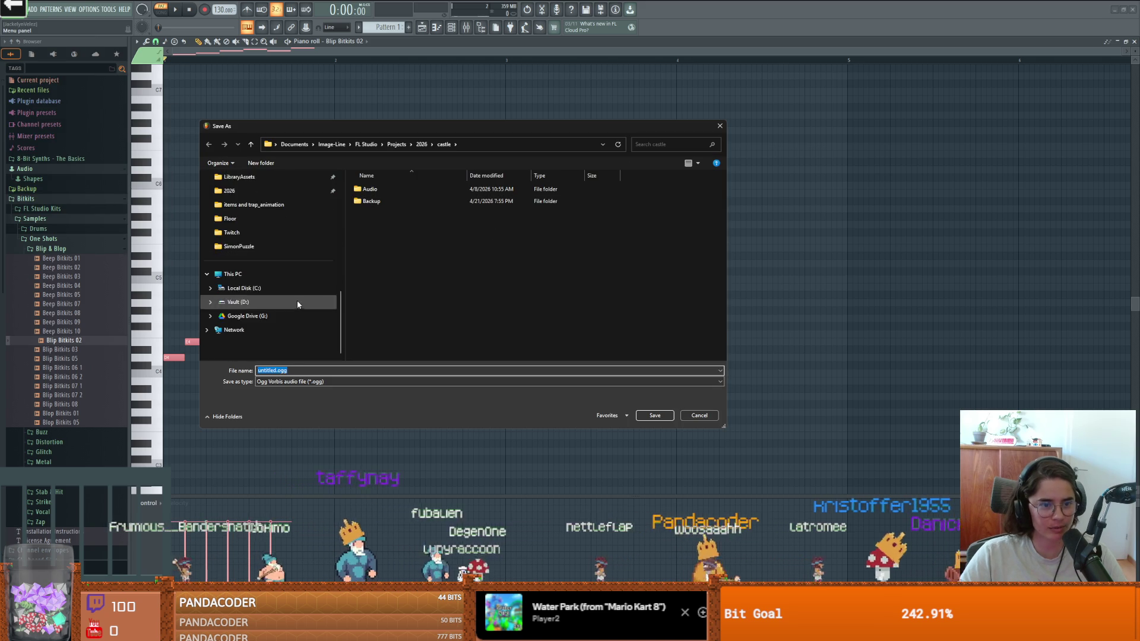
{"action": "scroll", "coordinate": [249, 264], "scroll_direction": "up", "scroll_amount": 2}
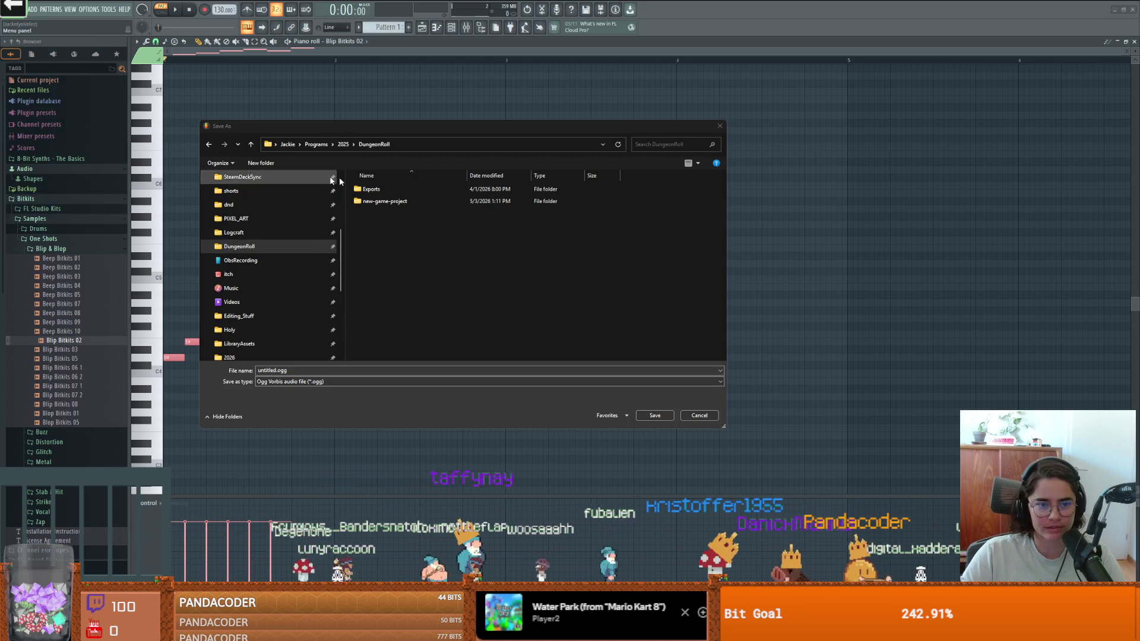
{"action": "double_click", "coordinate": [385, 201]}
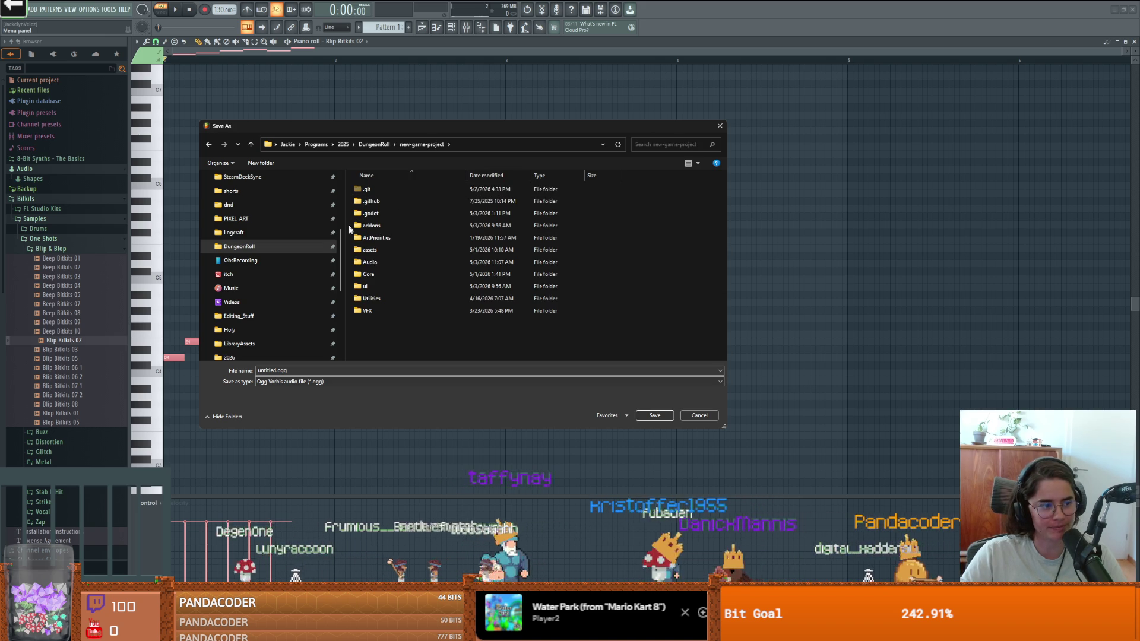
{"action": "double_click", "coordinate": [372, 263]}
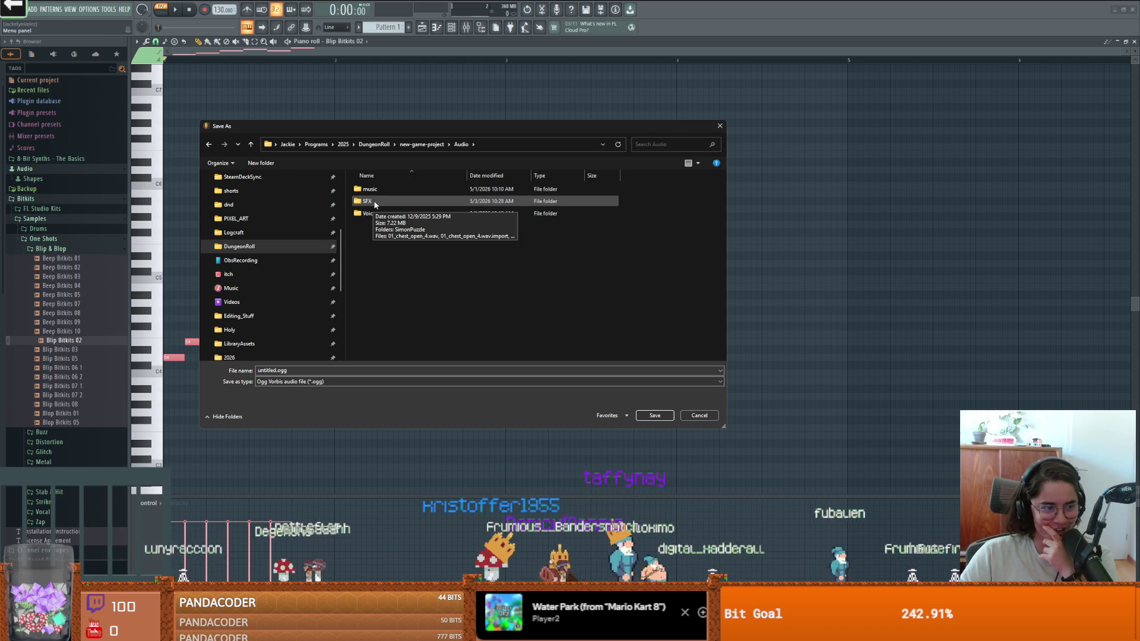
{"action": "double_click", "coordinate": [382, 202]}
{"action": "double_click", "coordinate": [380, 189]}
Step: Overwrite puzzle_good.ogg with the new render and minimize FL Studio
{"action": "left_click", "coordinate": [383, 189]}
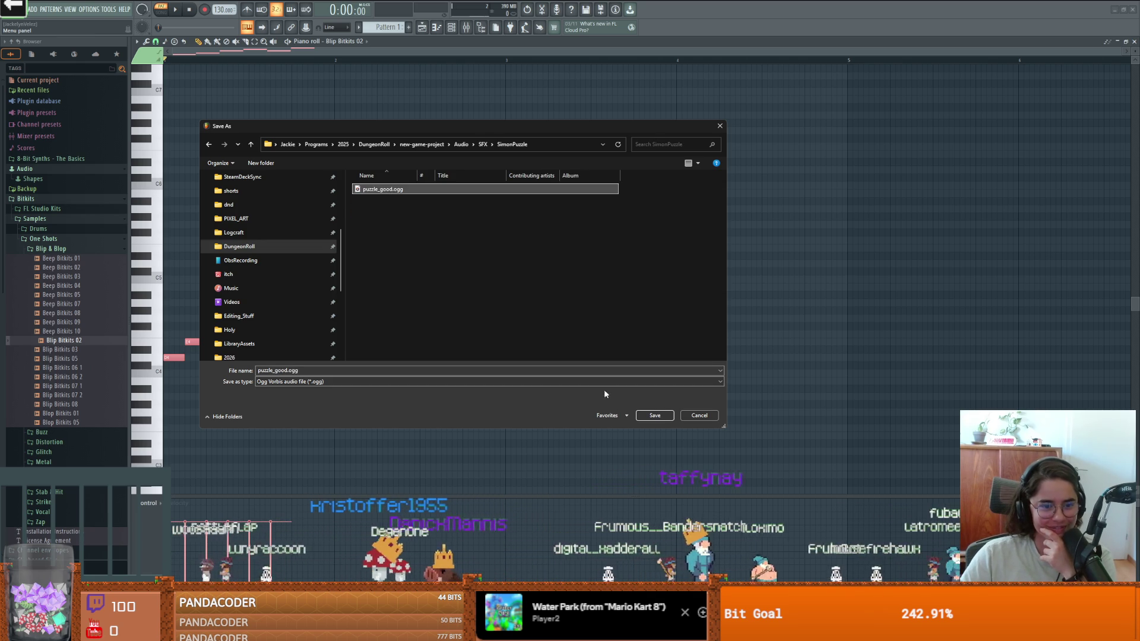
{"action": "left_click", "coordinate": [640, 416]}
{"action": "left_click", "coordinate": [592, 308]}
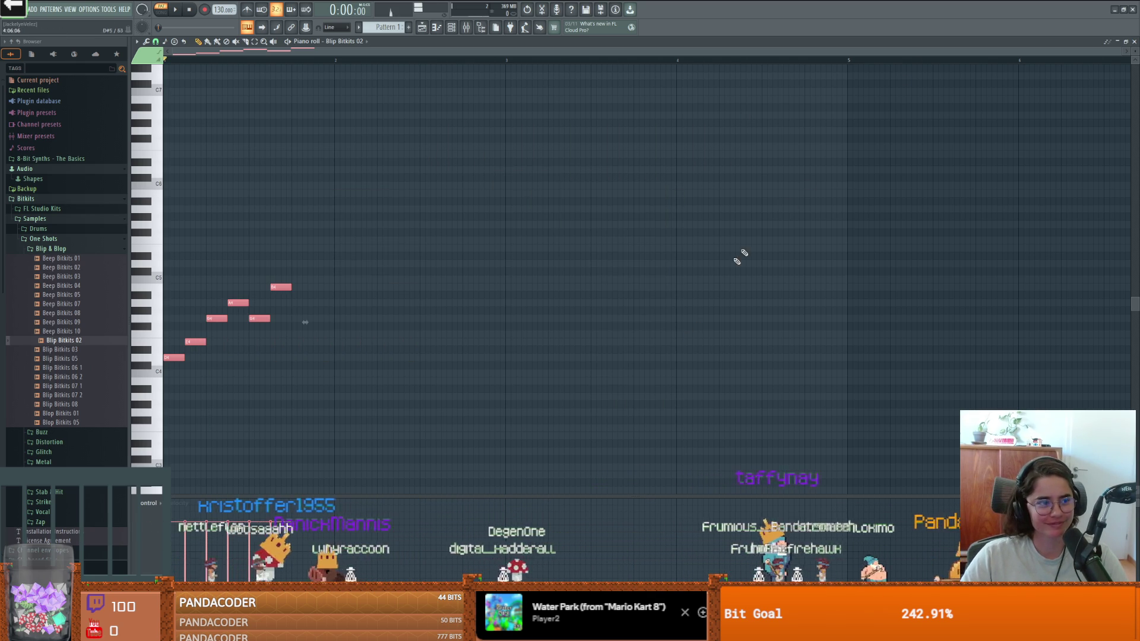
{"action": "left_click", "coordinate": [1116, 9]}
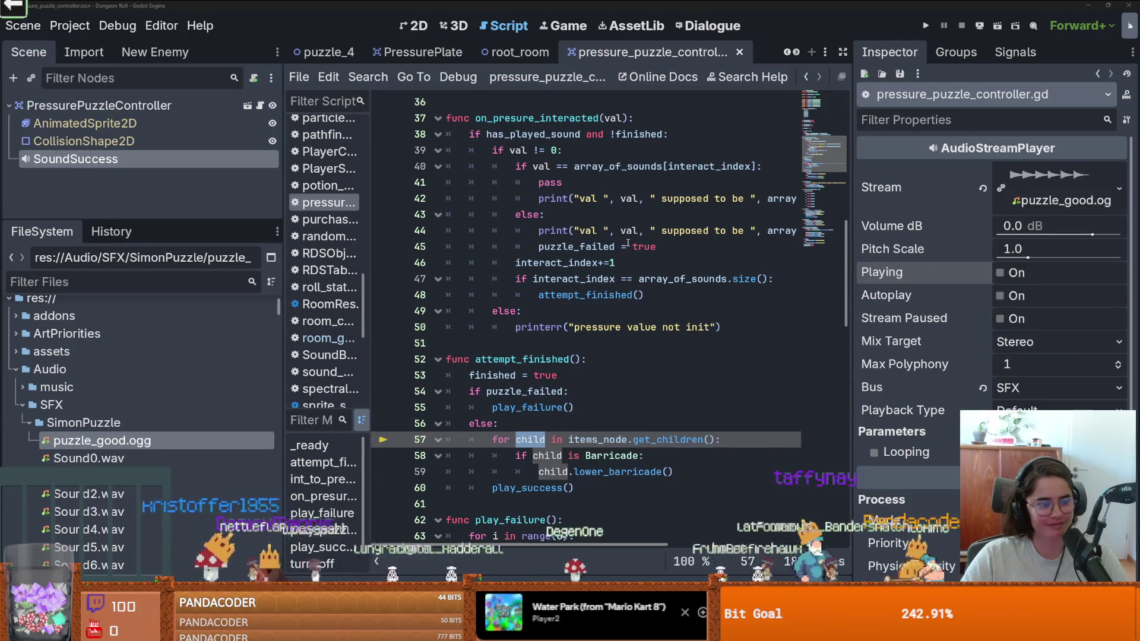
Step: Return to the puzzle controller script and save the scene
{"action": "left_click", "coordinate": [625, 262]}
{"action": "key", "text": "ctrl+s"}
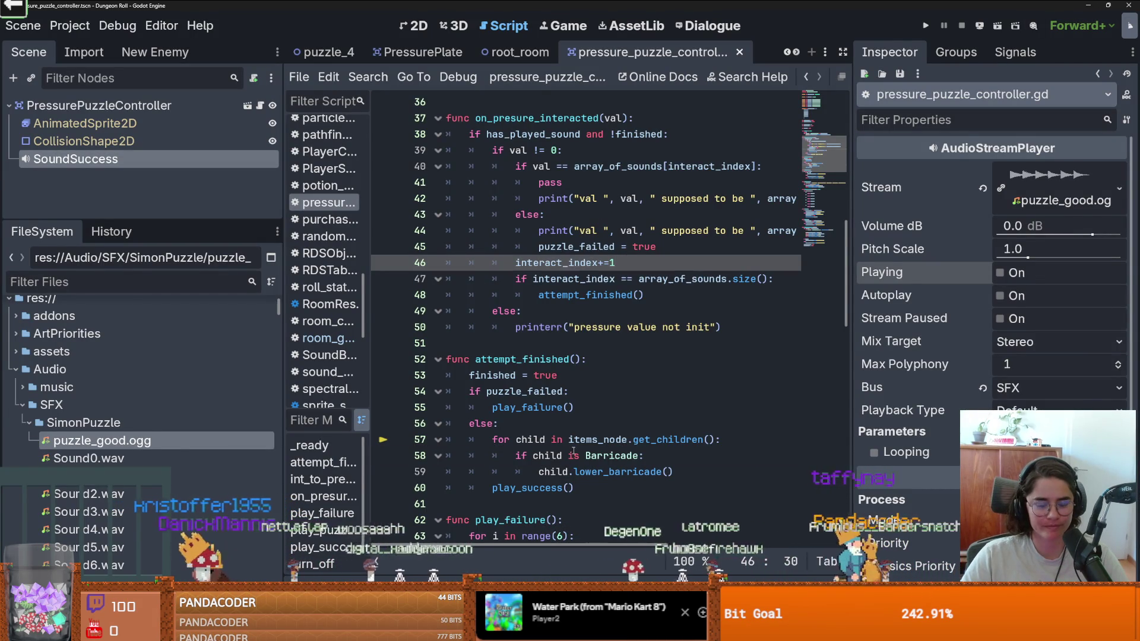
{"action": "left_click", "coordinate": [574, 456]}
{"action": "left_click_drag", "start_coordinate": [852, 386], "coordinate": [962, 386]}
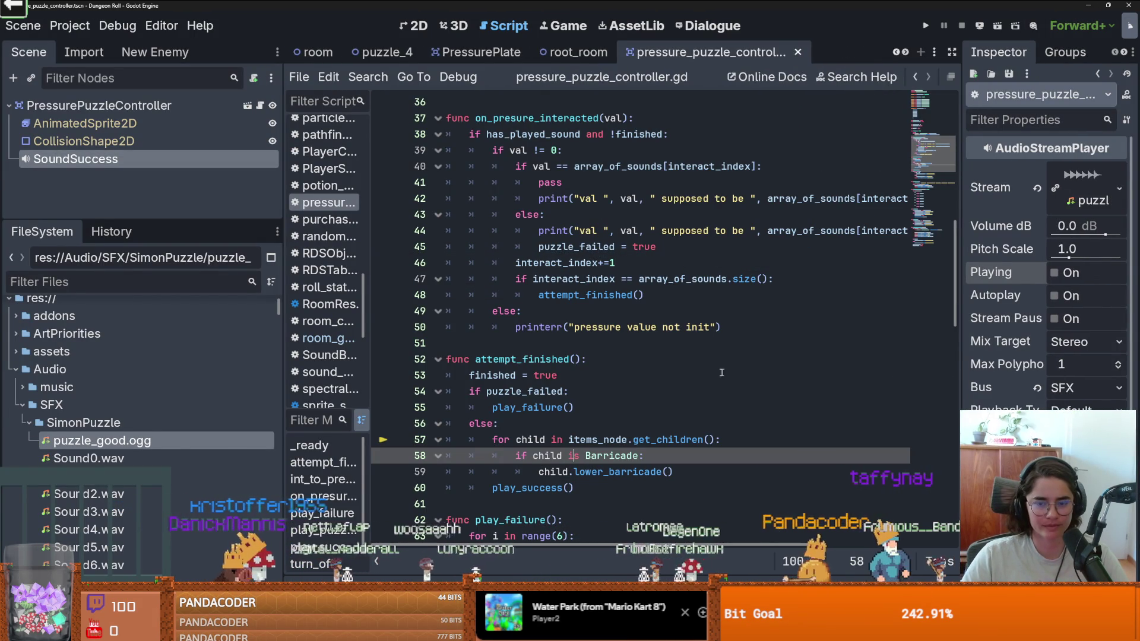
{"action": "scroll", "coordinate": [627, 333], "scroll_direction": "up", "scroll_amount": 2}
{"action": "scroll", "coordinate": [626, 332], "scroll_direction": "up", "scroll_amount": 1}
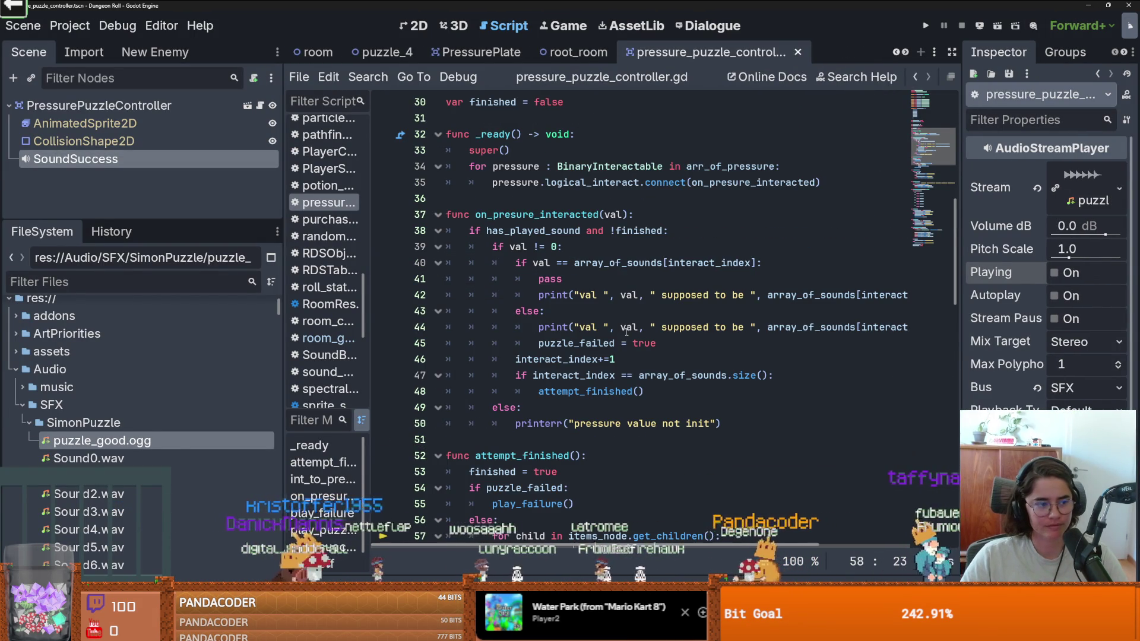
{"action": "key", "text": "ctrl+s"}
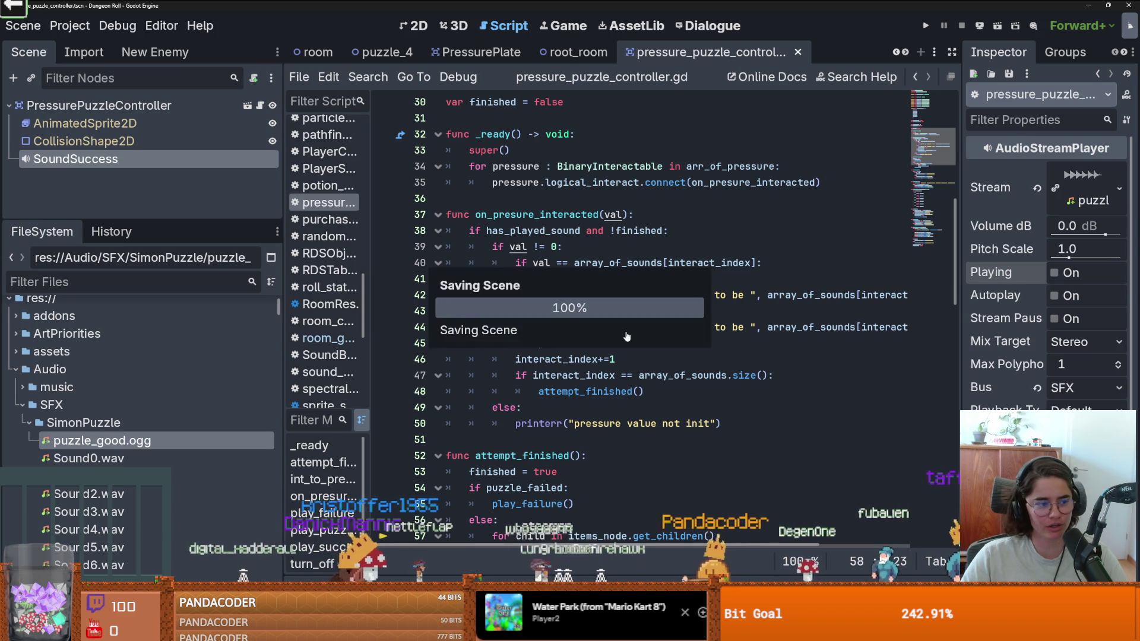
{"action": "scroll", "coordinate": [613, 365], "scroll_direction": "down", "scroll_amount": 3}
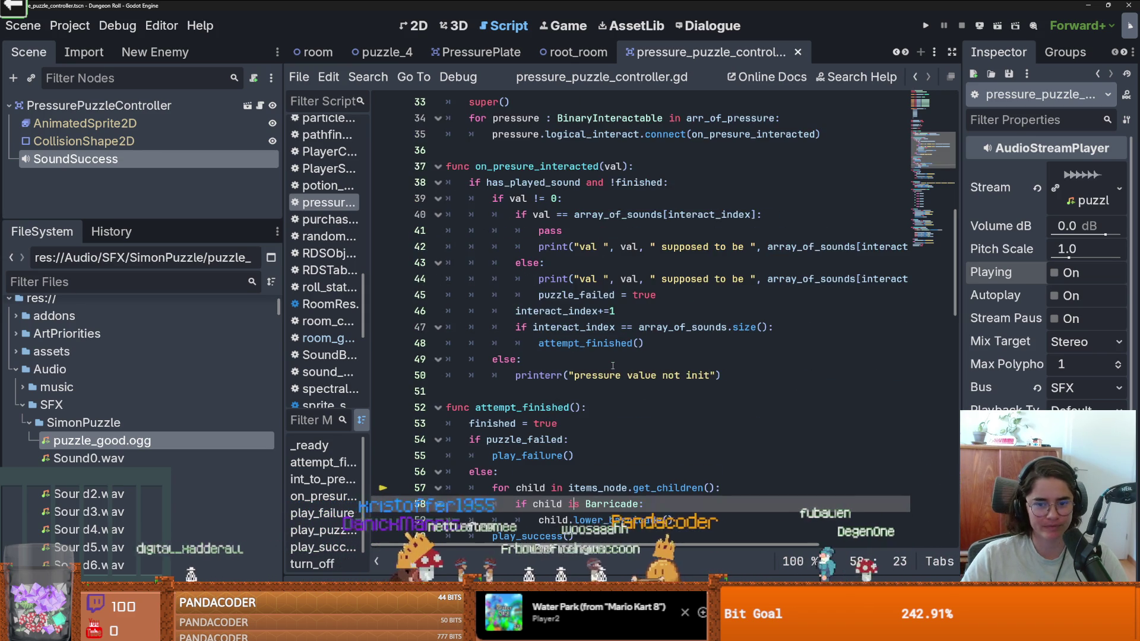
{"action": "scroll", "coordinate": [612, 365], "scroll_direction": "down", "scroll_amount": 3}
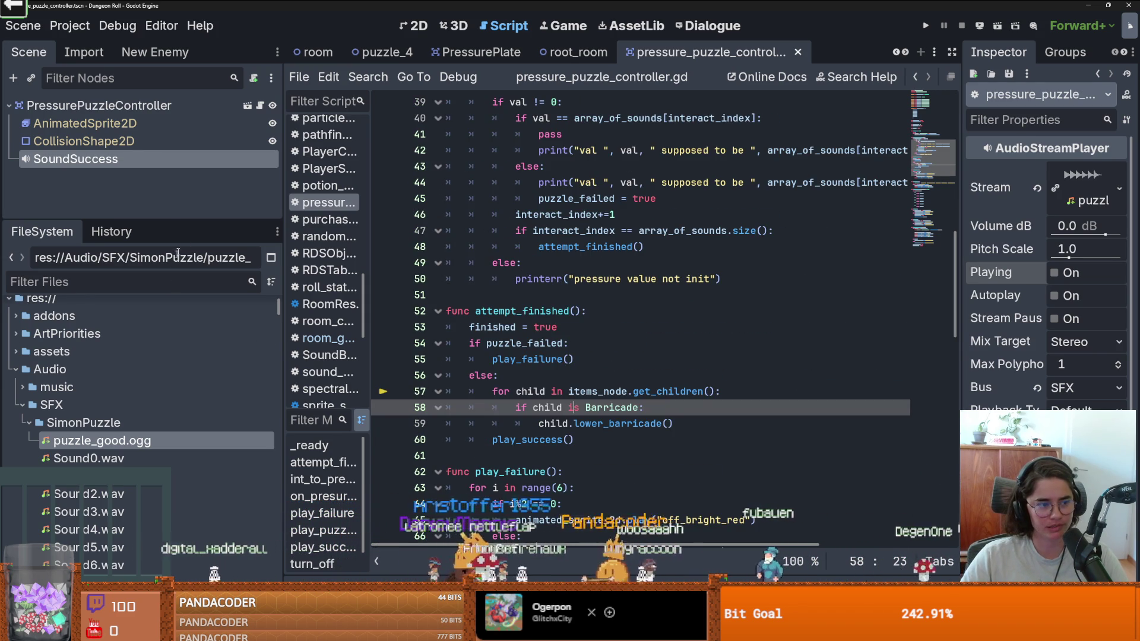
{"action": "left_click_drag", "start_coordinate": [187, 220], "coordinate": [192, 295]}
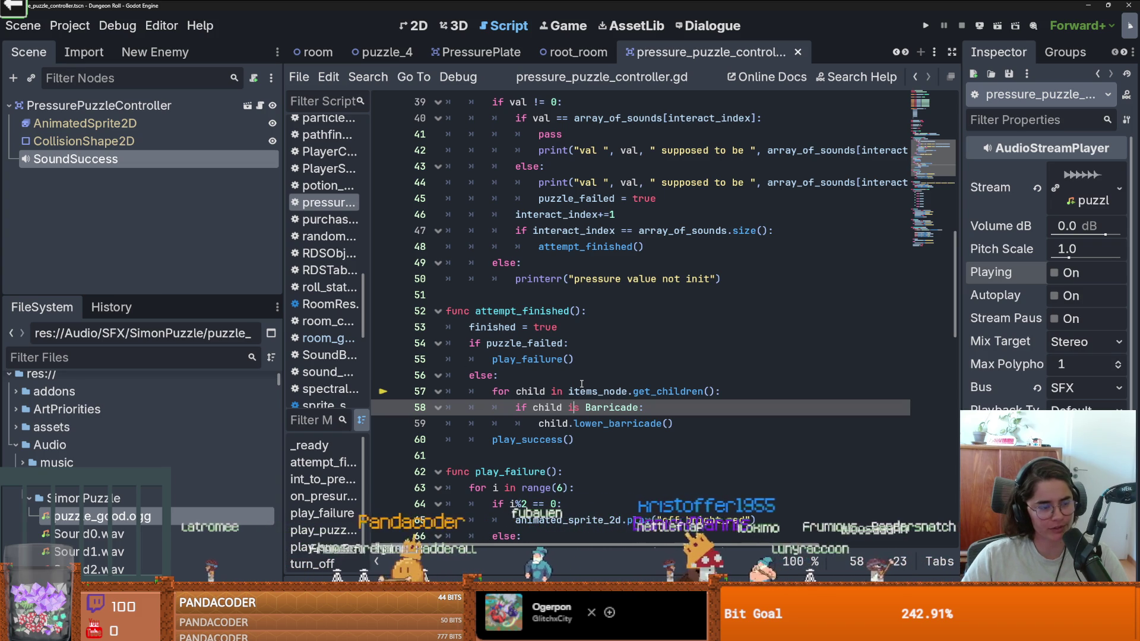
{"action": "scroll", "coordinate": [581, 384], "scroll_direction": "up", "scroll_amount": 1}
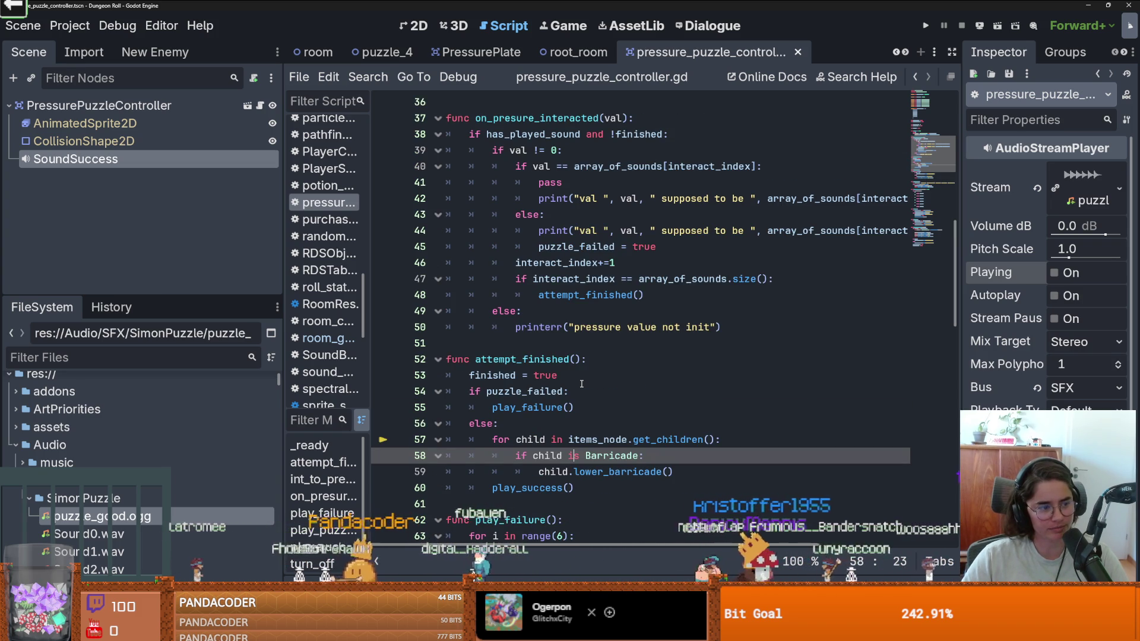
{"action": "scroll", "coordinate": [581, 384], "scroll_direction": "down", "scroll_amount": 1}
{"action": "key", "text": "ctrl+s"}
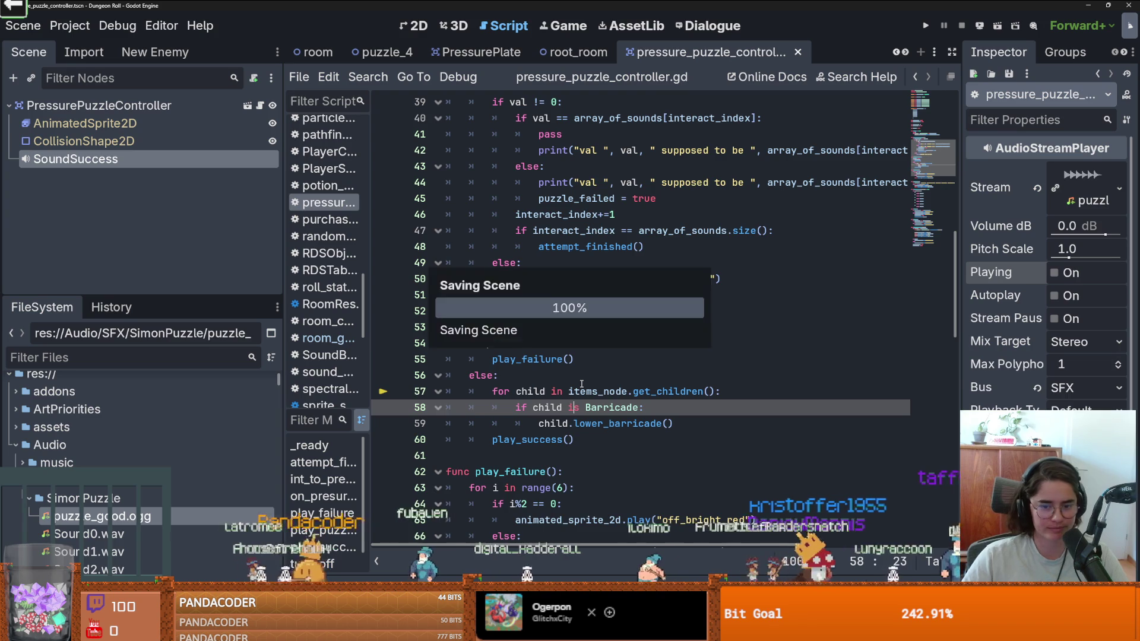
{"action": "scroll", "coordinate": [582, 384], "scroll_direction": "up", "scroll_amount": 4}
{"action": "scroll", "coordinate": [581, 384], "scroll_direction": "down", "scroll_amount": 2}
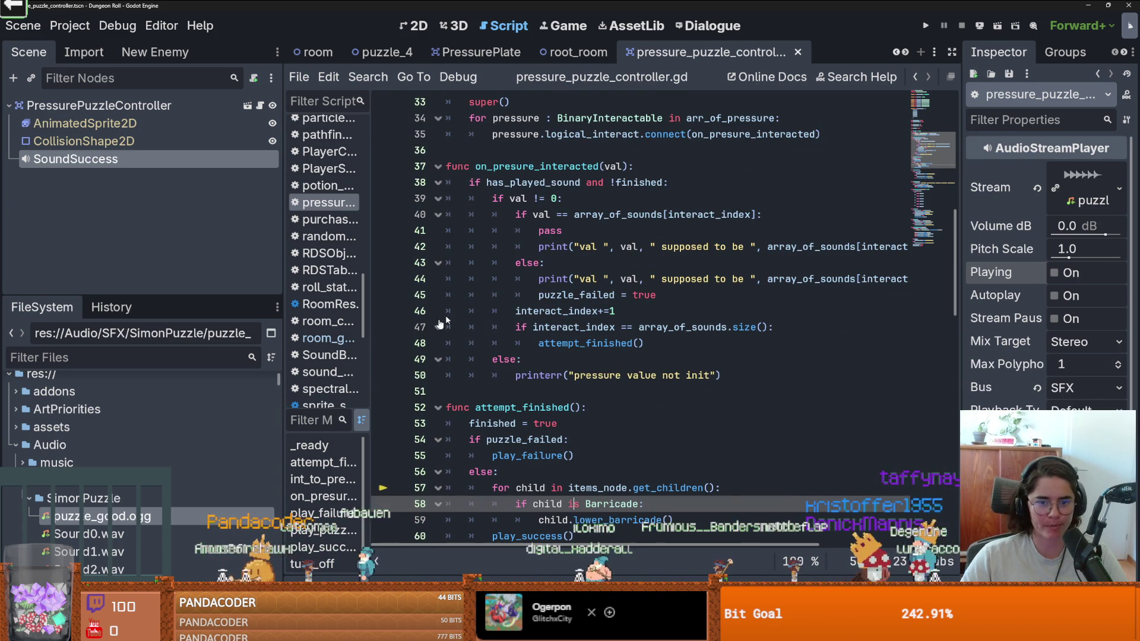
{"action": "scroll", "coordinate": [590, 439], "scroll_direction": "down", "scroll_amount": 4}
{"action": "scroll", "coordinate": [594, 256], "scroll_direction": "up", "scroll_amount": 9}
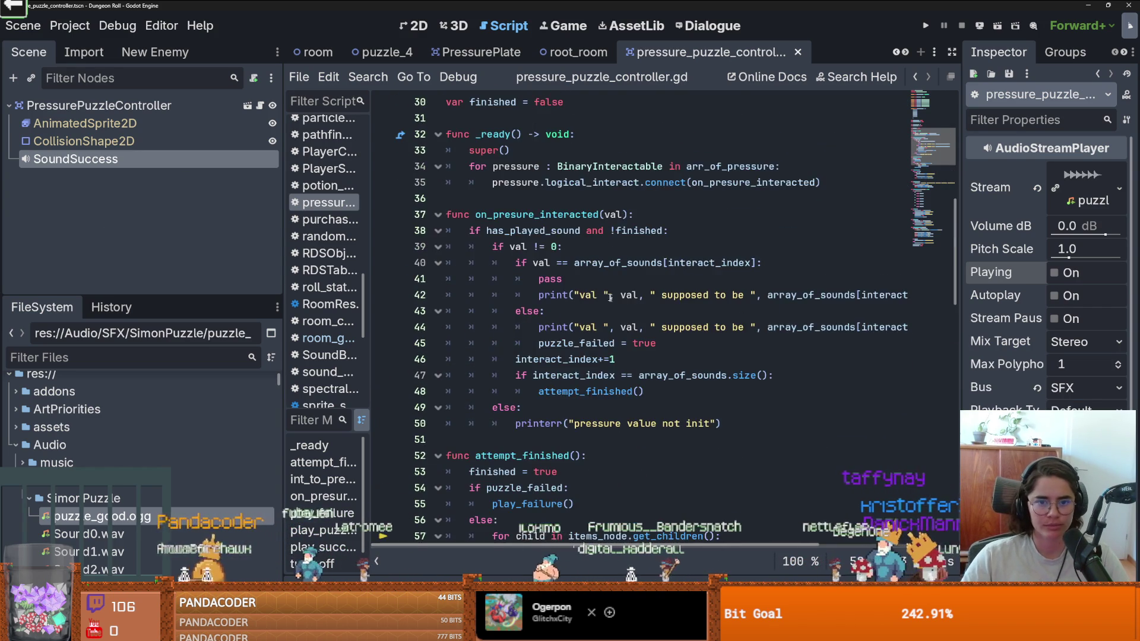
{"action": "scroll", "coordinate": [594, 256], "scroll_direction": "up", "scroll_amount": 4}
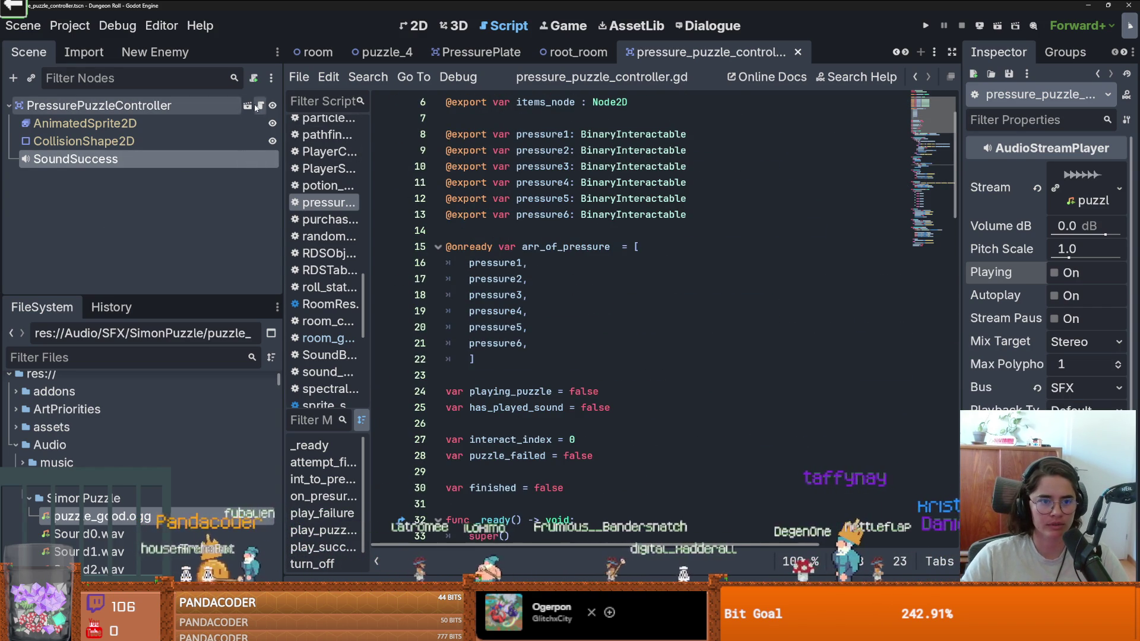
{"action": "left_click_drag", "start_coordinate": [149, 159], "coordinate": [579, 232]}
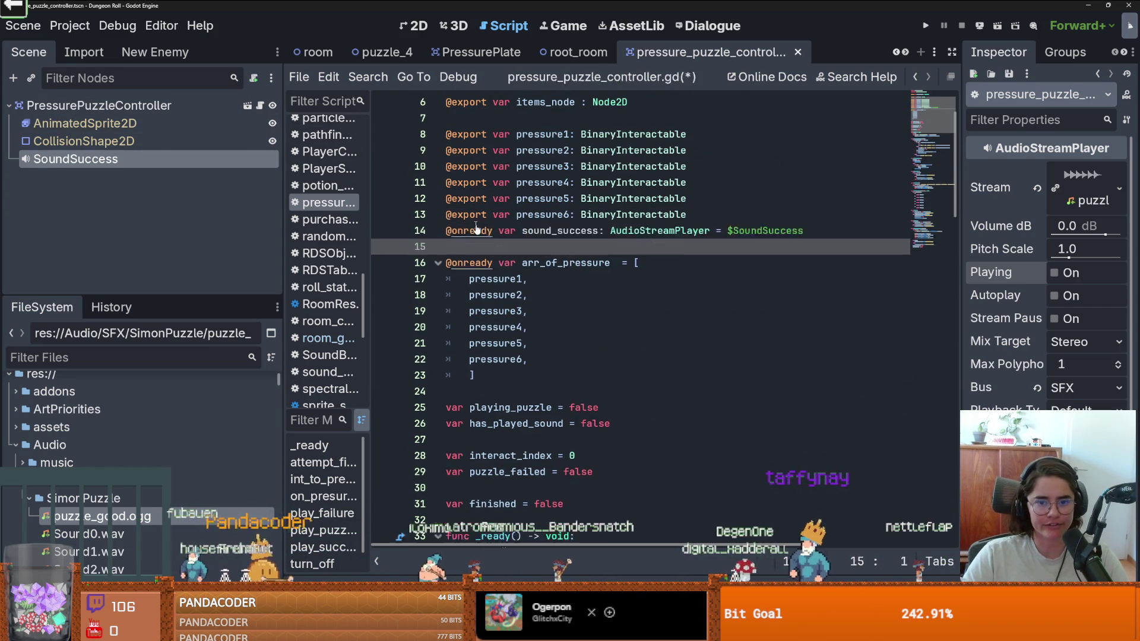
{"action": "scroll", "coordinate": [630, 343], "scroll_direction": "down", "scroll_amount": 16}
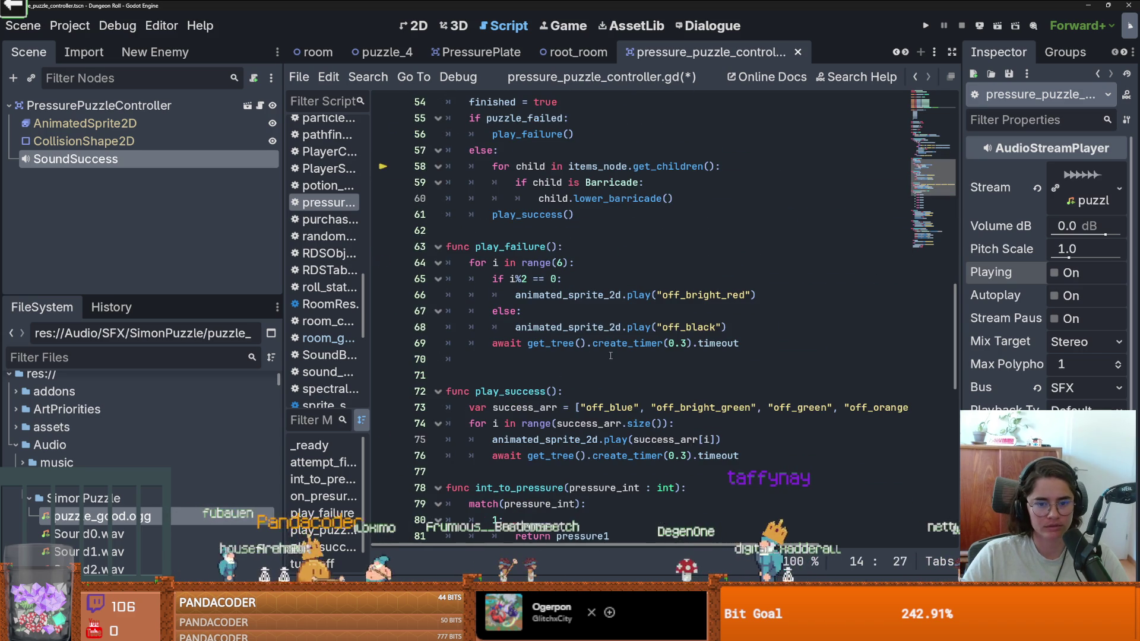
{"action": "scroll", "coordinate": [606, 321], "scroll_direction": "up", "scroll_amount": 1}
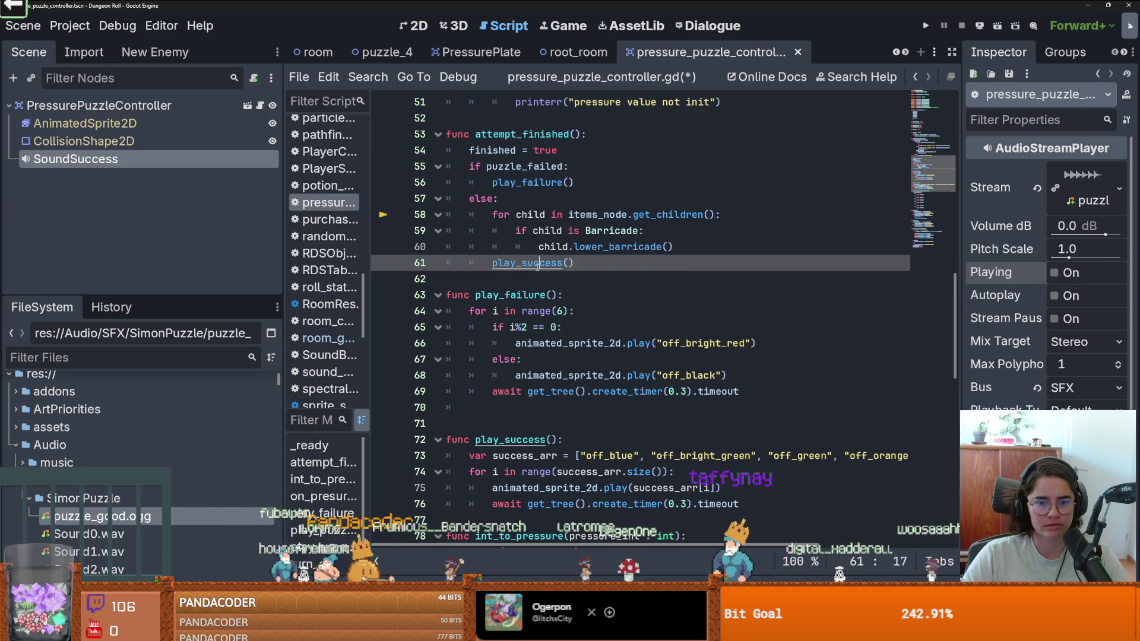
Step: Add sound_success.play() at the top of play_success() and save the script
{"action": "left_click", "coordinate": [528, 263], "text": "ctrl"}
{"action": "left_click", "coordinate": [475, 339]}
{"action": "key", "text": "Return"}
{"action": "key", "text": "Up"}
{"action": "type", "text": "sound_success.play("}
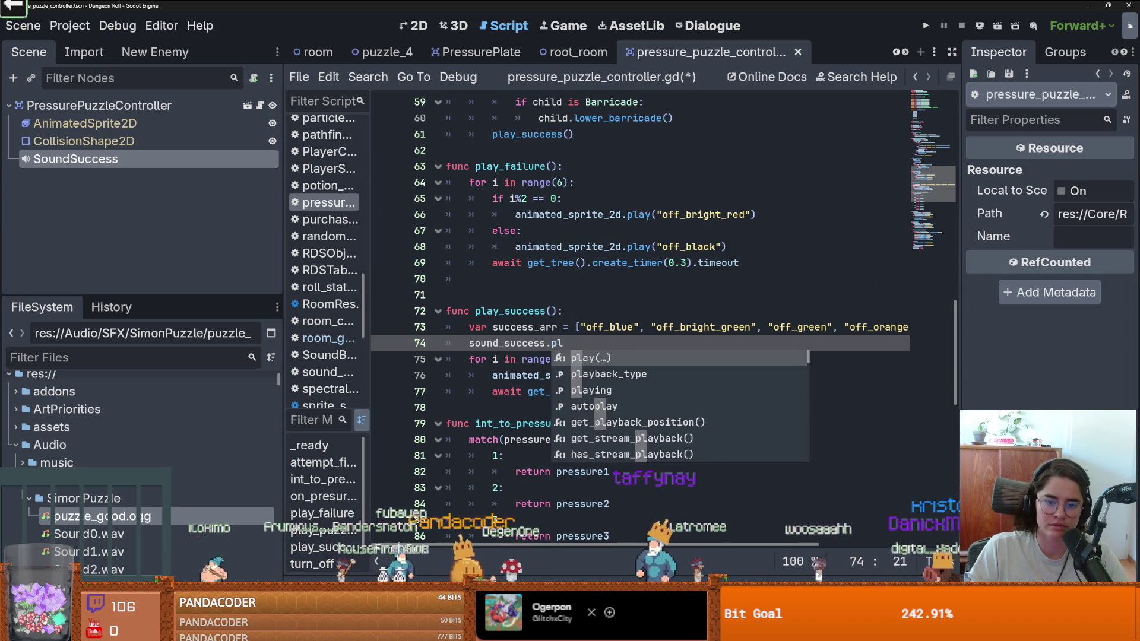
{"action": "key", "text": "ctrl+s"}
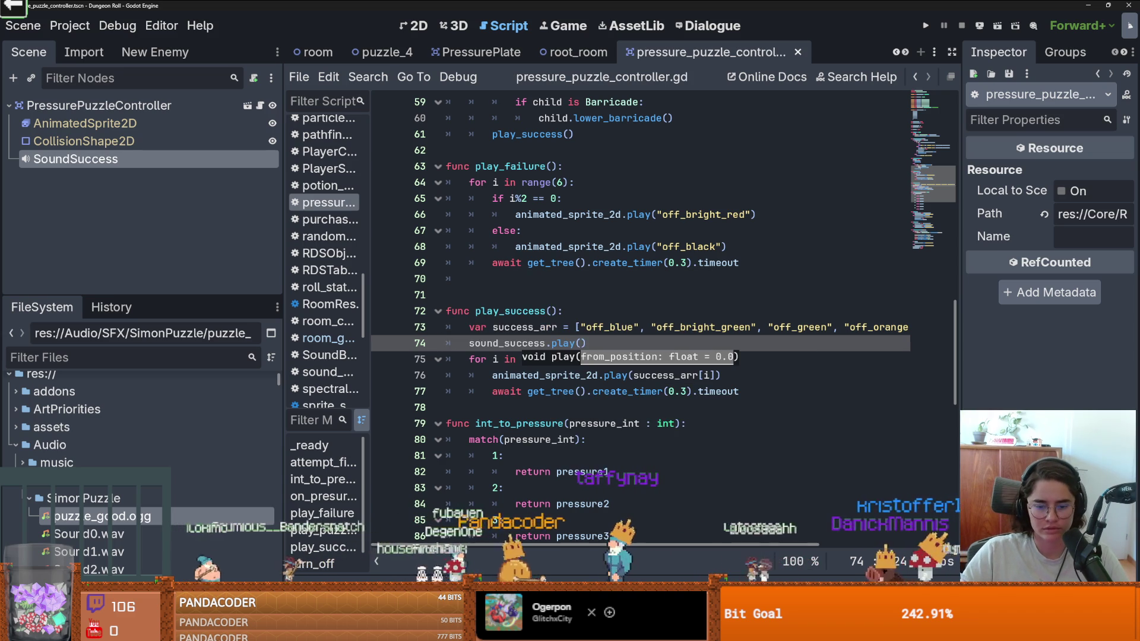
{"action": "key", "text": "alt+Tab"}
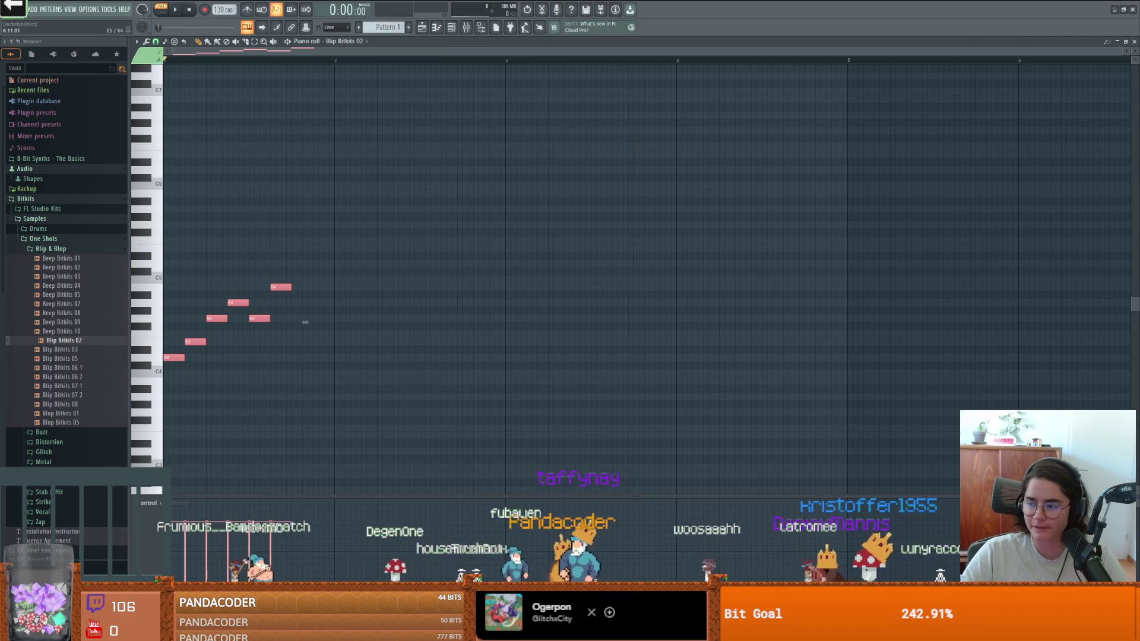
Step: Save the FL Studio project as simon_success_sound.flp
{"action": "left_click", "coordinate": [13, 8]}
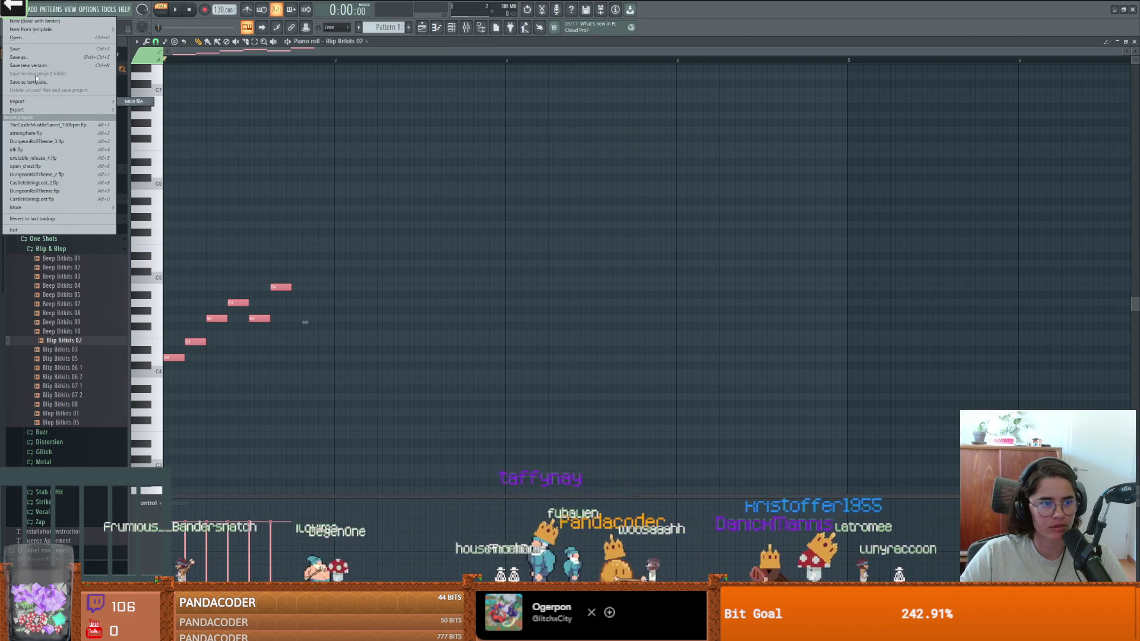
{"action": "left_click", "coordinate": [35, 57]}
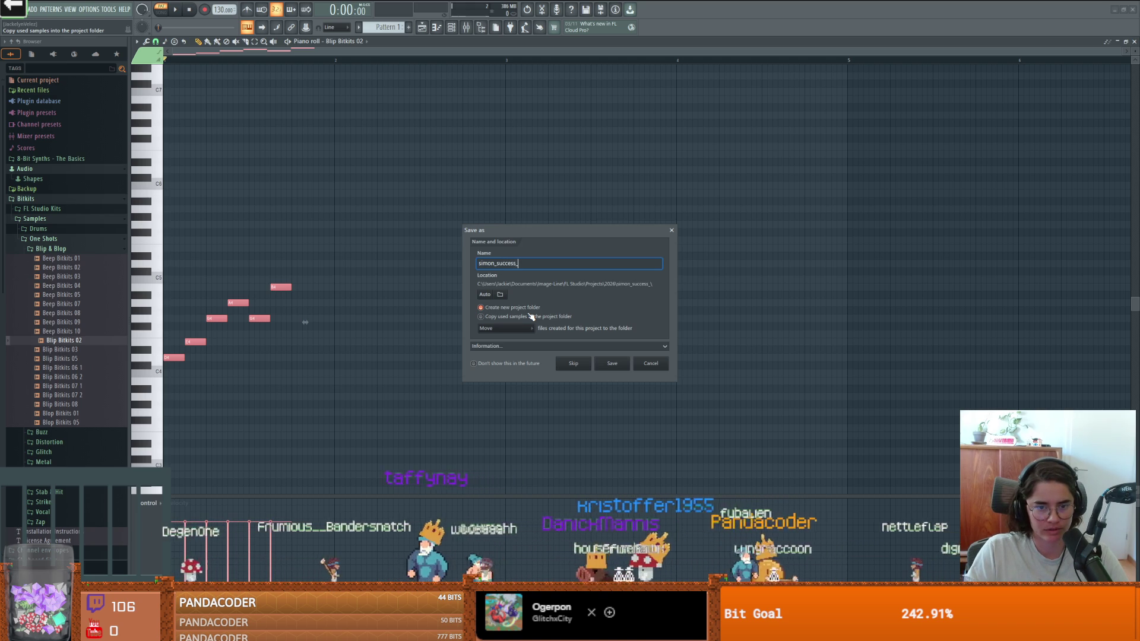
{"action": "key", "text": "Return"}
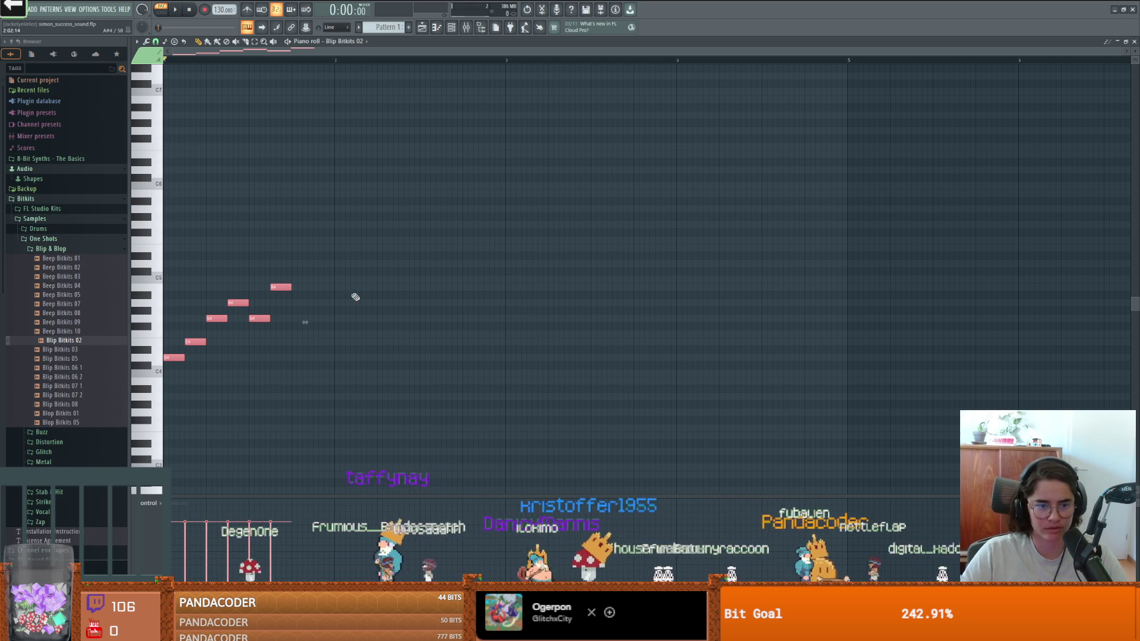
Step: Delete the five old melody notes from the piano roll
{"action": "right_click", "coordinate": [281, 288]}
{"action": "right_click", "coordinate": [260, 318]}
{"action": "right_click", "coordinate": [238, 303]}
{"action": "right_click", "coordinate": [217, 318]}
{"action": "right_click", "coordinate": [195, 342]}
Step: Draw the opening B2, B2 and C3 notes of the new phrase and preview them
{"action": "mouse_move", "coordinate": [170, 360]}
{"action": "left_mouse_down"}
{"action": "mouse_move", "coordinate": [175, 467]}
{"action": "mouse_move", "coordinate": [175, 358]}
{"action": "mouse_move", "coordinate": [192, 357]}
{"action": "left_mouse_up"}
{"action": "left_click", "coordinate": [167, 355]}
{"action": "left_click", "coordinate": [207, 357]}
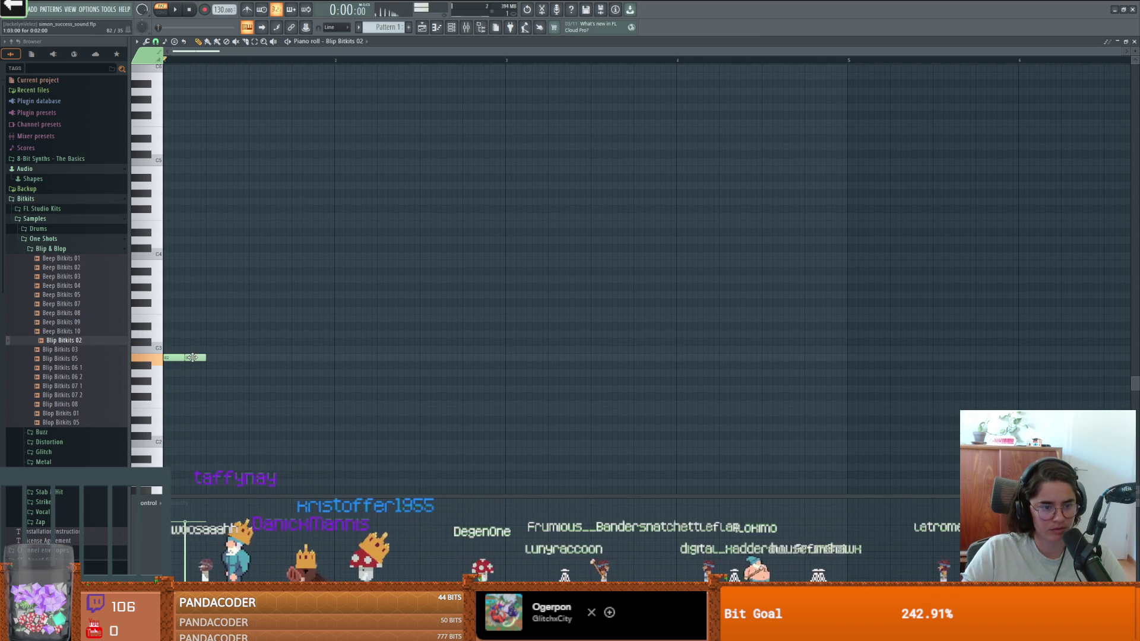
{"action": "left_click", "coordinate": [211, 350]}
{"action": "key", "text": "space"}
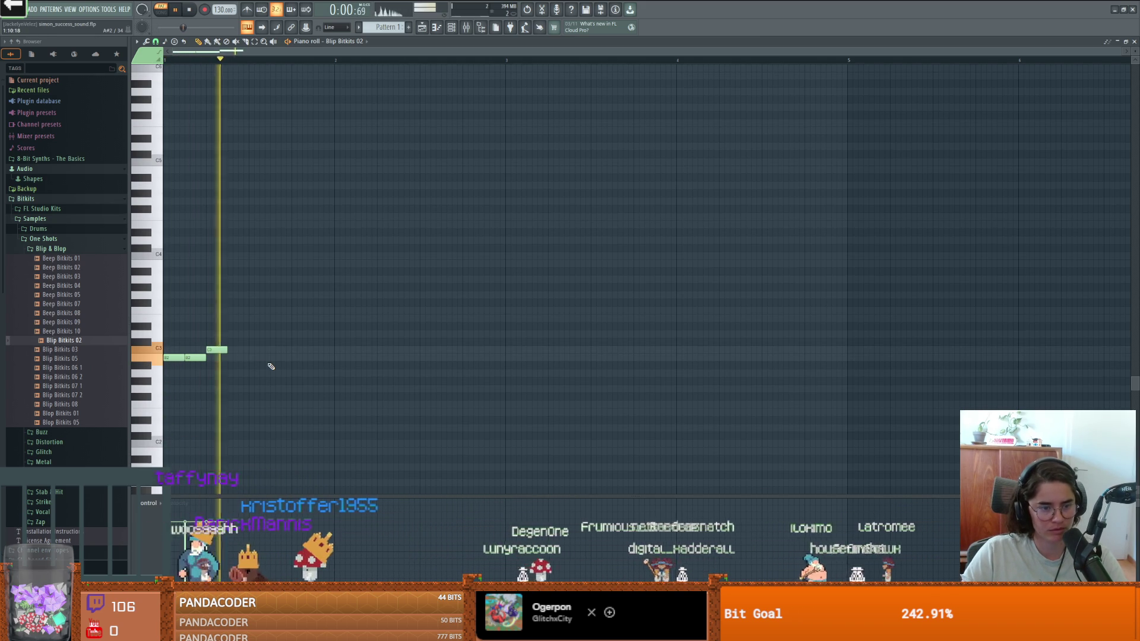
{"action": "key", "text": "space"}
Step: Finish the phrase with a higher note, then a slightly lower one, and play it back
{"action": "left_click_drag", "start_coordinate": [214, 350], "coordinate": [225, 349]}
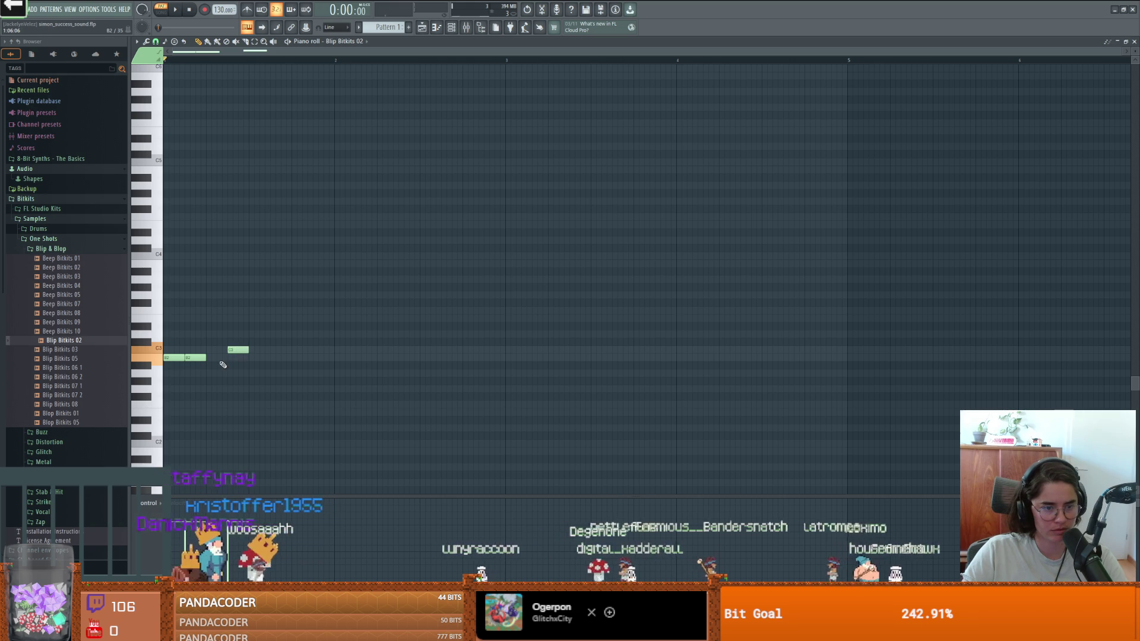
{"action": "key", "text": "ctrl+z"}
{"action": "key", "text": "space"}
{"action": "key", "text": "space"}
{"action": "left_click", "coordinate": [233, 311]}
{"action": "left_click", "coordinate": [249, 319]}
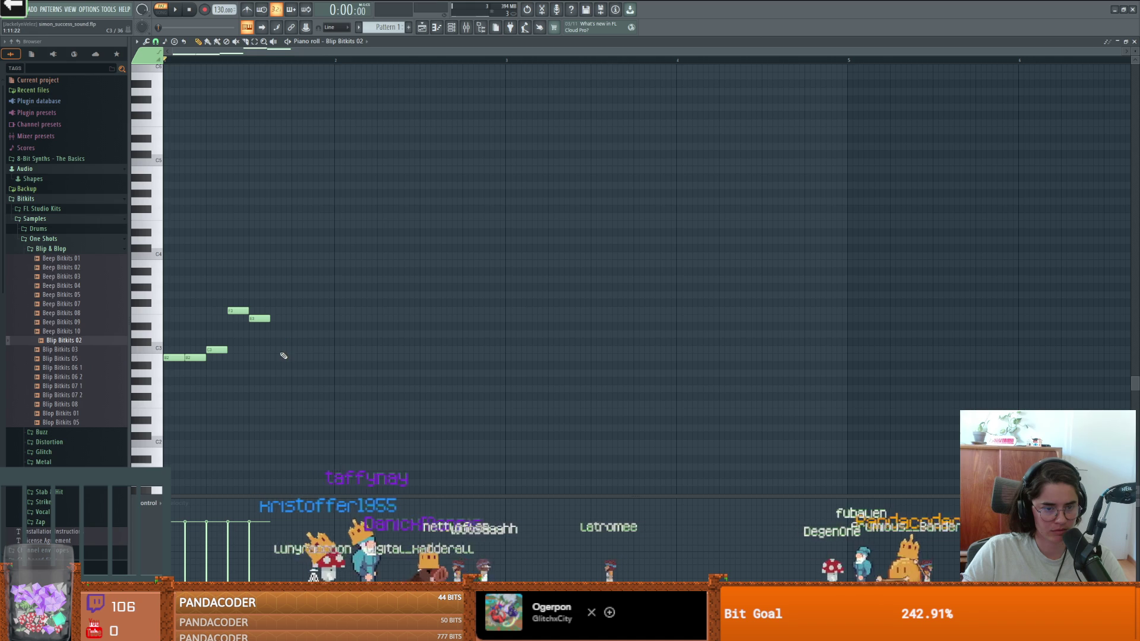
{"action": "key", "text": "space"}
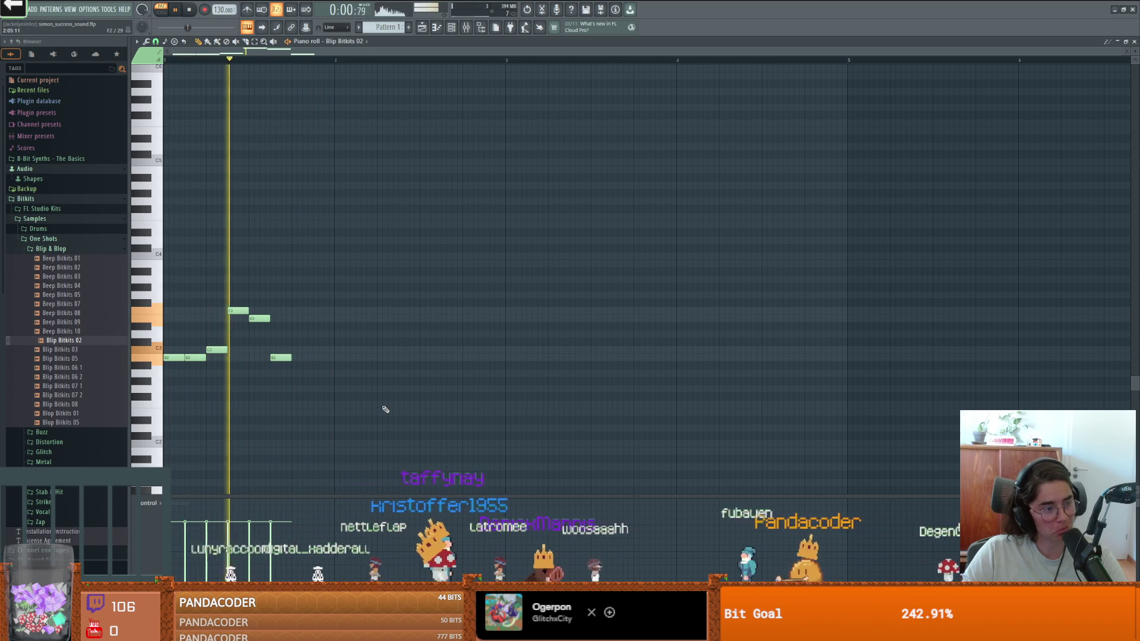
{"action": "key", "text": "space"}
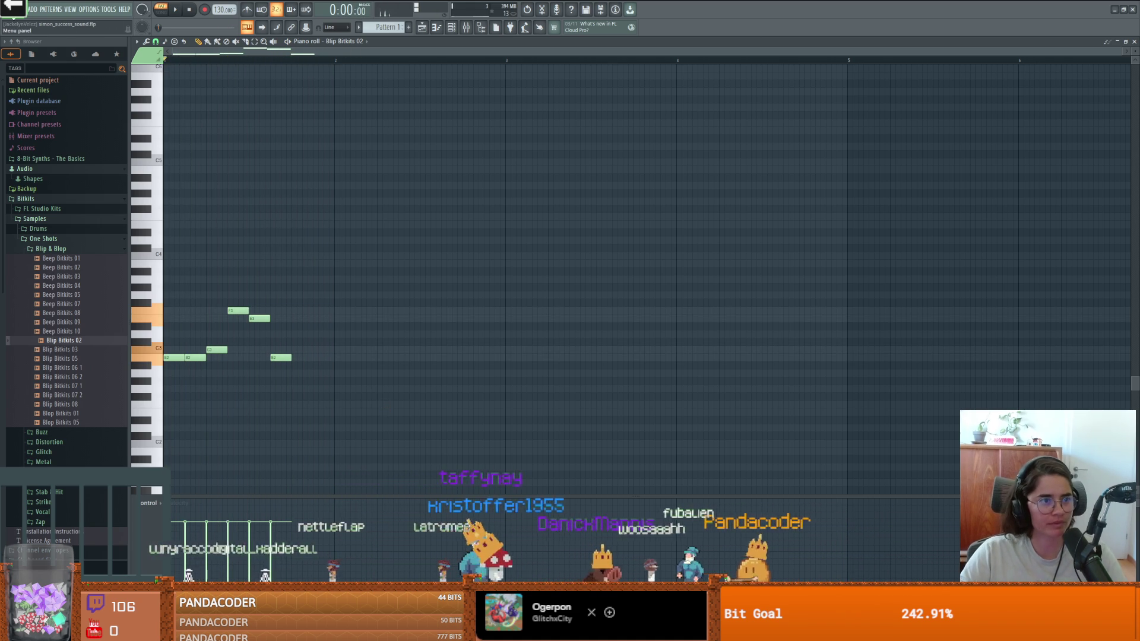
{"action": "left_click", "coordinate": [14, 9]}
{"action": "mouse_move", "coordinate": [39, 109]}
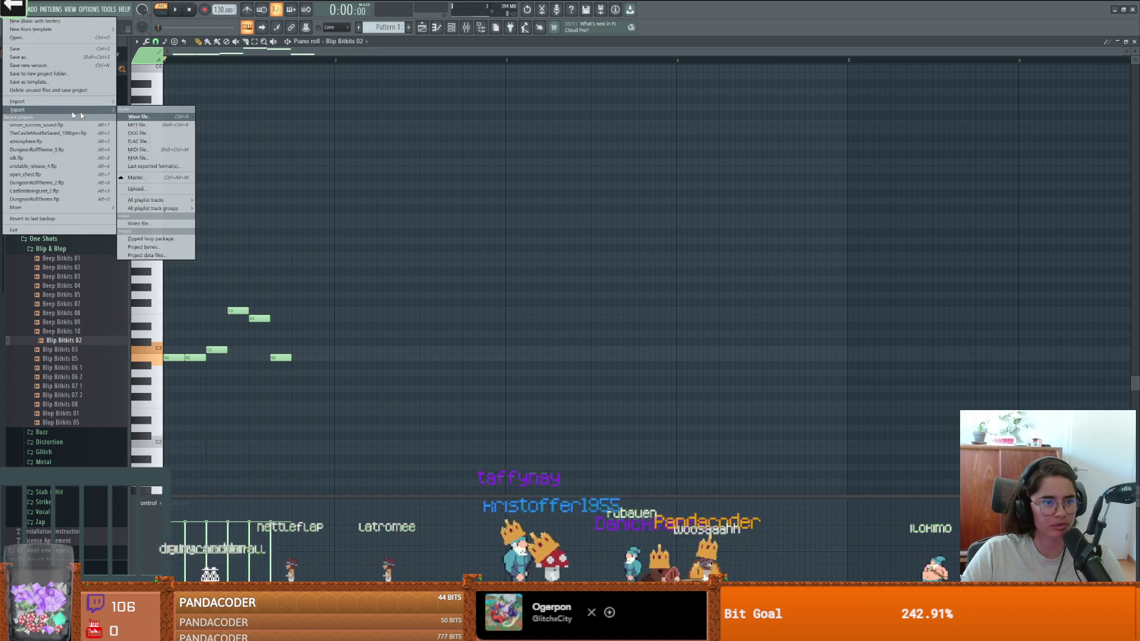
Step: Render the phrase to an OGG file under the default name
{"action": "left_click", "coordinate": [137, 133]}
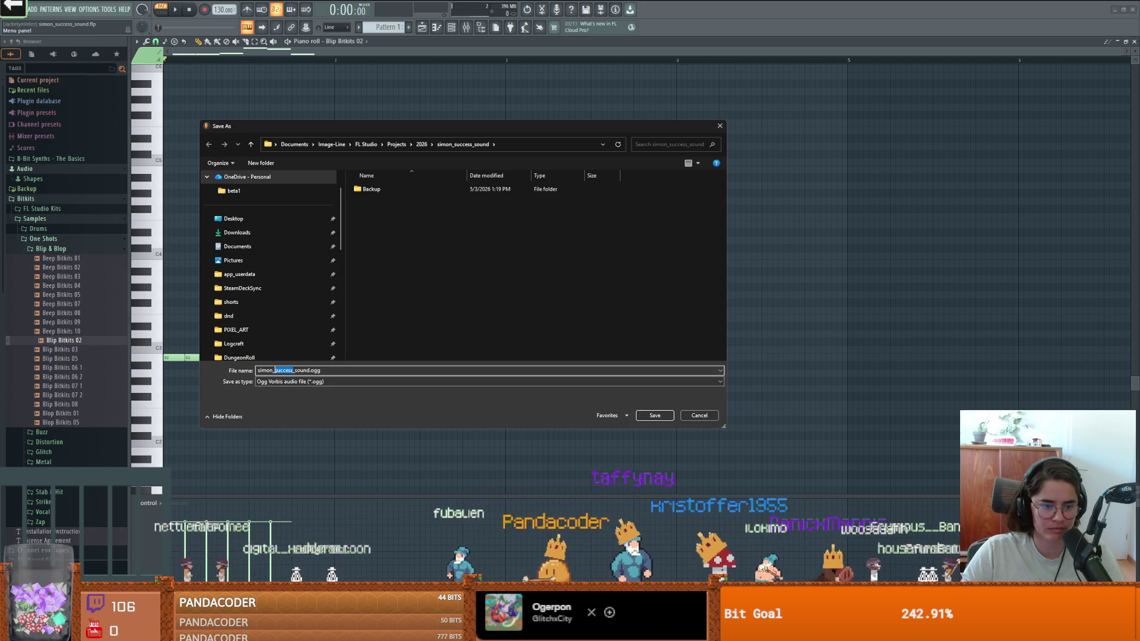
{"action": "key", "text": "Return"}
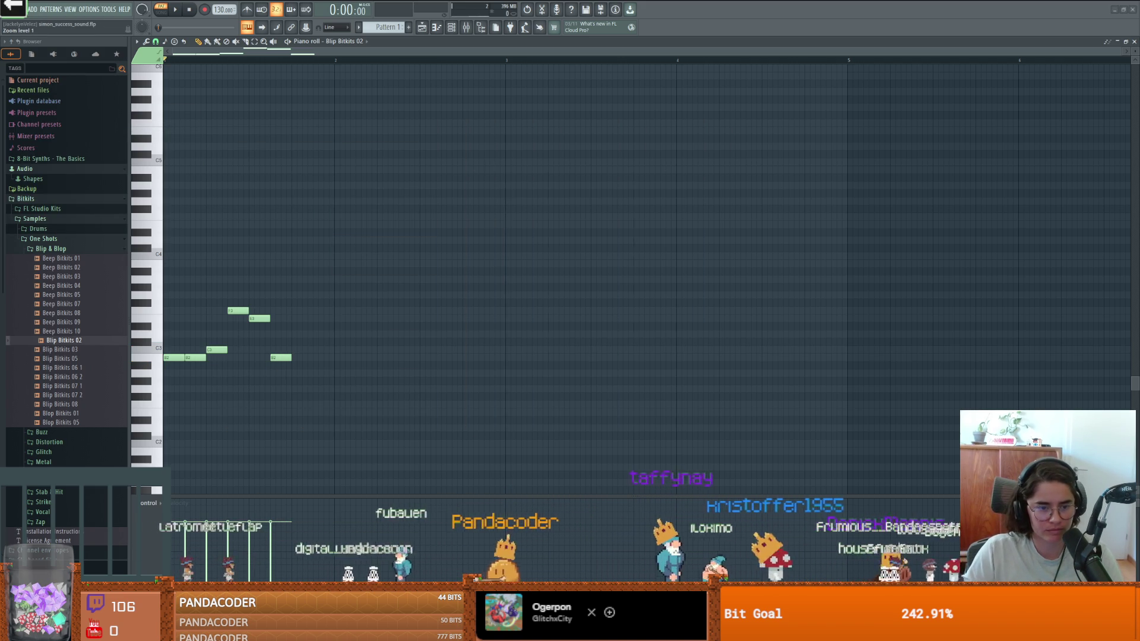
{"action": "left_click", "coordinate": [650, 433]}
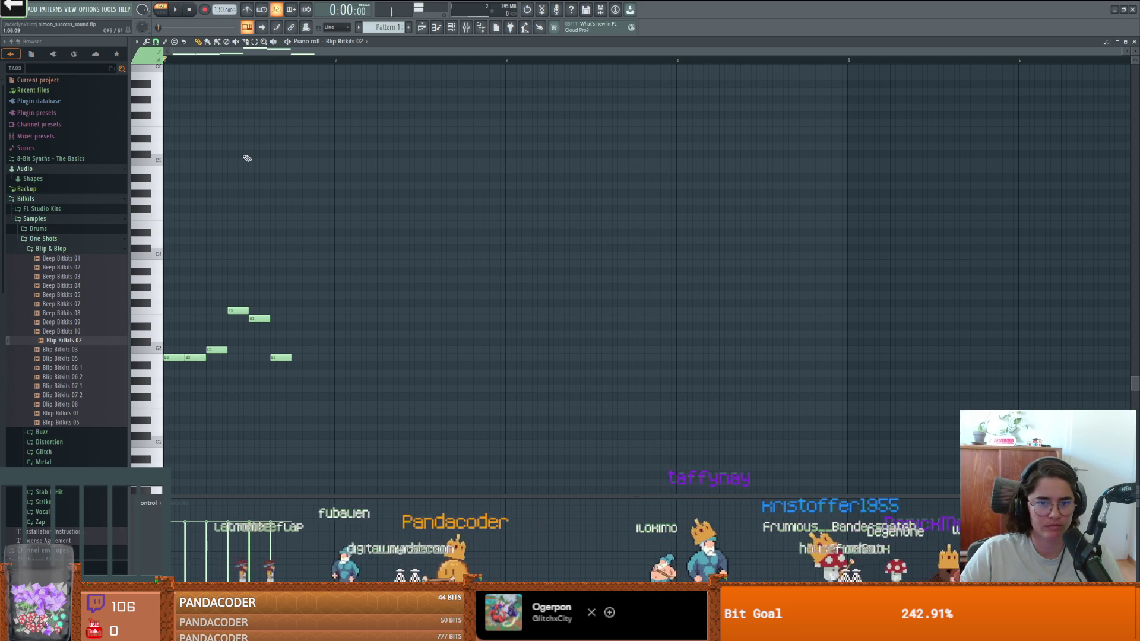
Step: Save a copy of the project as simon_failure_sound.flp
{"action": "left_click", "coordinate": [12, 8]}
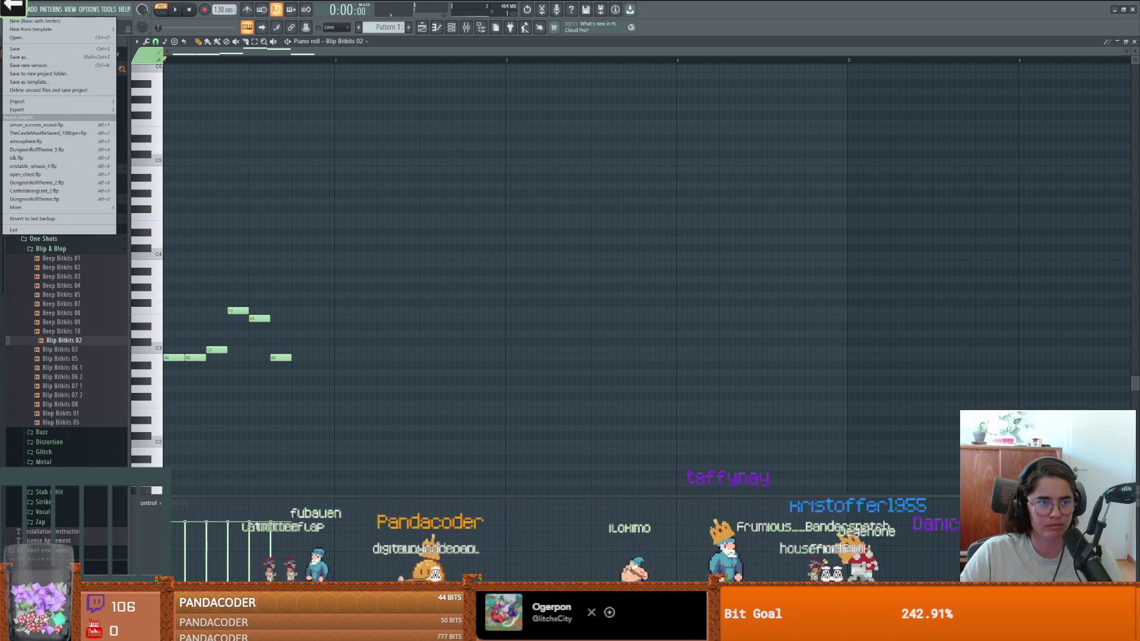
{"action": "left_click", "coordinate": [37, 57]}
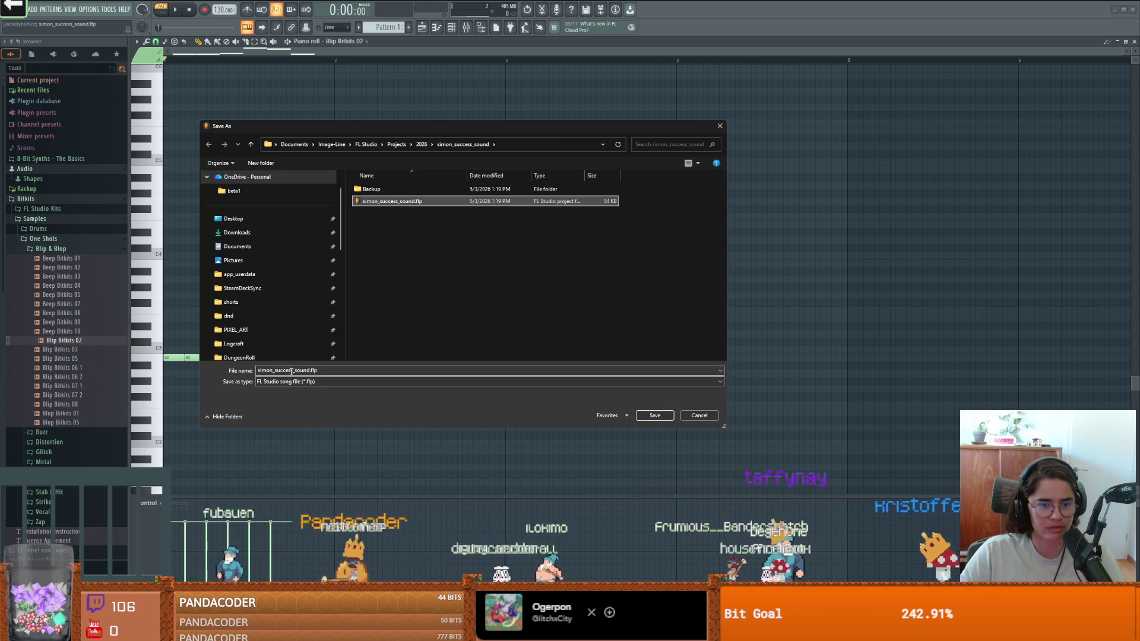
{"action": "left_click", "coordinate": [295, 371]}
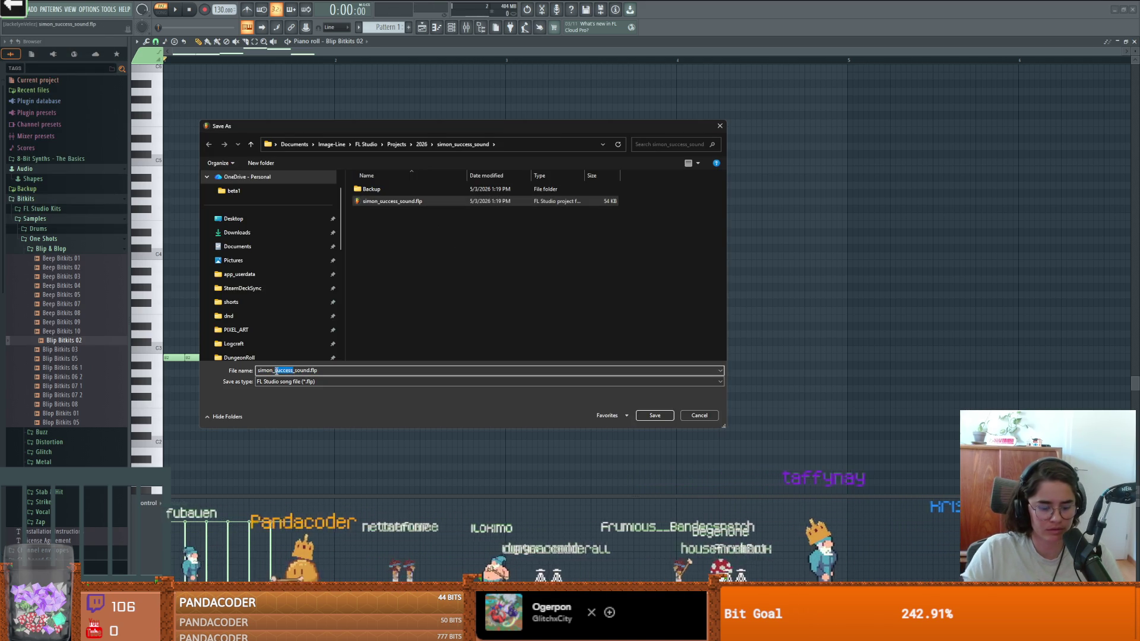
{"action": "type", "text": "failur"}
{"action": "key", "text": "Return"}
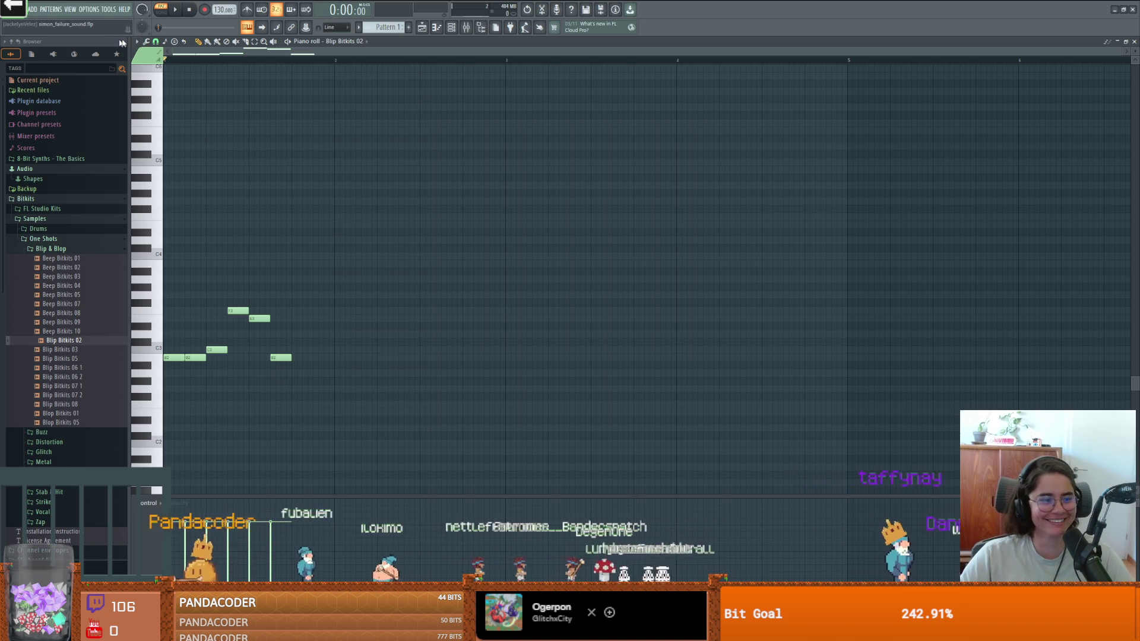
Step: Start an OGG export and browse to new-game-project/Audio/SFX/SimonPuzzle
{"action": "left_click", "coordinate": [12, 9]}
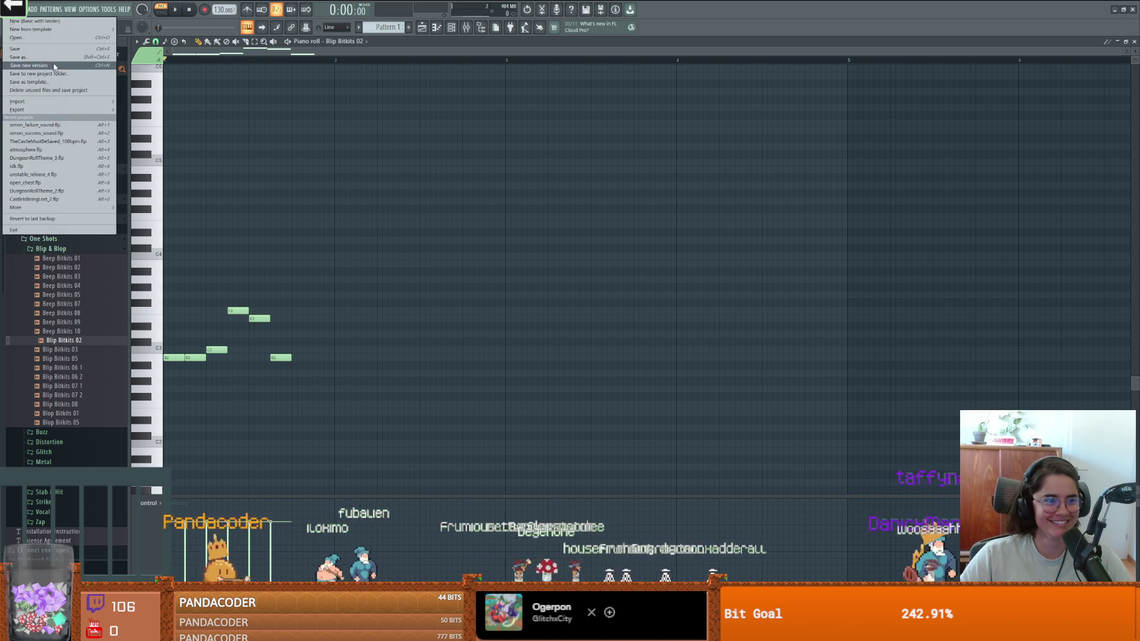
{"action": "mouse_move", "coordinate": [36, 109]}
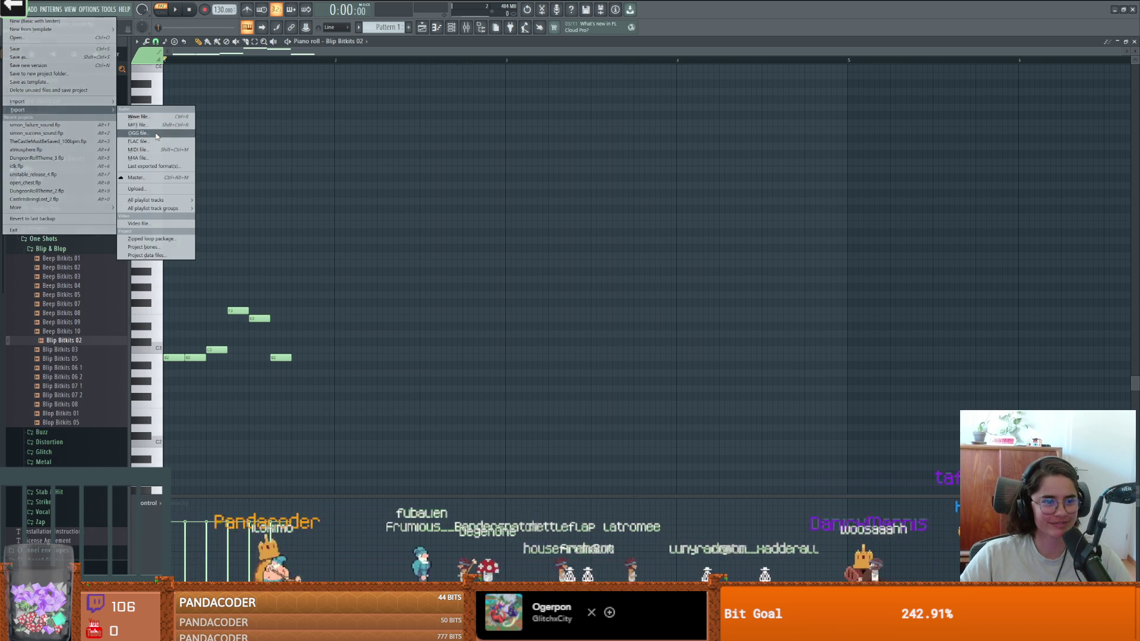
{"action": "left_click", "coordinate": [139, 133]}
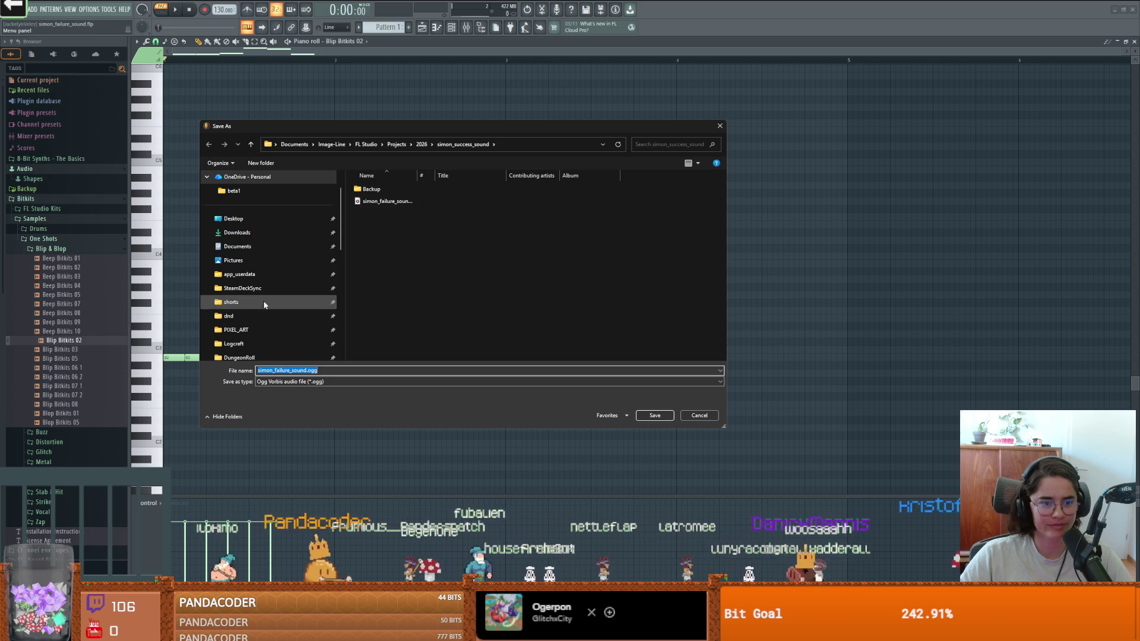
{"action": "scroll", "coordinate": [267, 297], "scroll_direction": "down", "scroll_amount": 2}
{"action": "left_click", "coordinate": [259, 261]}
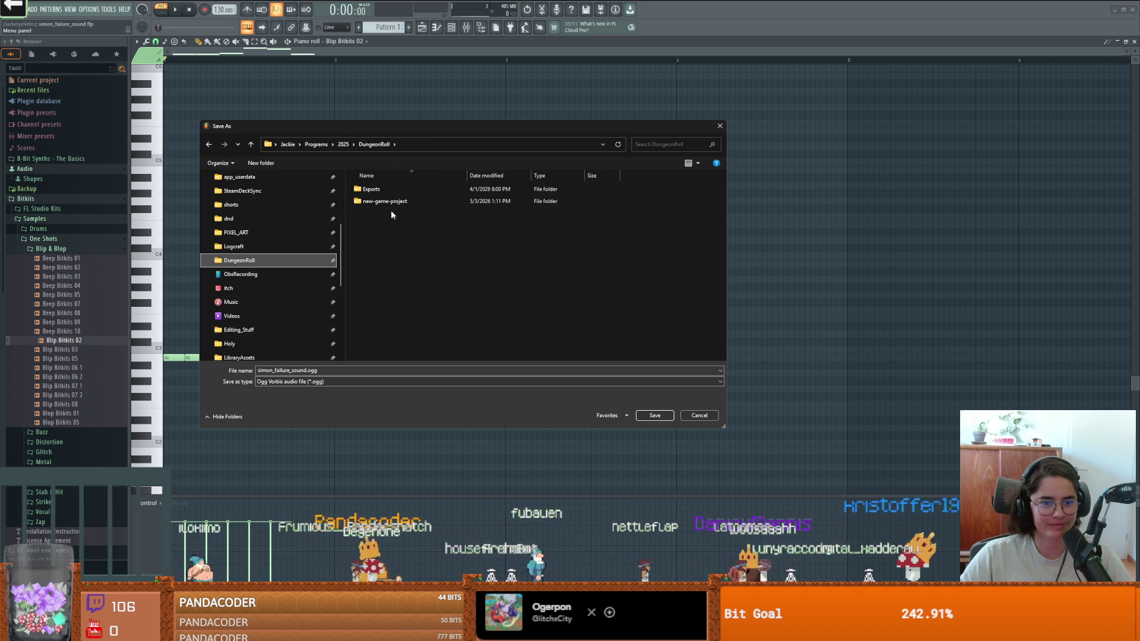
{"action": "double_click", "coordinate": [393, 189]}
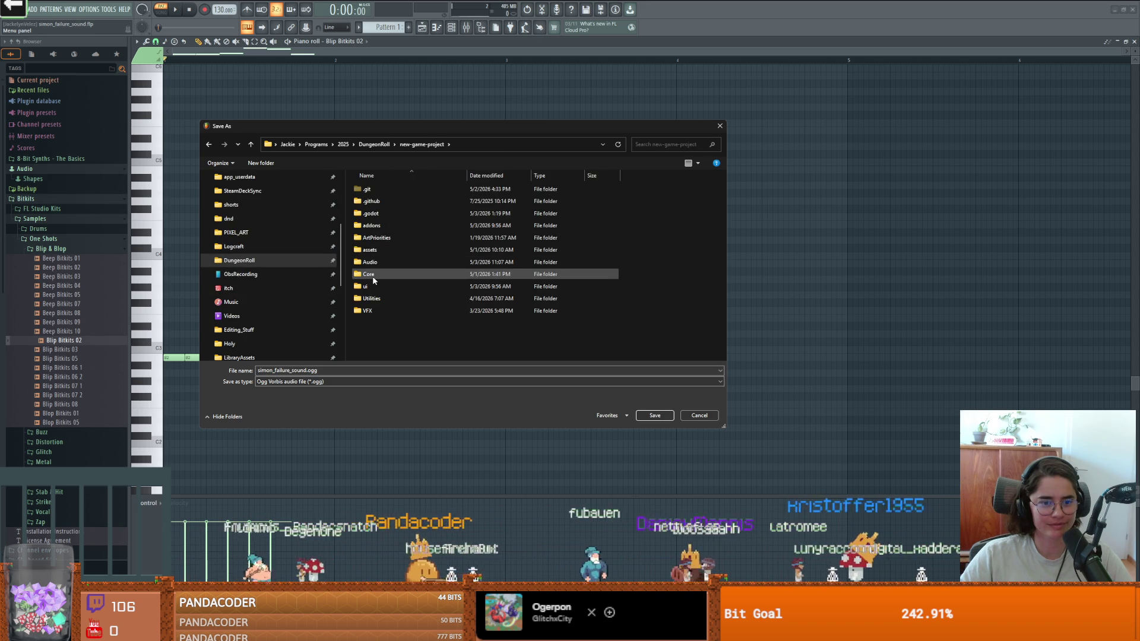
{"action": "double_click", "coordinate": [370, 262]}
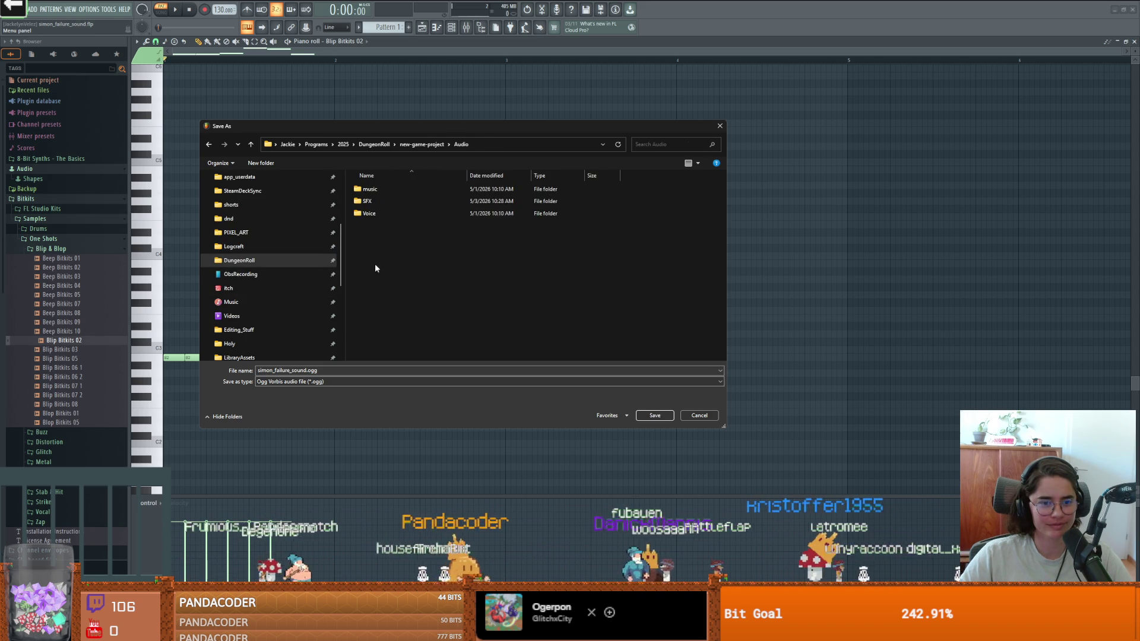
{"action": "double_click", "coordinate": [374, 201]}
{"action": "double_click", "coordinate": [371, 189]}
Step: Save and render simon_failure_sound.ogg into that folder, then return to Godot
{"action": "left_click", "coordinate": [650, 416]}
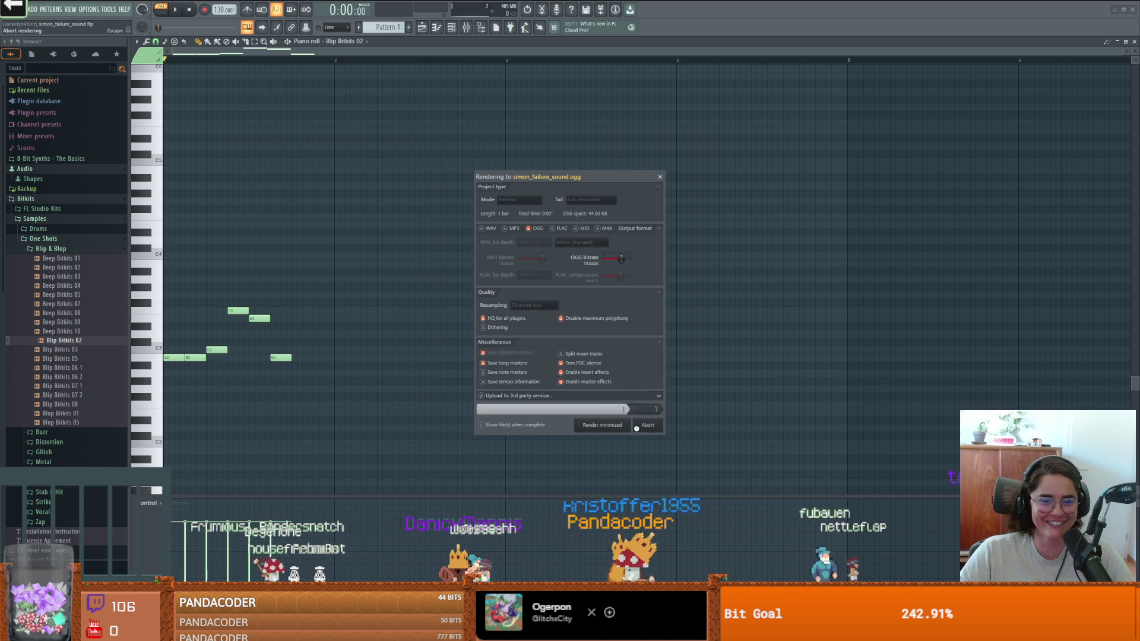
{"action": "left_click", "coordinate": [648, 425]}
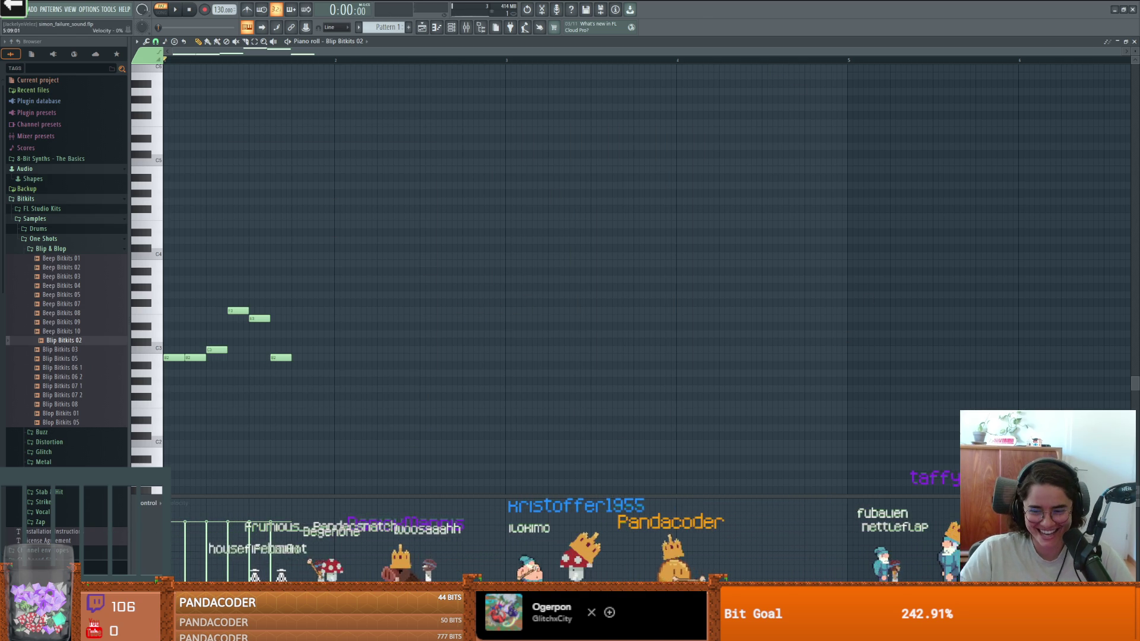
{"action": "mouse_move", "coordinate": [894, 633]}
{"action": "left_click", "coordinate": [886, 572]}
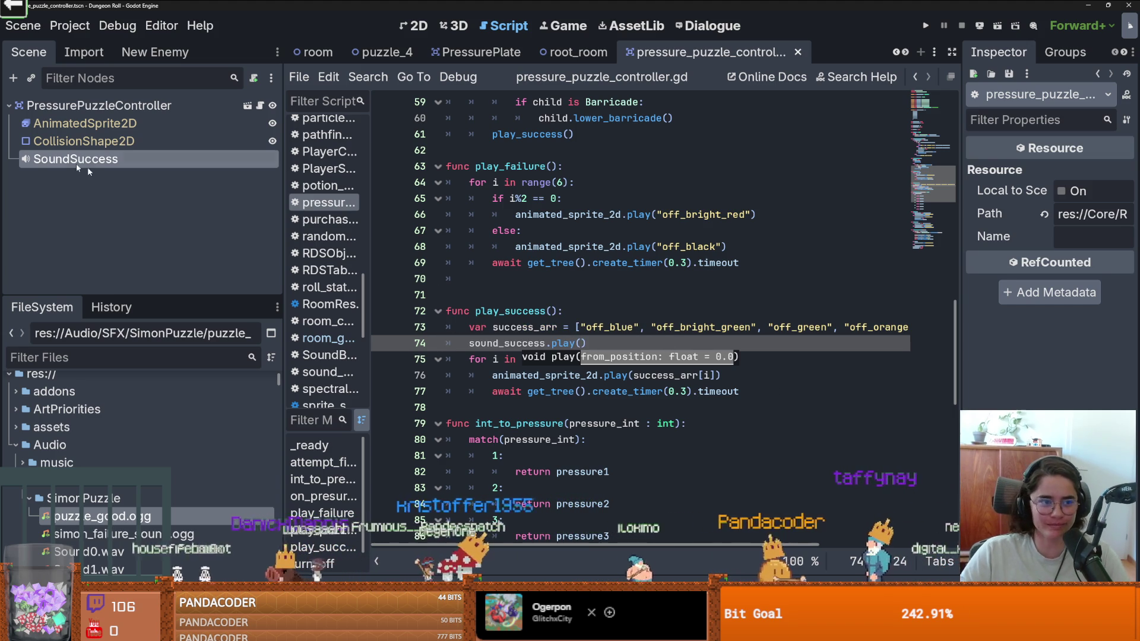
Step: Duplicate the SoundSuccess node and rename the copy SoundFailure
{"action": "left_click", "coordinate": [119, 159]}
{"action": "key", "text": "ctrl+d"}
{"action": "double_click", "coordinate": [125, 176]}
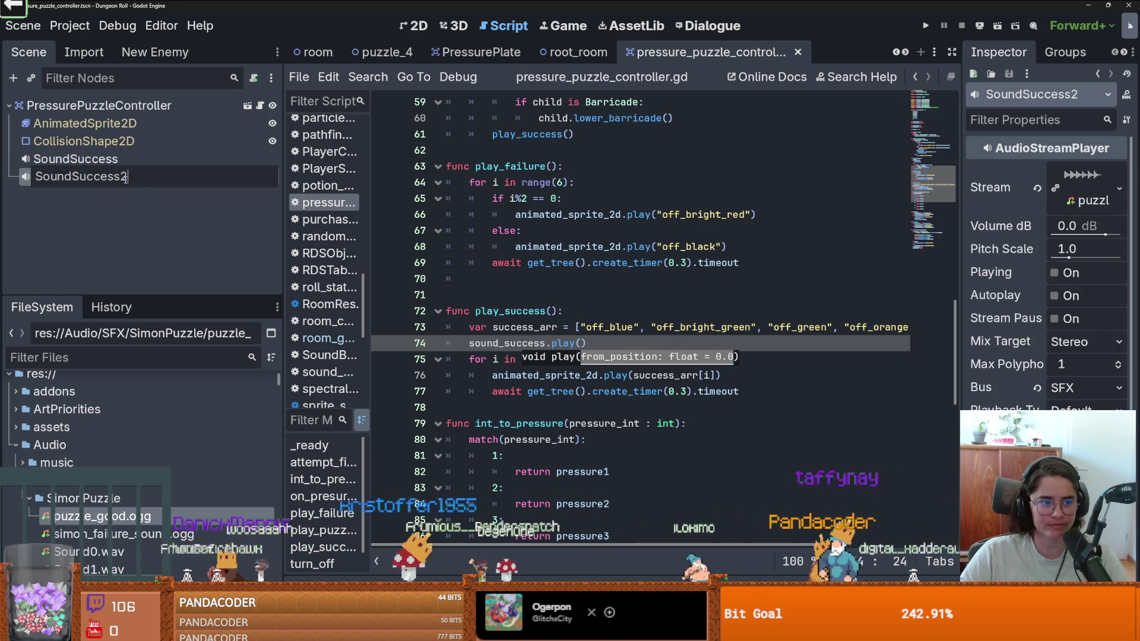
{"action": "left_click_drag", "start_coordinate": [125, 177], "coordinate": [78, 177]}
{"action": "key", "text": "BackSpace"}
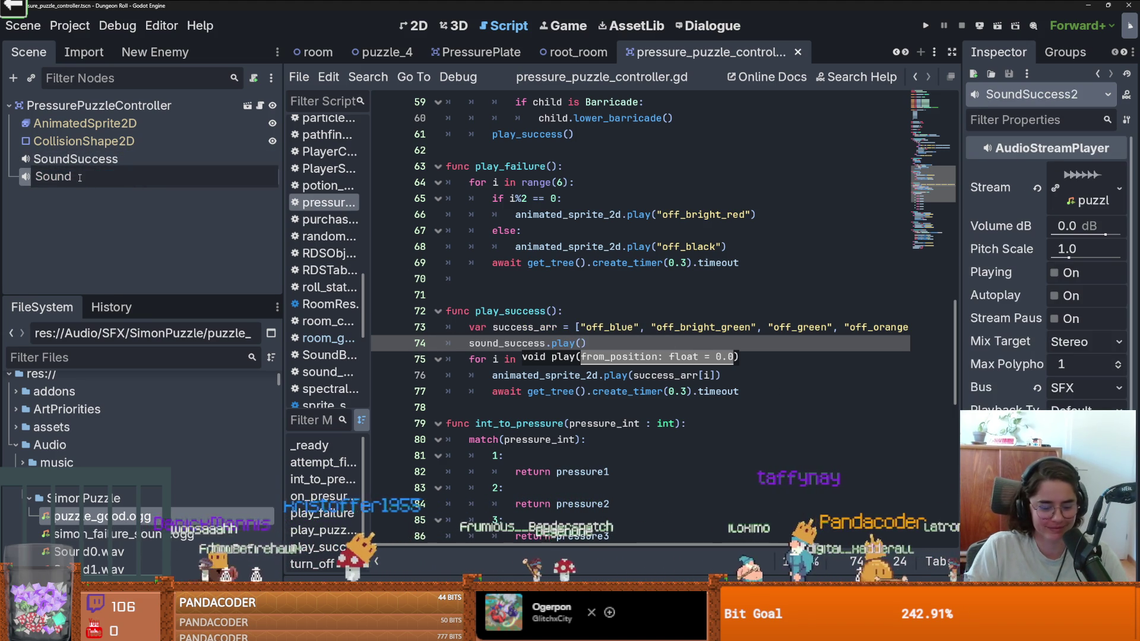
{"action": "type", "text": "e"}
{"action": "key", "text": "Return"}
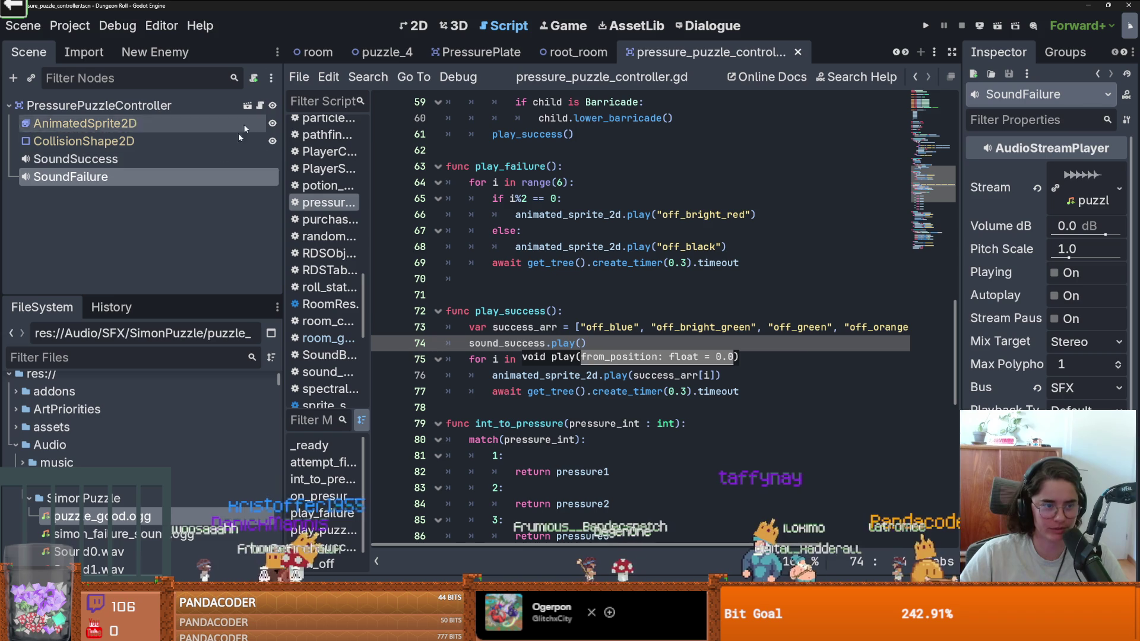
Step: Assign simon_failure_sound.ogg as SoundFailure's Stream and save the scene
{"action": "left_click_drag", "start_coordinate": [962, 210], "coordinate": [738, 211]}
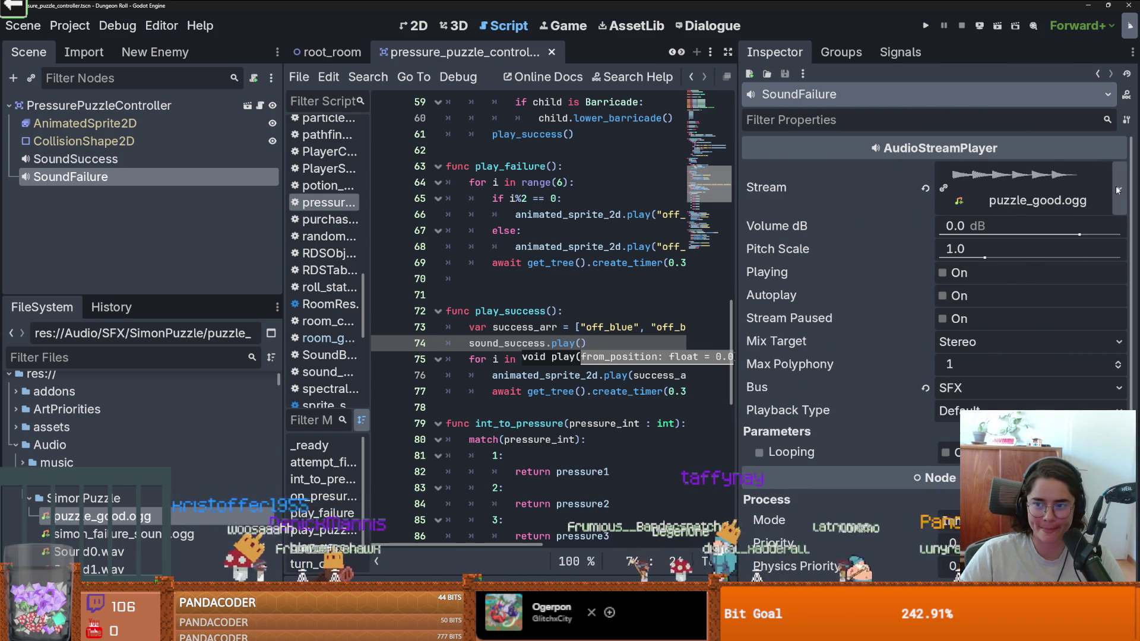
{"action": "left_click", "coordinate": [1120, 188]}
{"action": "left_click", "coordinate": [118, 533]}
{"action": "mouse_move", "coordinate": [118, 534]}
{"action": "left_mouse_down"}
{"action": "mouse_move", "coordinate": [196, 534]}
{"action": "mouse_move", "coordinate": [683, 375]}
{"action": "mouse_move", "coordinate": [994, 193]}
{"action": "left_mouse_up"}
{"action": "key", "text": "ctrl+s"}
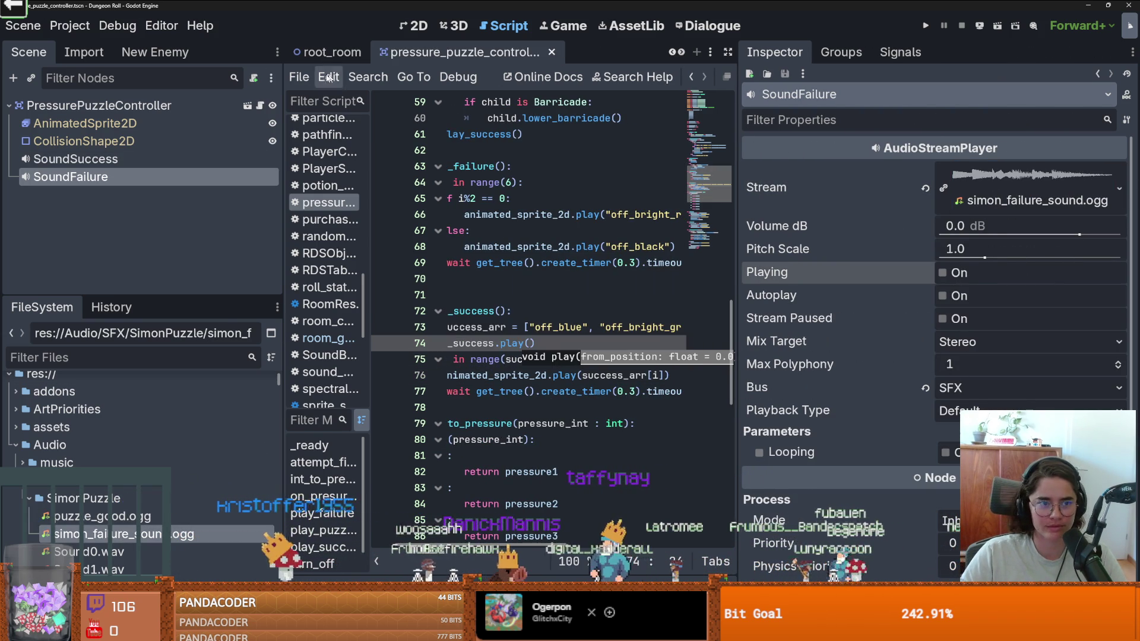
{"action": "scroll", "coordinate": [538, 213], "scroll_direction": "up", "scroll_amount": 4}
{"action": "scroll", "coordinate": [538, 213], "scroll_direction": "up", "scroll_amount": 9}
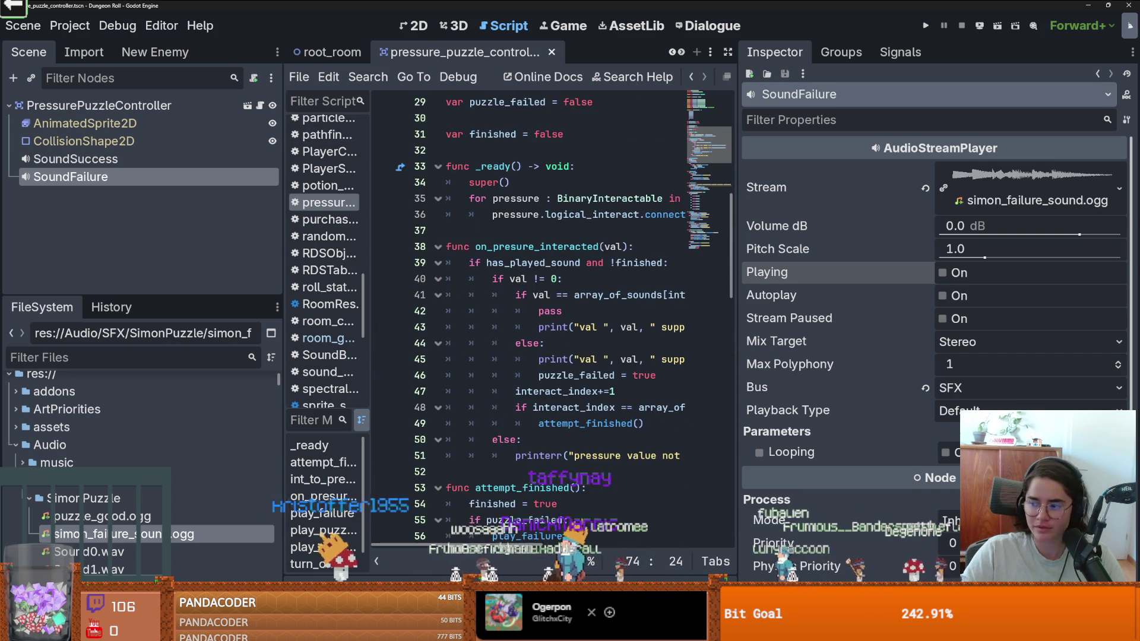
{"action": "scroll", "coordinate": [625, 361], "scroll_direction": "up", "scroll_amount": 6}
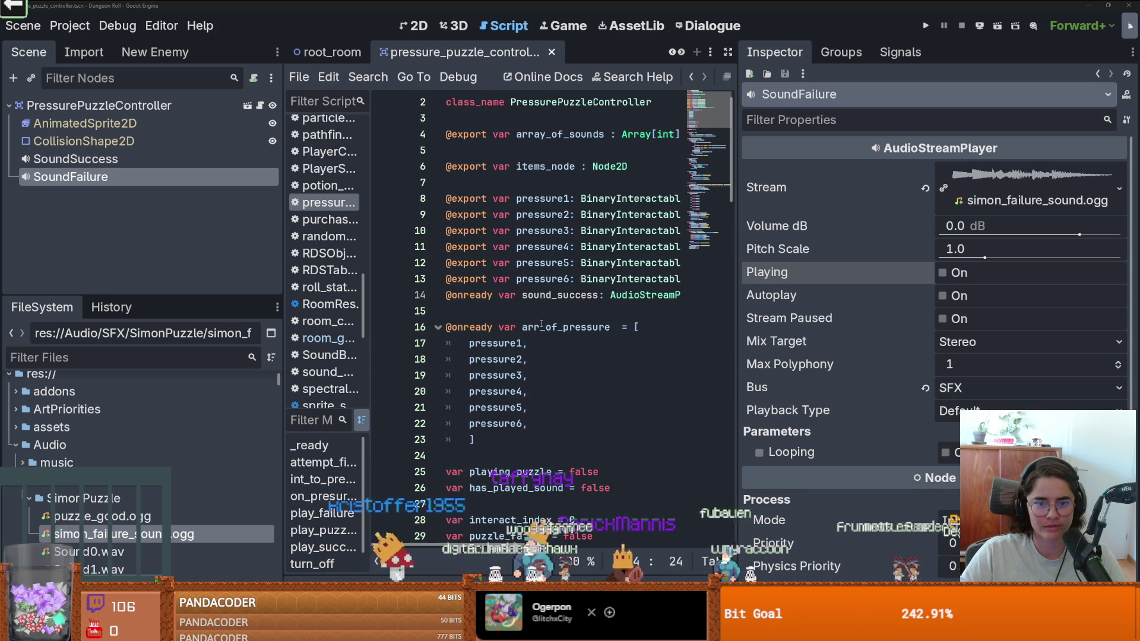
{"action": "left_click", "coordinate": [448, 304]}
{"action": "left_click", "coordinate": [448, 295]}
{"action": "key", "text": "Return"}
{"action": "key", "text": "End"}
{"action": "key", "text": "Return"}
{"action": "left_click_drag", "start_coordinate": [486, 331], "coordinate": [485, 330]}
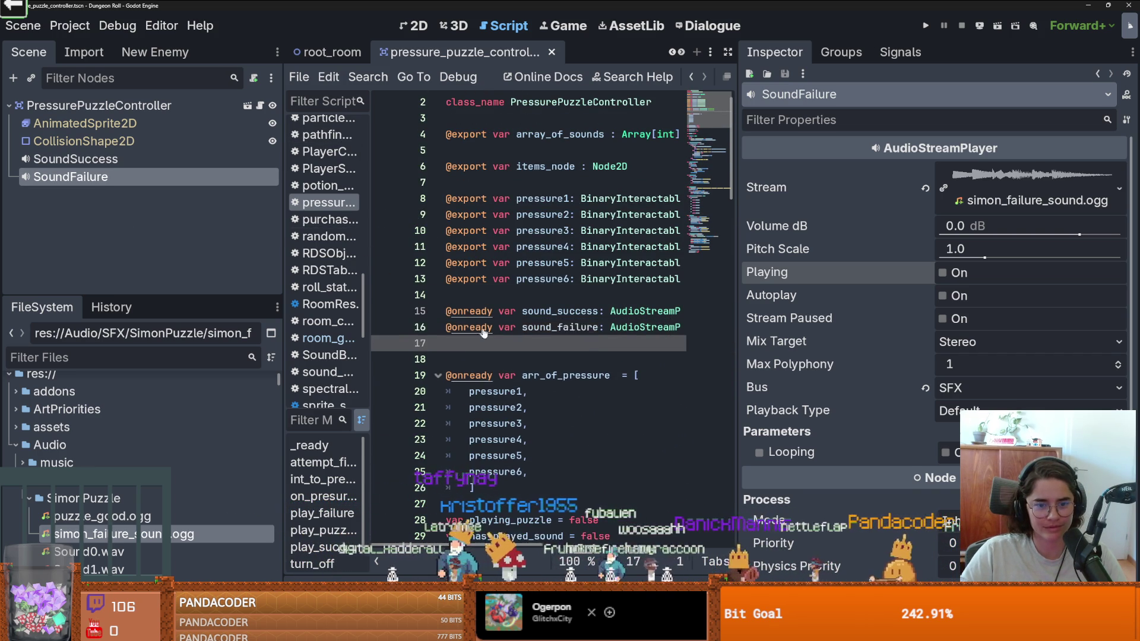
{"action": "scroll", "coordinate": [534, 327], "scroll_direction": "down", "scroll_amount": 5}
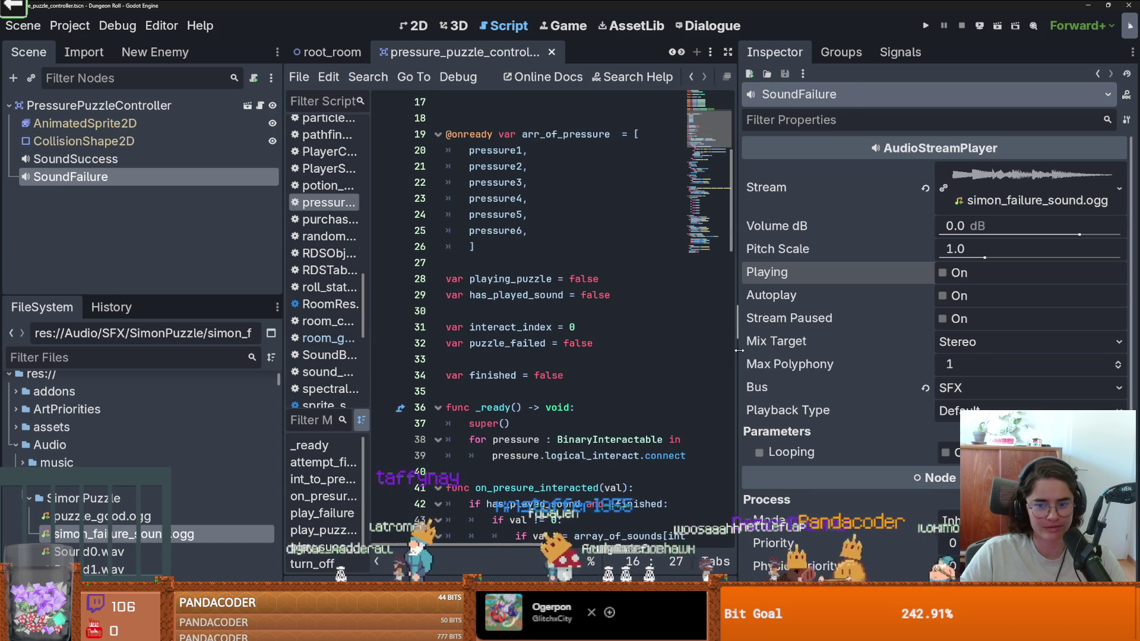
{"action": "left_click_drag", "start_coordinate": [739, 351], "coordinate": [861, 350]}
{"action": "scroll", "coordinate": [604, 347], "scroll_direction": "down", "scroll_amount": 6}
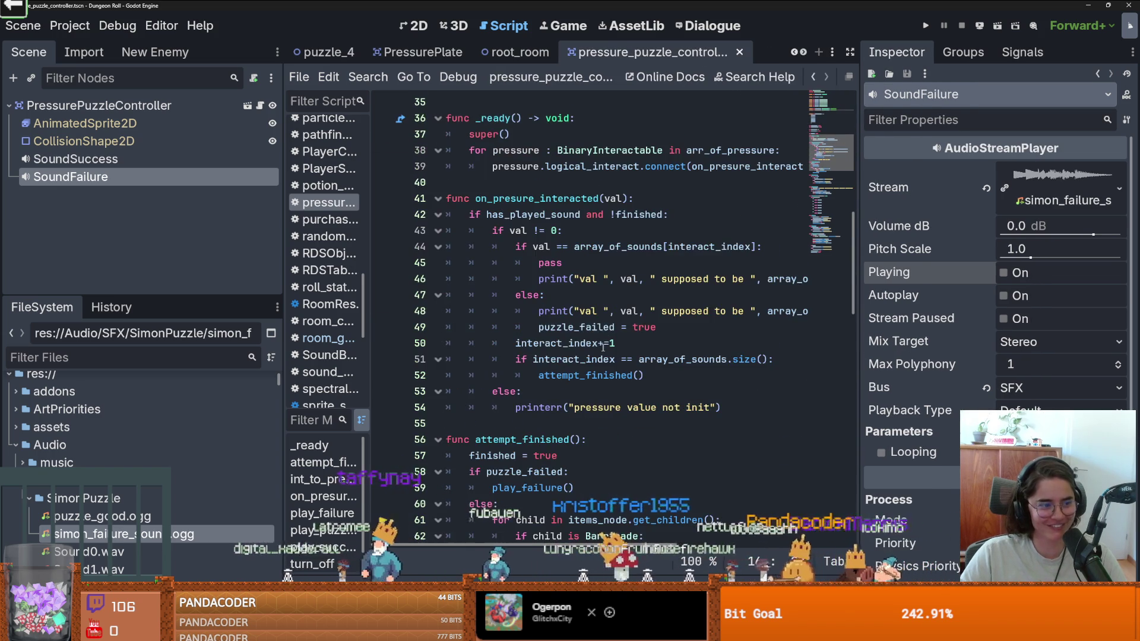
{"action": "scroll", "coordinate": [602, 320], "scroll_direction": "down", "scroll_amount": 1}
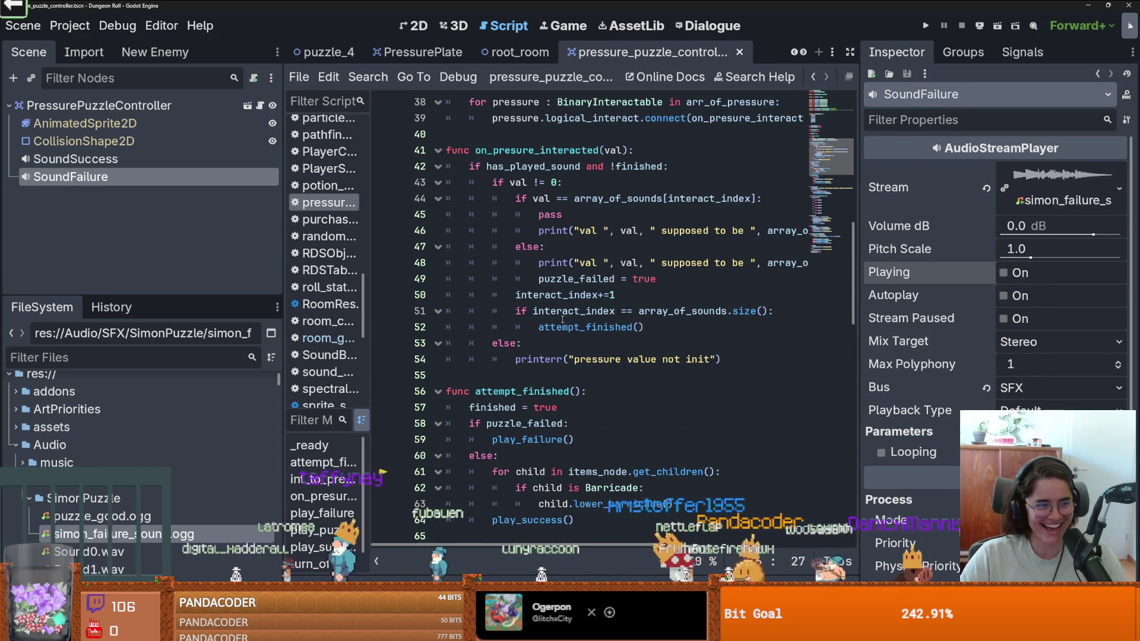
{"action": "scroll", "coordinate": [605, 349], "scroll_direction": "down", "scroll_amount": 3}
{"action": "scroll", "coordinate": [638, 352], "scroll_direction": "up", "scroll_amount": 2}
{"action": "scroll", "coordinate": [639, 352], "scroll_direction": "down", "scroll_amount": 2}
Step: Insert a sound_failure.play() call at the top of play_failure() and save the script
{"action": "left_click", "coordinate": [534, 297], "text": "ctrl"}
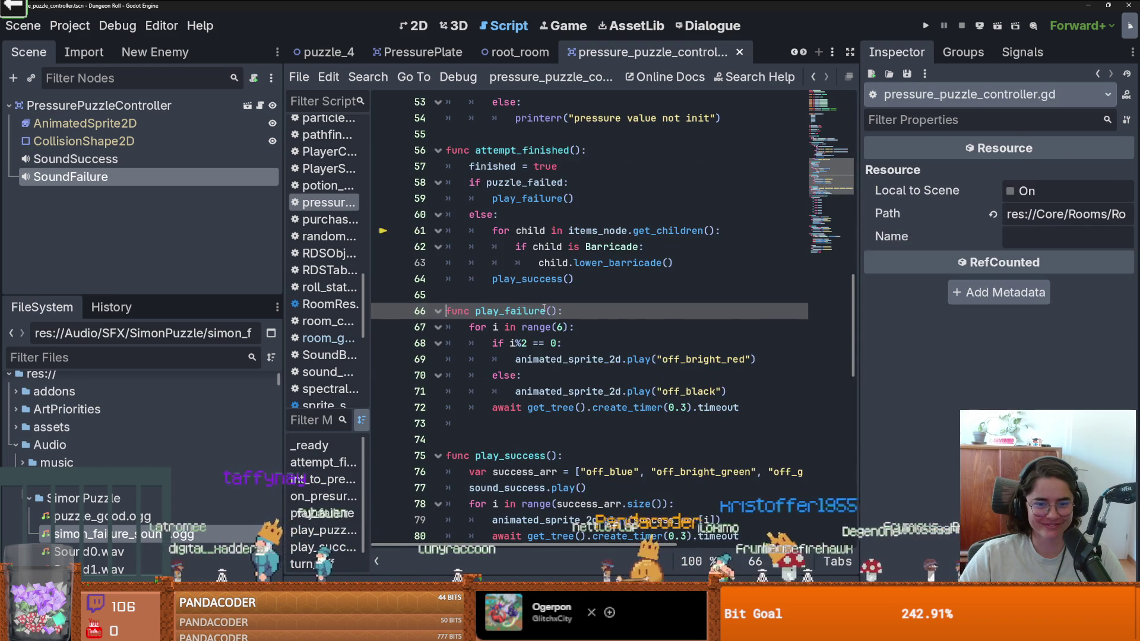
{"action": "scroll", "coordinate": [594, 349], "scroll_direction": "down", "scroll_amount": 1}
{"action": "left_click", "coordinate": [744, 361]}
{"action": "key", "text": "Return"}
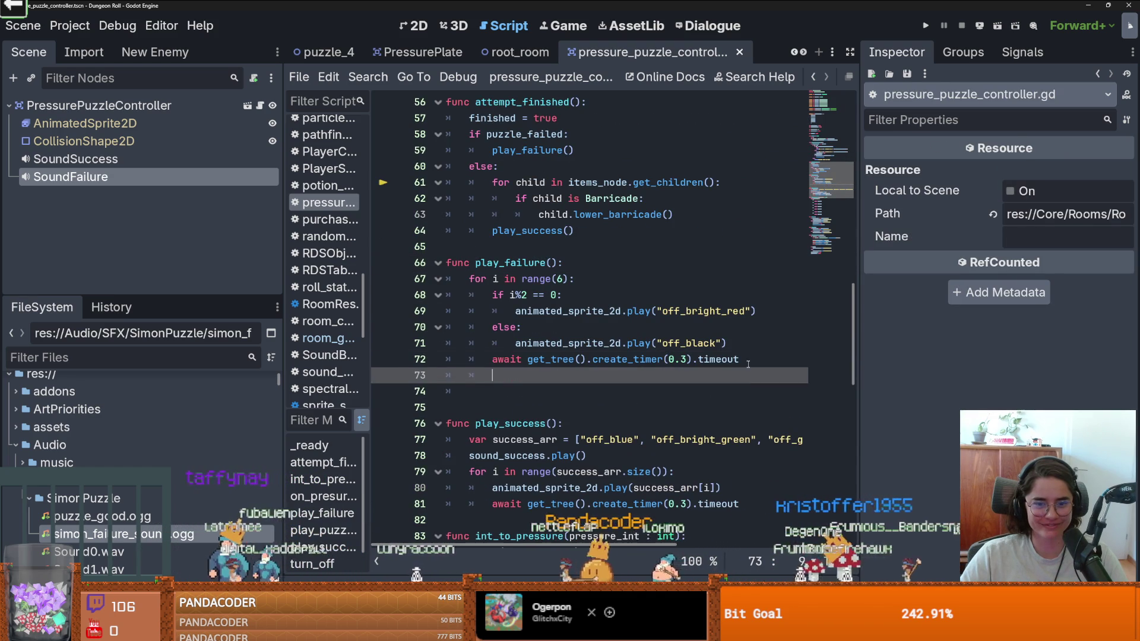
{"action": "left_click", "coordinate": [572, 267]}
{"action": "key", "text": "Return"}
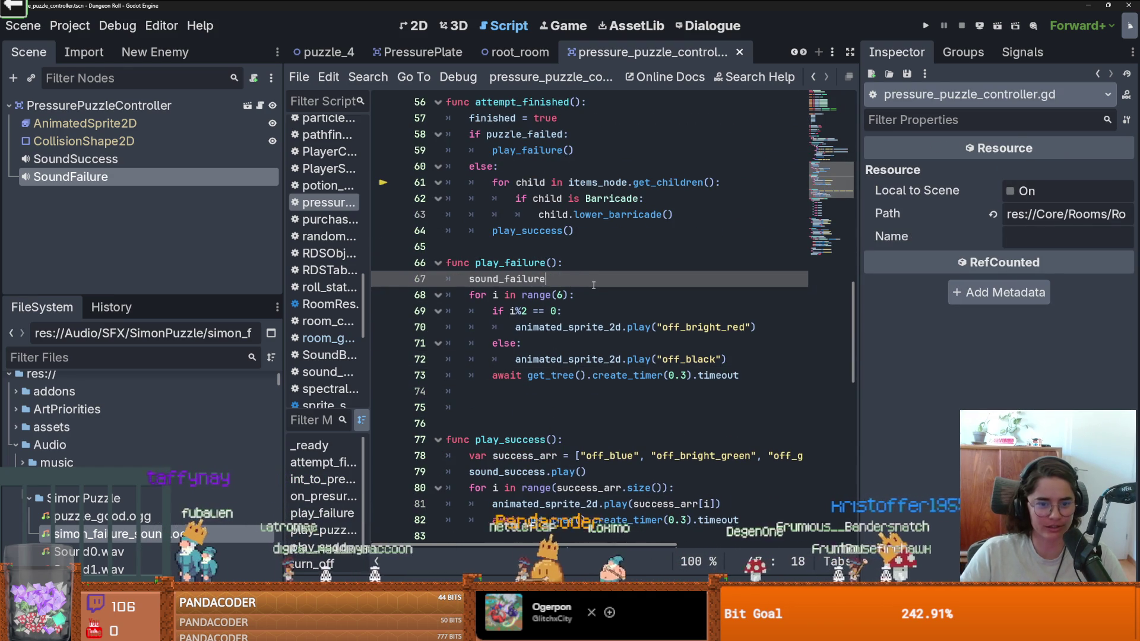
{"action": "type", "text": "."}
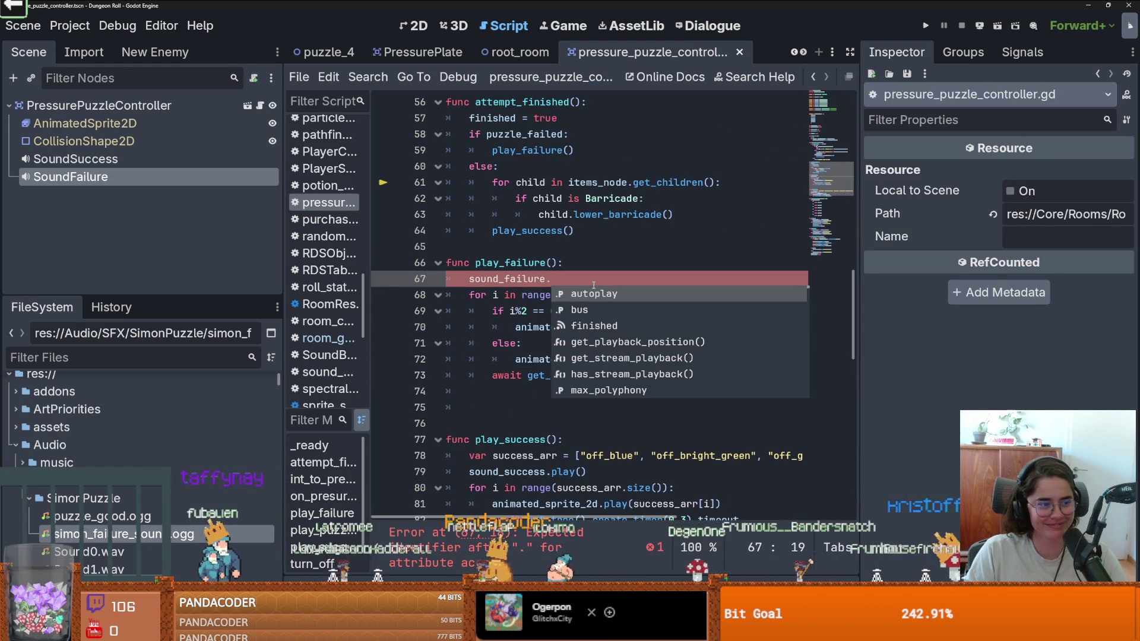
{"action": "type", "text": "pitch_scale"}
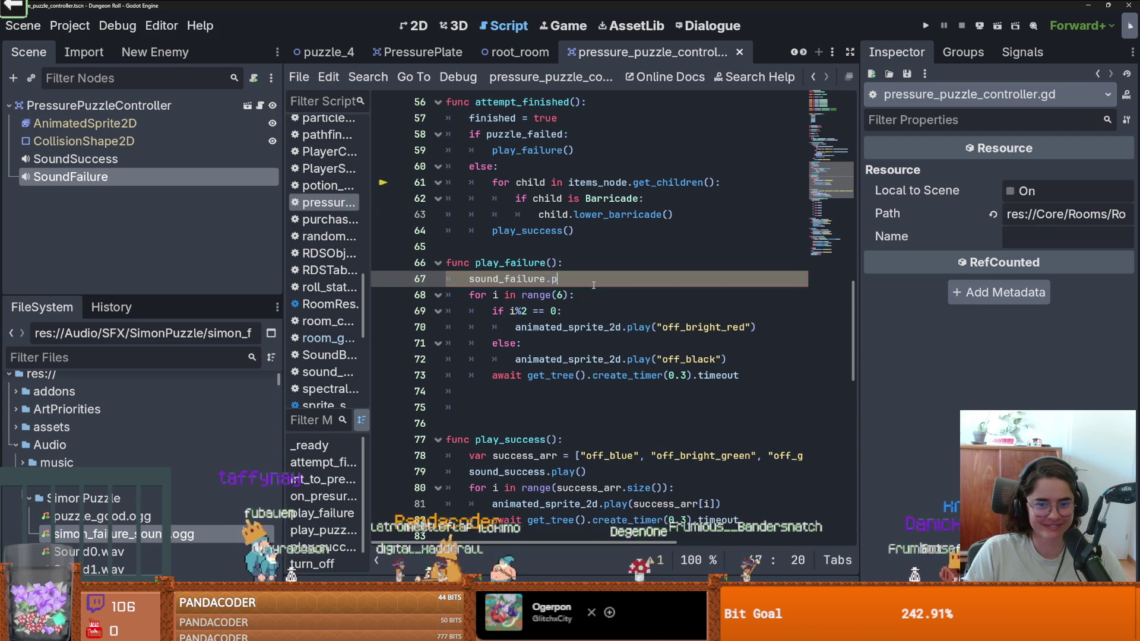
{"action": "type", "text": " ="}
{"action": "key", "text": "ctrl+s"}
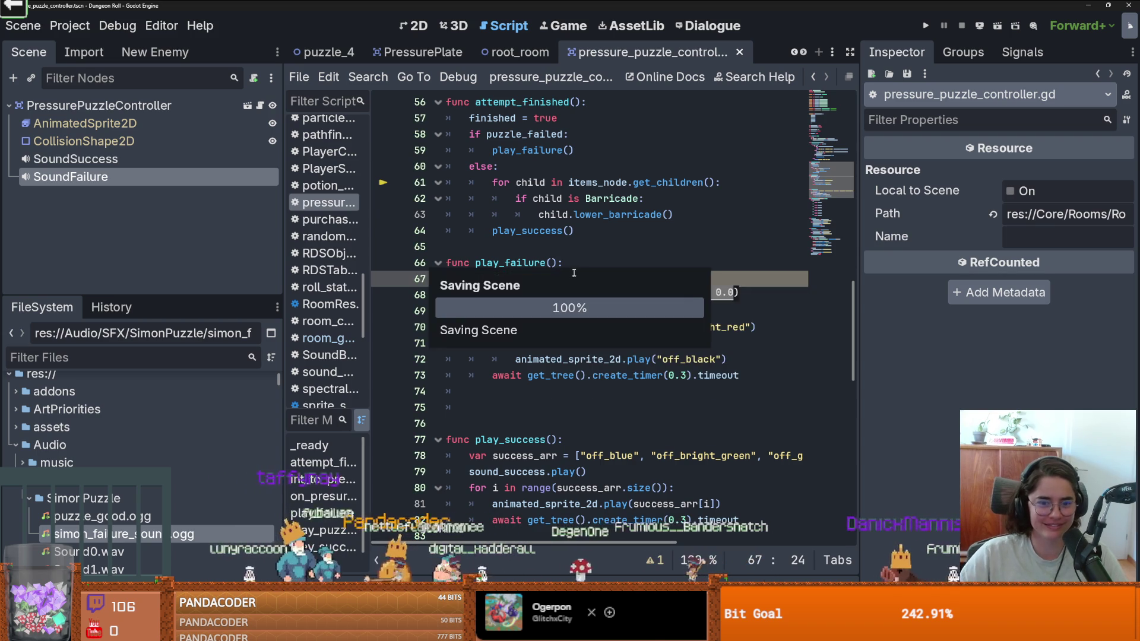
{"action": "key", "text": "ctrl+z"}
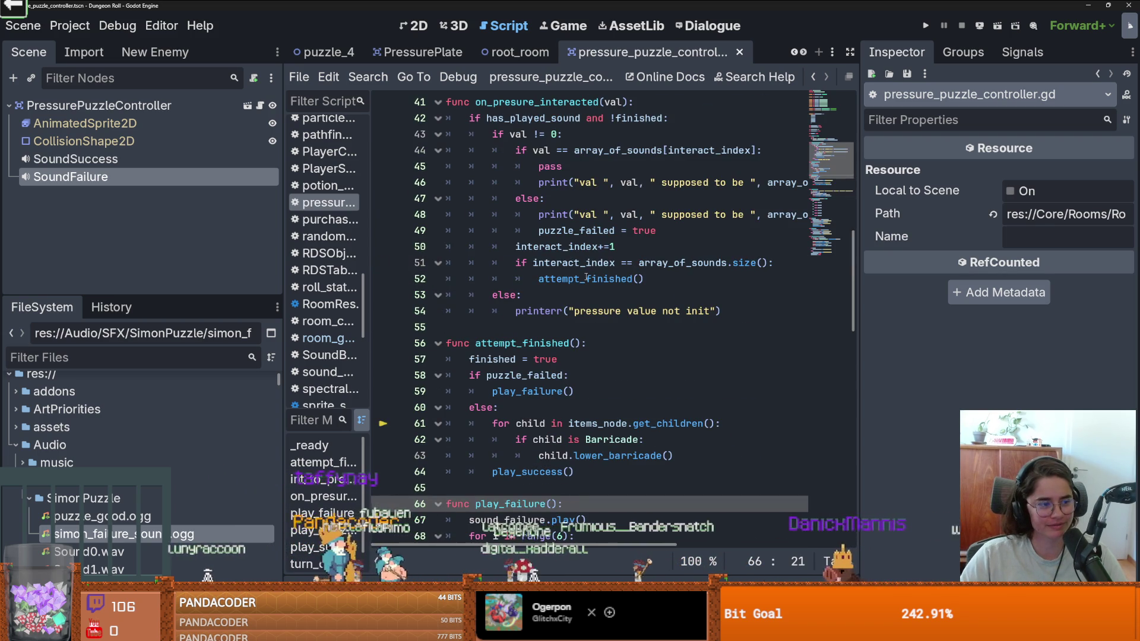
{"action": "scroll", "coordinate": [587, 277], "scroll_direction": "up", "scroll_amount": 2}
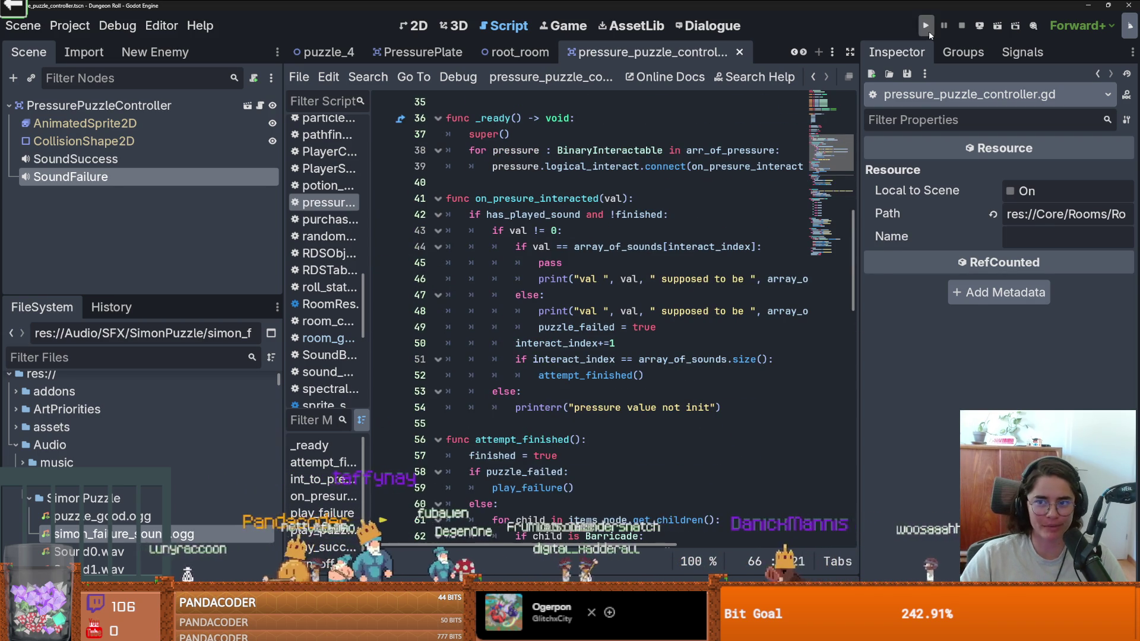
Step: Run the game and review the play_failure function in the script
{"action": "left_click", "coordinate": [928, 28]}
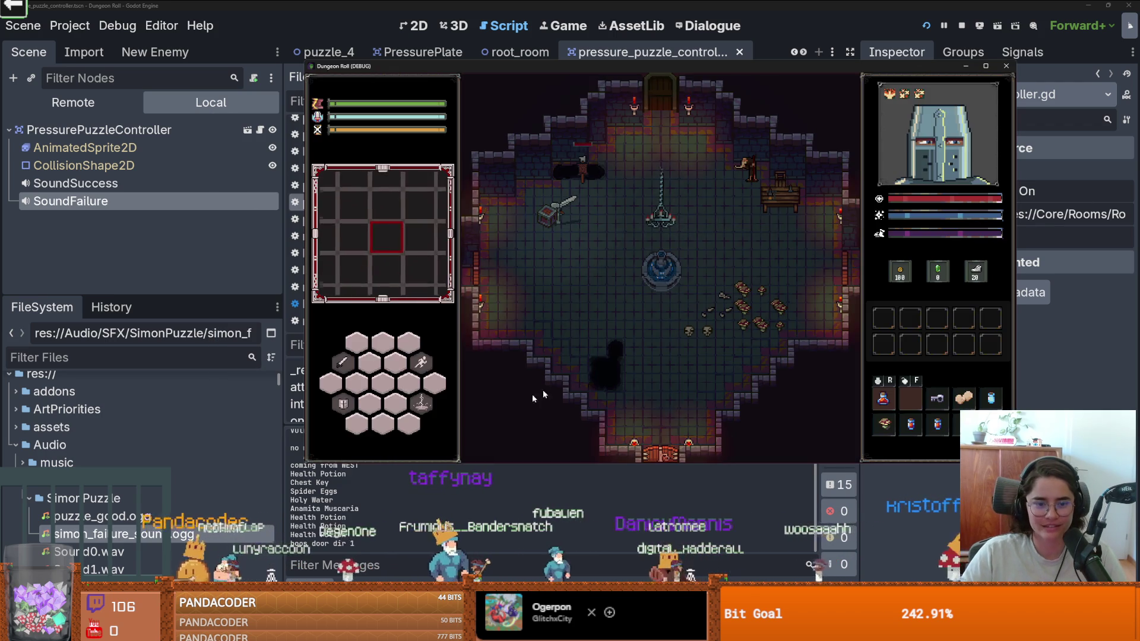
{"action": "left_click", "coordinate": [472, 477]}
{"action": "scroll", "coordinate": [533, 344], "scroll_direction": "down", "scroll_amount": 4}
{"action": "left_click", "coordinate": [534, 359]}
{"action": "scroll", "coordinate": [534, 343], "scroll_direction": "down", "scroll_amount": 3}
{"action": "scroll", "coordinate": [534, 343], "scroll_direction": "down", "scroll_amount": 3}
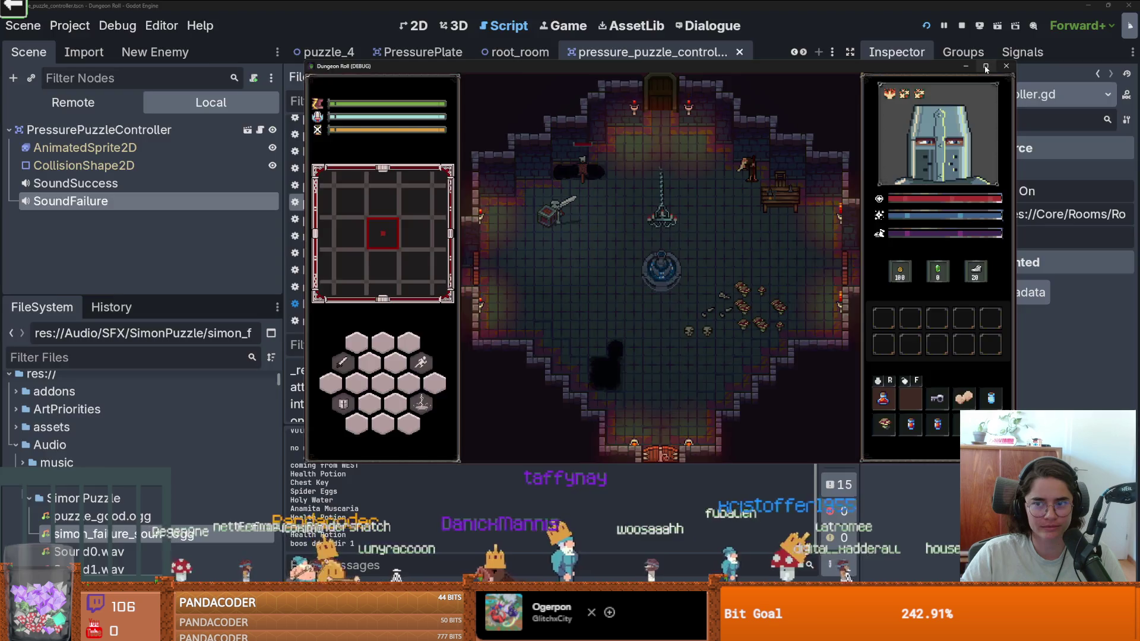
Step: Make the game fullscreen and walk the knight across the centre, red, orange and blue tiles
{"action": "left_click", "coordinate": [986, 69]}
{"action": "key", "text": "a"}
{"action": "key", "text": "w"}
{"action": "key", "text": "a"}
{"action": "key", "text": "d"}
{"action": "key", "text": "d"}
{"action": "key", "text": "s"}
{"action": "key", "text": "a"}
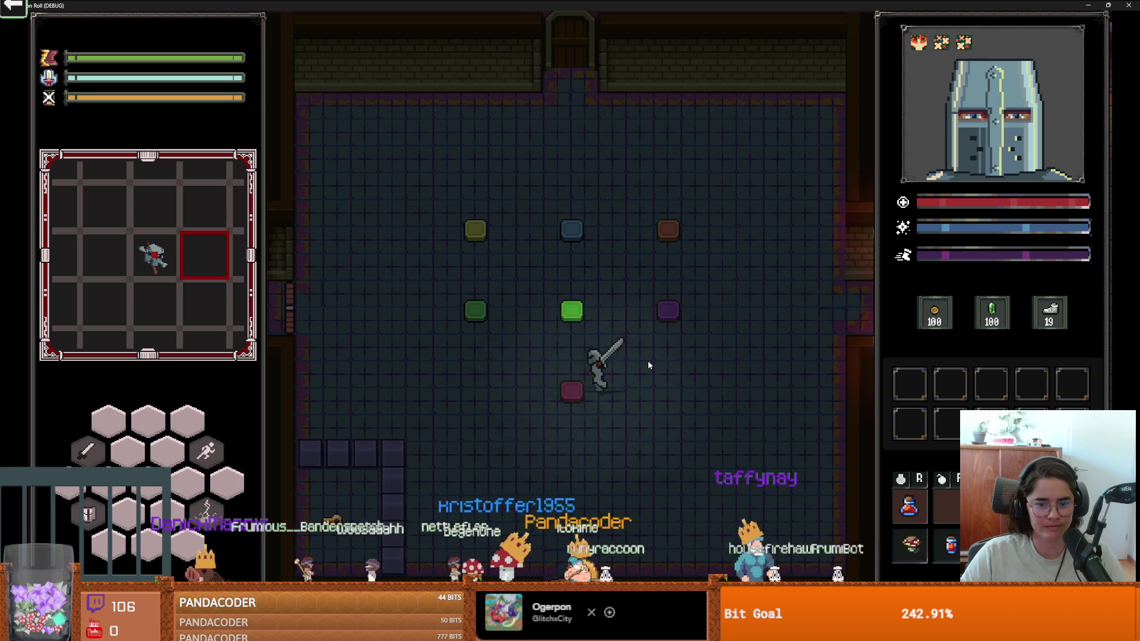
{"action": "key", "text": "w"}
{"action": "key", "text": "d"}
{"action": "key", "text": "a"}
{"action": "key", "text": "a"}
{"action": "key", "text": "s"}
{"action": "key", "text": "w"}
{"action": "key", "text": "d"}
{"action": "key", "text": "w"}
{"action": "key", "text": "s"}
{"action": "key", "text": "a"}
{"action": "key", "text": "s"}
{"action": "key", "text": "a"}
{"action": "key", "text": "d"}
{"action": "key", "text": "s"}
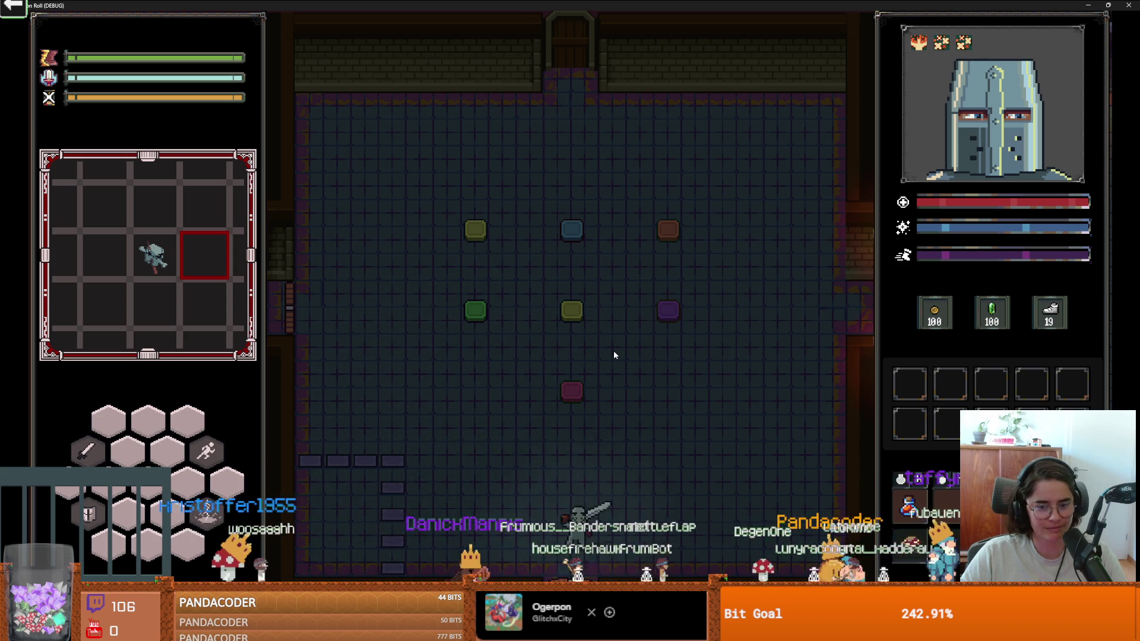
Step: Pick from the debug card overlay, then step the knight onto red, purple, yellow, black and green tiles
{"action": "left_click", "coordinate": [439, 270]}
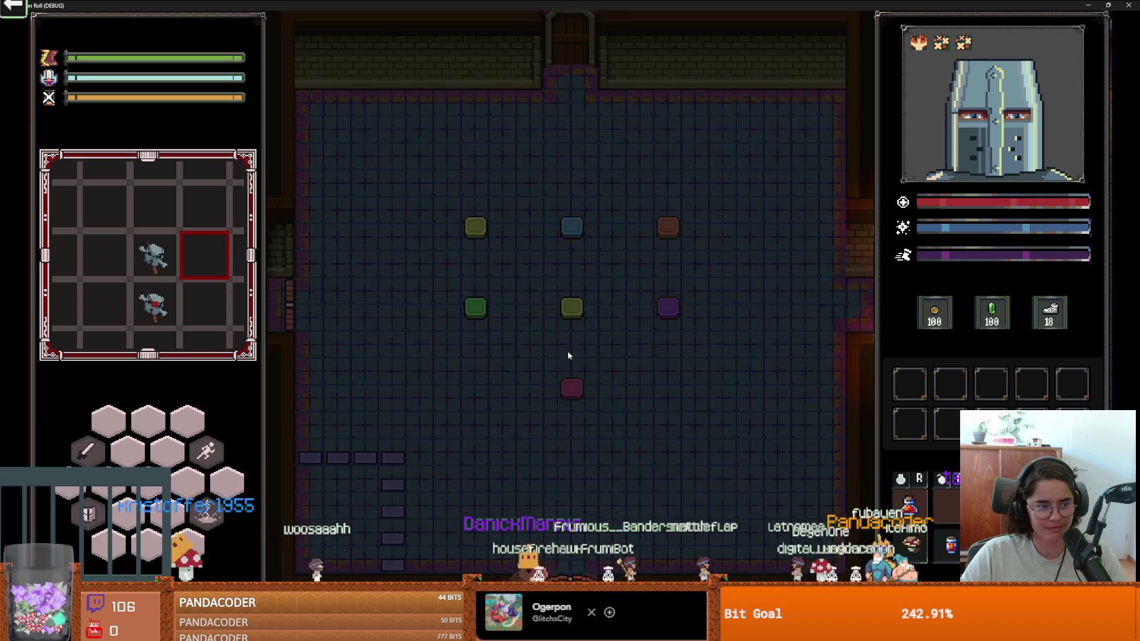
{"action": "key", "text": "d"}
{"action": "key", "text": "s"}
{"action": "key", "text": "a"}
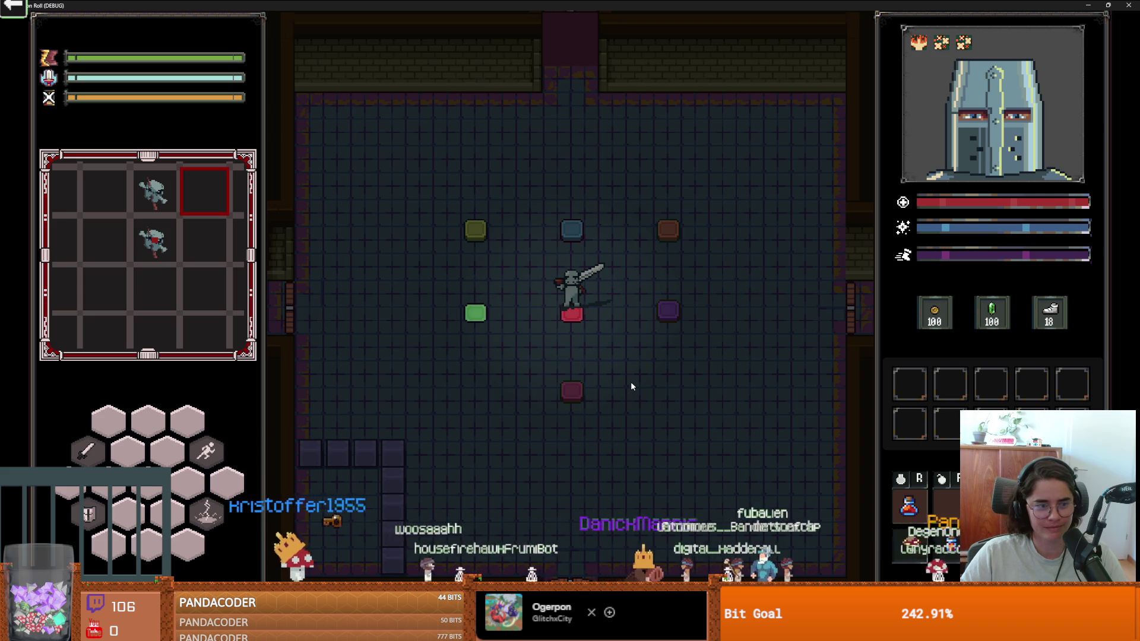
{"action": "key", "text": "d"}
{"action": "key", "text": "w"}
{"action": "key", "text": "a"}
{"action": "key", "text": "s"}
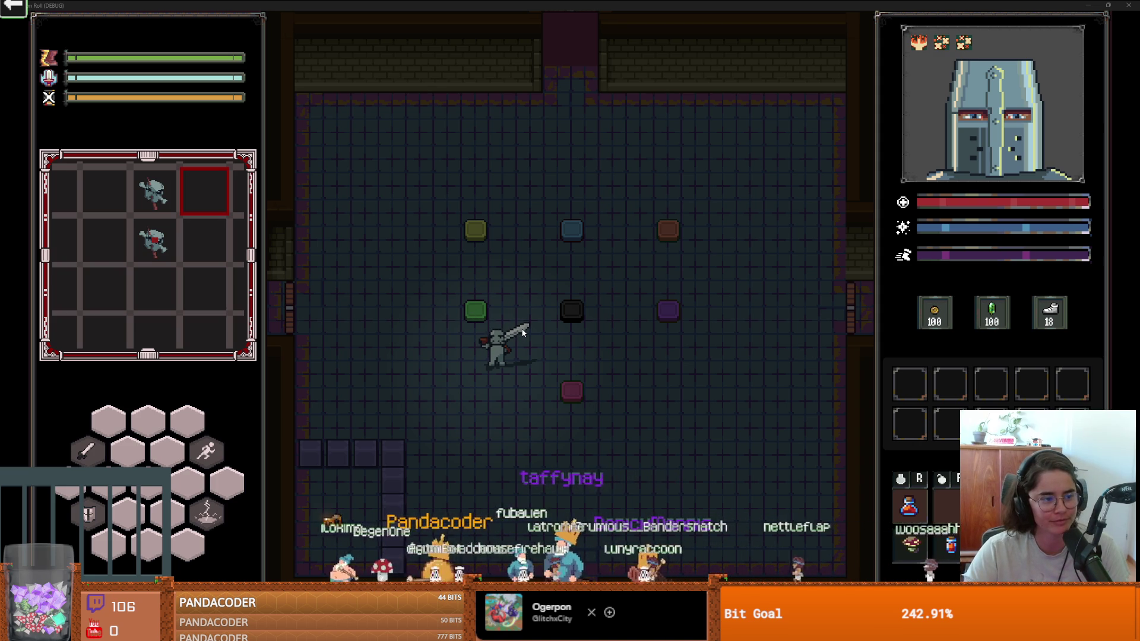
{"action": "left_click", "coordinate": [607, 355]}
{"action": "left_click", "coordinate": [570, 353]}
{"action": "key", "text": "d"}
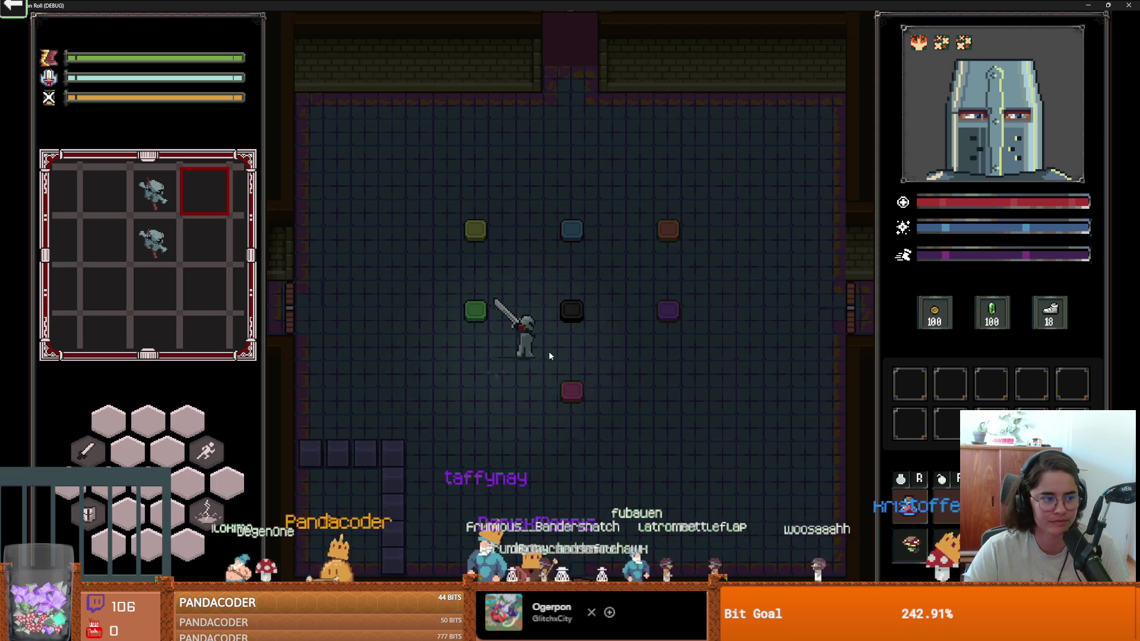
{"action": "key", "text": "w"}
{"action": "key", "text": "a"}
{"action": "key", "text": "d"}
{"action": "key", "text": "a"}
{"action": "key", "text": "d"}
{"action": "key", "text": "a"}
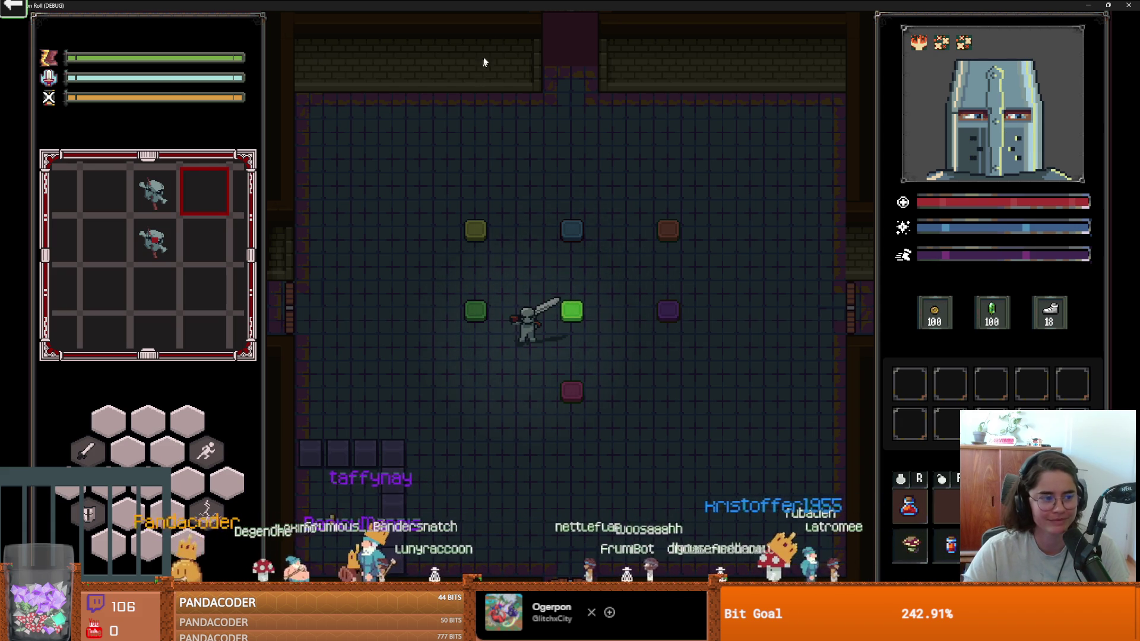
Step: Exit fullscreen, stop the playtest and save the project
{"action": "left_click_drag", "start_coordinate": [543, 5], "coordinate": [406, 232]}
{"action": "left_click", "coordinate": [769, 227]}
{"action": "left_click", "coordinate": [590, 197]}
{"action": "key", "text": "ctrl+s"}
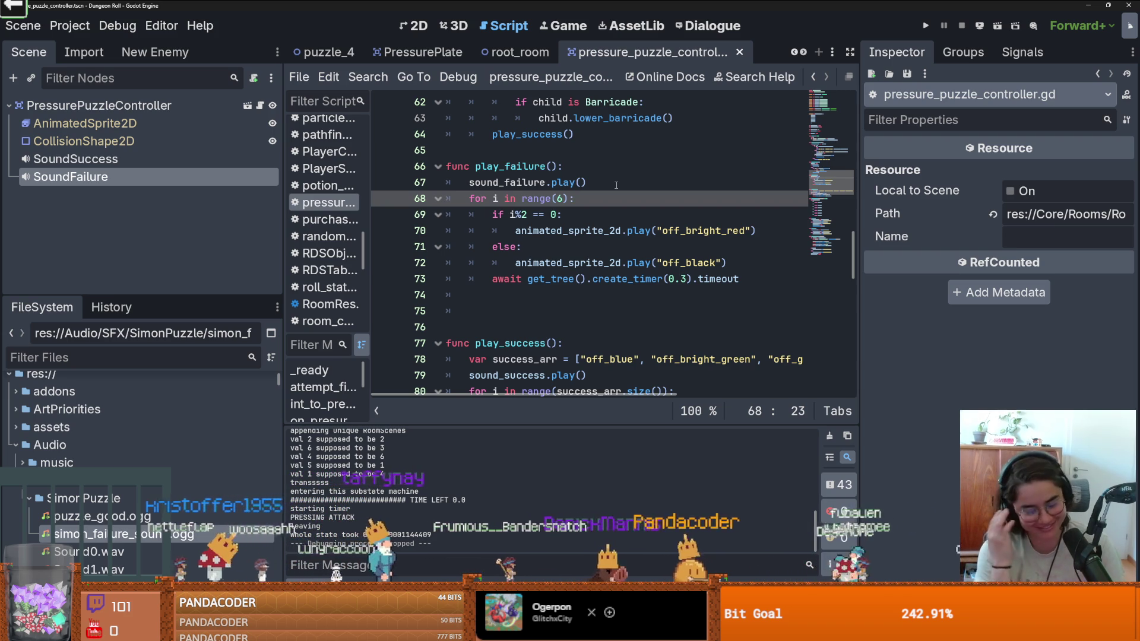
Step: Append , "off_black" to the end of the success colour array and save
{"action": "scroll", "coordinate": [601, 241], "scroll_direction": "up", "scroll_amount": 8}
{"action": "scroll", "coordinate": [640, 321], "scroll_direction": "down", "scroll_amount": 9}
{"action": "scroll", "coordinate": [639, 321], "scroll_direction": "right", "scroll_amount": 8}
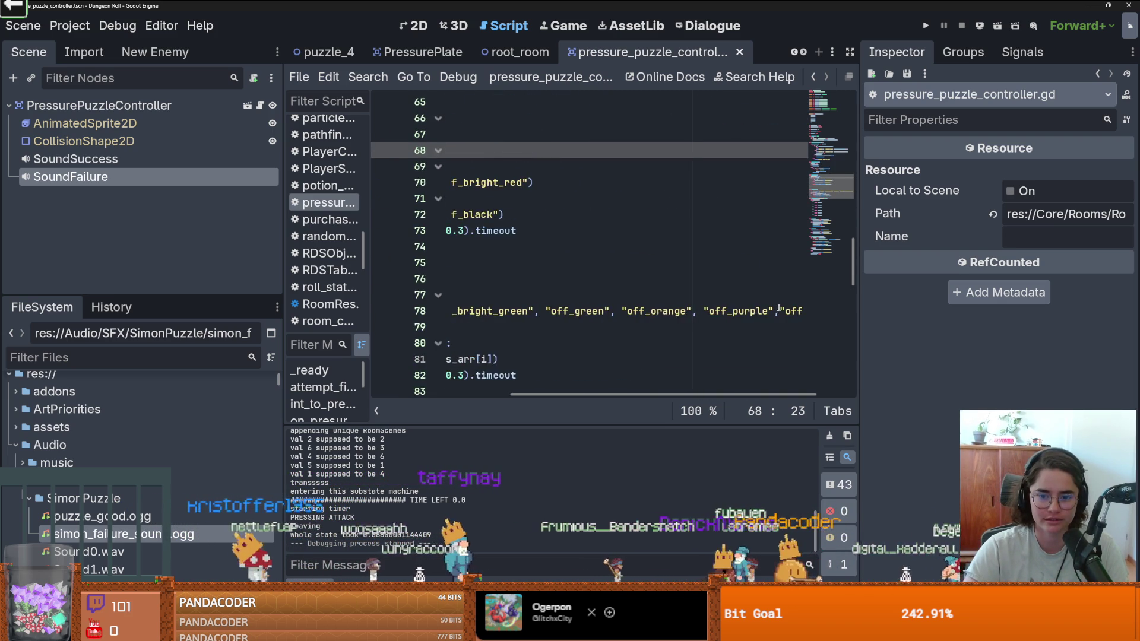
{"action": "left_click", "coordinate": [804, 311]}
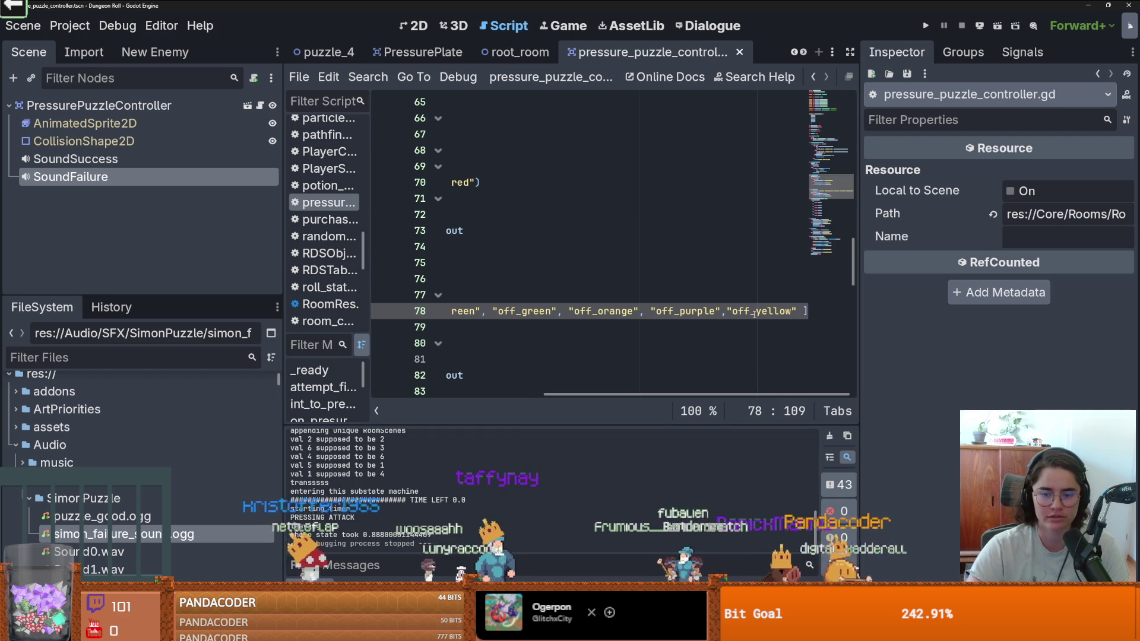
{"action": "type", "text": ", "}
{"action": "type", "text": "\"off_bla"}
{"action": "type", "text": "ck"}
{"action": "key", "text": "ctrl+s"}
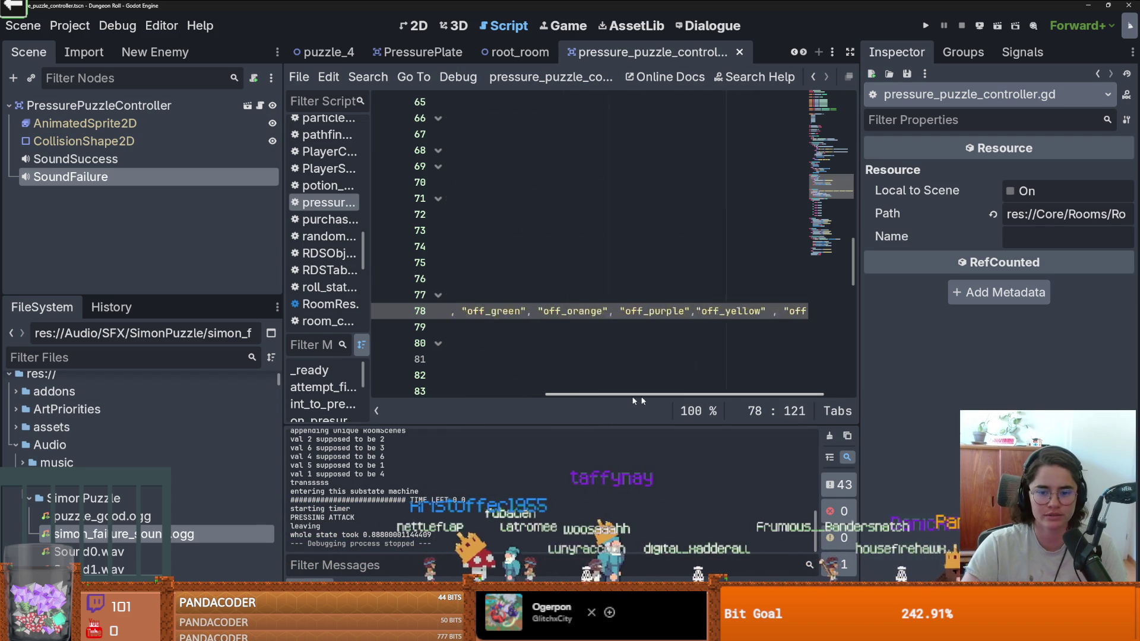
Step: Delete the extra blank line before play_success and save the script
{"action": "left_click_drag", "start_coordinate": [674, 396], "coordinate": [462, 358]}
{"action": "scroll", "coordinate": [646, 335], "scroll_direction": "down", "scroll_amount": 4}
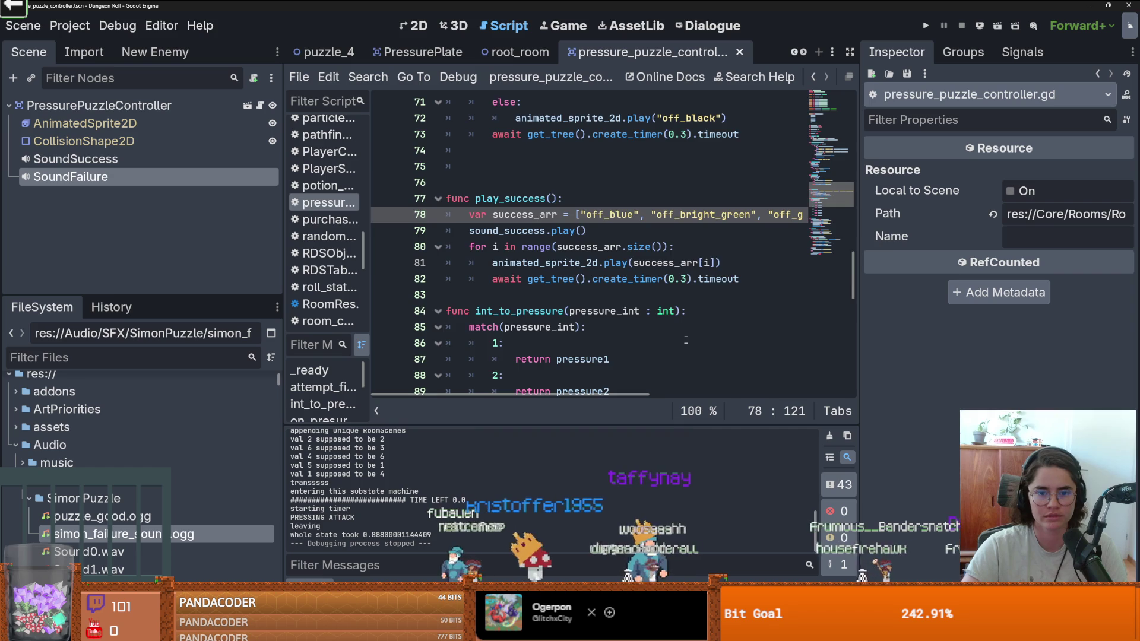
{"action": "scroll", "coordinate": [653, 334], "scroll_direction": "up", "scroll_amount": 3}
{"action": "key", "text": "ctrl+s"}
{"action": "left_click", "coordinate": [582, 231]}
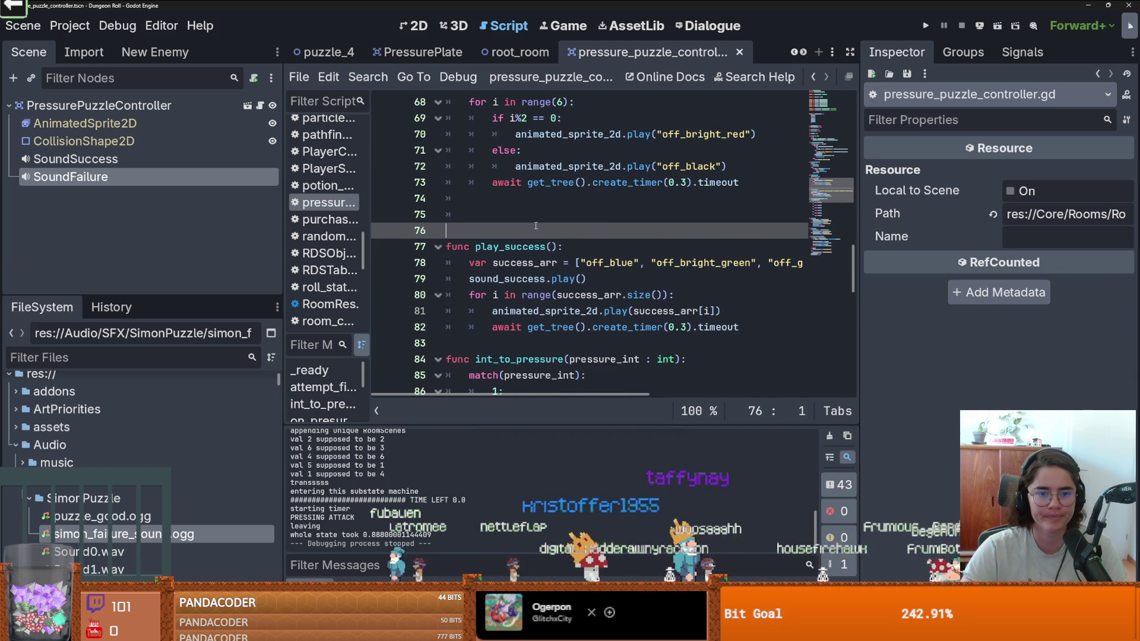
{"action": "key", "text": "BackSpace"}
{"action": "key", "text": "ctrl+s"}
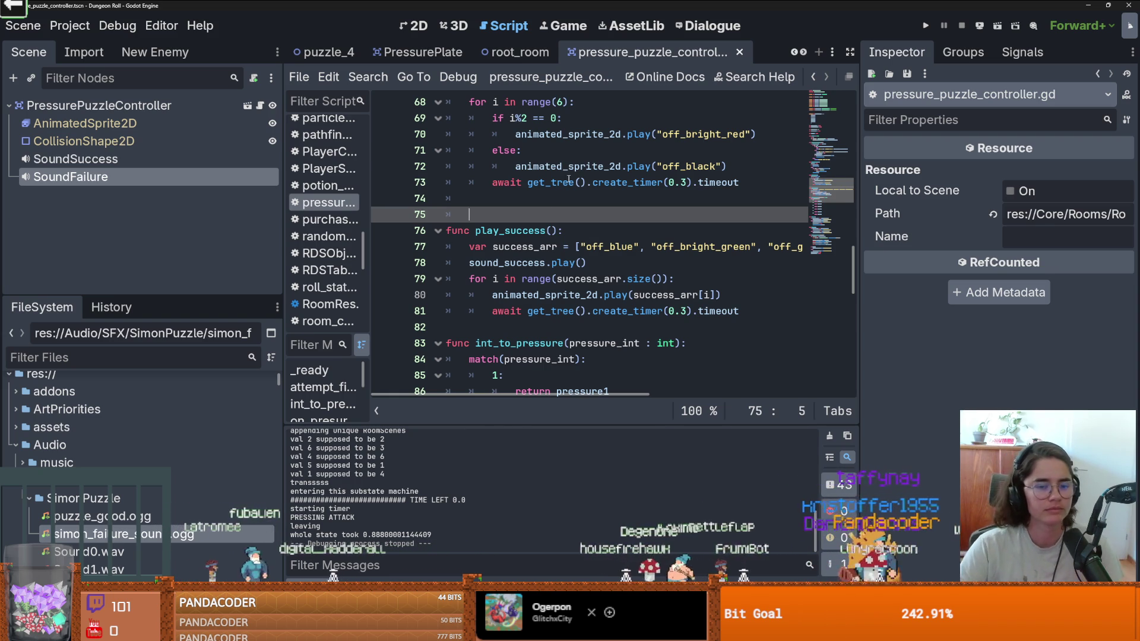
Step: Enlarge the scene tree to show SoundFailure and collapse the SFX folder, saving the scene
{"action": "left_click_drag", "start_coordinate": [177, 297], "coordinate": [177, 176]}
{"action": "key", "text": "ctrl+s"}
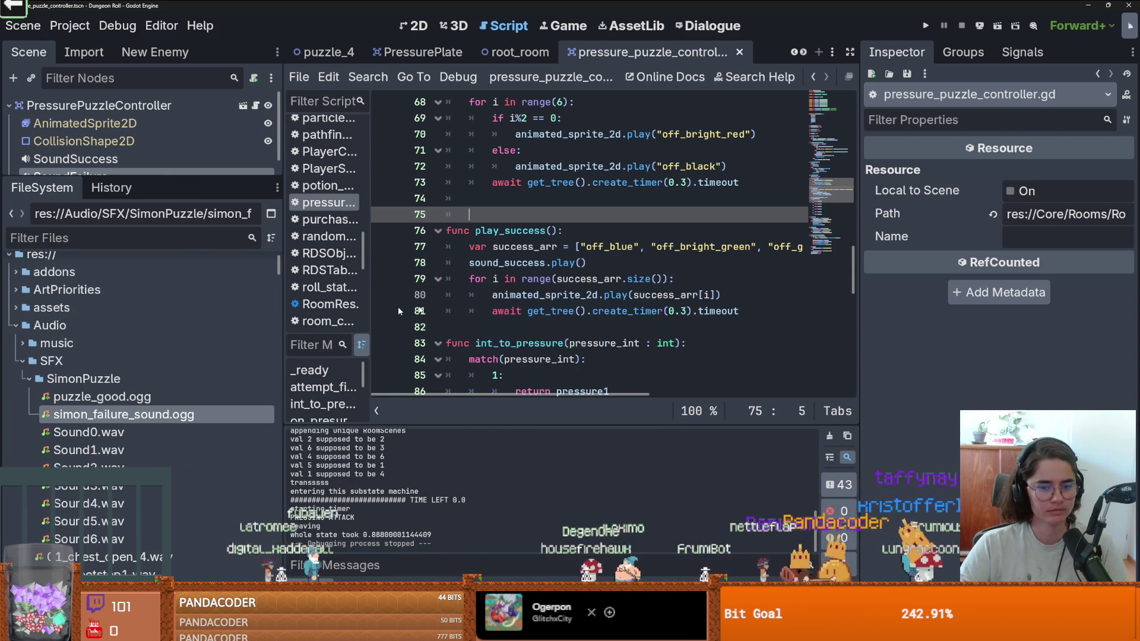
{"action": "scroll", "coordinate": [499, 304], "scroll_direction": "down", "scroll_amount": 2}
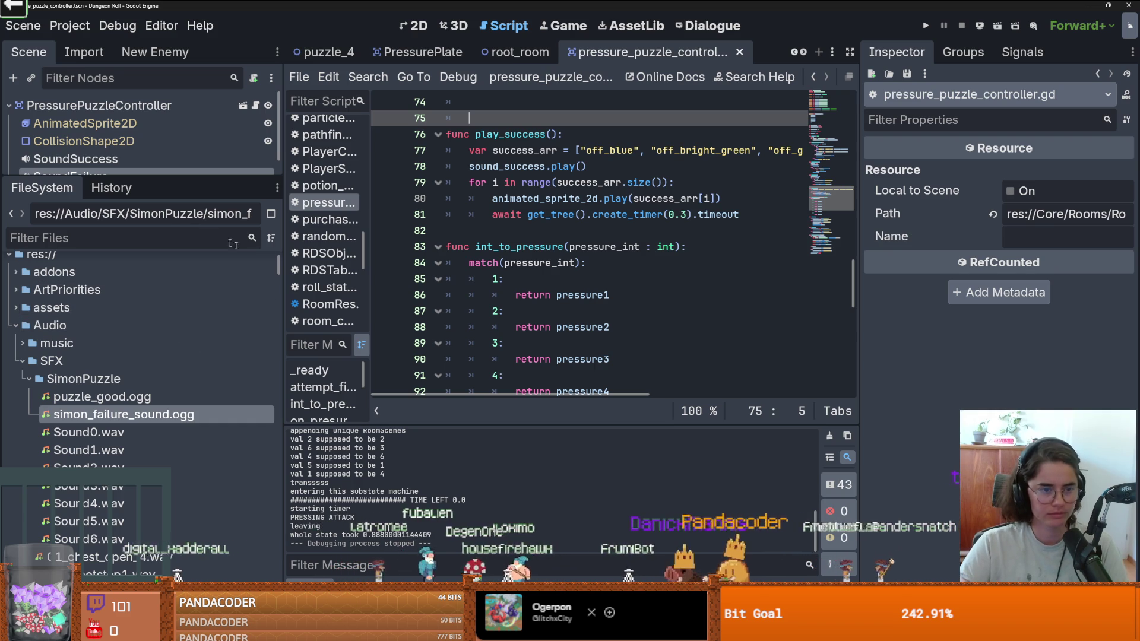
{"action": "mouse_move", "coordinate": [176, 177]}
{"action": "left_mouse_down"}
{"action": "mouse_move", "coordinate": [177, 302]}
{"action": "mouse_move", "coordinate": [177, 228]}
{"action": "left_mouse_up"}
{"action": "key", "text": "ctrl+s"}
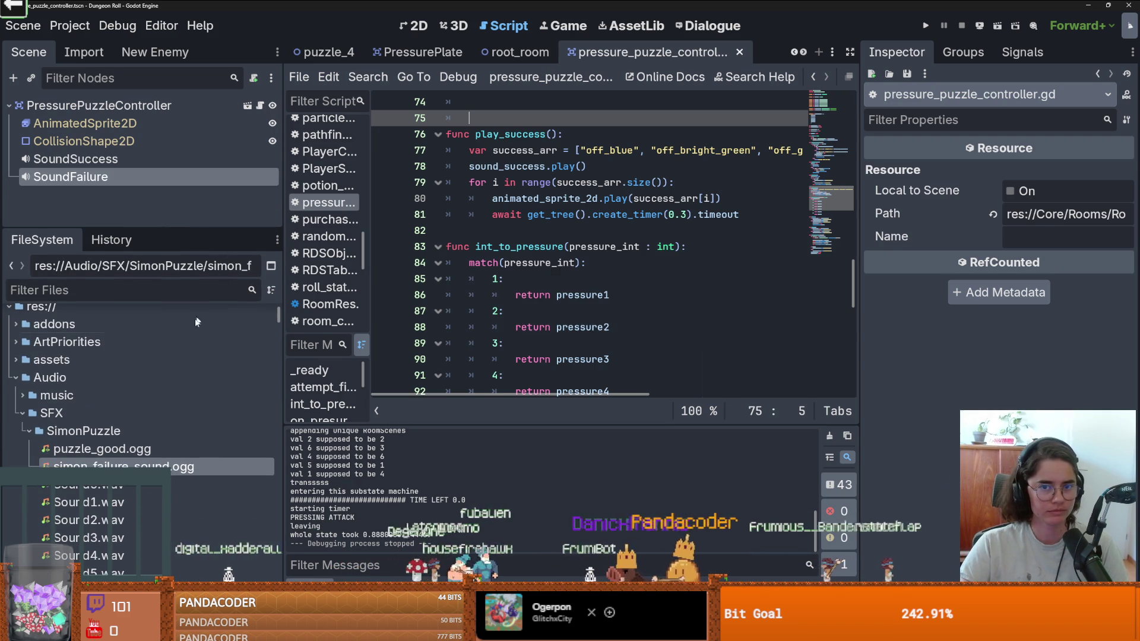
{"action": "left_click", "coordinate": [22, 413]}
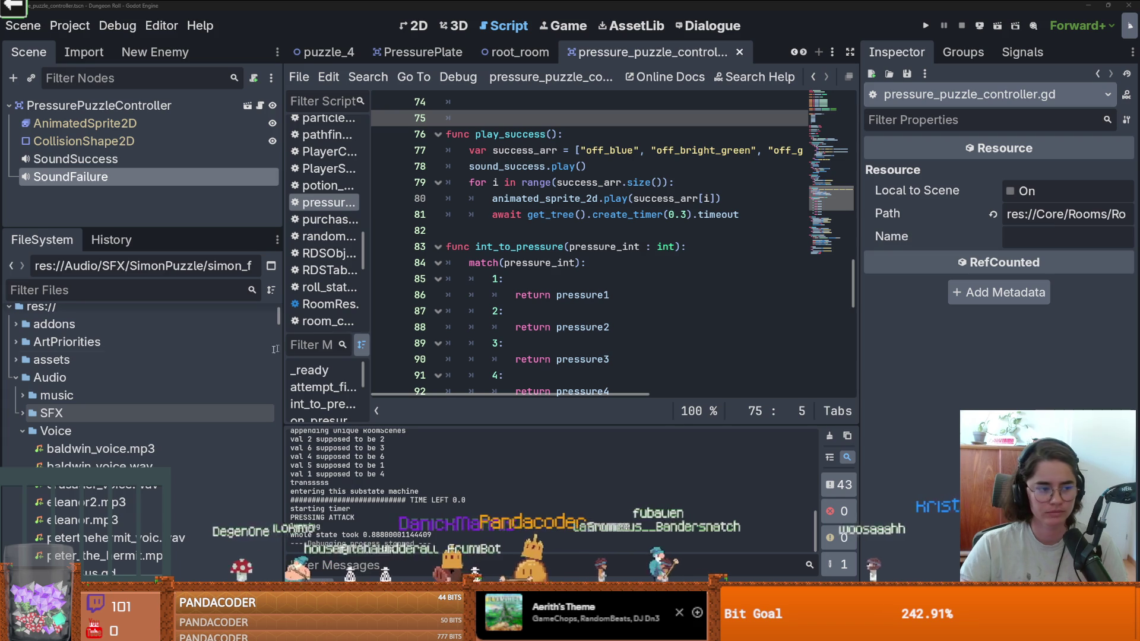
{"action": "mouse_move", "coordinate": [170, 227]}
{"action": "left_mouse_down"}
{"action": "mouse_move", "coordinate": [169, 273]}
{"action": "mouse_move", "coordinate": [170, 202]}
{"action": "left_mouse_up"}
{"action": "key", "text": "ctrl+s"}
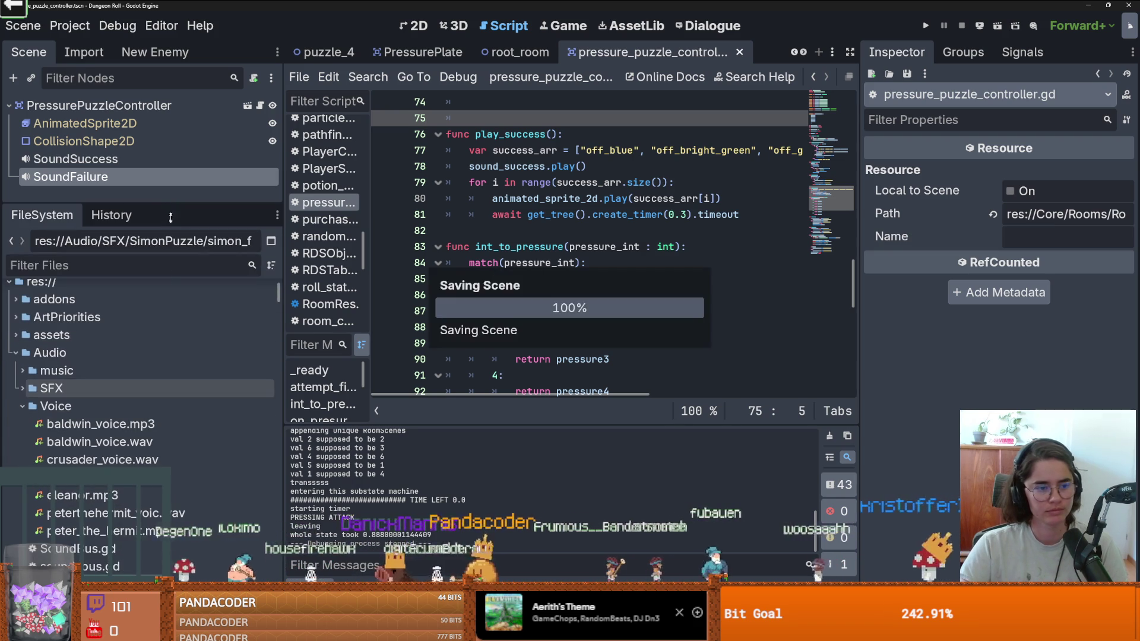
Step: Switch to the 2D view, resize the docks and expand the music folder, saving again
{"action": "left_click", "coordinate": [416, 26]}
{"action": "scroll", "coordinate": [356, 148], "scroll_direction": "down", "scroll_amount": 3}
{"action": "key", "text": "ctrl+s"}
{"action": "left_click_drag", "start_coordinate": [172, 203], "coordinate": [185, 238]}
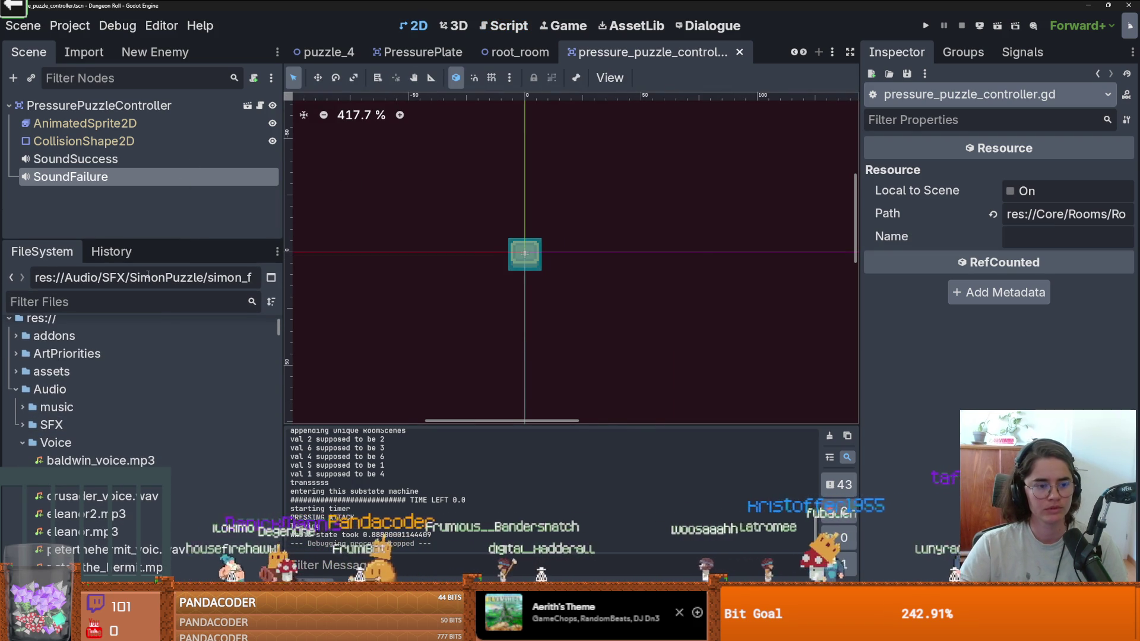
{"action": "left_click", "coordinate": [23, 407]}
{"action": "key", "text": "ctrl+s"}
Step: Filter the project files with 'lgo', then move to GitHub Desktop's commit summary field
{"action": "left_click", "coordinate": [80, 302]}
{"action": "type", "text": "lgo"}
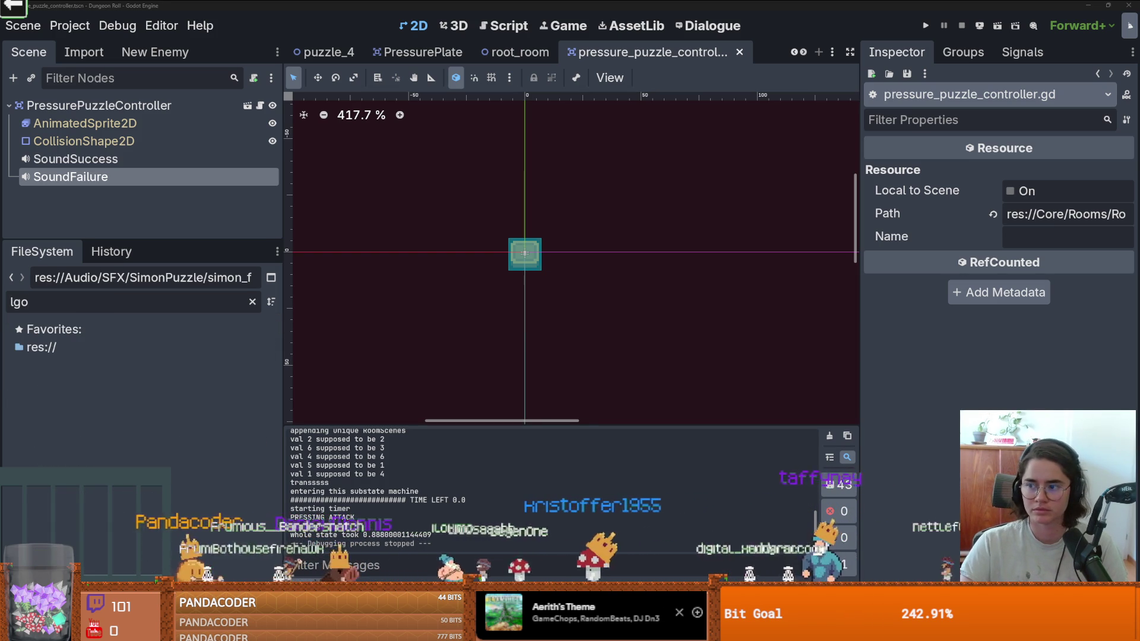
{"action": "key", "text": "alt+Tab"}
{"action": "left_click", "coordinate": [92, 517]}
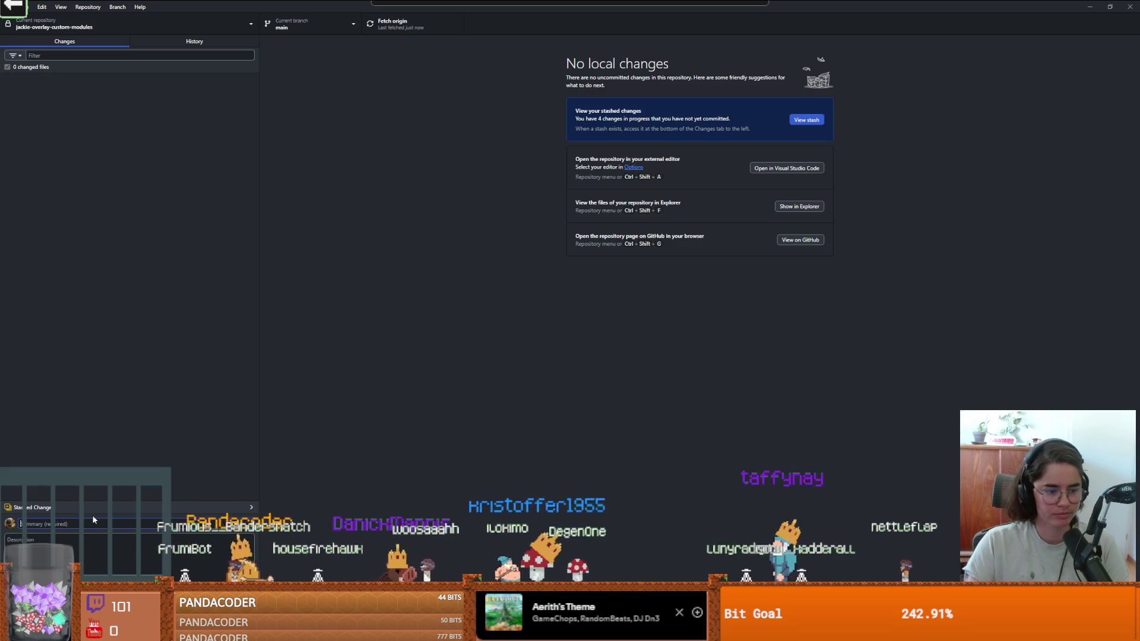
Step: Write the commit summary 'smon logic room workin' and switch to the RogueRoom repository
{"action": "type", "text": "logic_"}
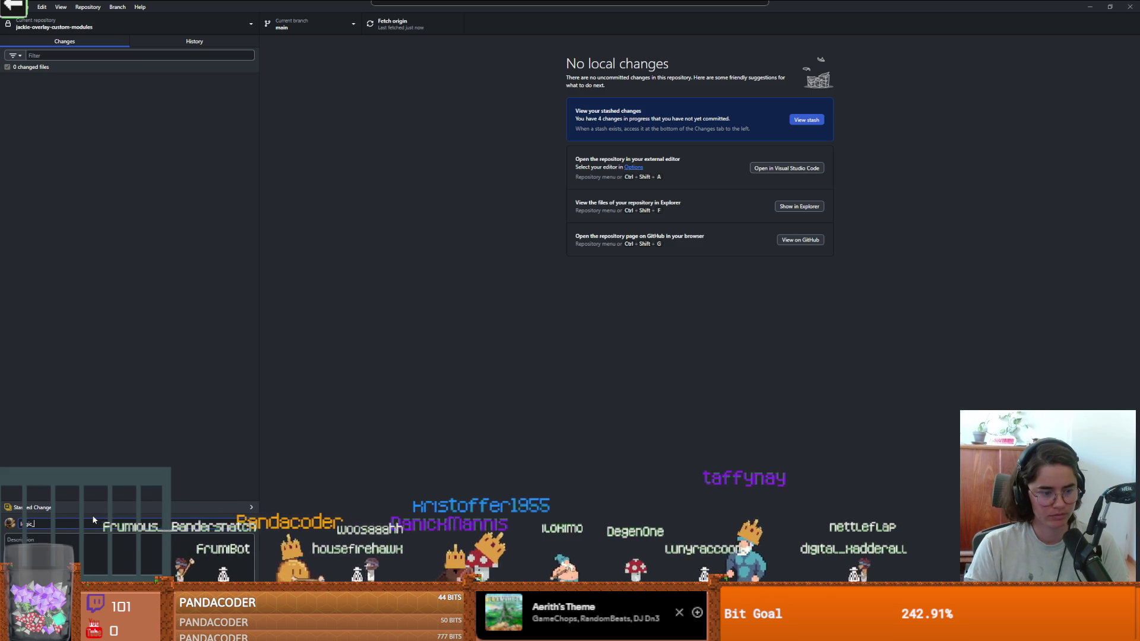
{"action": "key", "text": "BackSpace"}
{"action": "key", "text": "BackSpace"}
{"action": "key", "text": "BackSpace"}
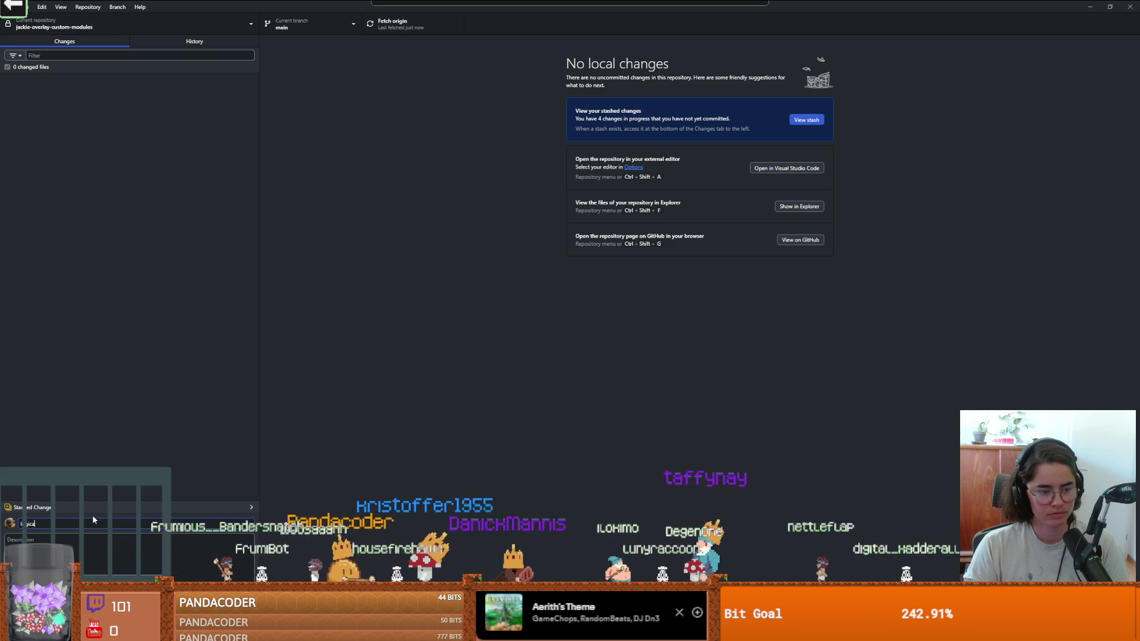
{"action": "type", "text": "smon logic room"}
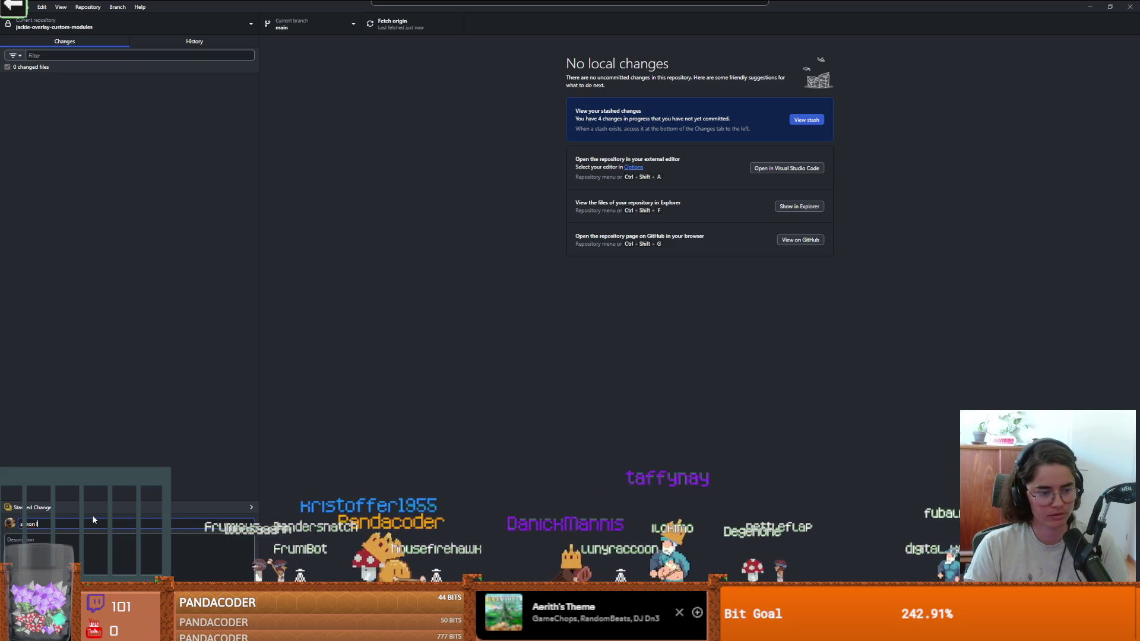
{"action": "type", "text": " workin"}
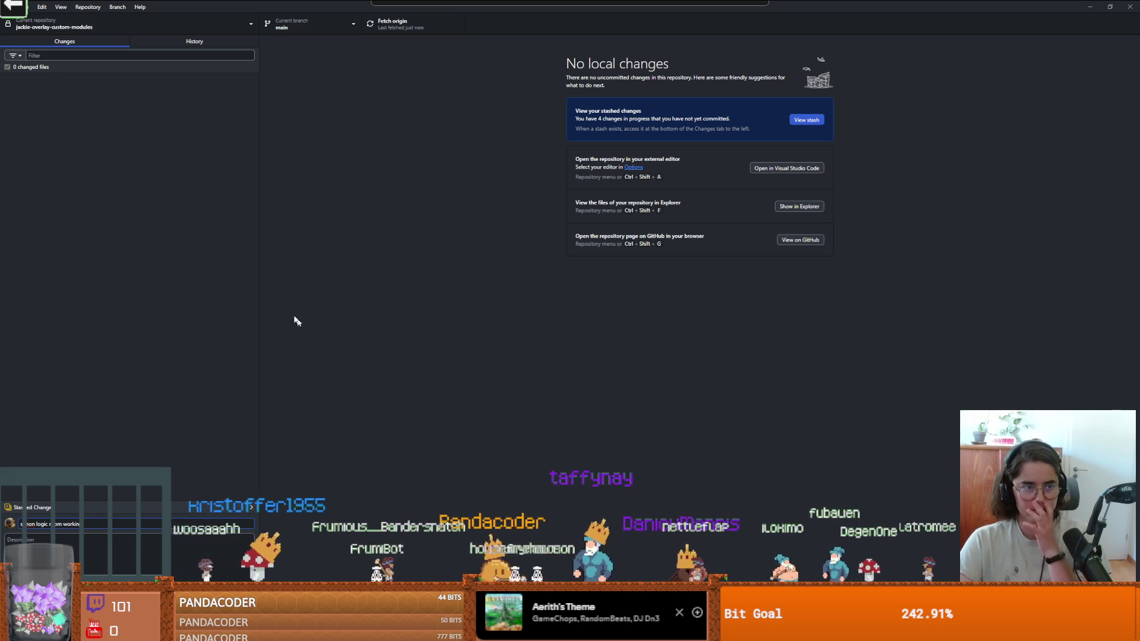
{"action": "key", "text": "ctrl+a"}
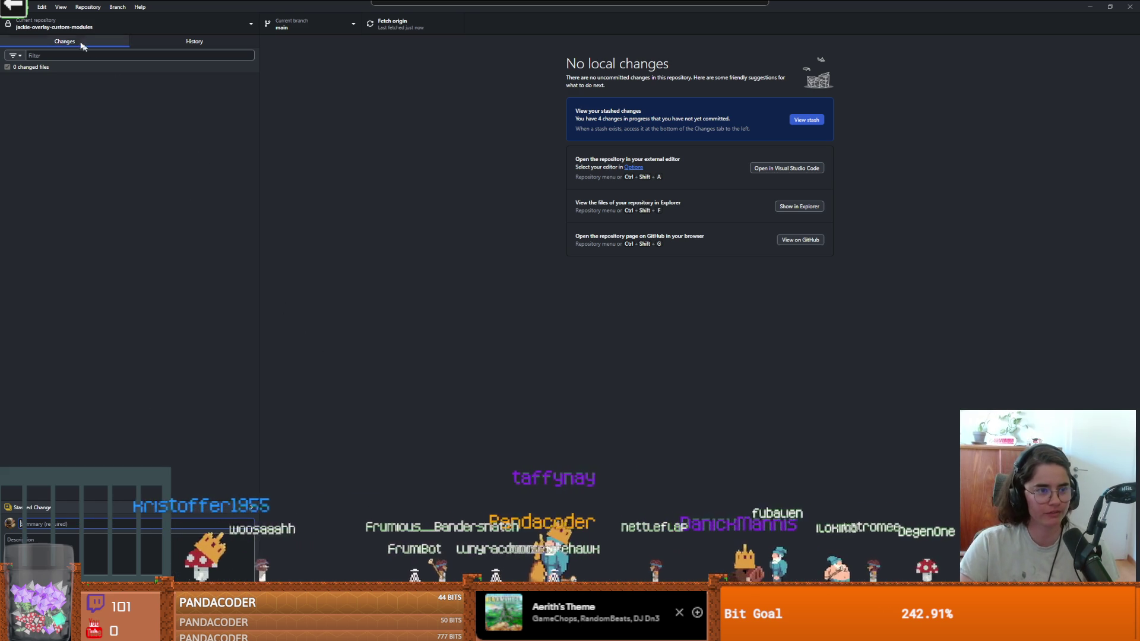
{"action": "left_click", "coordinate": [49, 29]}
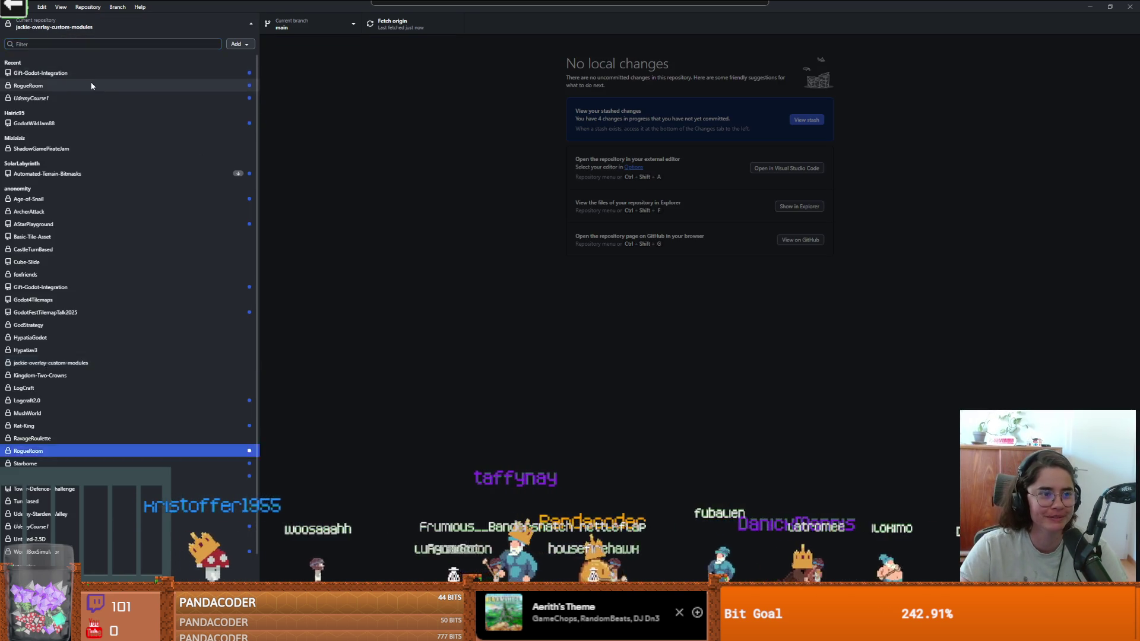
{"action": "left_click", "coordinate": [91, 86]}
Step: Paste the summary back in, commit to dev, push to origin and return to Godot
{"action": "left_click", "coordinate": [142, 520]}
{"action": "key", "text": "ctrl+v"}
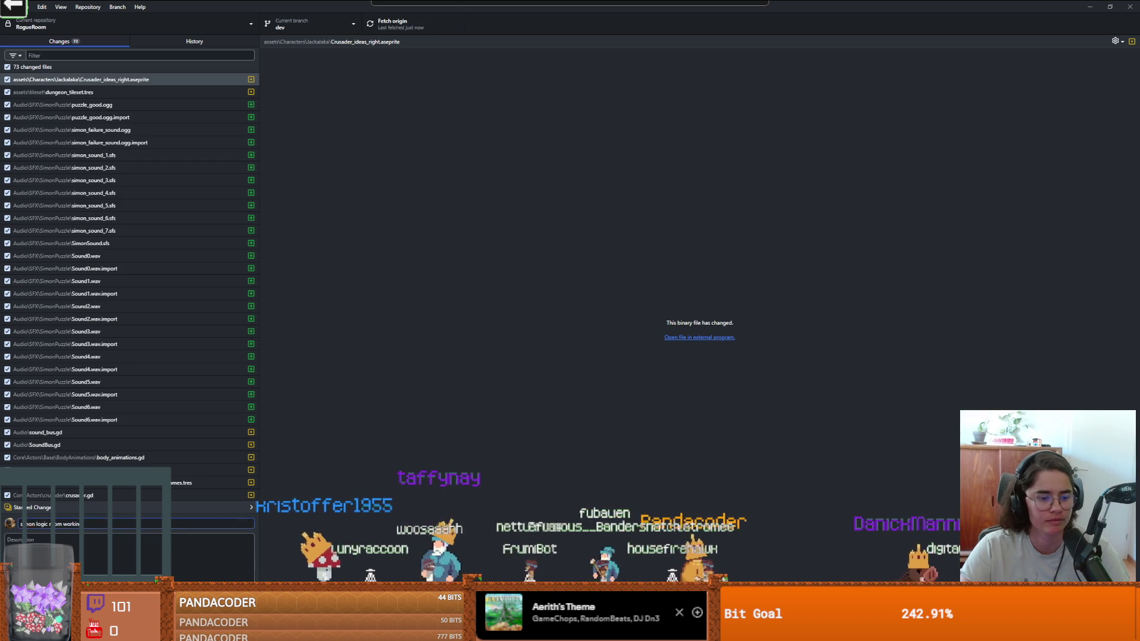
{"action": "key", "text": "ctrl+Return"}
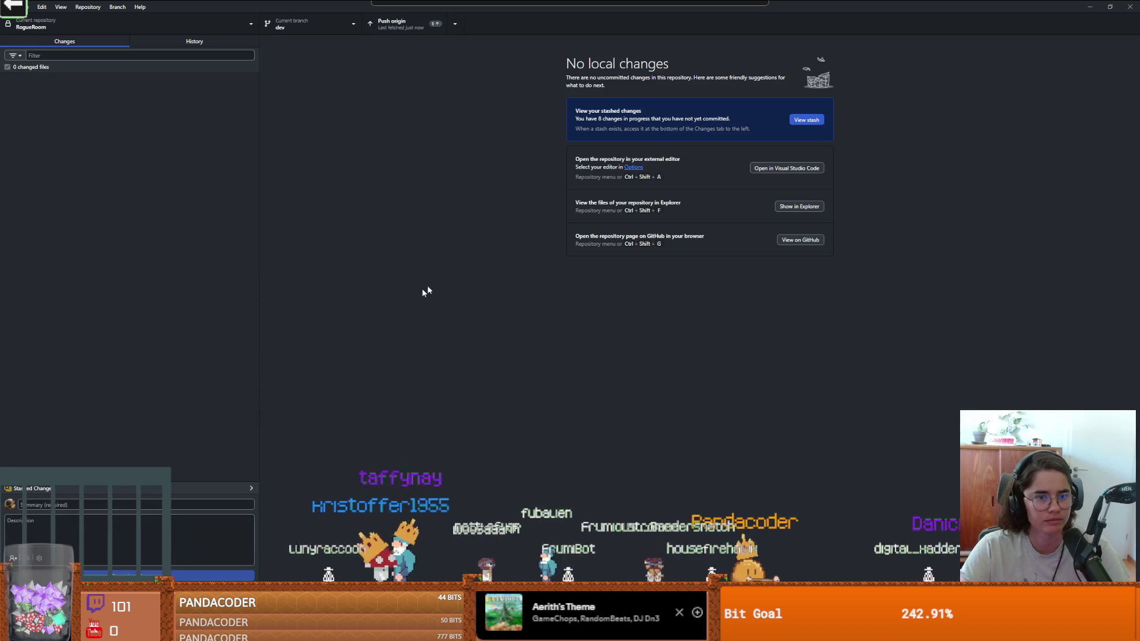
{"action": "left_click", "coordinate": [417, 33]}
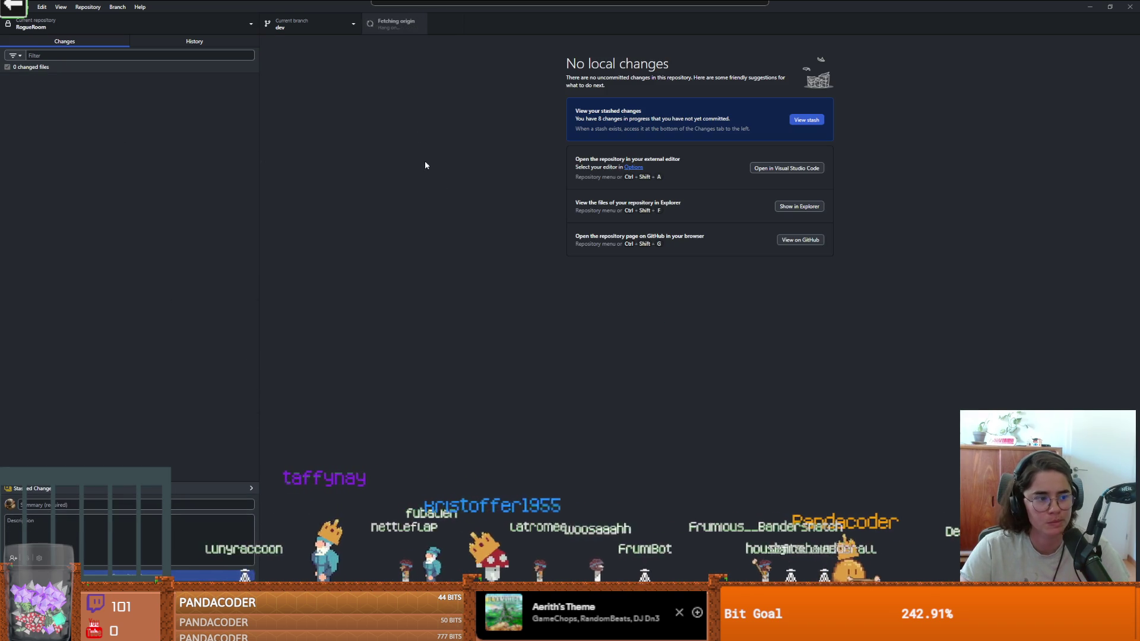
{"action": "key", "text": "ctrl+Print"}
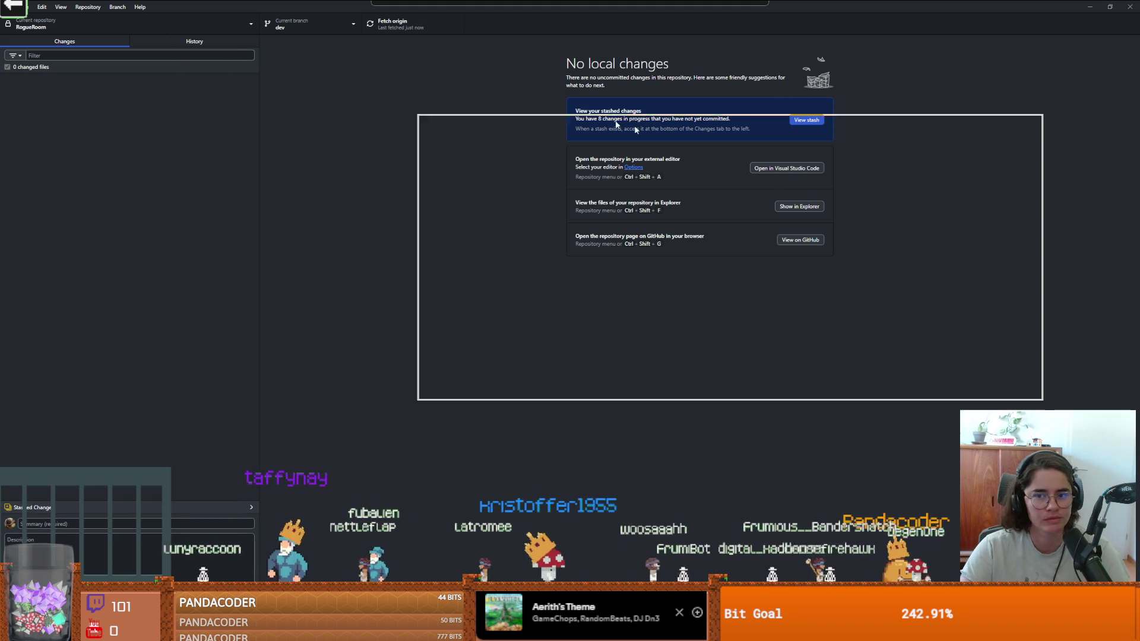
{"action": "key", "text": "alt+Tab"}
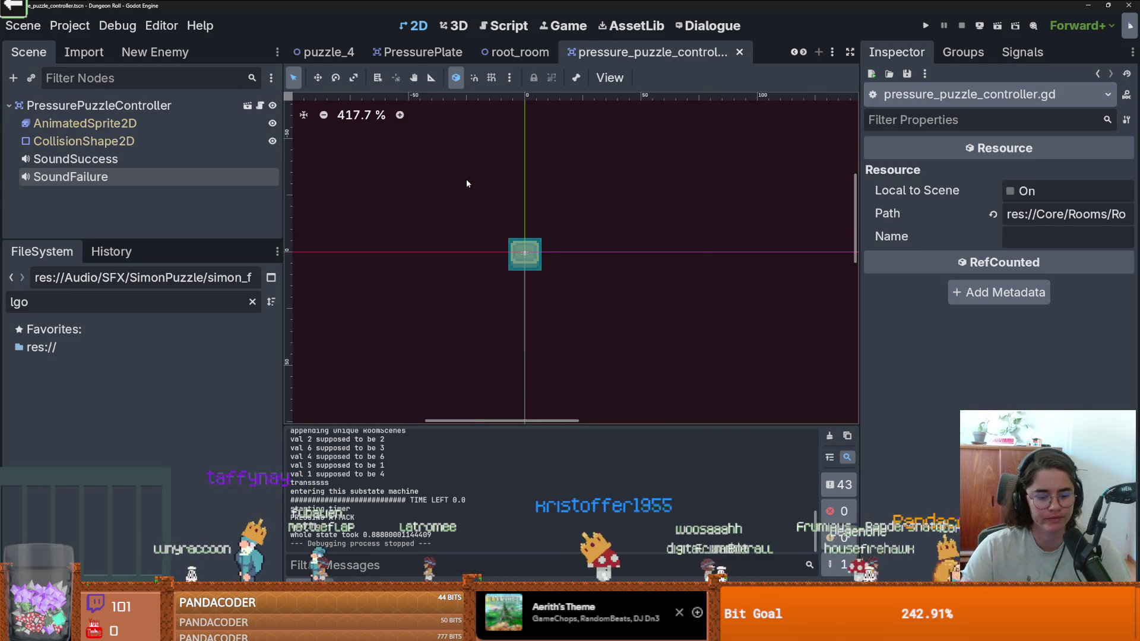
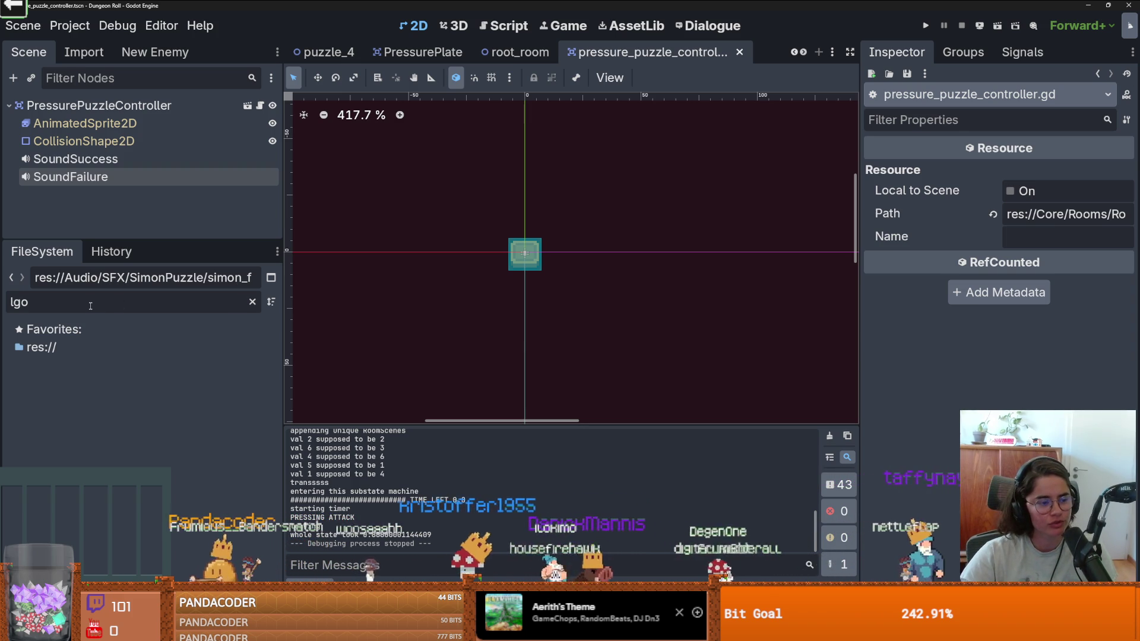
Step: Clear the leftover FileSystem filter text so the full project tree shows
{"action": "mouse_move", "coordinate": [100, 240]}
{"action": "left_mouse_down"}
{"action": "mouse_move", "coordinate": [99, 284]}
{"action": "mouse_move", "coordinate": [99, 274]}
{"action": "left_mouse_up"}
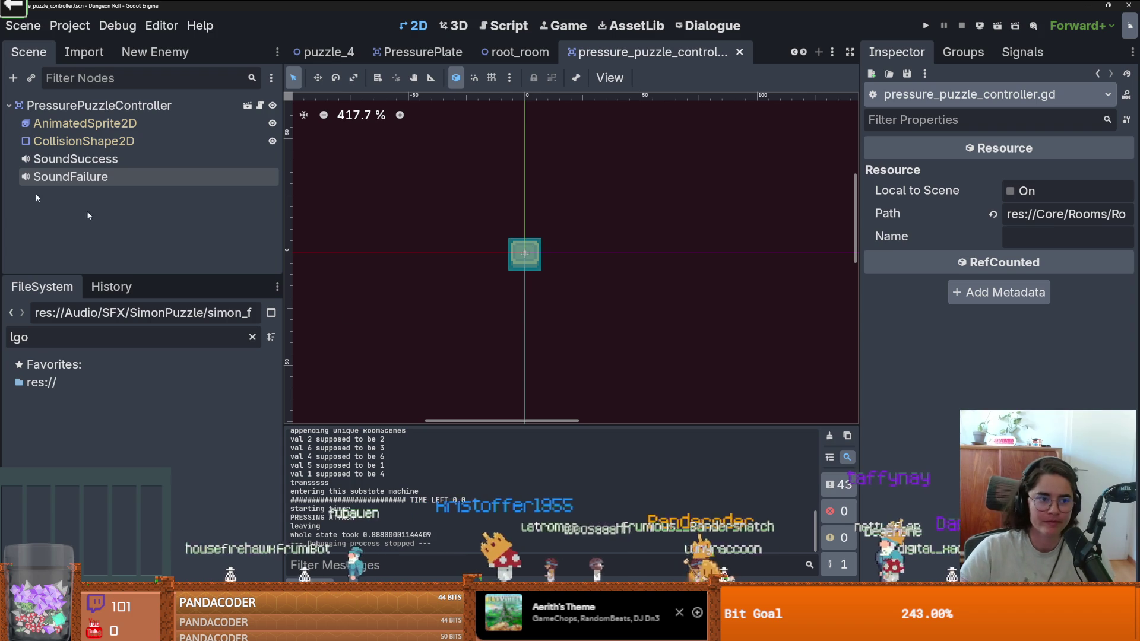
{"action": "double_click", "coordinate": [19, 336]}
{"action": "key", "text": "BackSpace"}
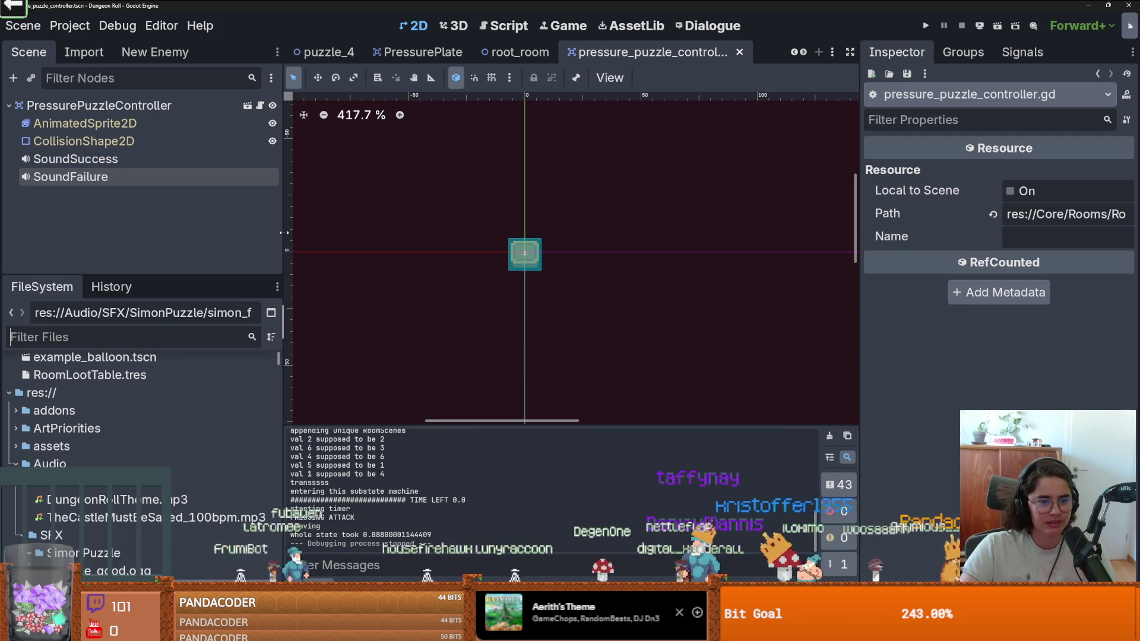
Step: Save the scene and close the pressure_puzzle_controller scene tab
{"action": "key", "text": "ctrl+s"}
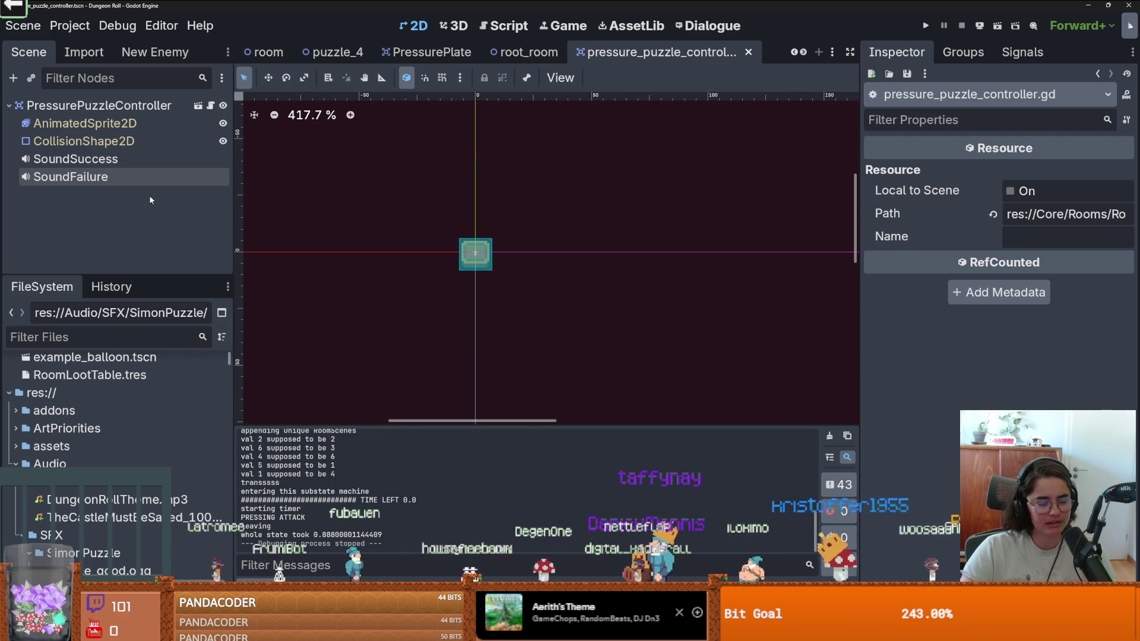
{"action": "key", "text": "ctrl+s"}
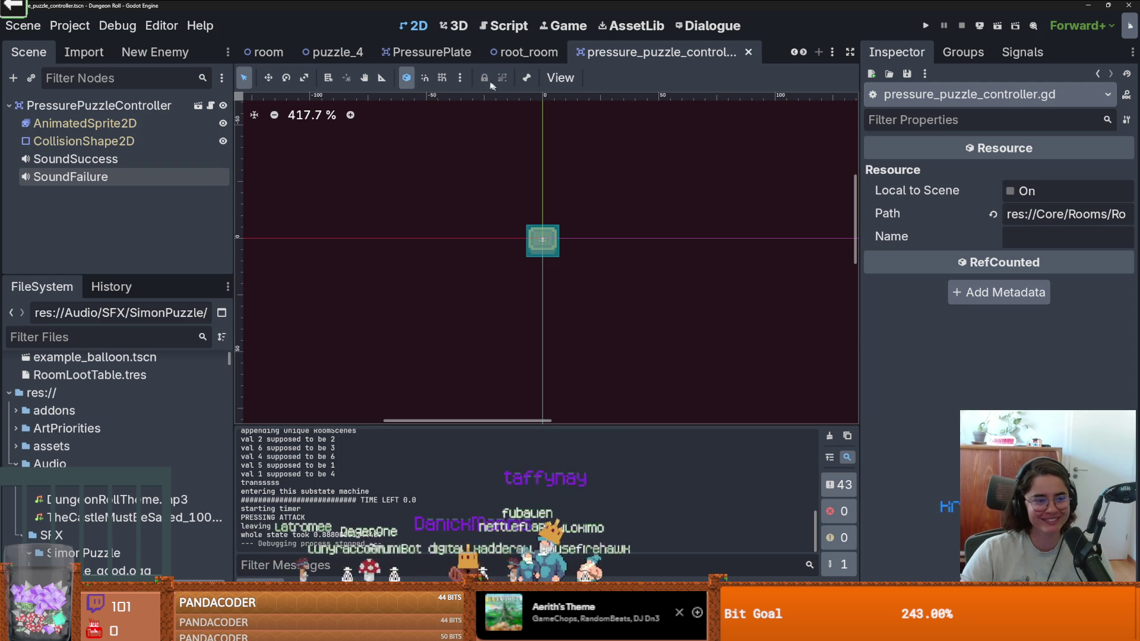
{"action": "left_click", "coordinate": [748, 52]}
Step: Save root_room, enlarge the FileSystem dock, and collapse the Audio and ui folders
{"action": "scroll", "coordinate": [595, 159], "scroll_direction": "down", "scroll_amount": 1}
{"action": "key", "text": "ctrl+s"}
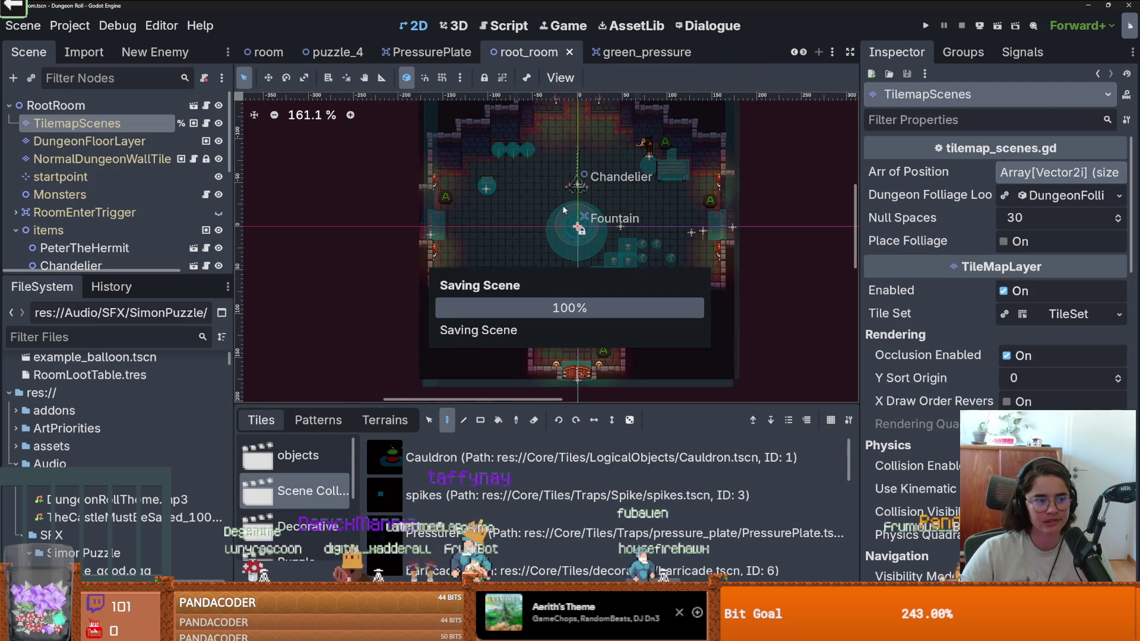
{"action": "left_click_drag", "start_coordinate": [148, 274], "coordinate": [149, 114]}
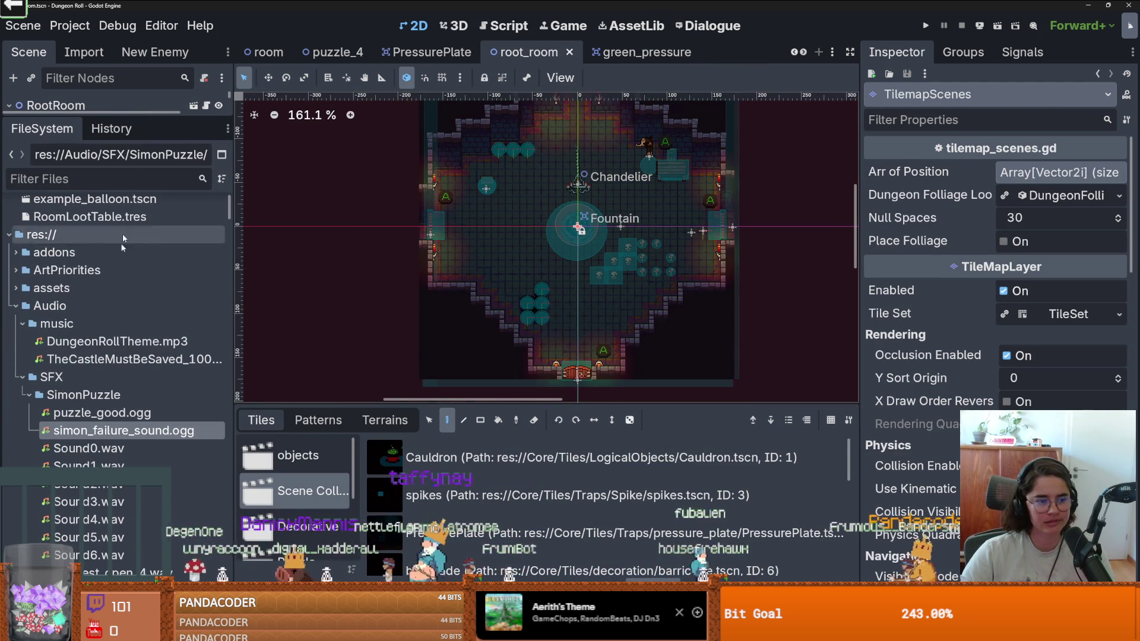
{"action": "double_click", "coordinate": [59, 374]}
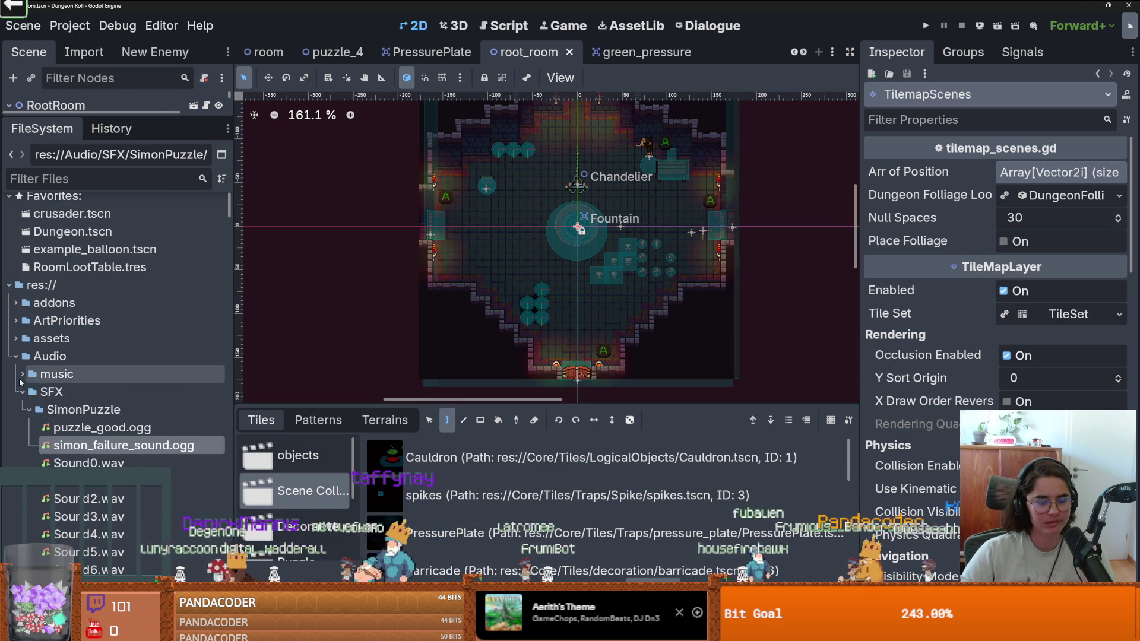
{"action": "double_click", "coordinate": [66, 356]}
{"action": "double_click", "coordinate": [82, 375]}
{"action": "key", "text": "ctrl+s"}
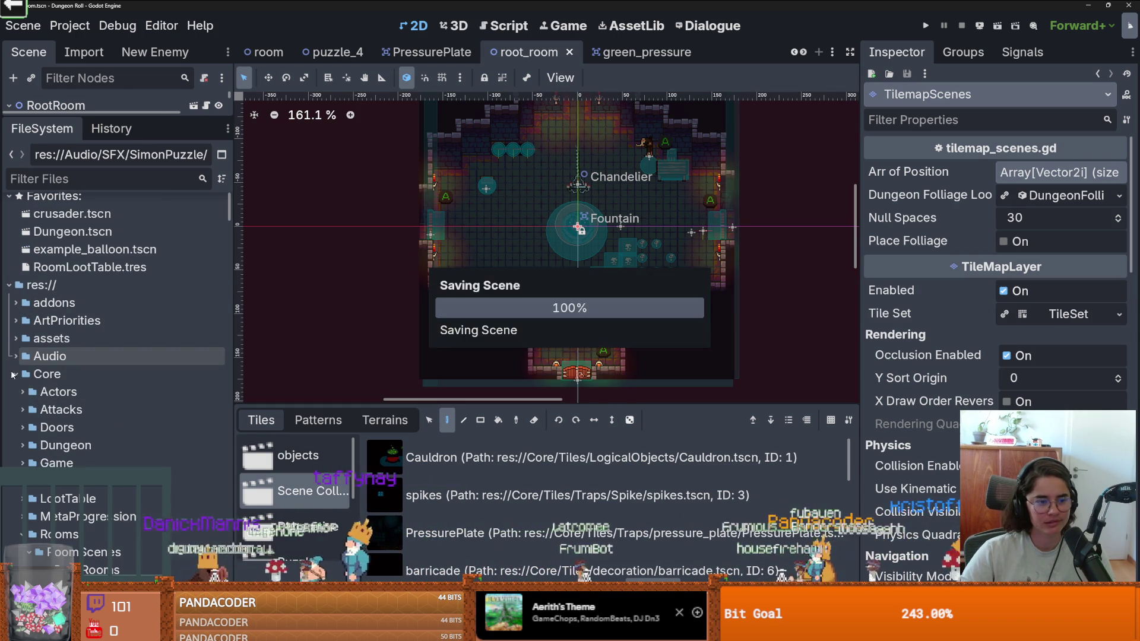
{"action": "double_click", "coordinate": [82, 375]}
{"action": "double_click", "coordinate": [38, 393]}
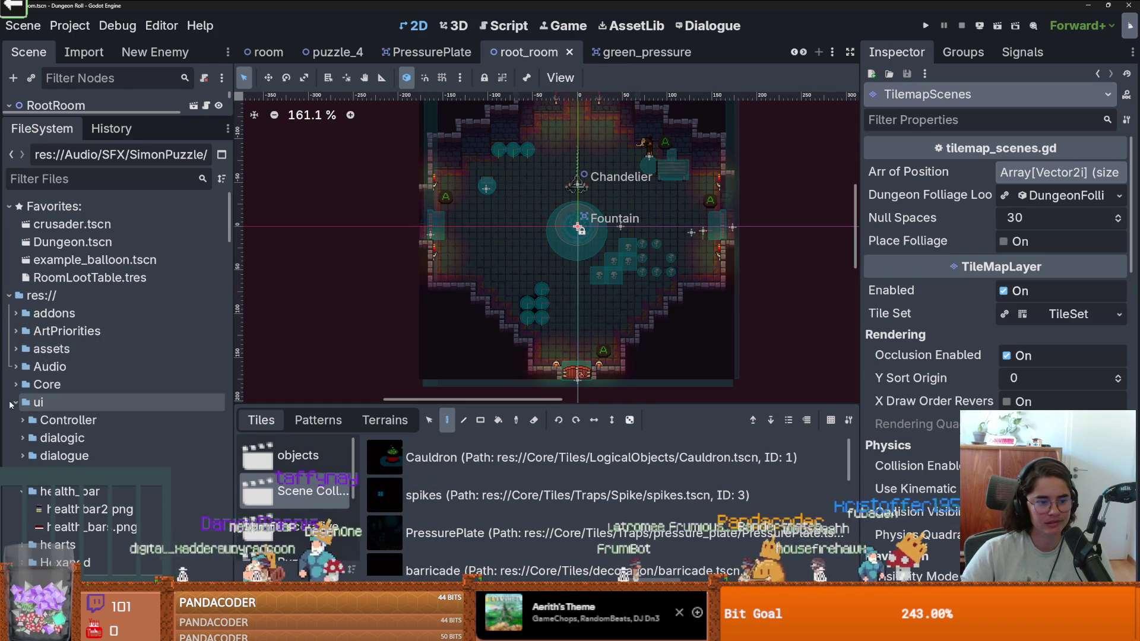
{"action": "double_click", "coordinate": [38, 402]}
{"action": "key", "text": "ctrl+s"}
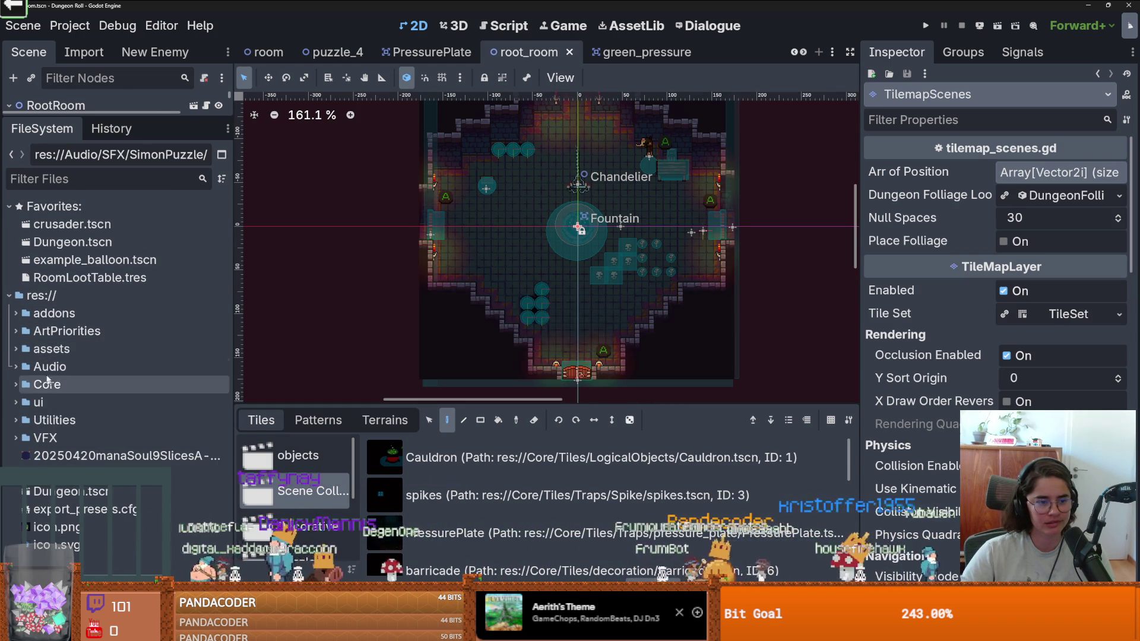
{"action": "left_click", "coordinate": [22, 387]}
Step: Expand Core > Rooms down to PuzzleRoom/puzzle_1 and open puzzle_room_1.tscn
{"action": "scroll", "coordinate": [24, 389], "scroll_direction": "down", "scroll_amount": 5}
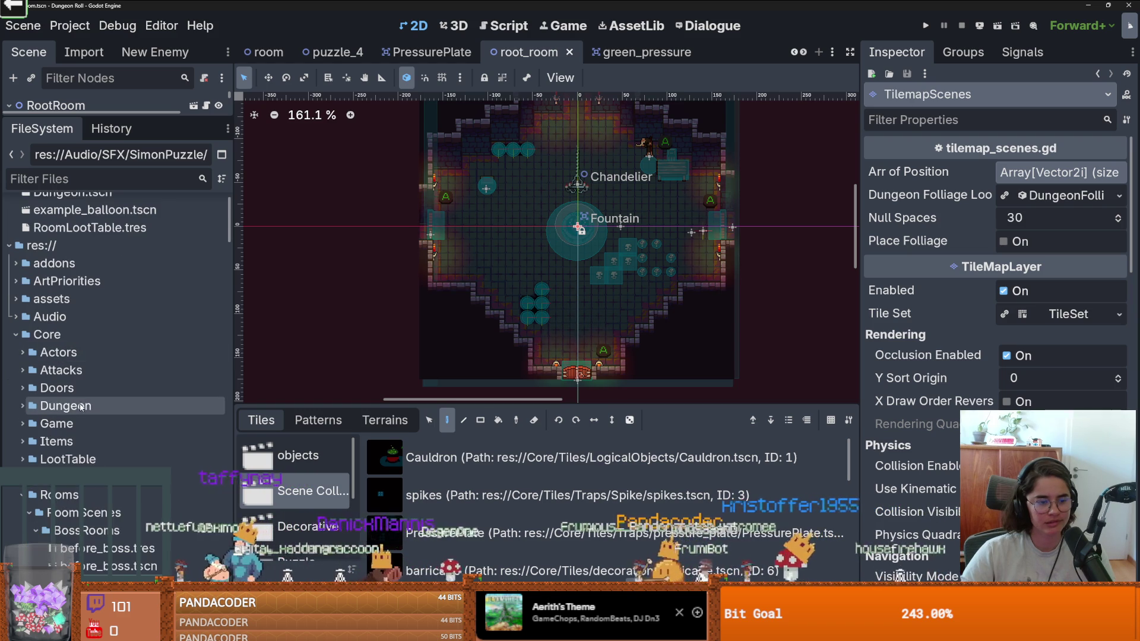
{"action": "double_click", "coordinate": [59, 432]}
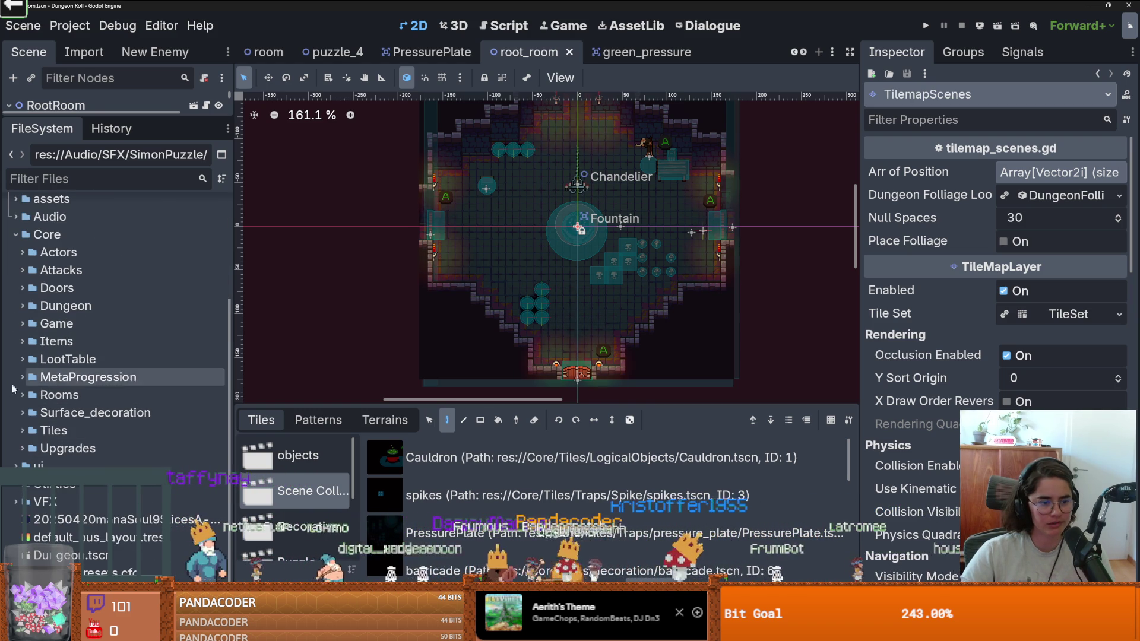
{"action": "double_click", "coordinate": [59, 394]}
{"action": "scroll", "coordinate": [100, 405], "scroll_direction": "down", "scroll_amount": 3}
{"action": "double_click", "coordinate": [83, 330]}
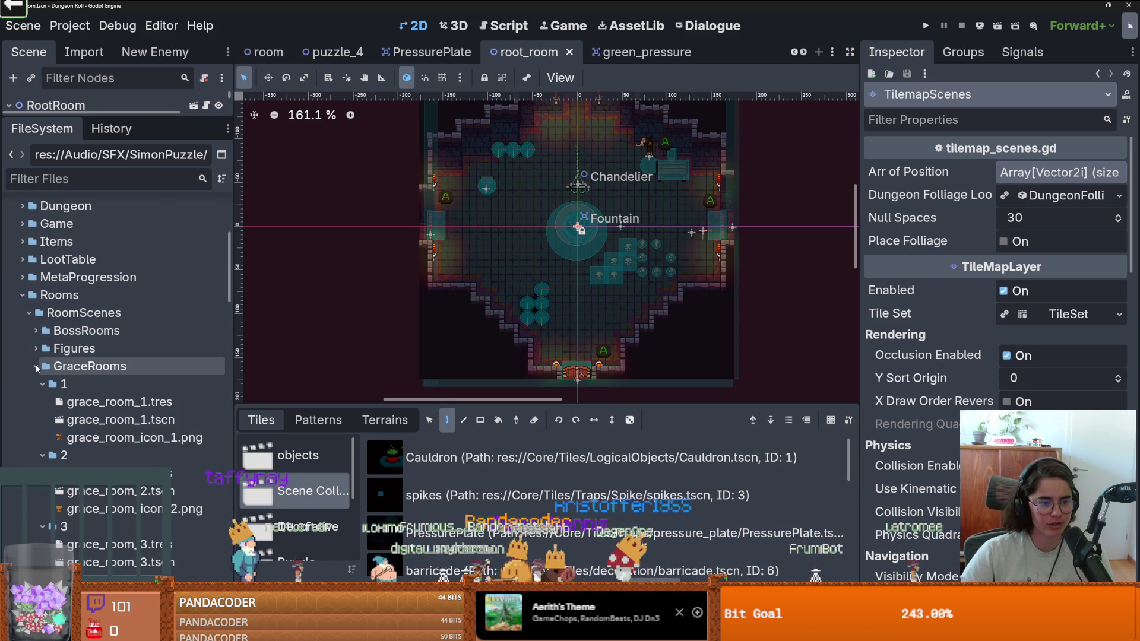
{"action": "left_click", "coordinate": [36, 368]}
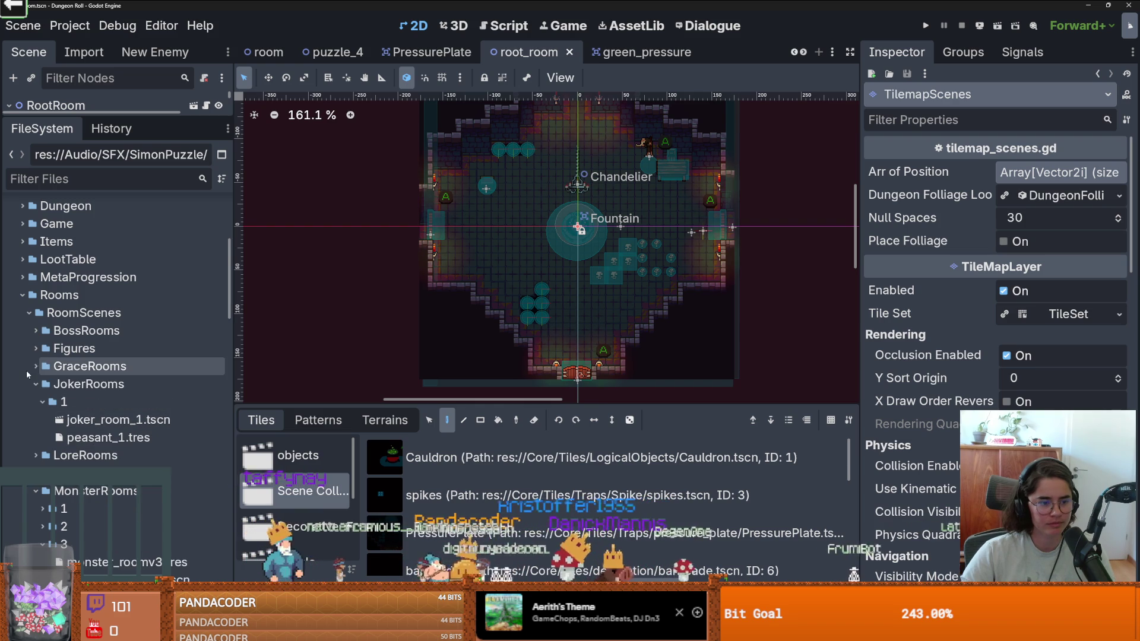
{"action": "left_click", "coordinate": [34, 388]}
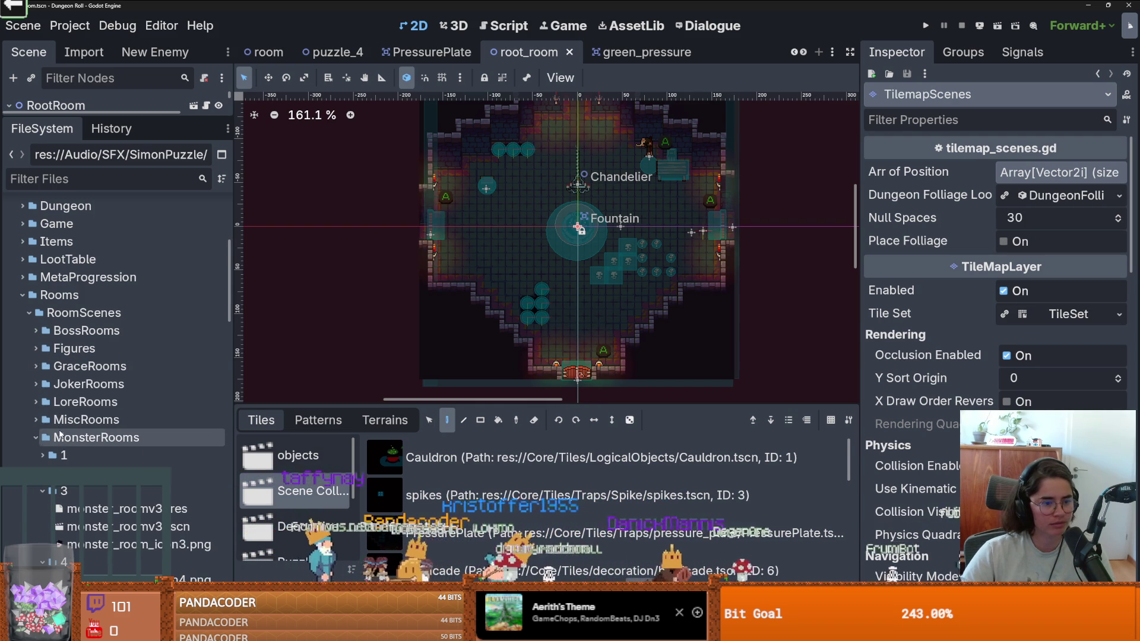
{"action": "left_click", "coordinate": [36, 438]}
{"action": "scroll", "coordinate": [39, 440], "scroll_direction": "down", "scroll_amount": 3}
{"action": "left_click", "coordinate": [43, 373]}
{"action": "double_click", "coordinate": [93, 409]}
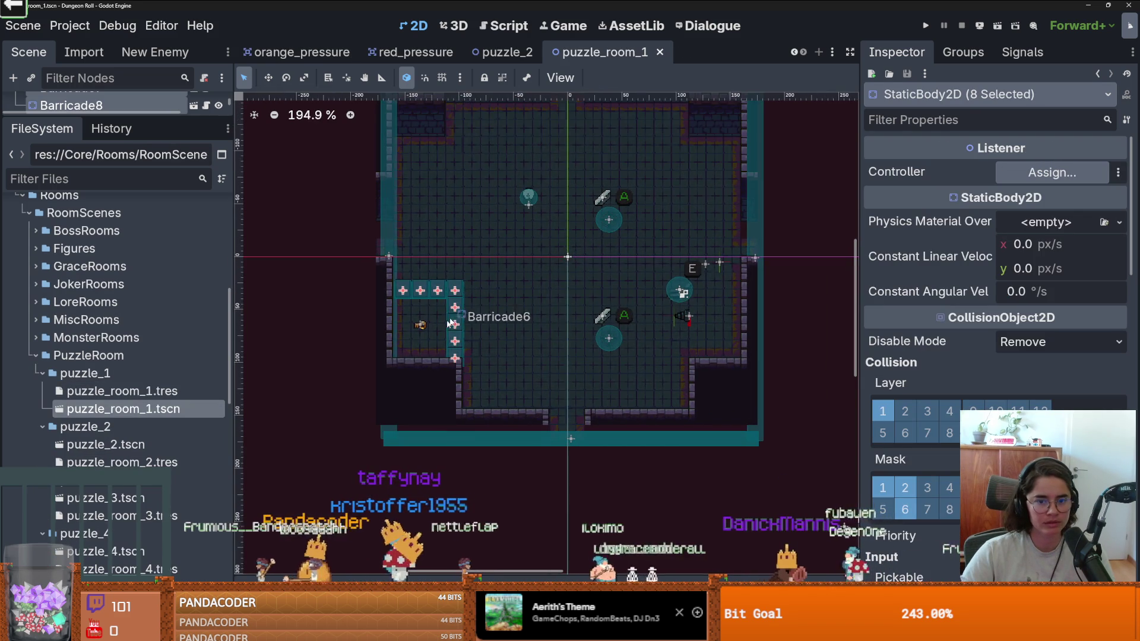
Step: Rename puzzle_room_1.tscn to puzzle_room_1OLD.tscn
{"action": "right_click", "coordinate": [149, 412]}
{"action": "left_click", "coordinate": [190, 461]}
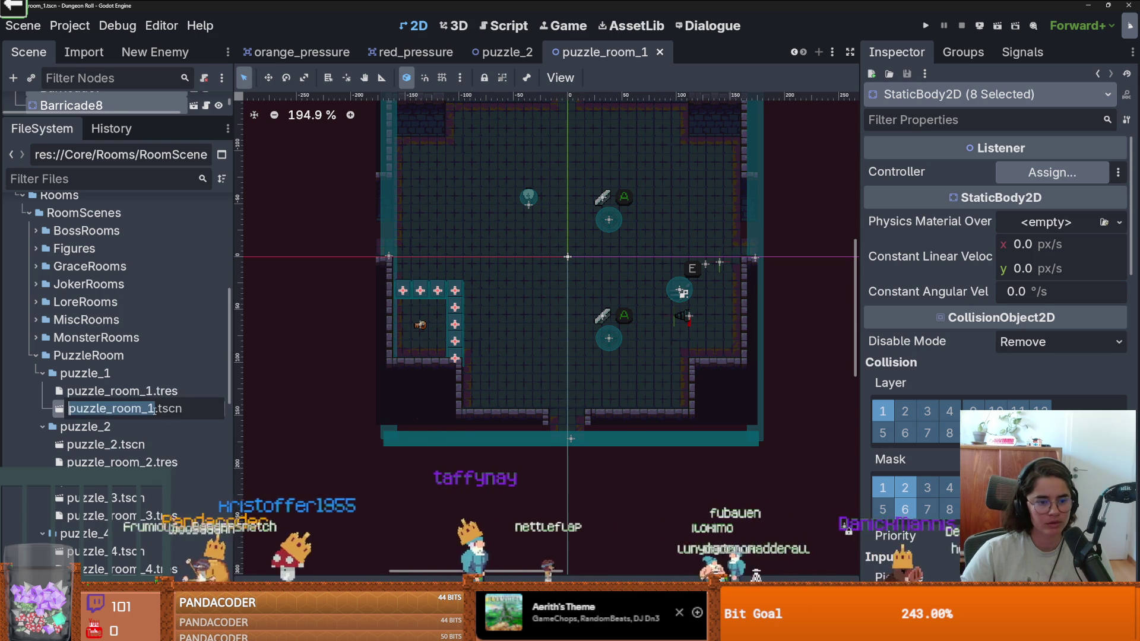
{"action": "type", "text": "OLD"}
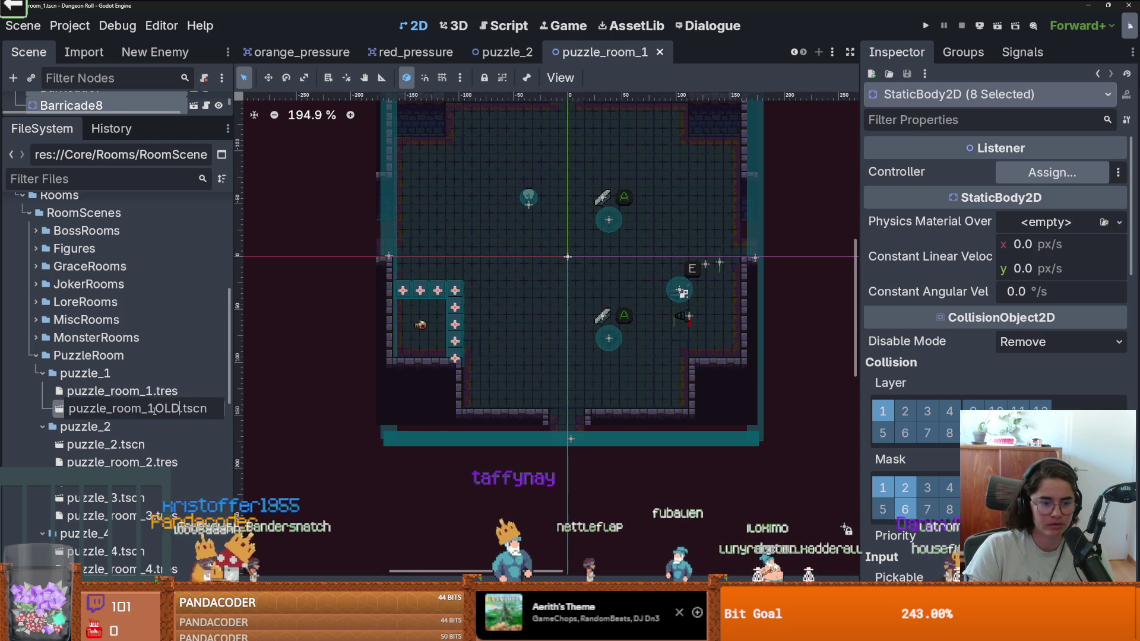
{"action": "key", "text": "Return"}
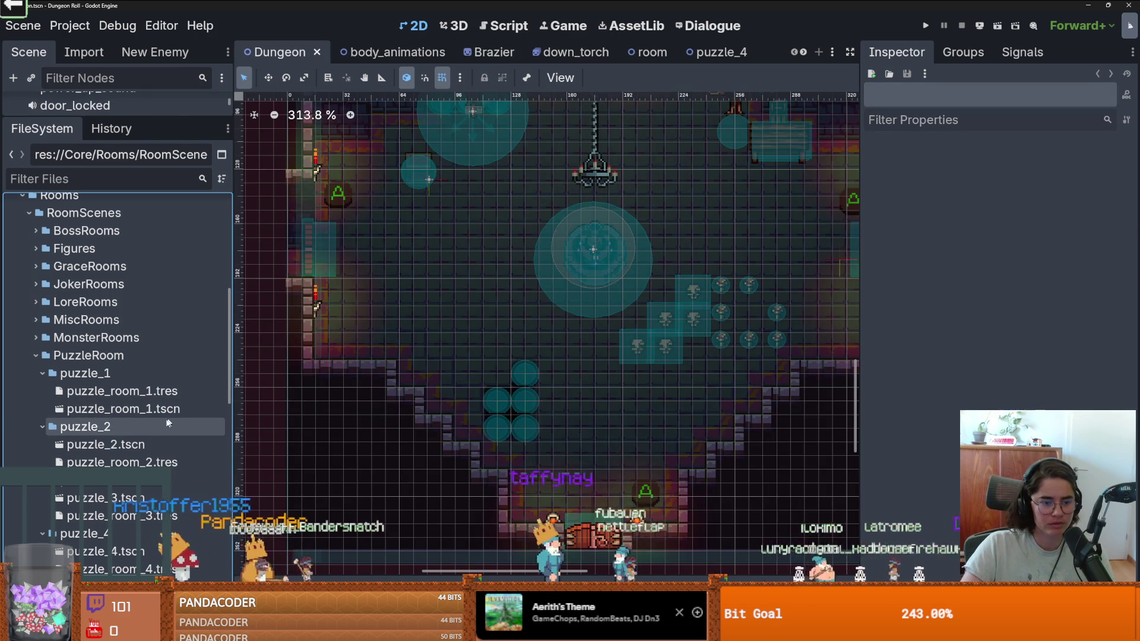
Step: Rename puzzle_room_2.tres to puzzle_room_2OLD.tres, save, and run the project
{"action": "left_click", "coordinate": [156, 464]}
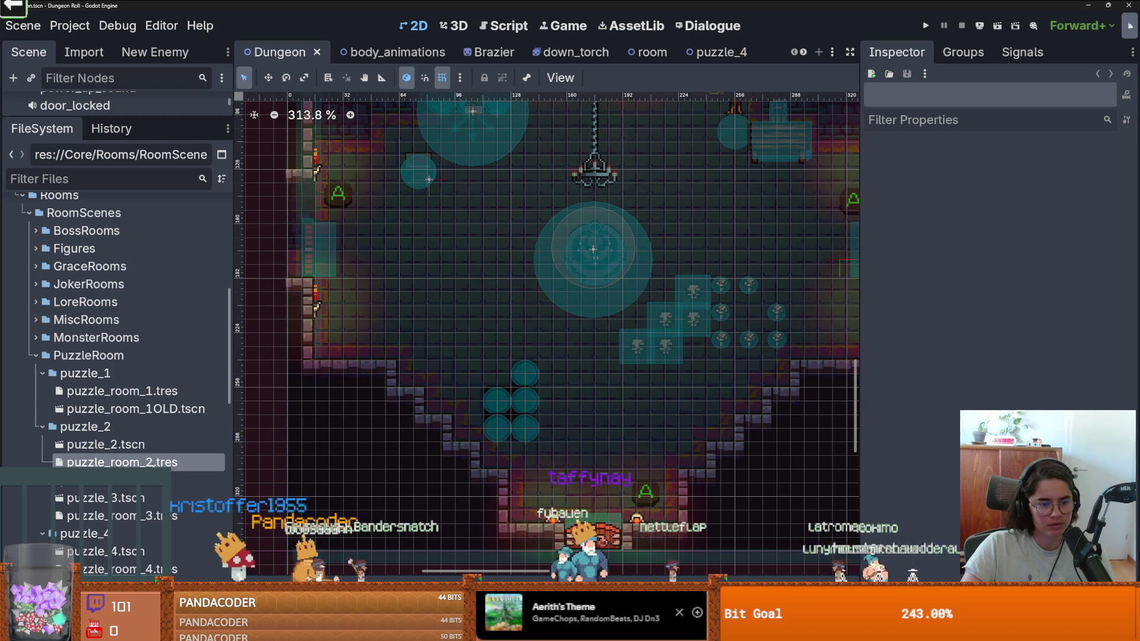
{"action": "right_click", "coordinate": [153, 465]}
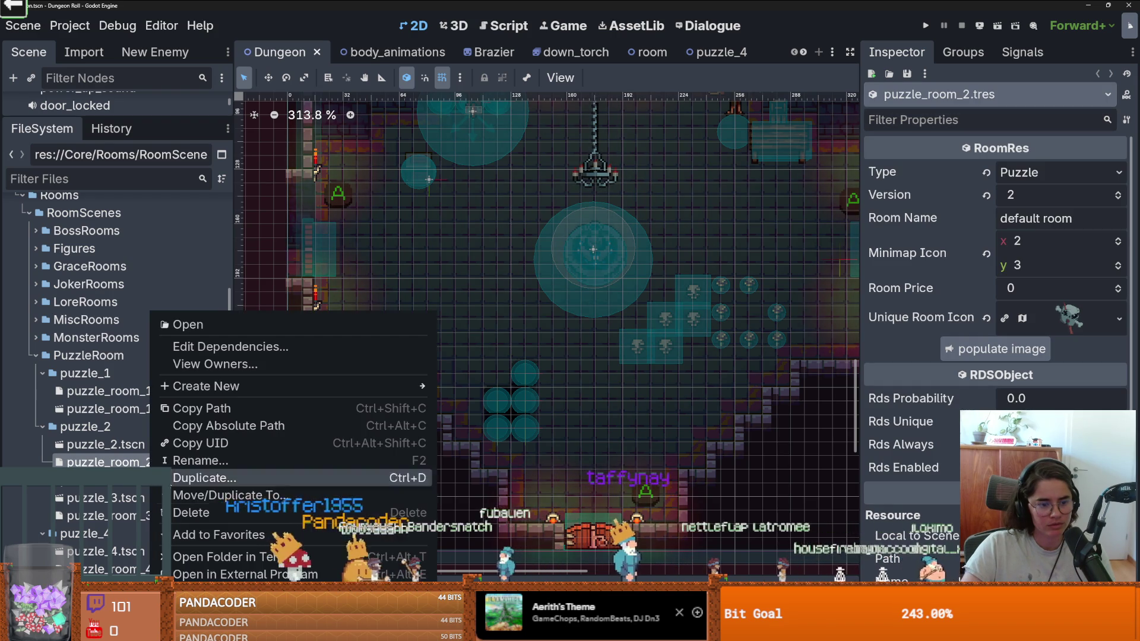
{"action": "left_click", "coordinate": [202, 460]}
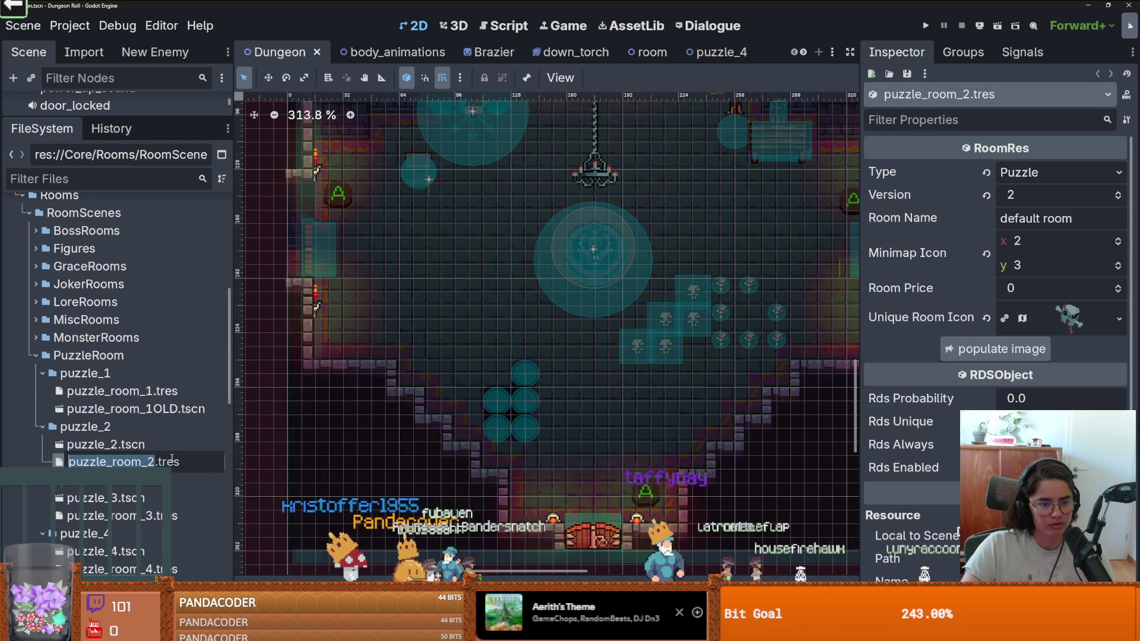
{"action": "left_click", "coordinate": [156, 462]}
{"action": "type", "text": "OLD"}
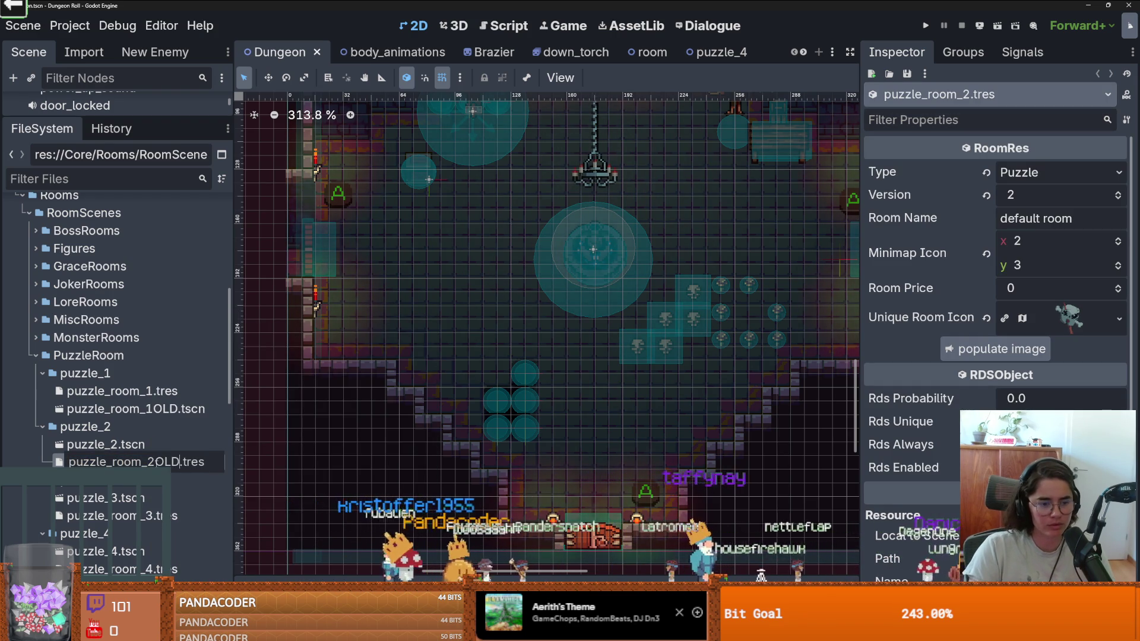
{"action": "key", "text": "Return"}
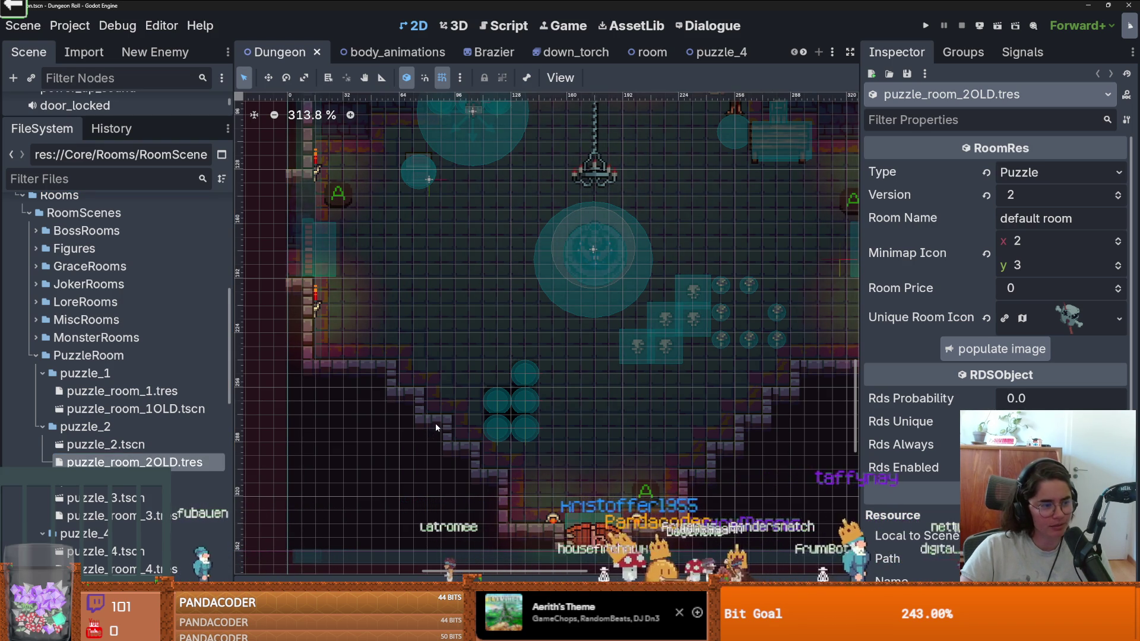
{"action": "key", "text": "ctrl+s"}
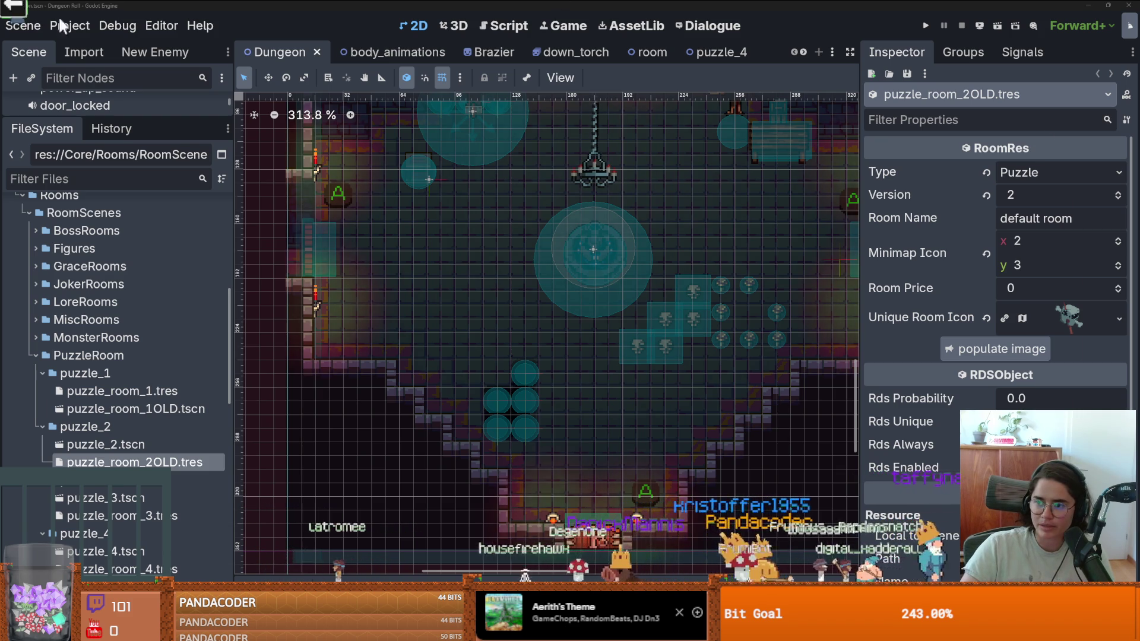
{"action": "key", "text": "F5"}
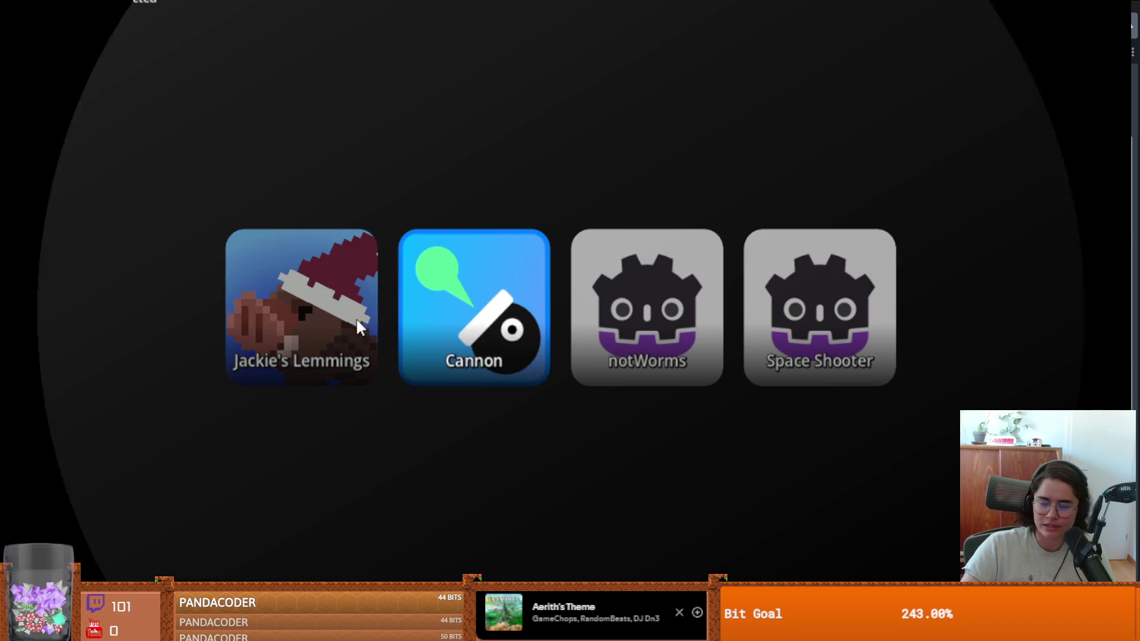
Step: Play the Cannon game, then quit it back to the game-selection menu
{"action": "left_click", "coordinate": [414, 317]}
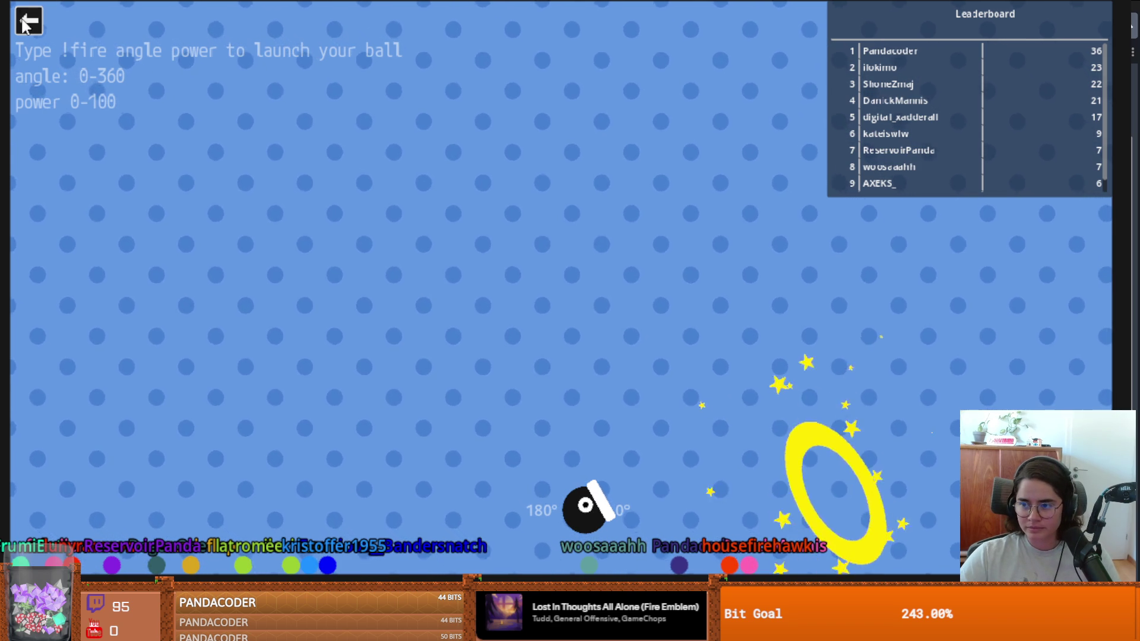
{"action": "key", "text": "Escape"}
Step: Leave the game menu and zoom and pan across the Dungeon scene's room layout
{"action": "left_click", "coordinate": [318, 285]}
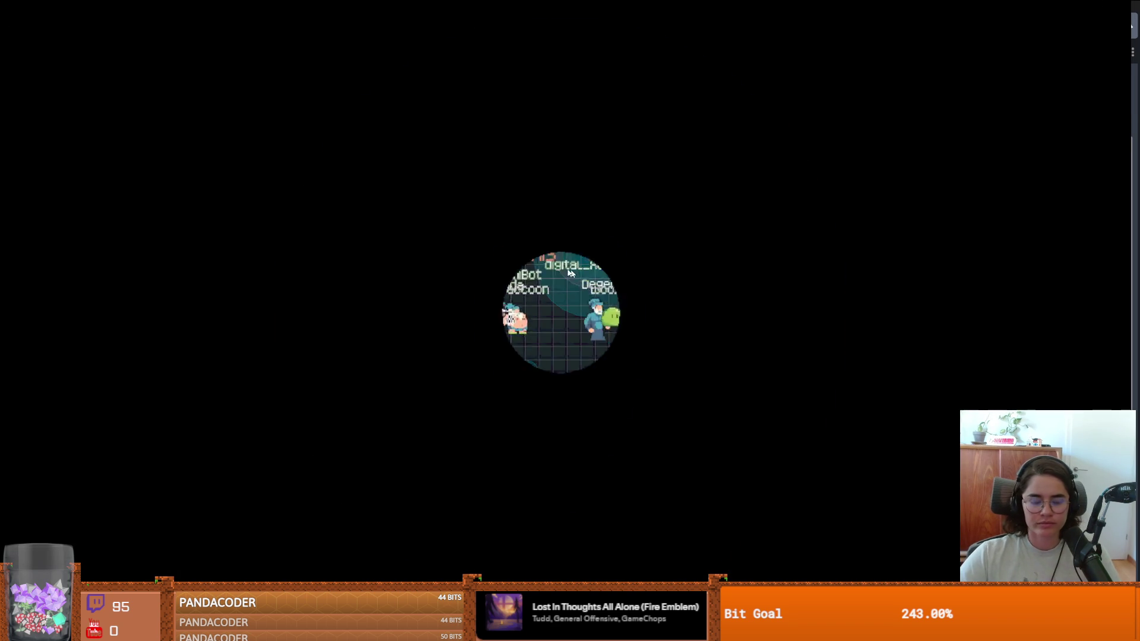
{"action": "scroll", "coordinate": [558, 281], "scroll_direction": "down", "scroll_amount": 5}
{"action": "scroll", "coordinate": [589, 284], "scroll_direction": "up", "scroll_amount": 2}
{"action": "scroll", "coordinate": [590, 283], "scroll_direction": "up", "scroll_amount": 2}
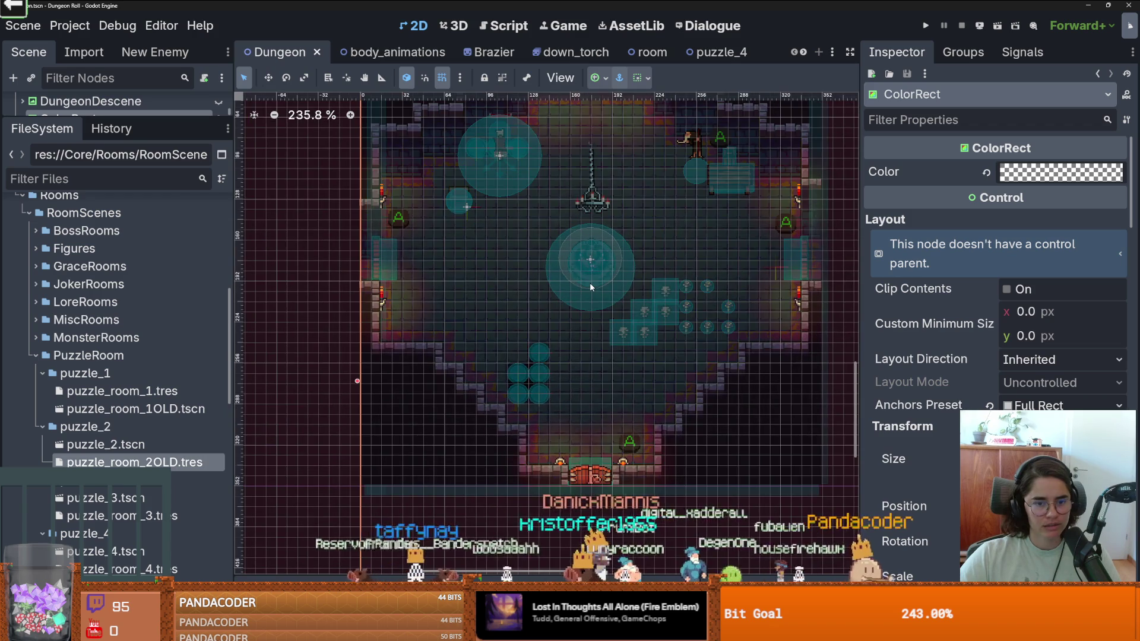
{"action": "scroll", "coordinate": [590, 283], "scroll_direction": "down", "scroll_amount": 1}
{"action": "left_click_drag", "start_coordinate": [590, 283], "coordinate": [518, 291]}
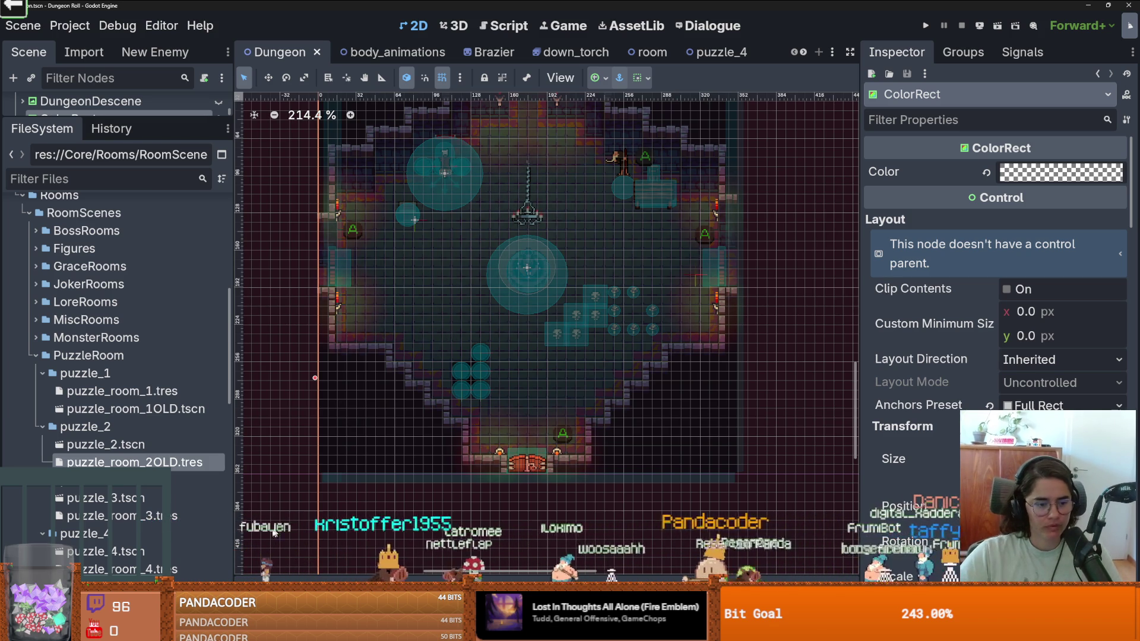
Step: Open puzzle_3.tscn from the FileSystem and enlarge the Scene node list
{"action": "double_click", "coordinate": [150, 505]}
{"action": "scroll", "coordinate": [469, 318], "scroll_direction": "down", "scroll_amount": 2}
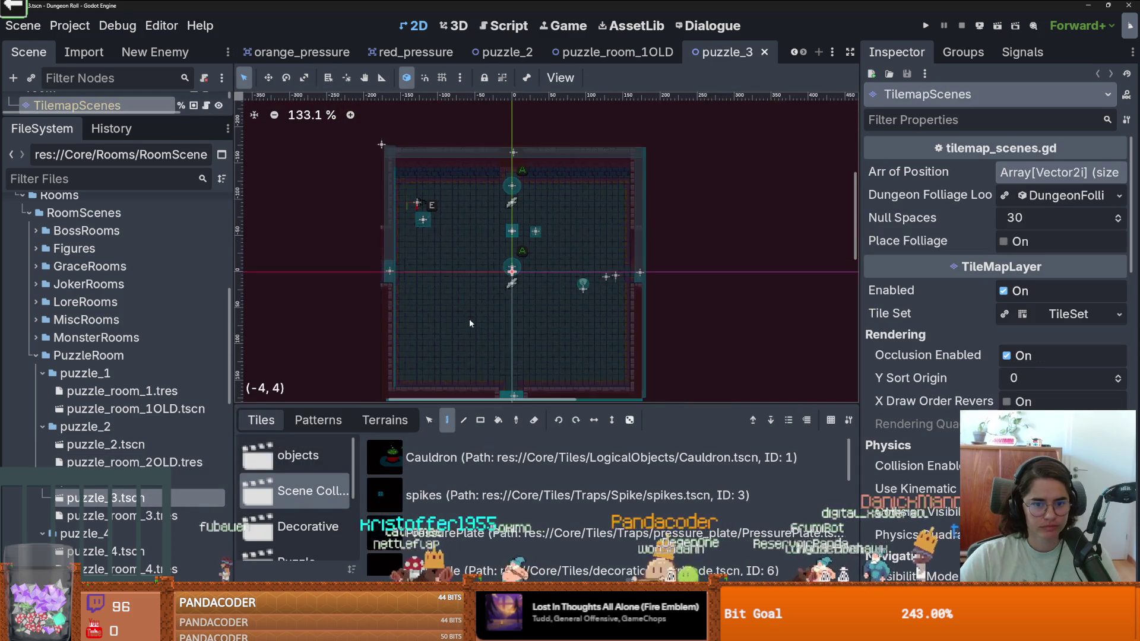
{"action": "scroll", "coordinate": [446, 332], "scroll_direction": "up", "scroll_amount": 1}
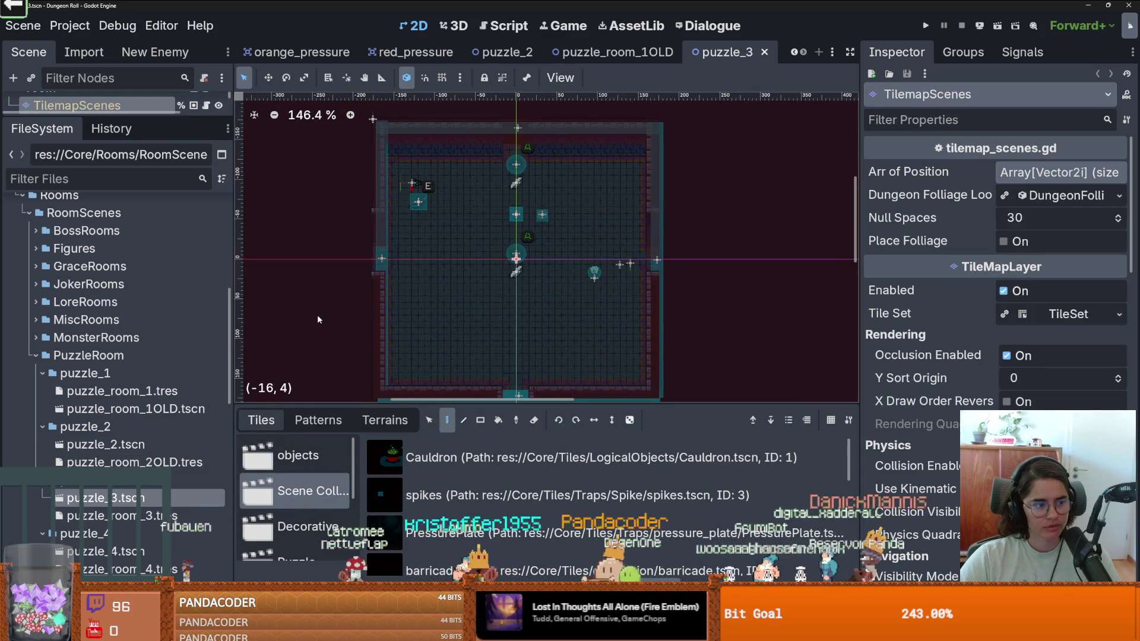
{"action": "scroll", "coordinate": [409, 344], "scroll_direction": "down", "scroll_amount": 1}
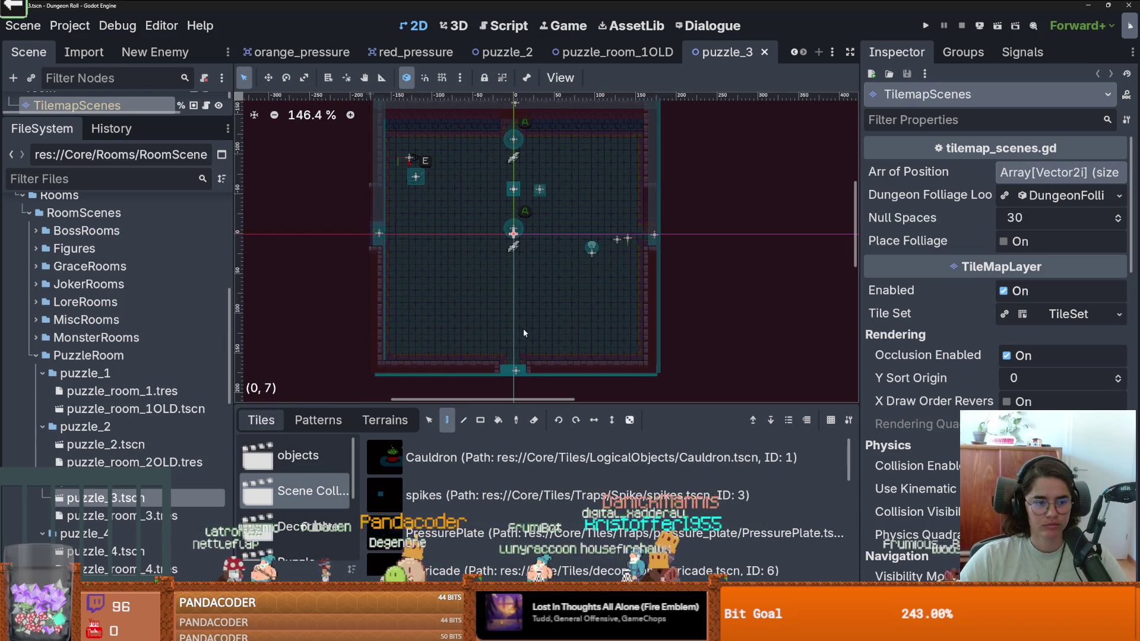
{"action": "scroll", "coordinate": [386, 324], "scroll_direction": "up", "scroll_amount": 2}
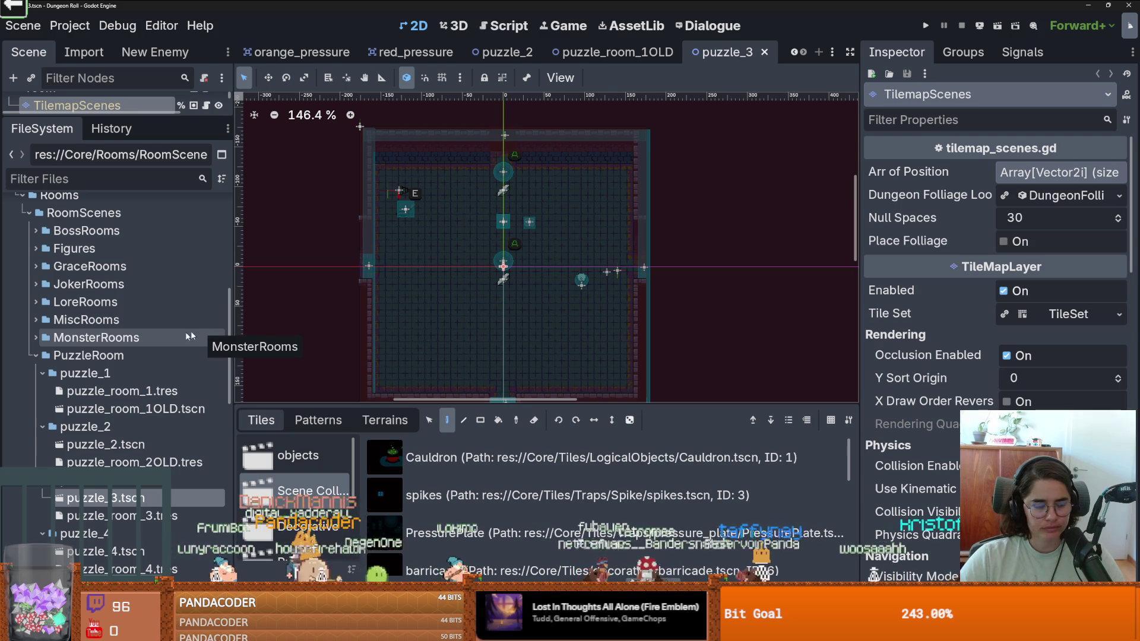
{"action": "mouse_move", "coordinate": [122, 119]}
{"action": "left_mouse_down"}
{"action": "mouse_move", "coordinate": [116, 345]}
{"action": "mouse_move", "coordinate": [116, 145]}
{"action": "left_mouse_up"}
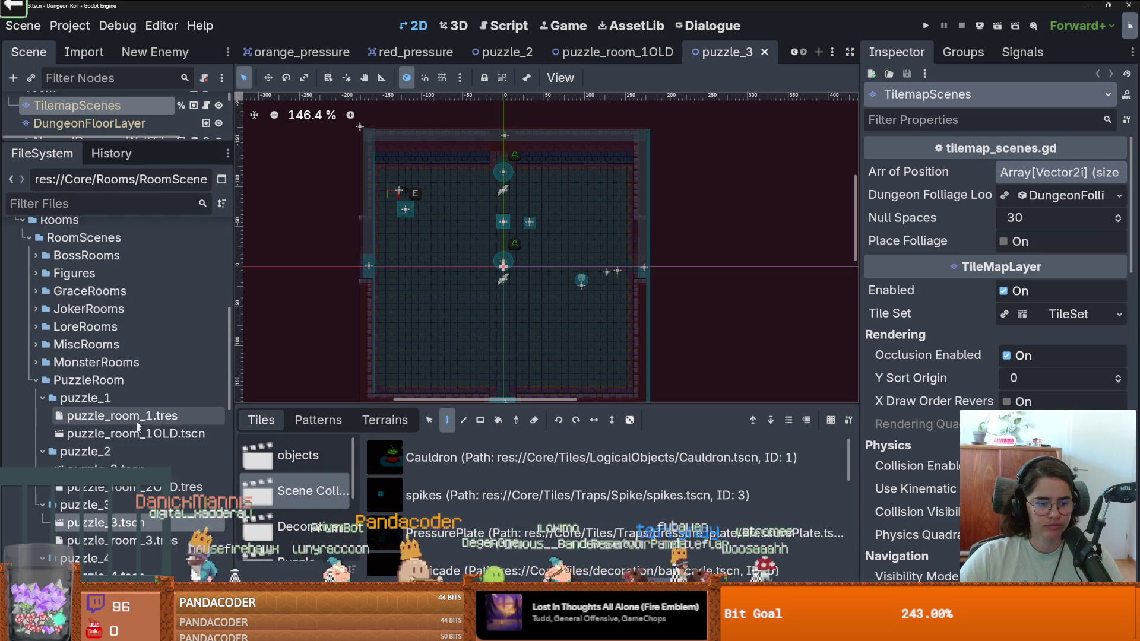
Step: Rename puzzle_3.tscn to puzzle_3_OLD.tscn
{"action": "right_click", "coordinate": [156, 528]}
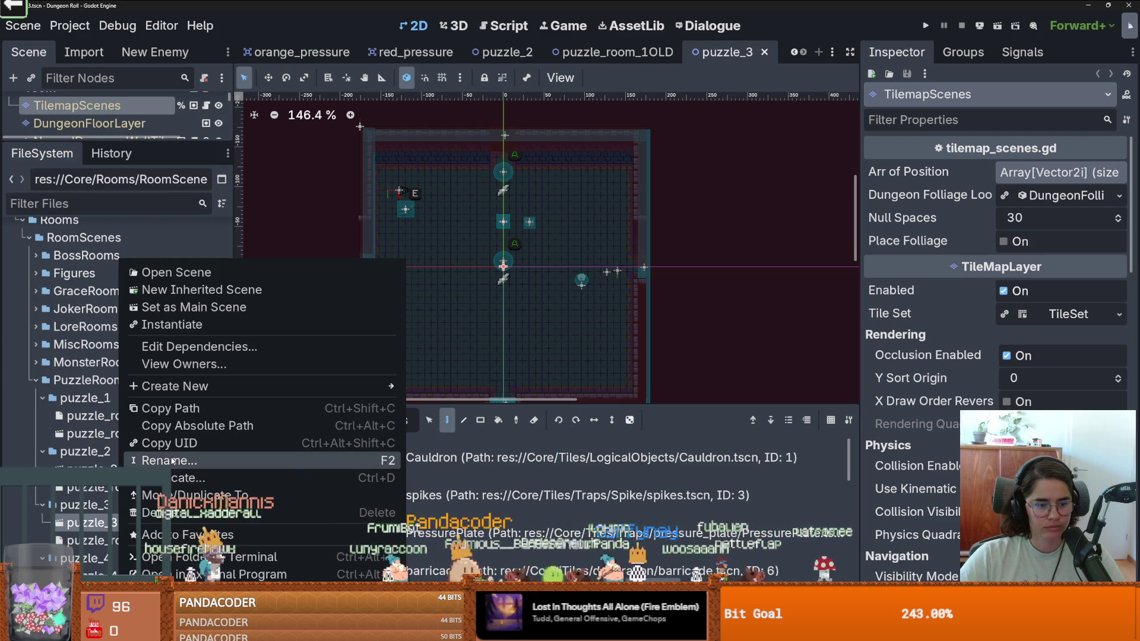
{"action": "left_click", "coordinate": [171, 466]}
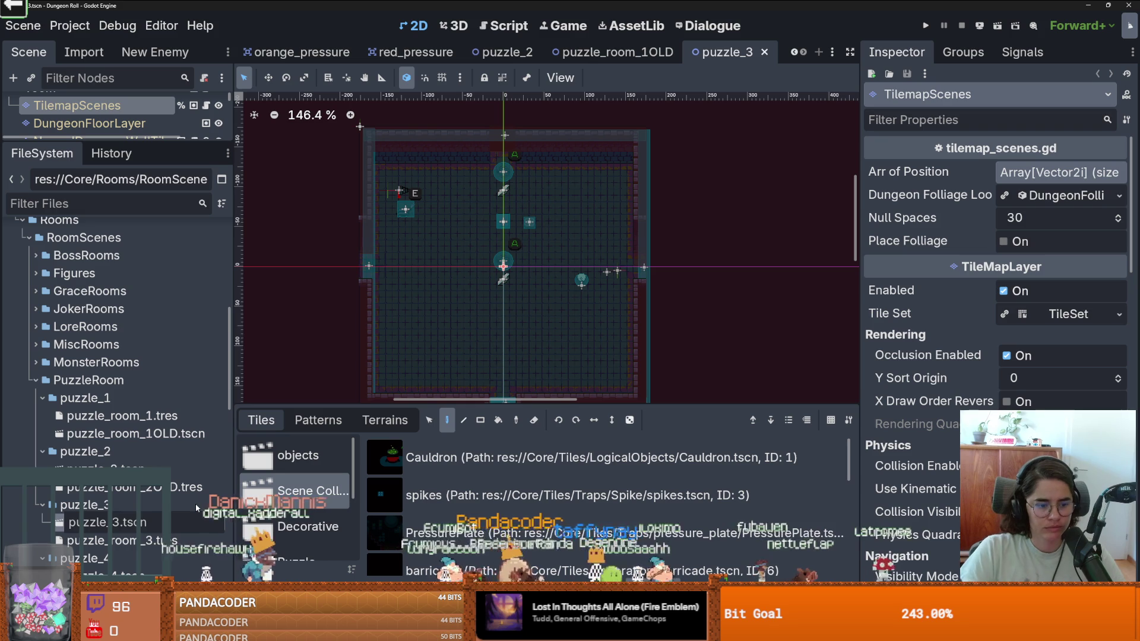
{"action": "type", "text": "O"}
{"action": "key", "text": "BackSpace"}
{"action": "type", "text": "_OLD"}
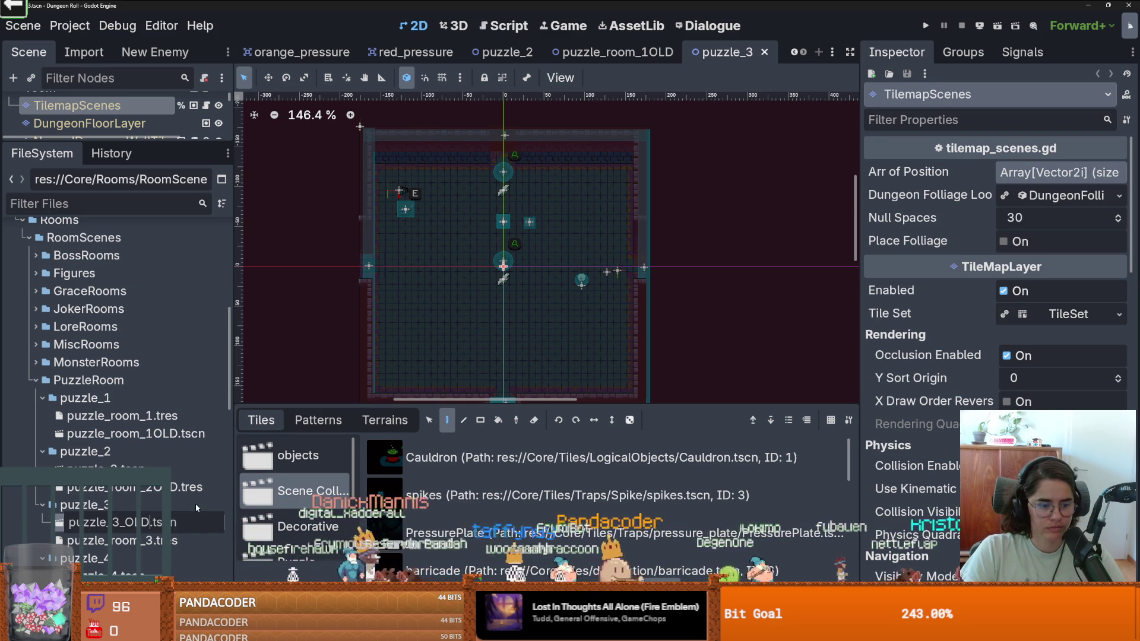
{"action": "key", "text": "Return"}
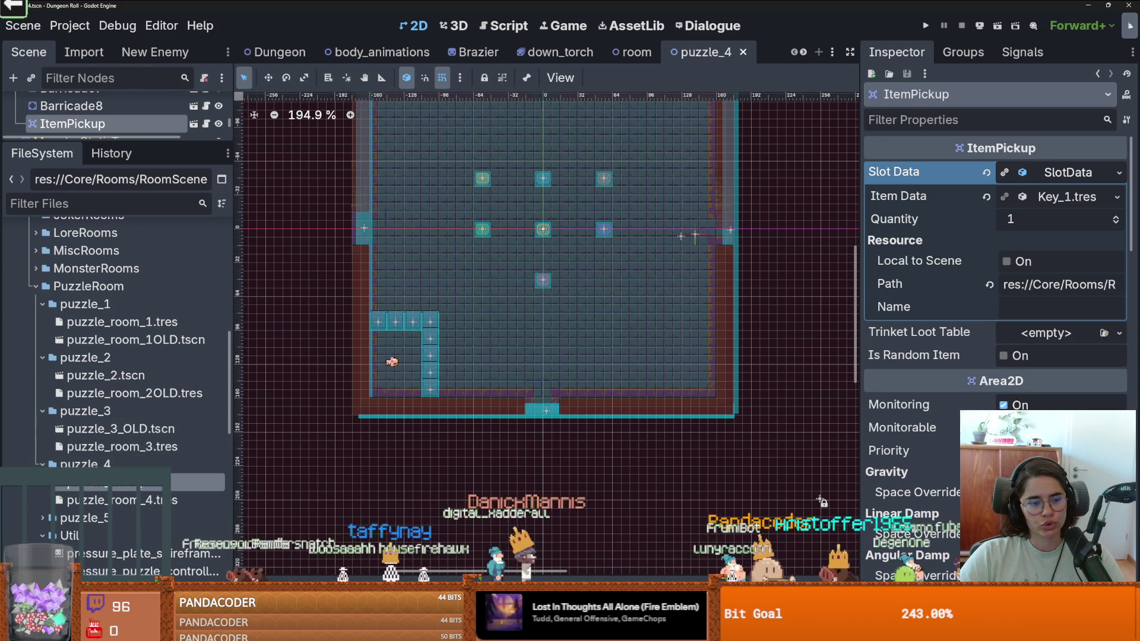
Step: Duplicate puzzle_4.tscn as puzzle_3.tscn and move it into the puzzle_3 folder
{"action": "key", "text": "ctrl+d"}
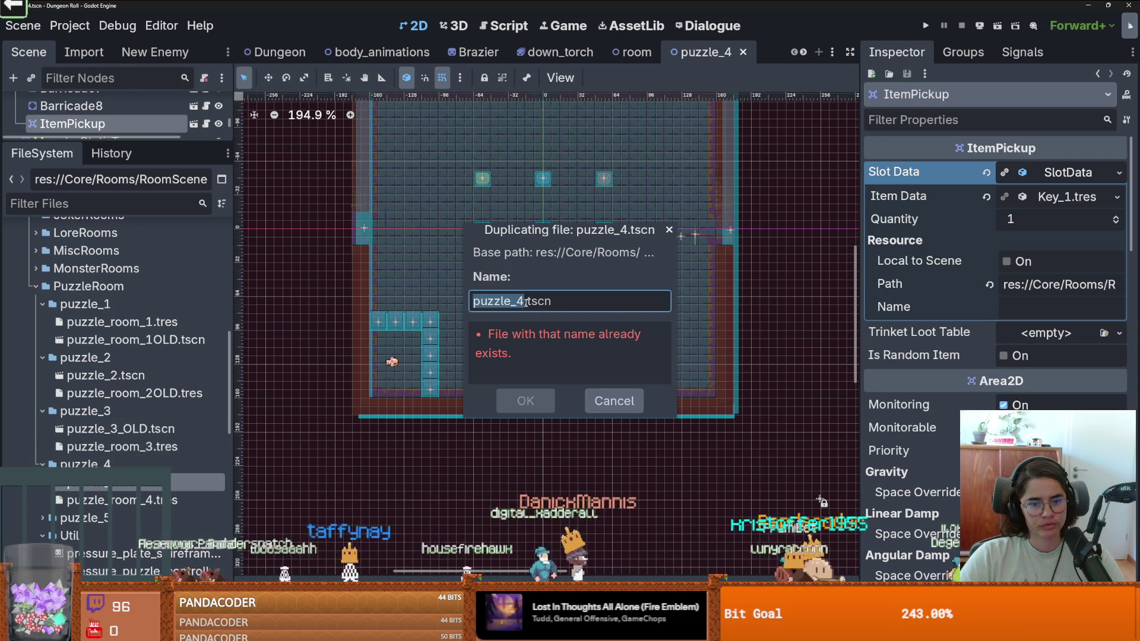
{"action": "left_click", "coordinate": [525, 302]}
{"action": "key", "text": "BackSpace"}
{"action": "type", "text": "5"}
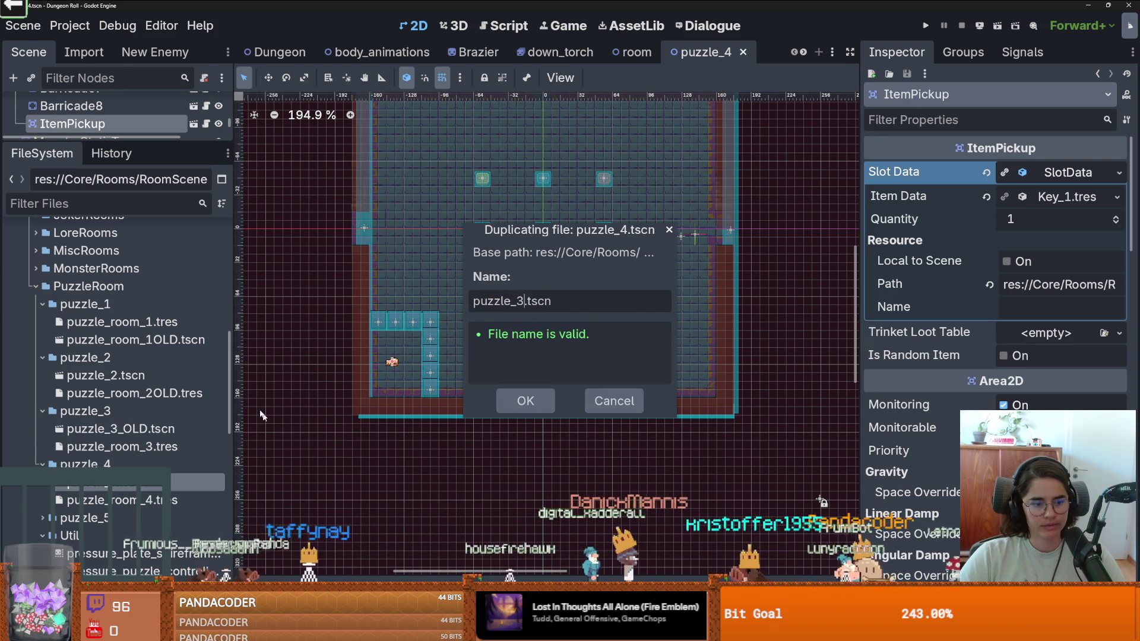
{"action": "key", "text": "Return"}
{"action": "left_click_drag", "start_coordinate": [119, 482], "coordinate": [94, 440]}
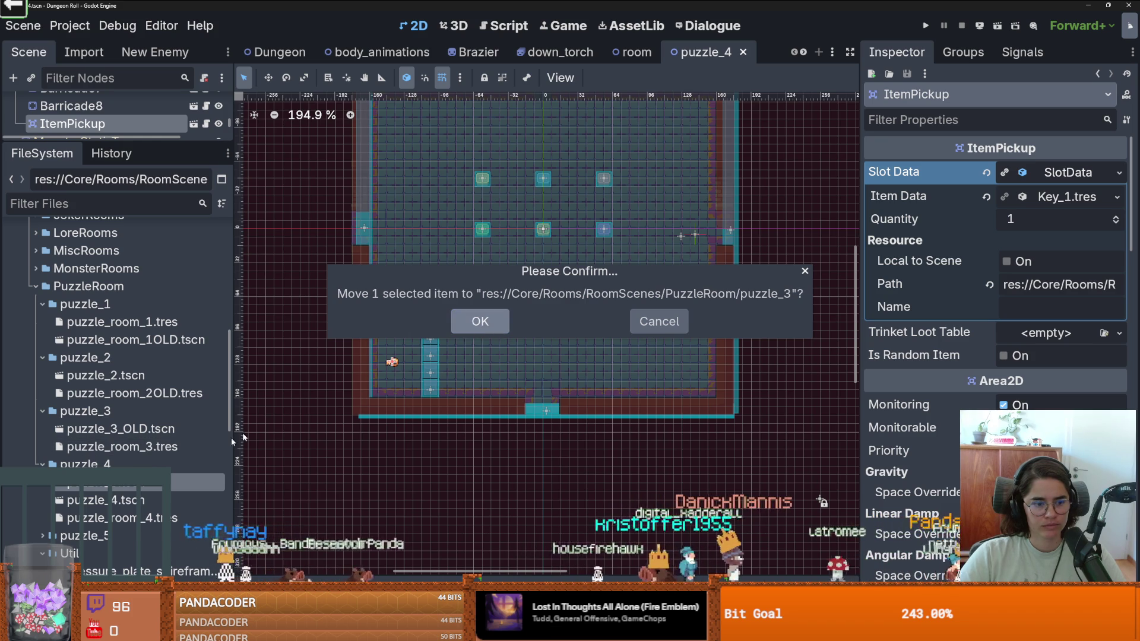
{"action": "key", "text": "Return"}
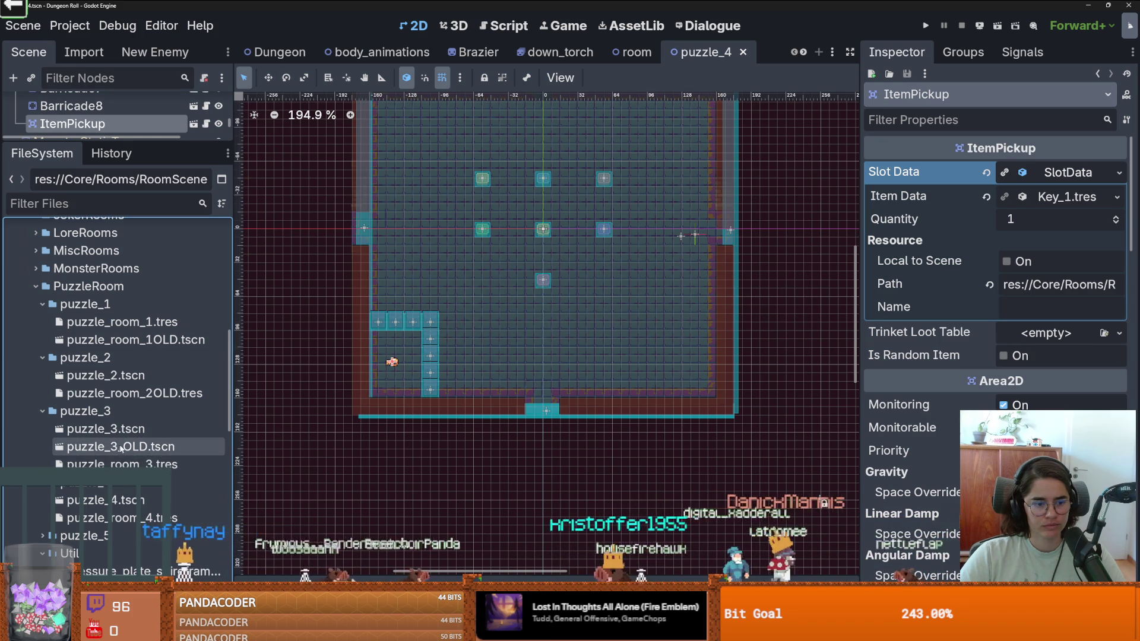
Step: Open the new puzzle_3 scene and select its PressurePuzzleController node
{"action": "left_click", "coordinate": [126, 434]}
{"action": "double_click", "coordinate": [126, 434]}
{"action": "left_click_drag", "start_coordinate": [139, 143], "coordinate": [138, 419]}
{"action": "left_click", "coordinate": [113, 248]}
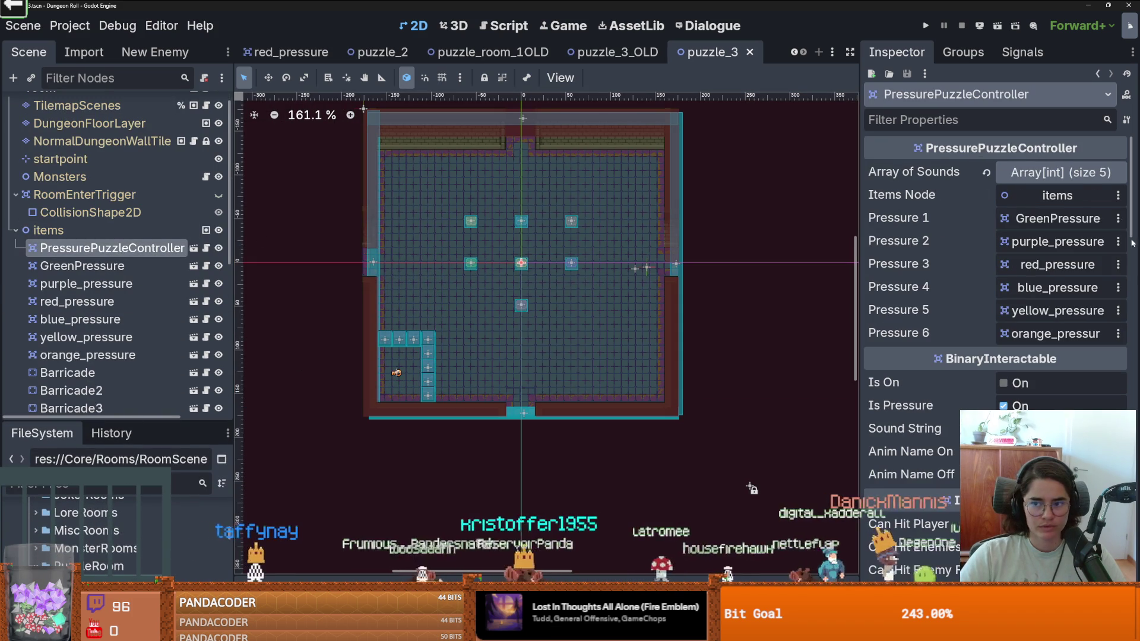
Step: Set the PressurePuzzleController's Array of Sounds to 1, 2, 4, 1 and save puzzle_3
{"action": "left_click_drag", "start_coordinate": [859, 239], "coordinate": [689, 238]}
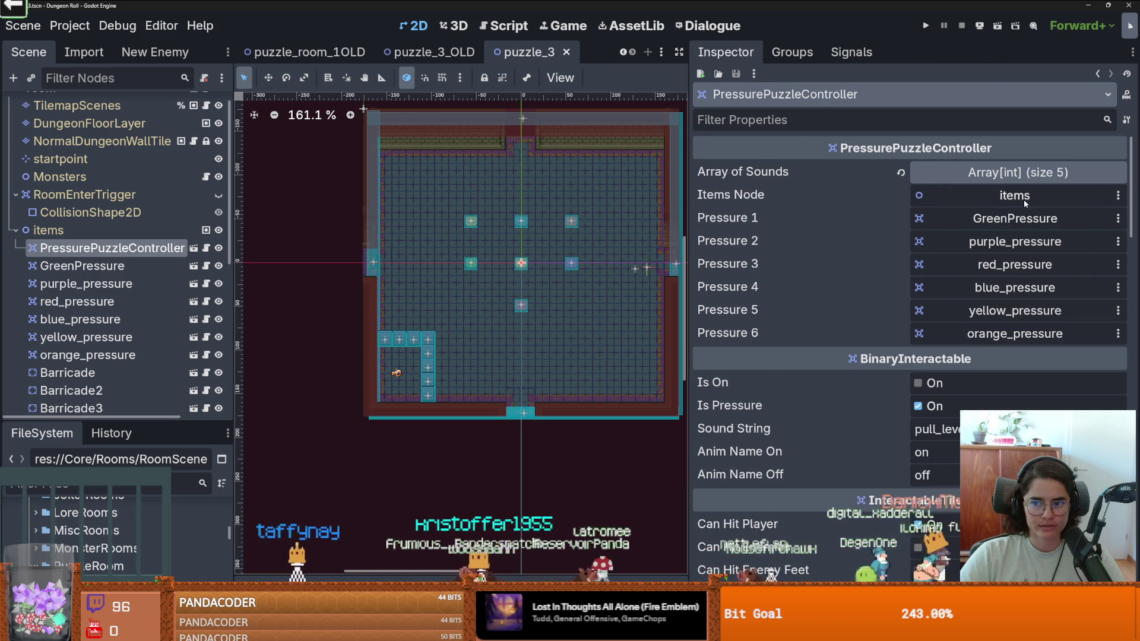
{"action": "left_click", "coordinate": [1017, 180]}
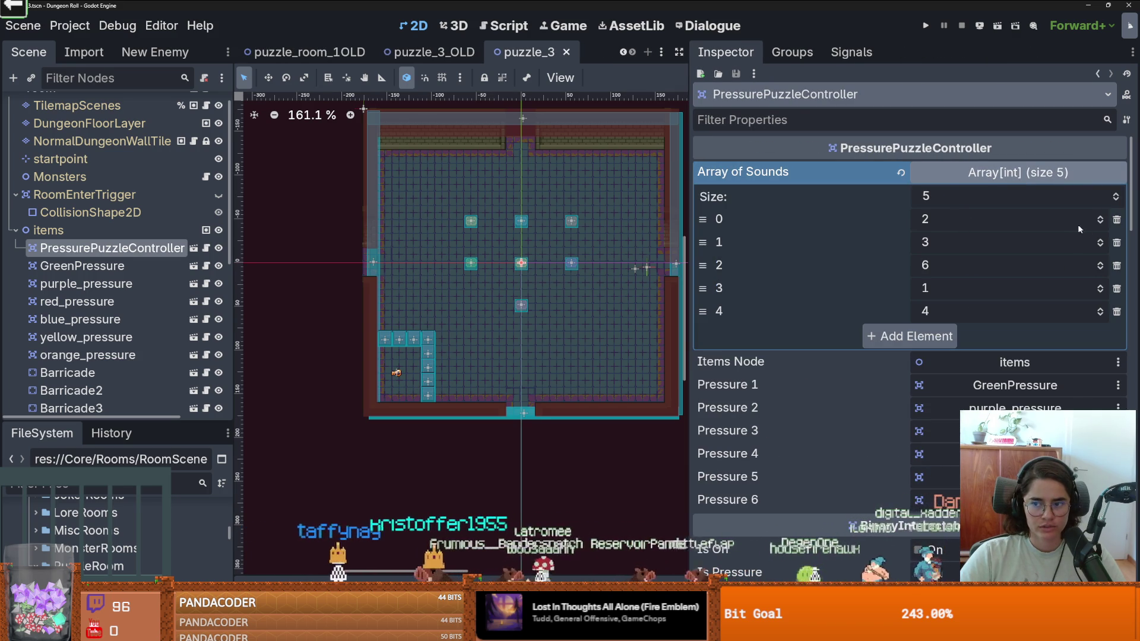
{"action": "left_click", "coordinate": [1101, 225]}
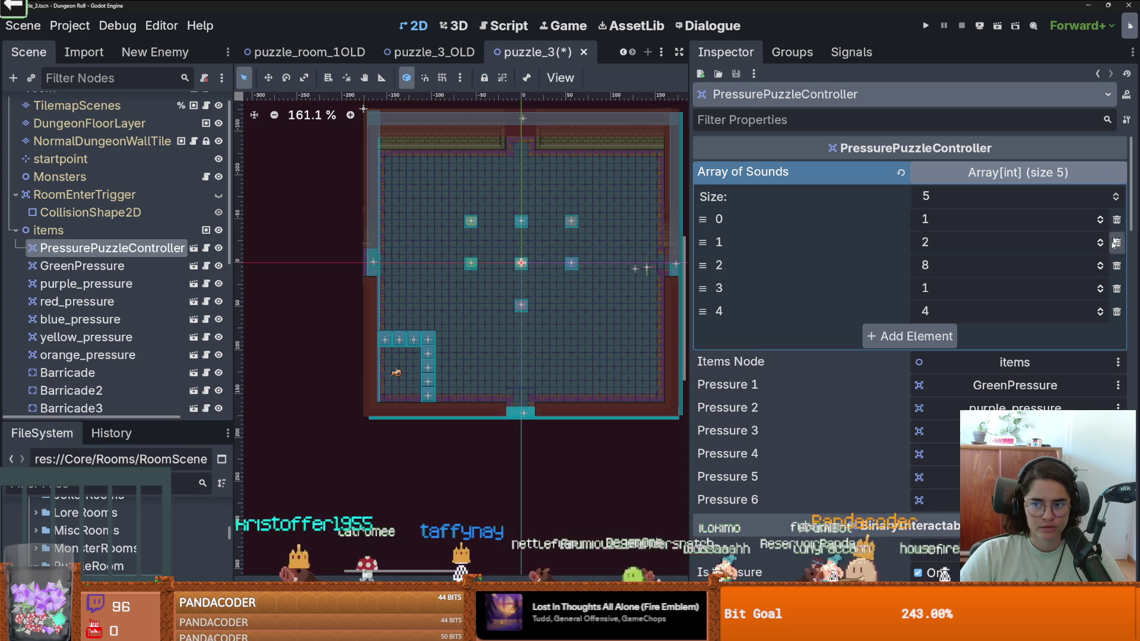
{"action": "left_click", "coordinate": [1120, 202]}
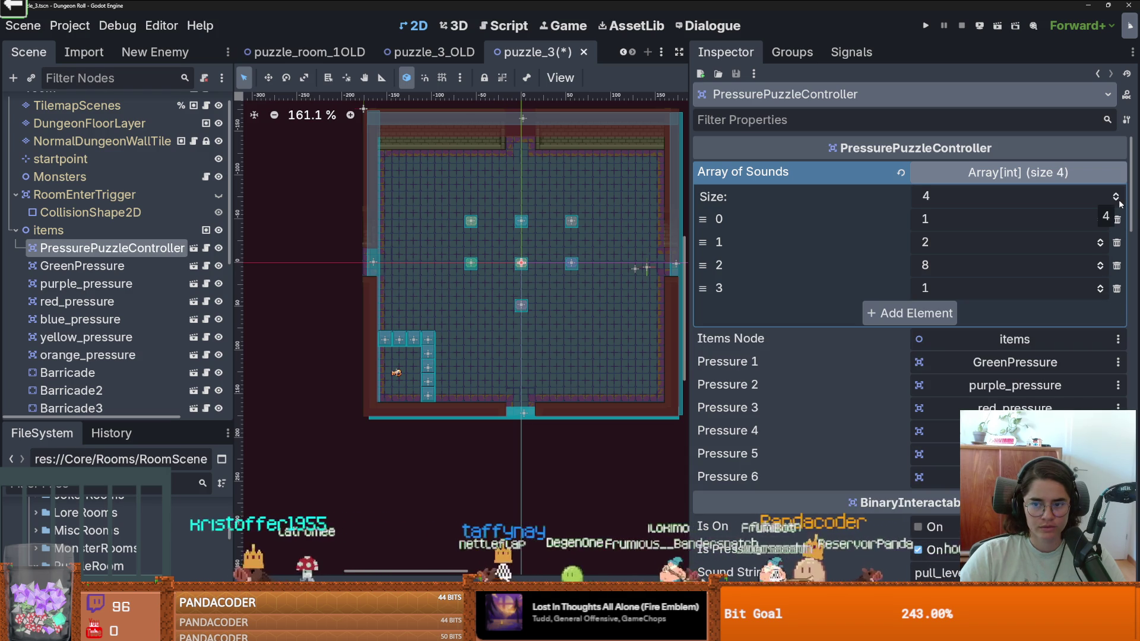
{"action": "left_click_drag", "start_coordinate": [179, 419], "coordinate": [179, 315]}
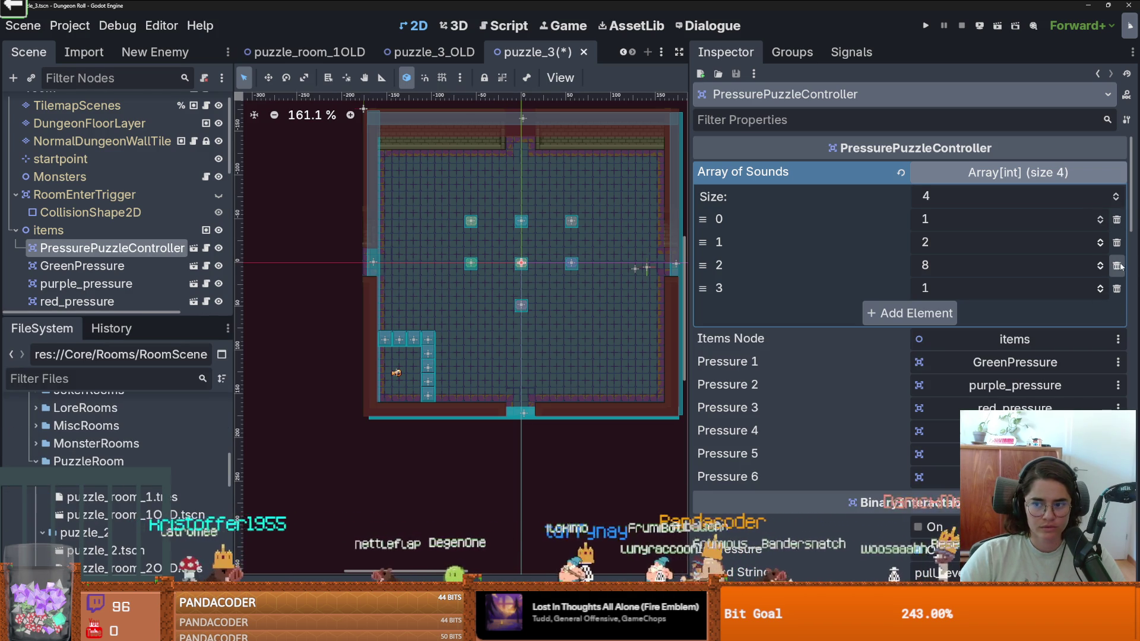
{"action": "left_click", "coordinate": [1100, 270]}
{"action": "left_click", "coordinate": [1101, 270]}
{"action": "left_click", "coordinate": [1100, 270]}
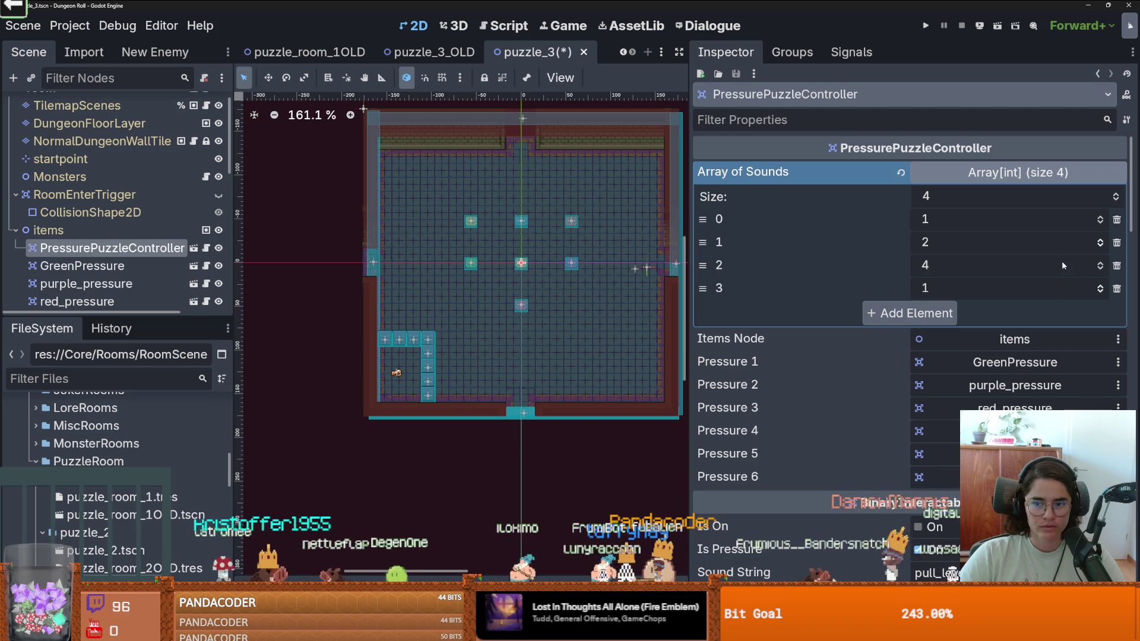
{"action": "key", "text": "ctrl+s"}
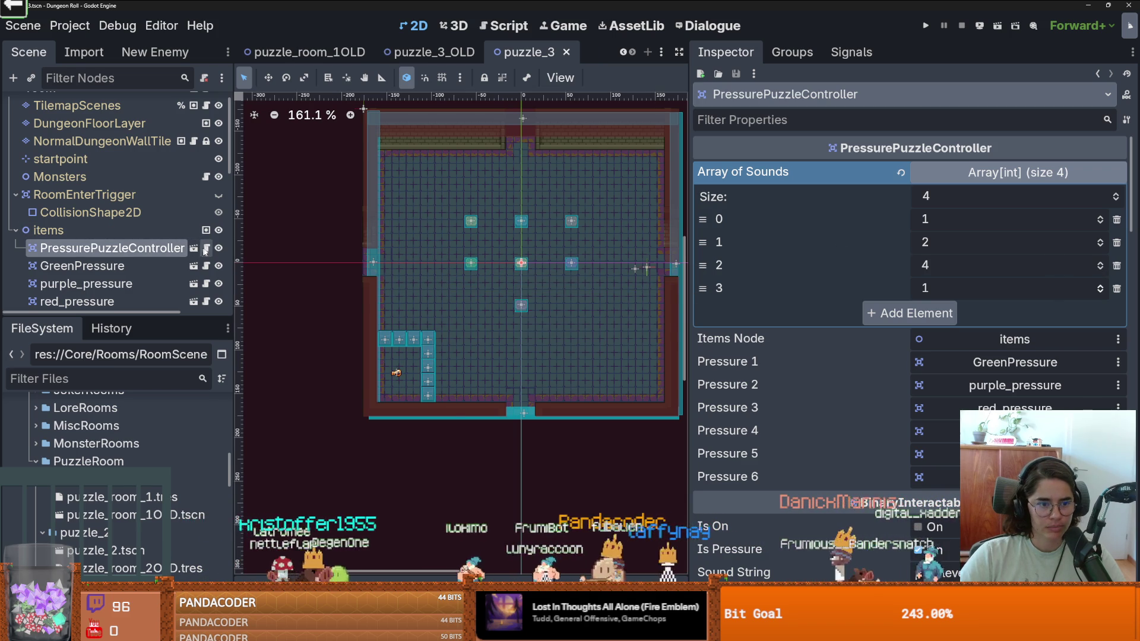
Step: Open pressure_puzzle_controller.gd in the Script editor and widen the script area
{"action": "left_click", "coordinate": [205, 248]}
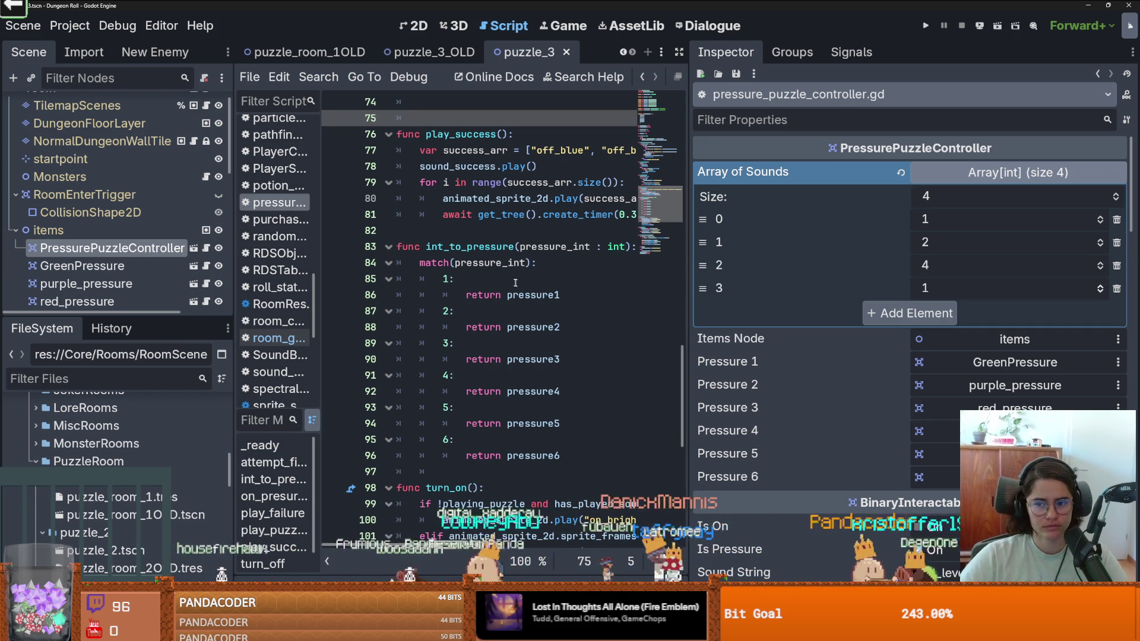
{"action": "left_click_drag", "start_coordinate": [686, 252], "coordinate": [732, 253]}
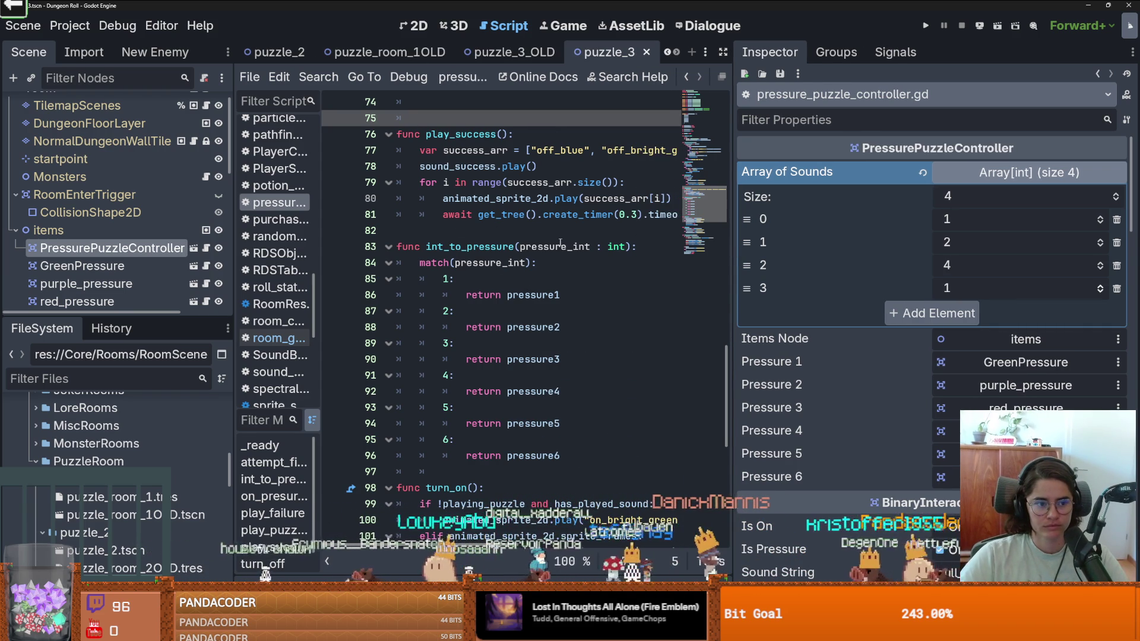